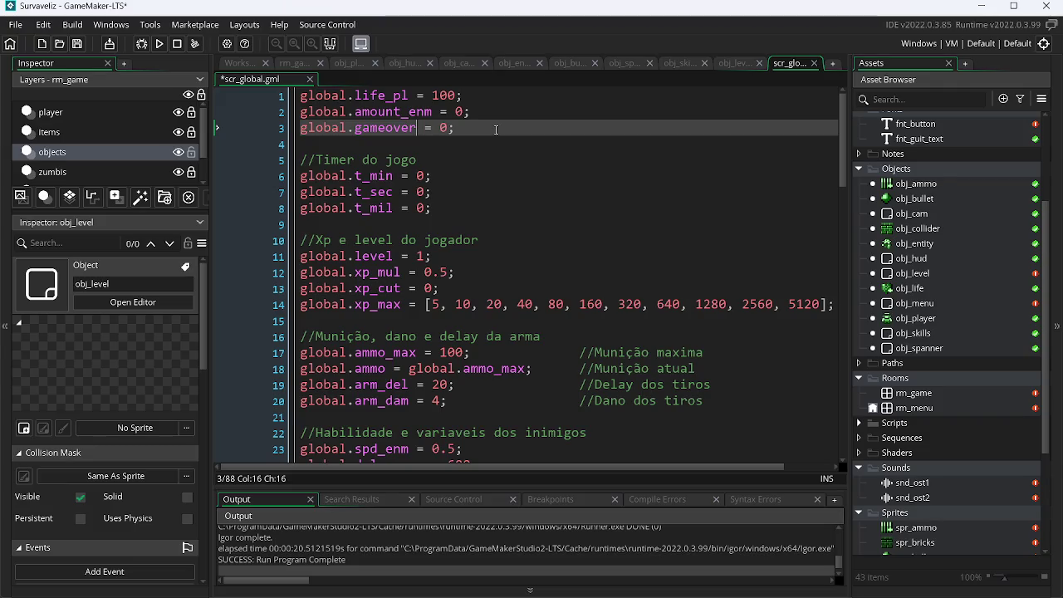
Change global.gameover to false in scr_global, save it, and bring up obj_level's Step event.
{"action": "key", "text": "Right"}
{"action": "key", "text": "Right"}
{"action": "key", "text": "Right"}
{"action": "type", "text": "false"}
{"action": "key", "text": "ctrl+s"}
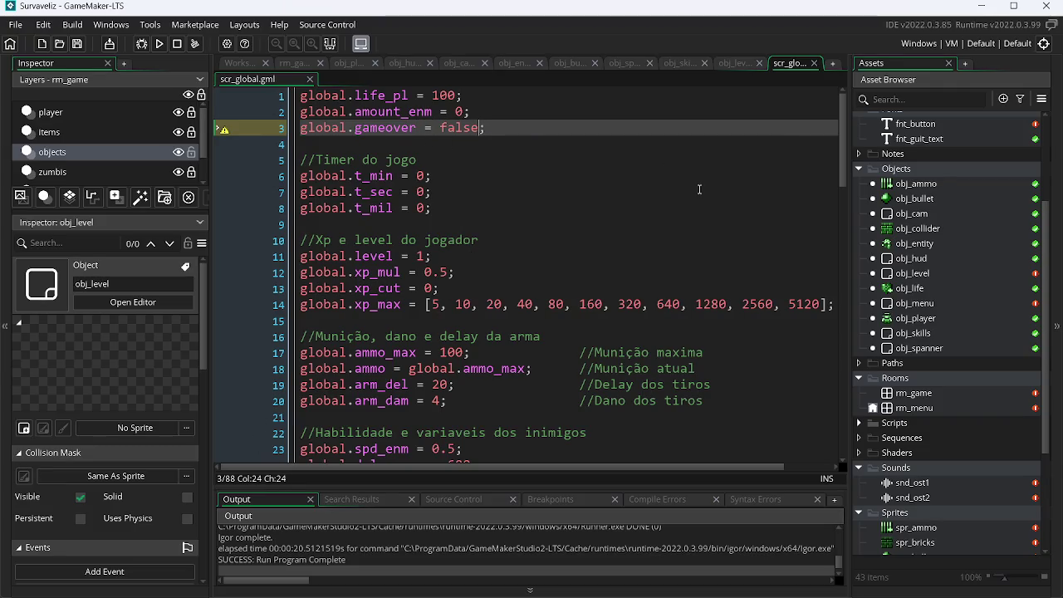
{"action": "left_click", "coordinate": [734, 67]}
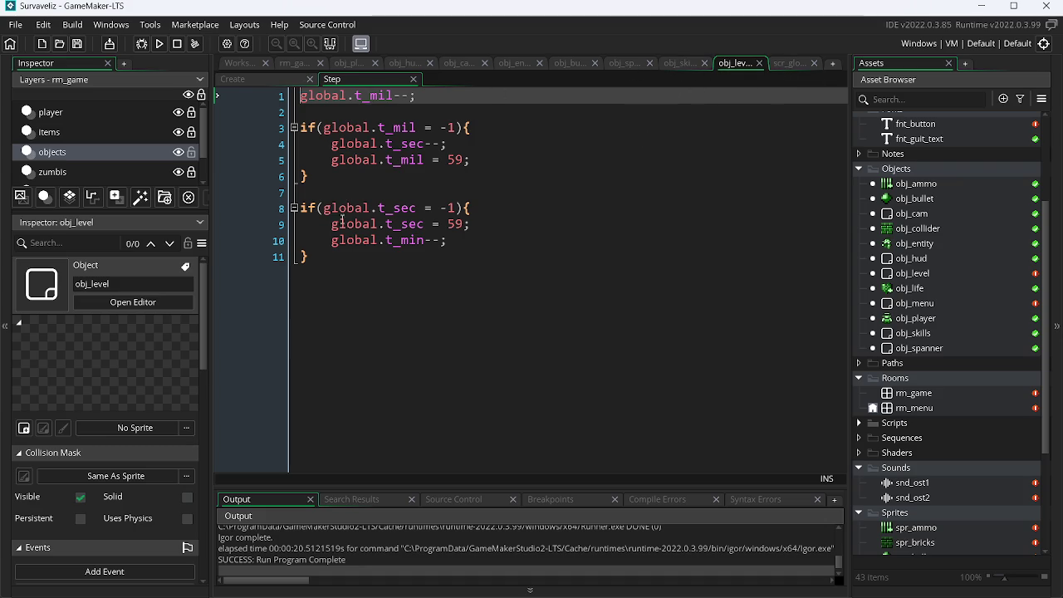
Start the condition if(global.life_pl <= 0 && on a new line below the timer checks.
{"action": "left_click", "coordinate": [335, 257]}
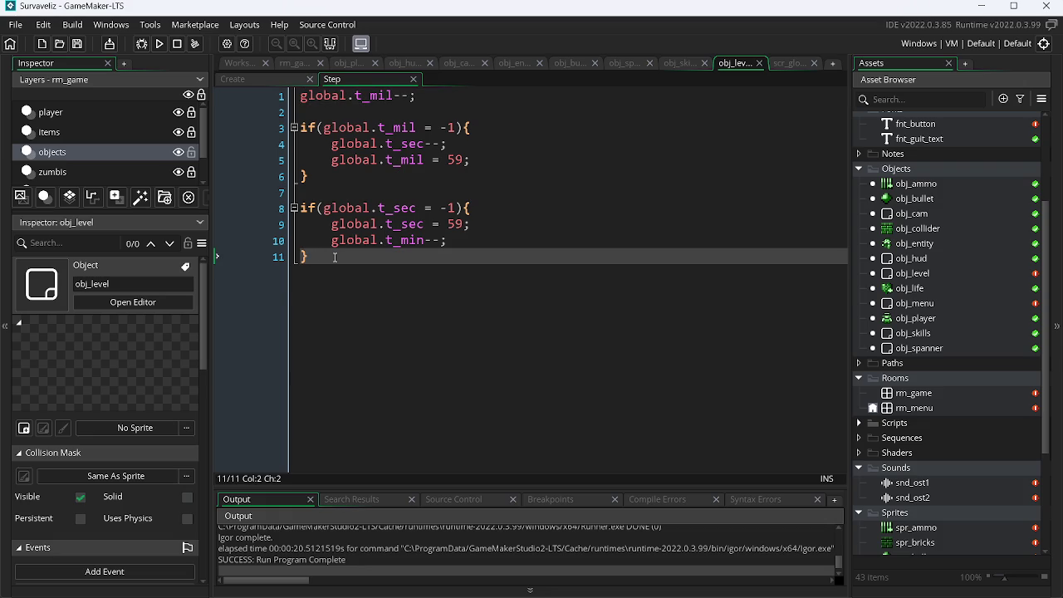
{"action": "key", "text": "Return"}
{"action": "key", "text": "Return"}
{"action": "type", "text": "if("}
{"action": "type", "text": "glo"}
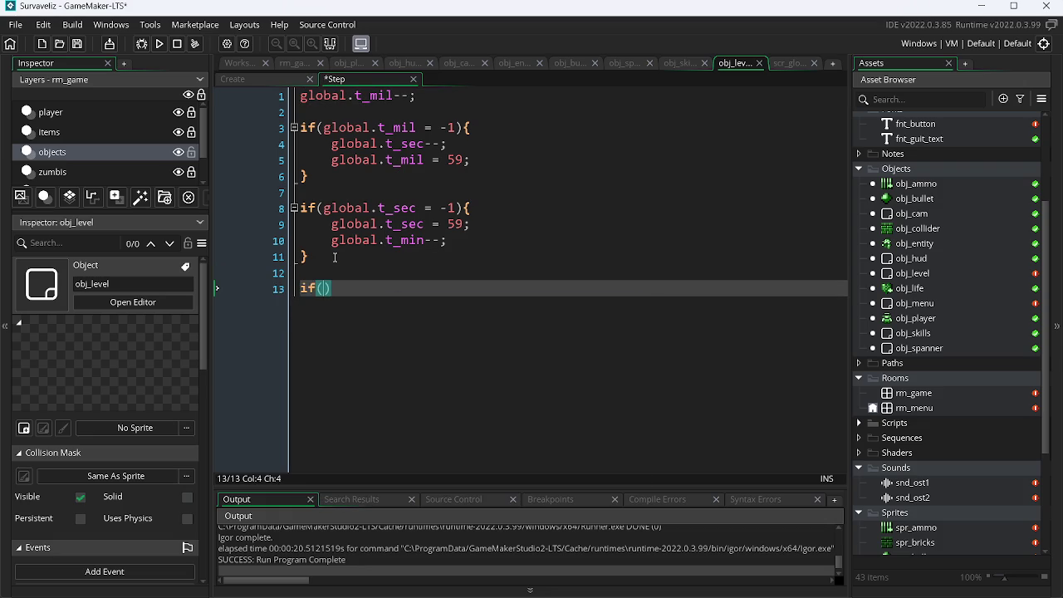
{"action": "type", "text": "bal."}
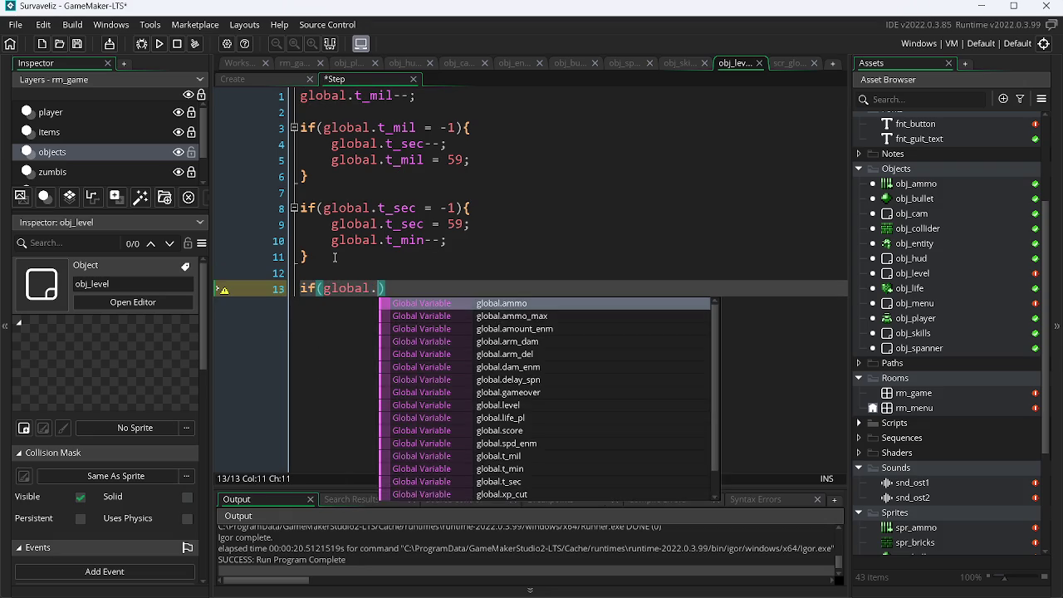
{"action": "type", "text": "l"}
{"action": "key", "text": "Return"}
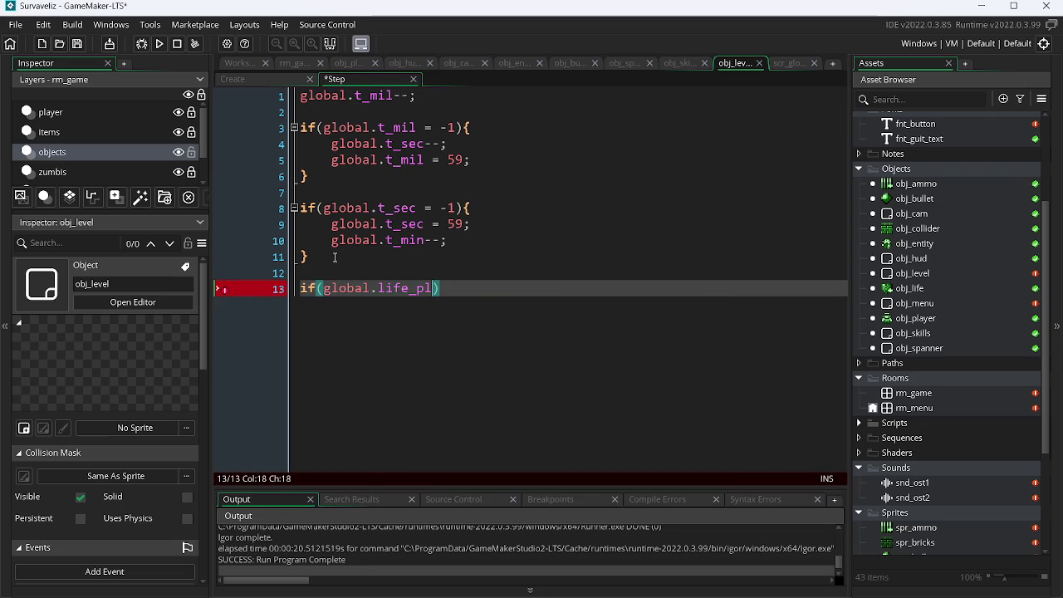
{"action": "type", "text": "<= 0"}
{"action": "type", "text": " &&"}
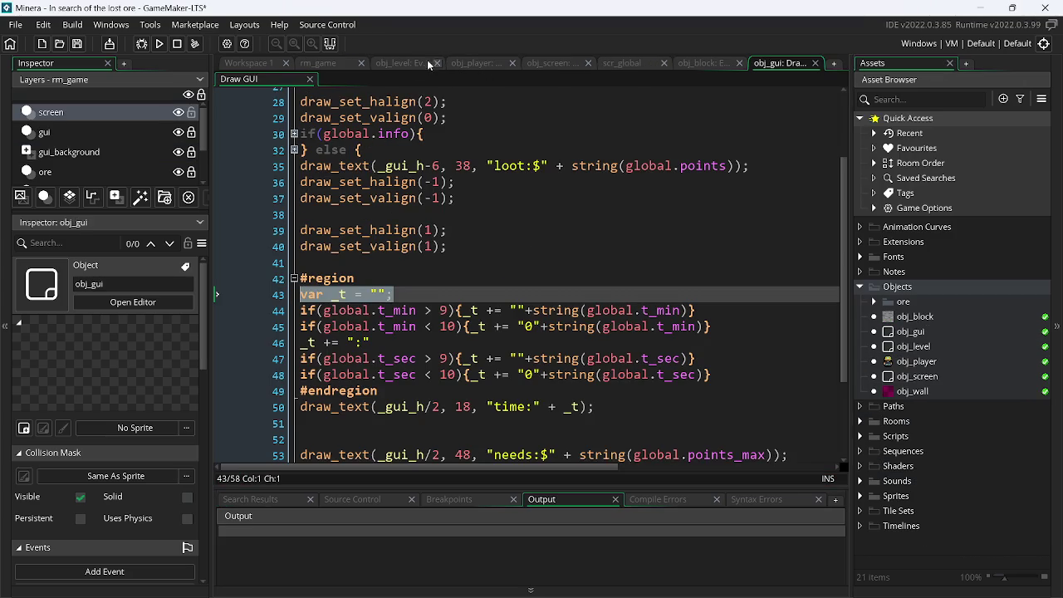
Show Minera's obj_level Step event and select its game-over check in lines 1–7.
{"action": "left_click", "coordinate": [434, 64]}
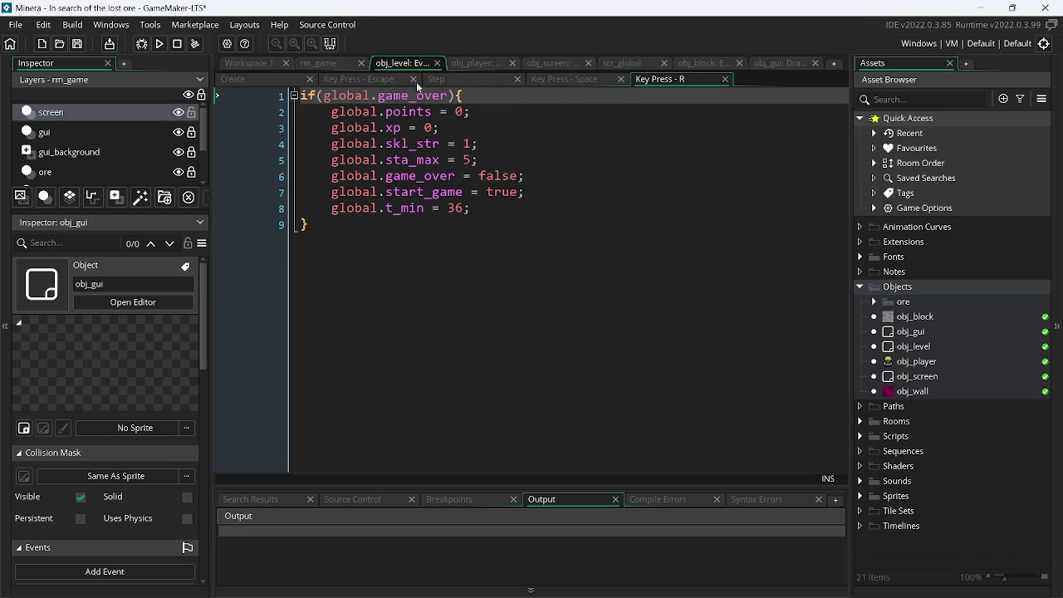
{"action": "left_click", "coordinate": [472, 80]}
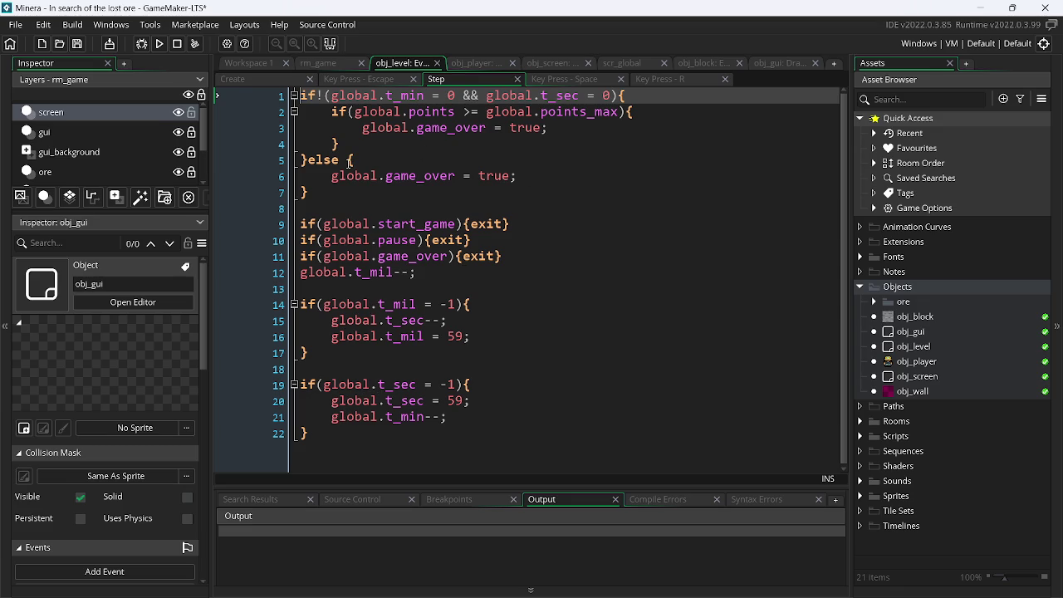
{"action": "mouse_move", "coordinate": [328, 186]}
{"action": "left_mouse_down"}
{"action": "mouse_move", "coordinate": [320, 126]}
{"action": "mouse_move", "coordinate": [301, 97]}
{"action": "left_mouse_up"}
{"action": "key", "text": "ctrl+c"}
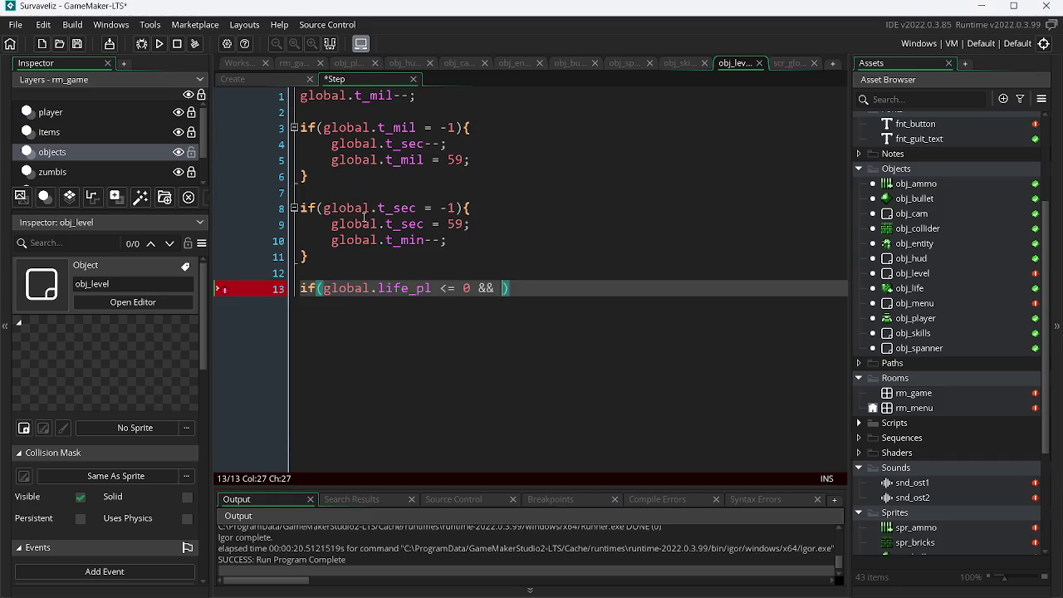
Paste Minera's game-over block under line 13, keep its timer-zero condition, and delete the rest.
{"action": "key", "text": "BackSpace"}
{"action": "key", "text": "BackSpace"}
{"action": "key", "text": "BackSpace"}
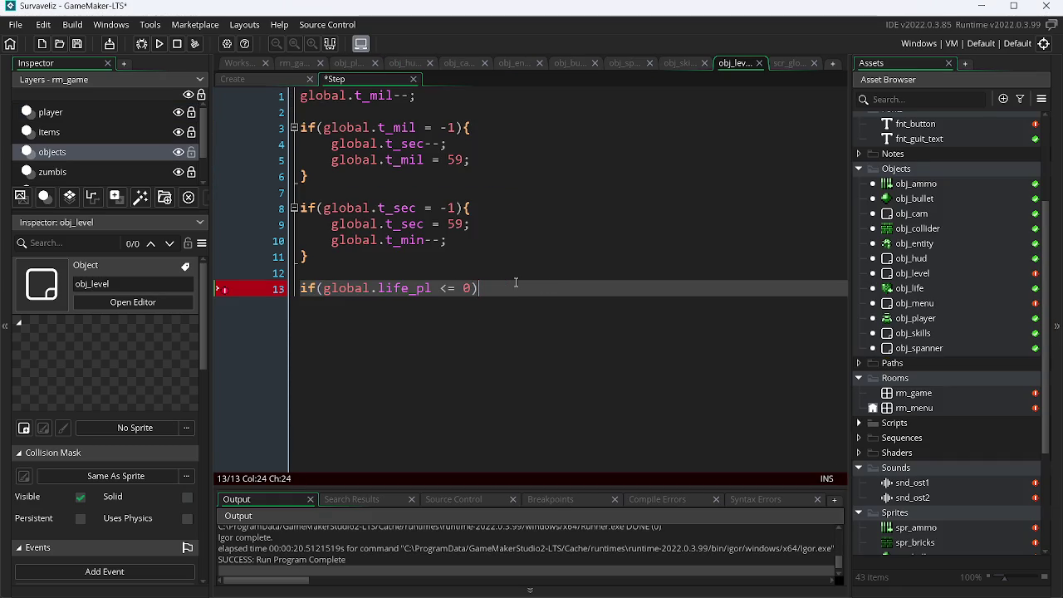
{"action": "key", "text": "End"}
{"action": "key", "text": "Return"}
{"action": "key", "text": "ctrl+v"}
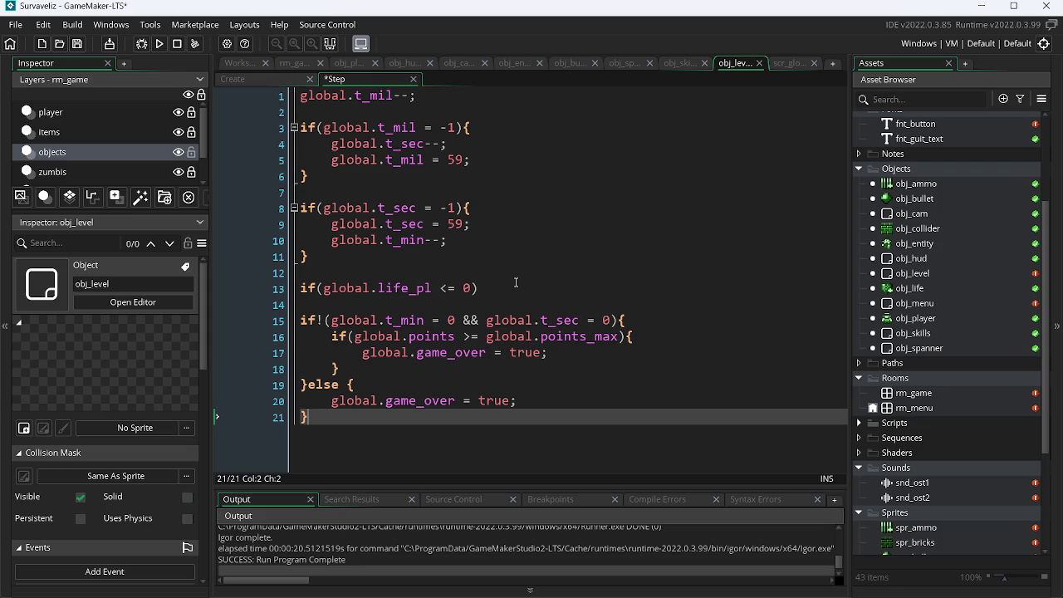
{"action": "left_click_drag", "start_coordinate": [332, 321], "coordinate": [612, 322]}
{"action": "left_click_drag", "start_coordinate": [313, 416], "coordinate": [299, 320]}
{"action": "key", "text": "Delete"}
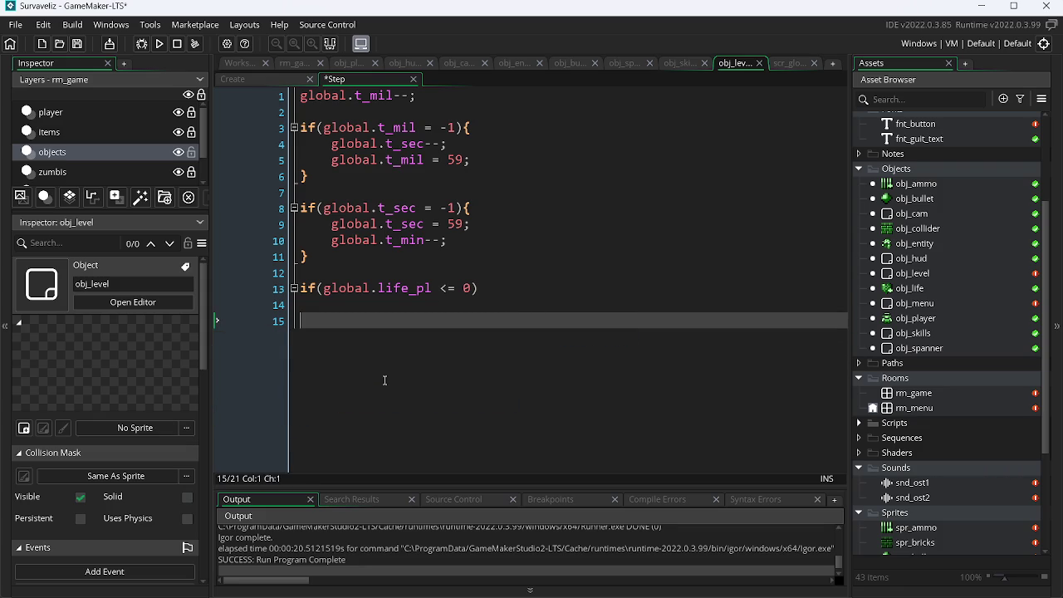
Join the timer-zero condition to the life check with || and save the Step event.
{"action": "left_click", "coordinate": [477, 289]}
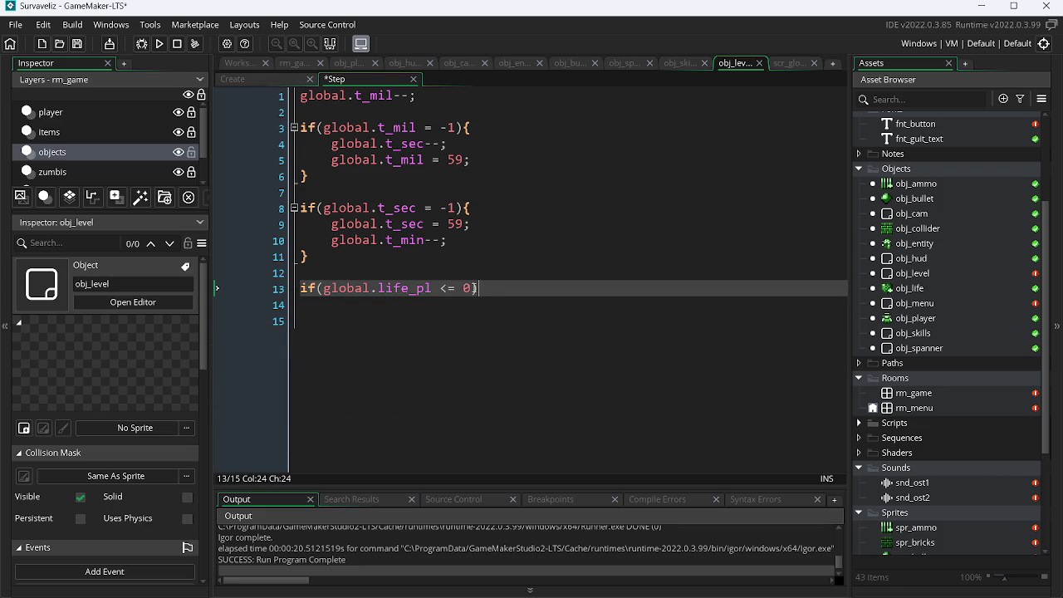
{"action": "type", "text": ")"}
{"action": "type", "text": "&&"}
{"action": "key", "text": "BackSpace"}
{"action": "key", "text": "BackSpace"}
{"action": "type", "text": "||"}
{"action": "type", "text": "global.t_min = 0 && global.t_sec = 0"}
{"action": "key", "text": "Left"}
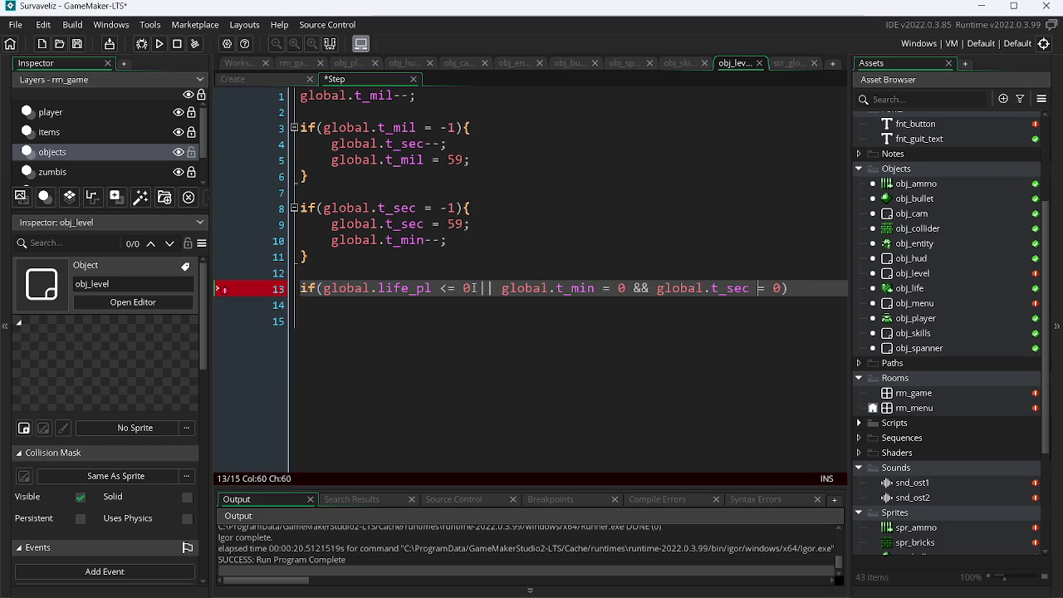
{"action": "key", "text": "ctrl+Left"}
{"action": "key", "text": "ctrl+Left"}
{"action": "key", "text": "ctrl+Left"}
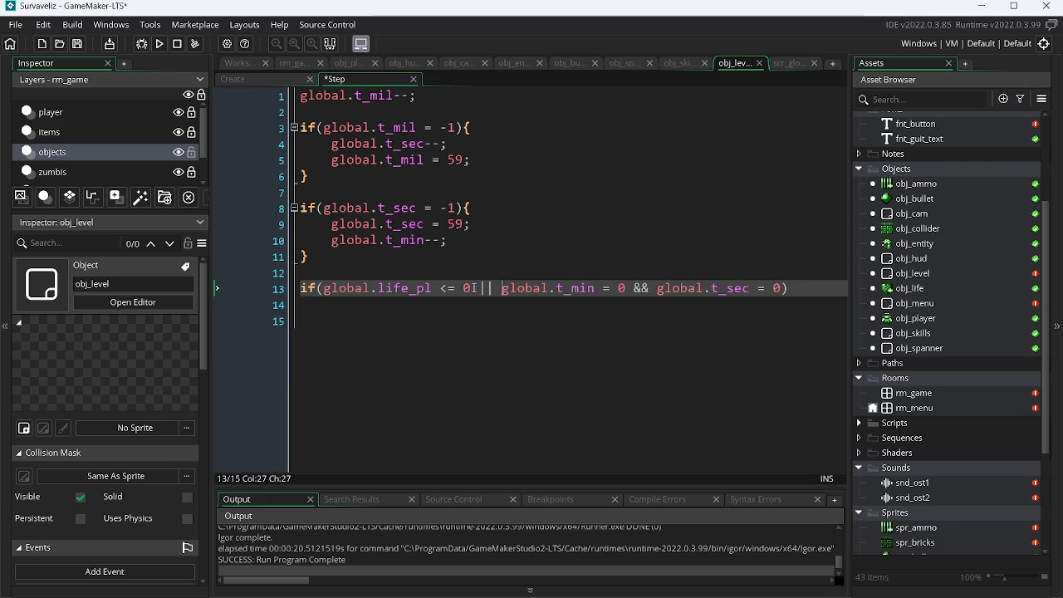
{"action": "type", "text": "!"}
{"action": "key", "text": "ctrl+s"}
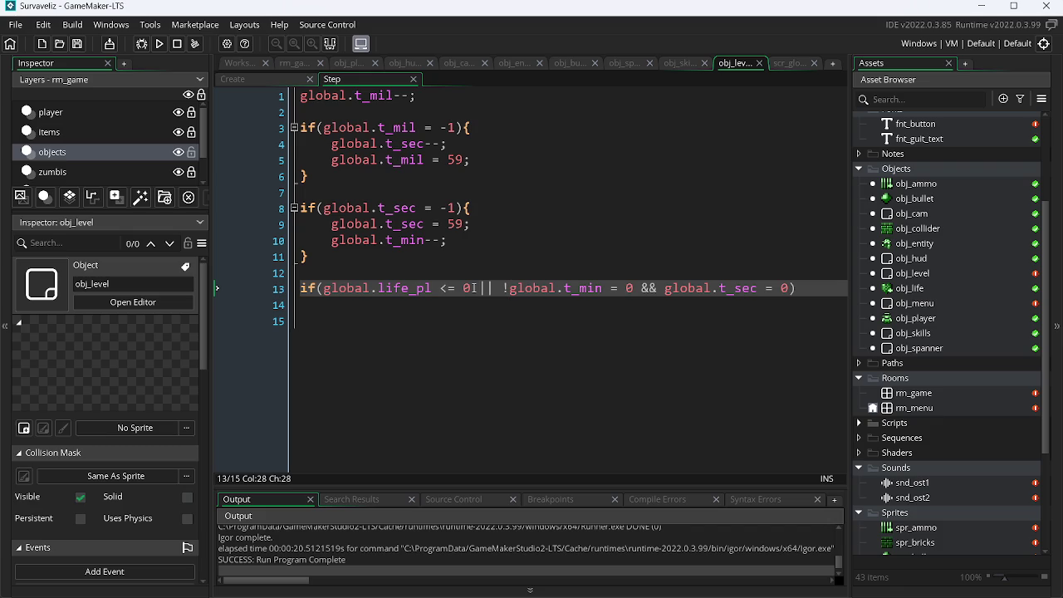
Remove the stray negation and add a block setting global.gameover = true.
{"action": "key", "text": "BackSpace"}
{"action": "left_click", "coordinate": [792, 289]}
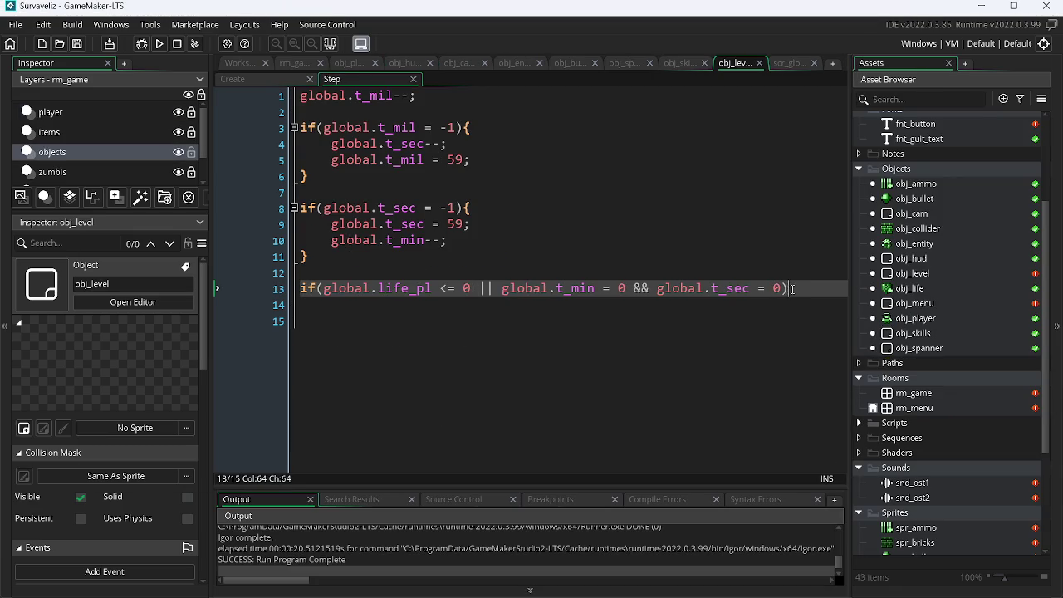
{"action": "type", "text": "{"}
{"action": "key", "text": "Return"}
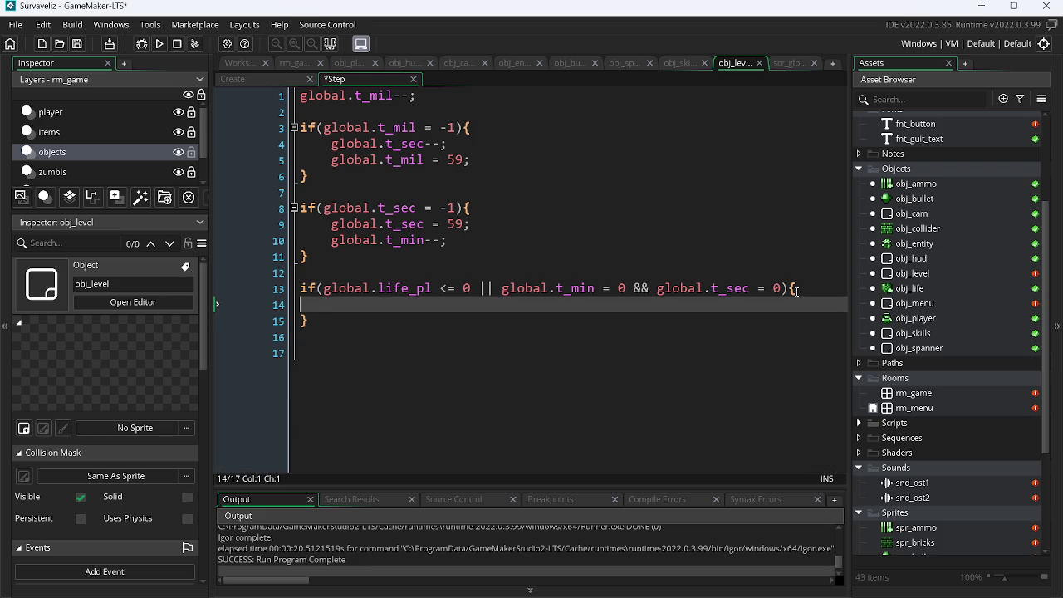
{"action": "type", "text": "glo"}
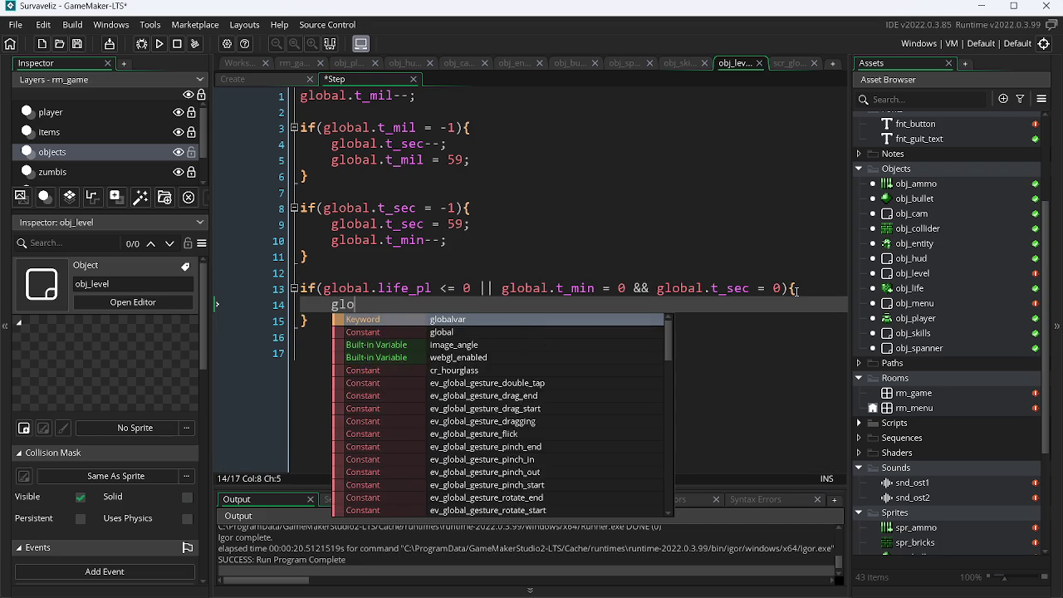
{"action": "type", "text": "bal."}
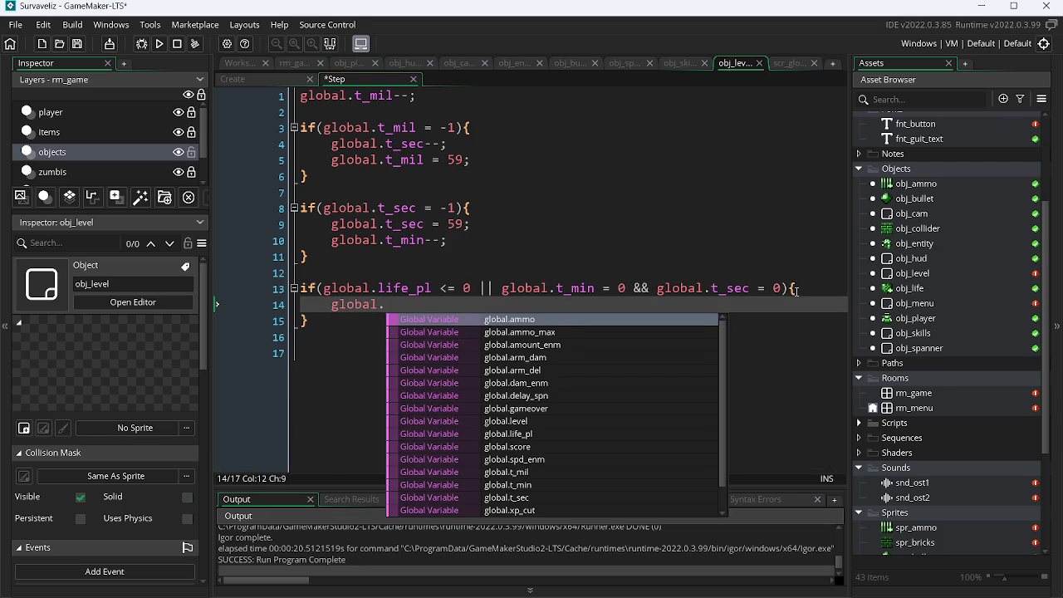
{"action": "type", "text": "ga"}
{"action": "key", "text": "Return"}
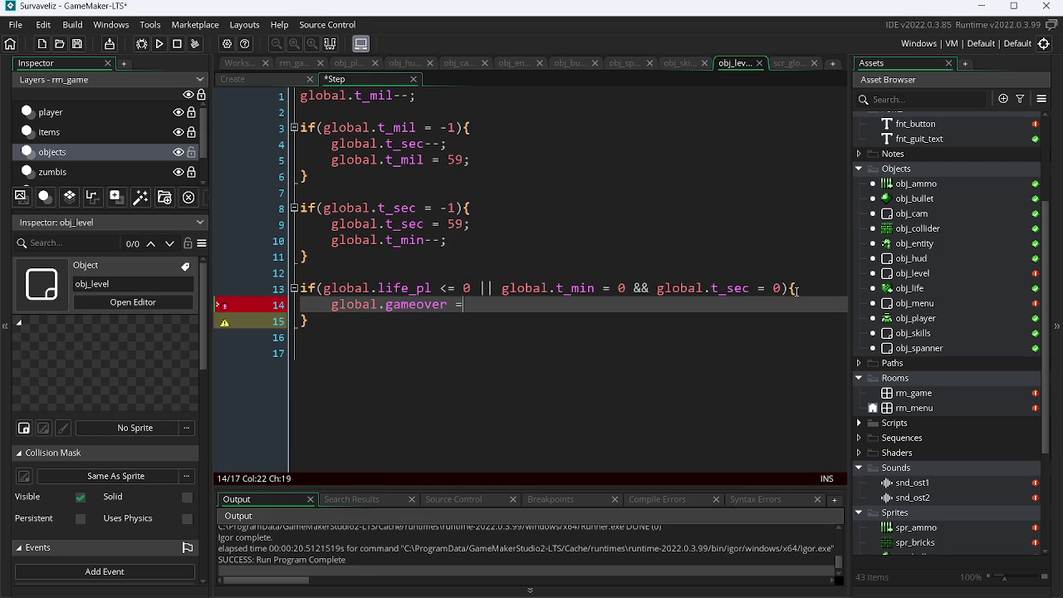
{"action": "type", "text": " true;"}
Test-run the game, then quit back to the code.
{"action": "left_click", "coordinate": [160, 43]}
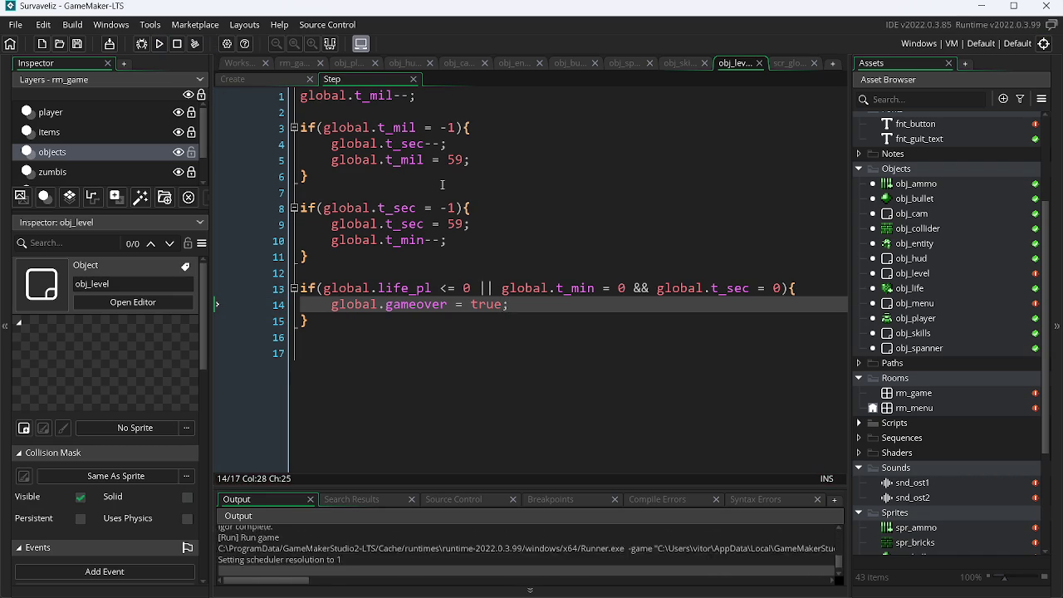
{"action": "key", "text": "Escape"}
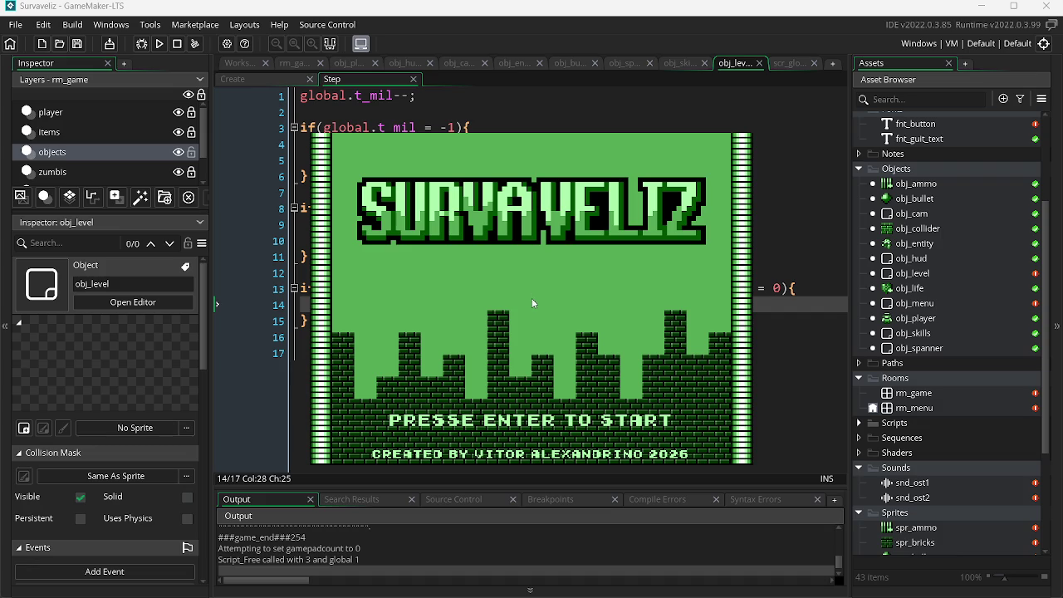
{"action": "left_click", "coordinate": [300, 411]}
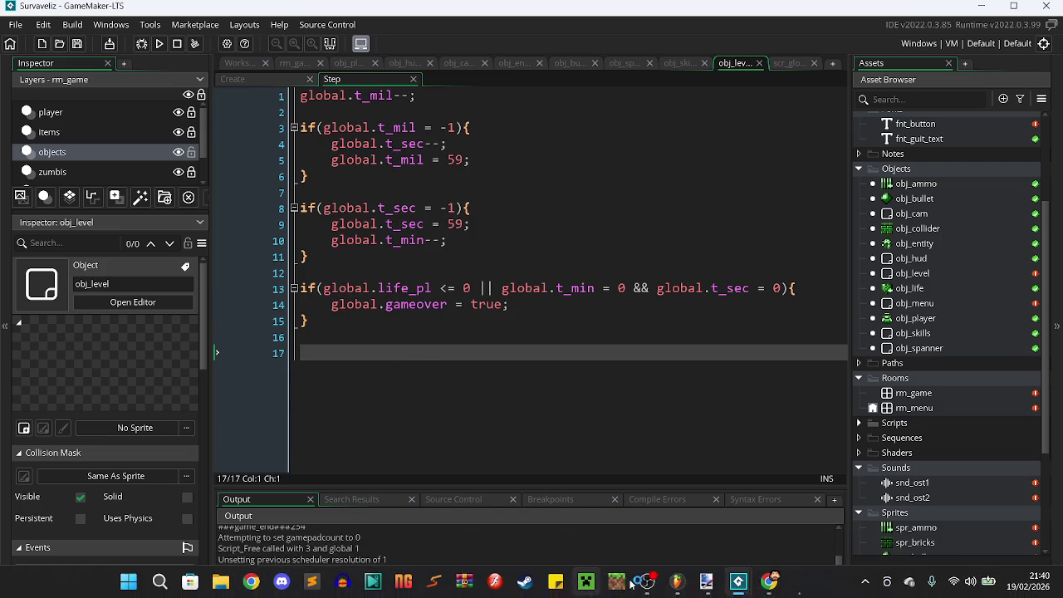
Add show_message("FIM DE JOGO"); after the gameover assignment and run the game into gameplay.
{"action": "left_click", "coordinate": [524, 288]}
{"action": "left_click", "coordinate": [523, 303]}
{"action": "key", "text": "Return"}
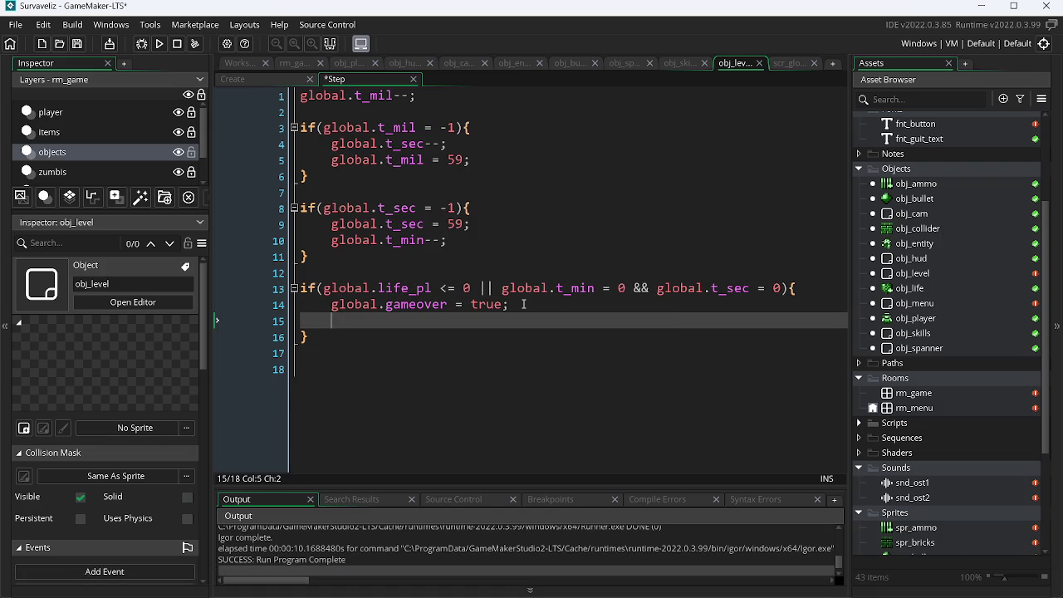
{"action": "type", "text": "sho"}
{"action": "key", "text": "Down"}
{"action": "key", "text": "Down"}
{"action": "key", "text": "Down"}
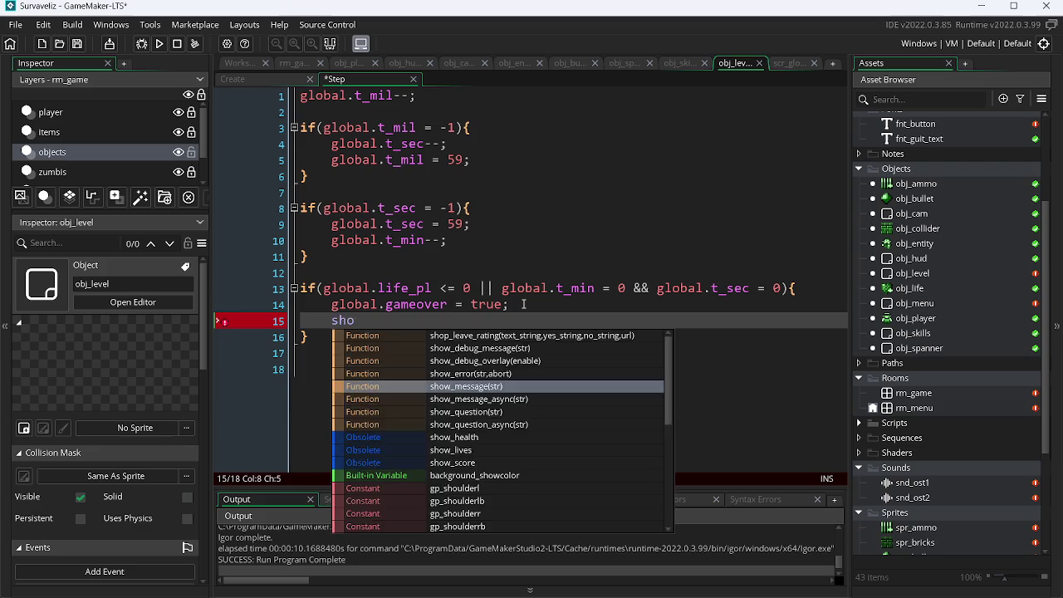
{"action": "key", "text": "Return"}
{"action": "type", "text": "\""}
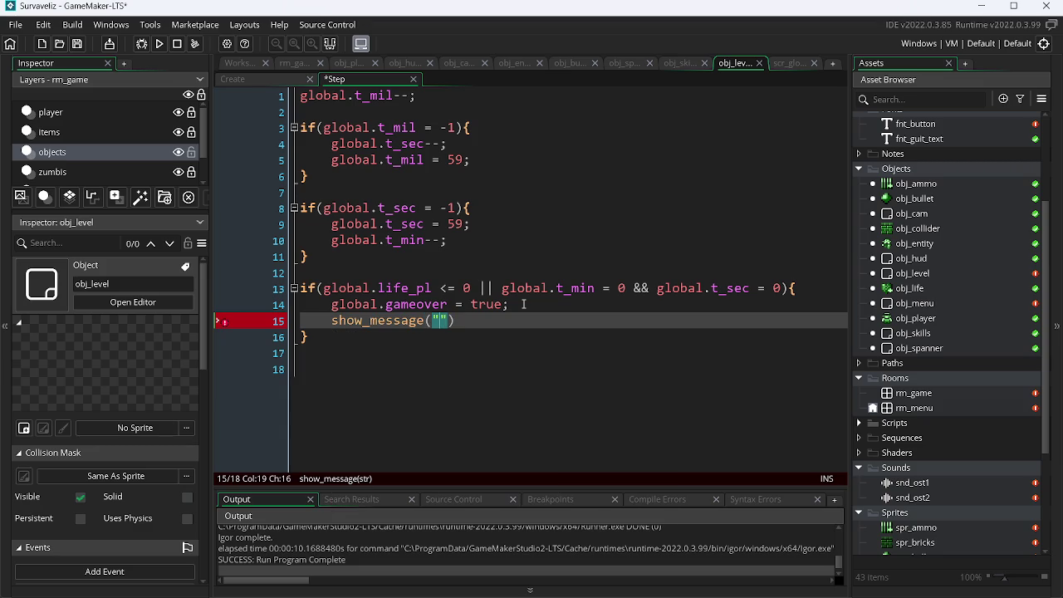
{"action": "type", "text": "FIM DE JOGO"}
{"action": "key", "text": "End"}
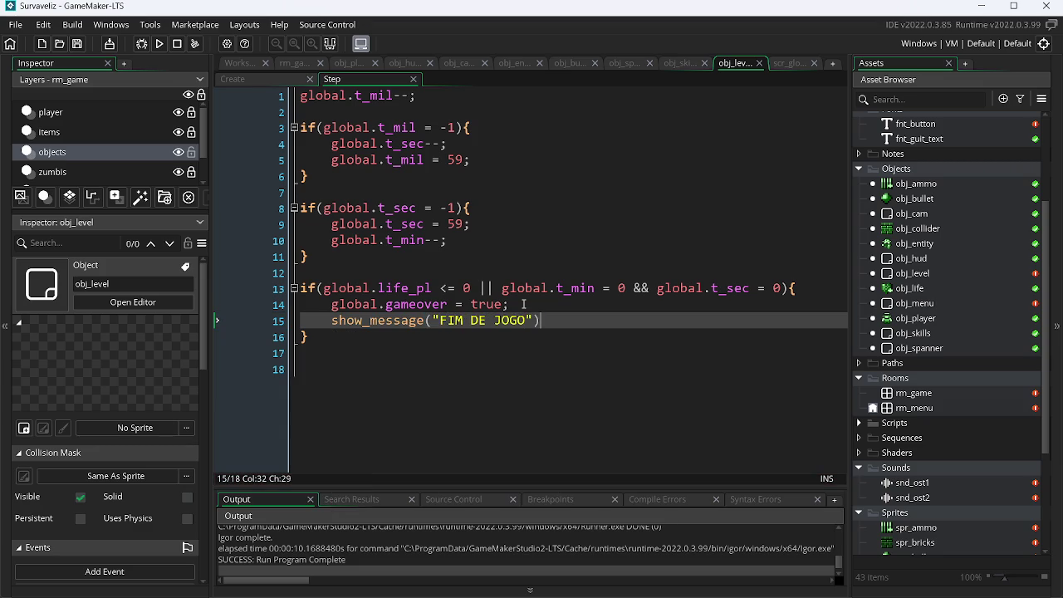
{"action": "type", "text": ";"}
{"action": "key", "text": "F5"}
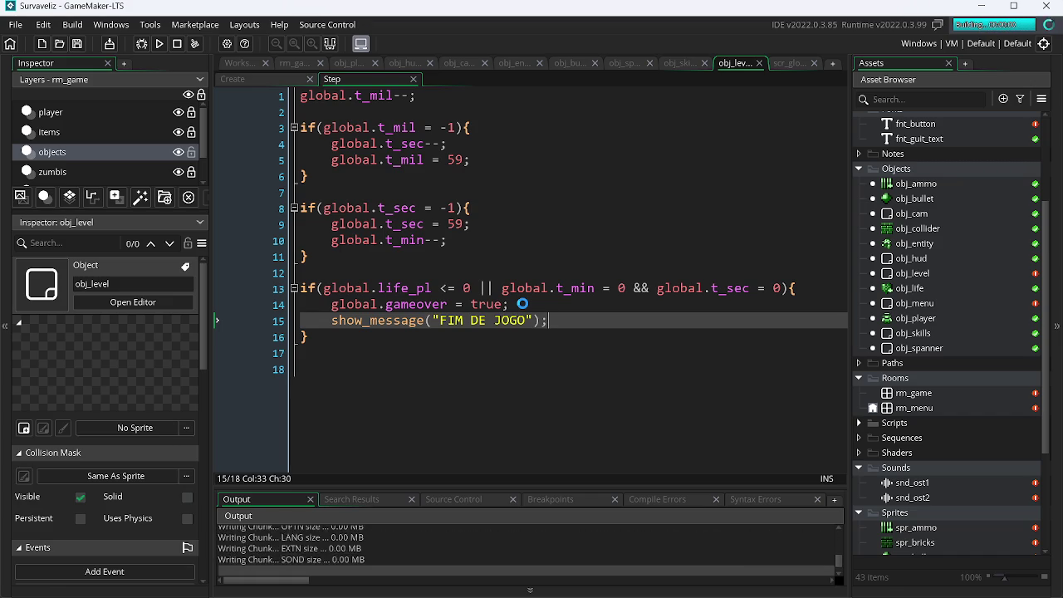
{"action": "key", "text": "Return"}
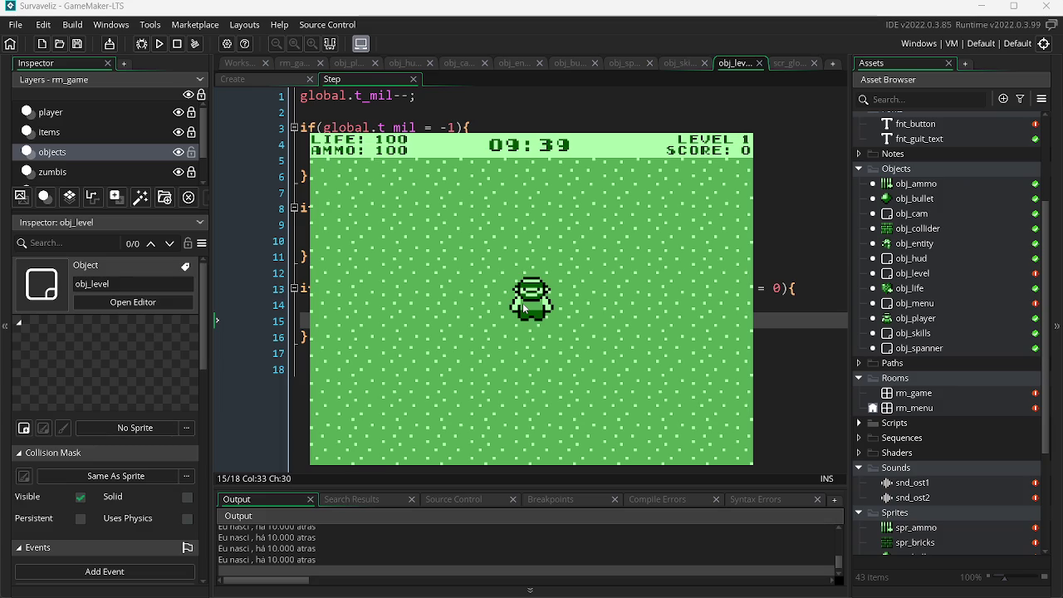
Shoot the zombies approaching from the left and right.
{"action": "left_click", "coordinate": [604, 354]}
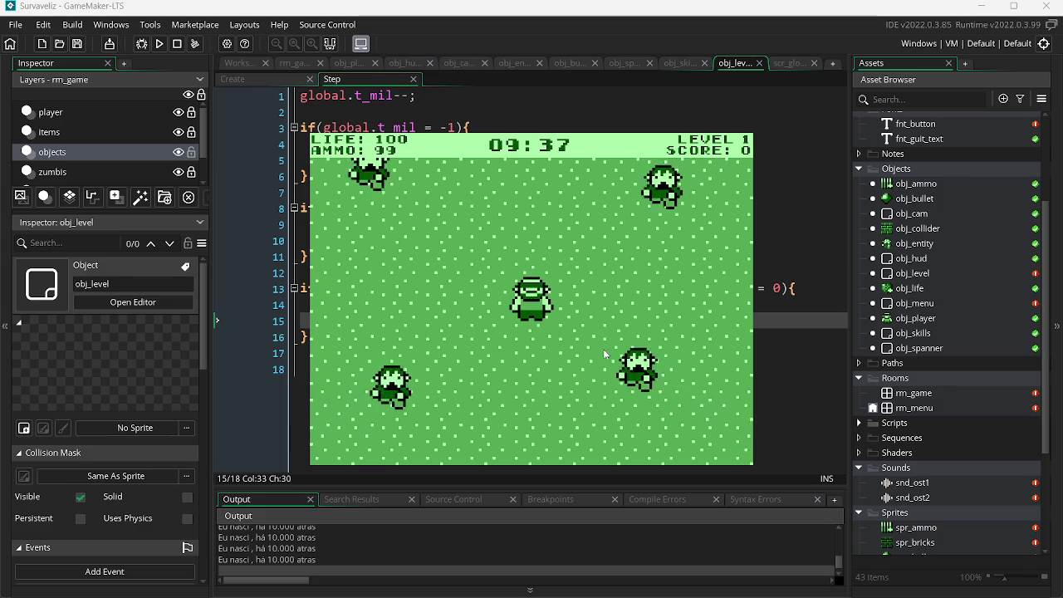
{"action": "left_click", "coordinate": [604, 354]}
{"action": "left_click", "coordinate": [499, 316]}
{"action": "left_click", "coordinate": [392, 280]}
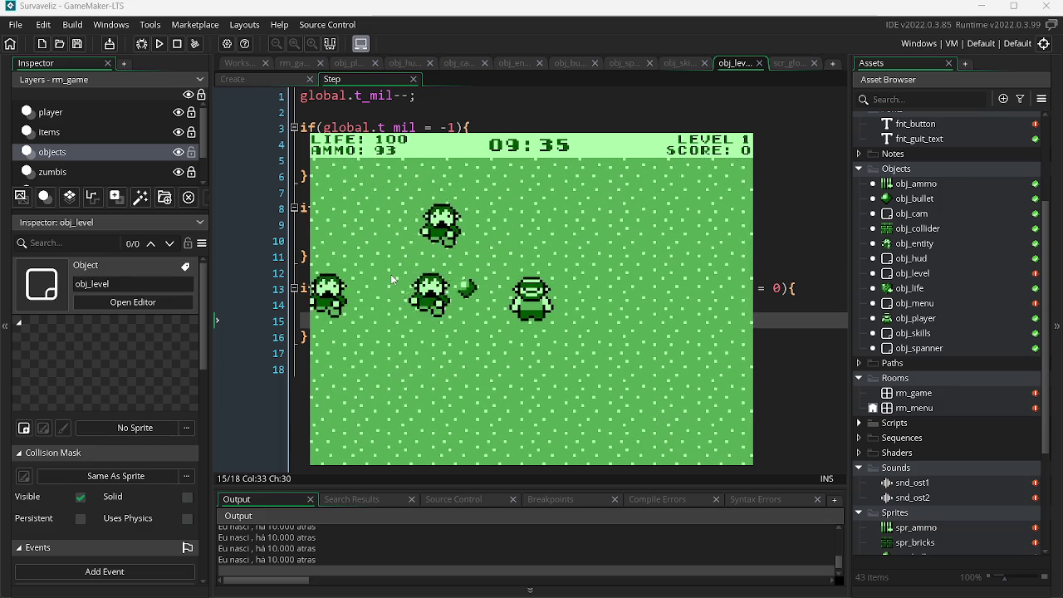
{"action": "left_click", "coordinate": [393, 280]}
{"action": "left_click", "coordinate": [393, 282]}
{"action": "left_click", "coordinate": [393, 283]}
{"action": "left_click", "coordinate": [393, 285]}
{"action": "left_click", "coordinate": [392, 287]}
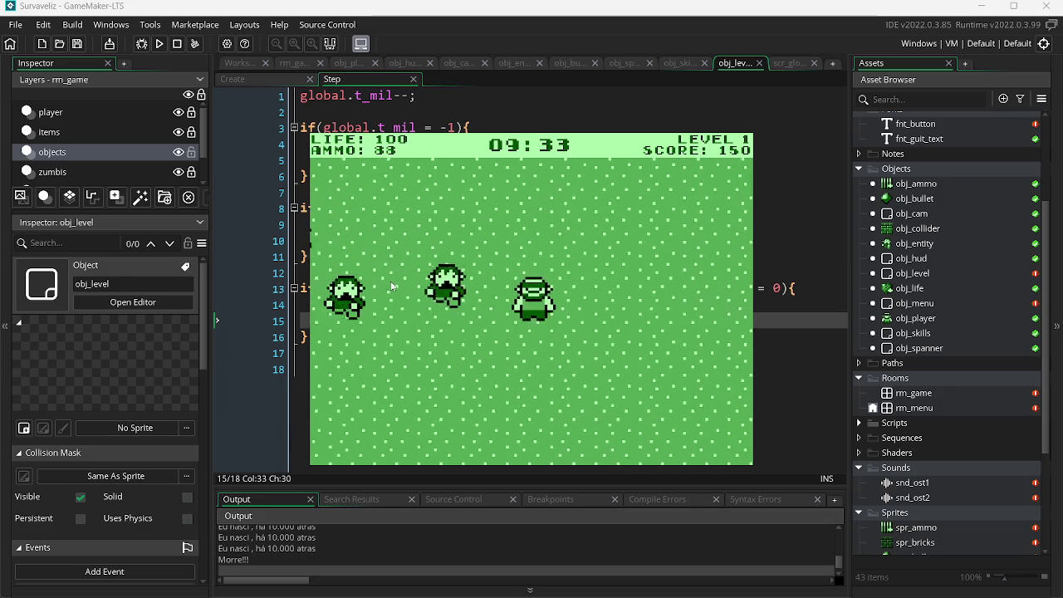
{"action": "left_click", "coordinate": [390, 289]}
{"action": "left_click", "coordinate": [384, 289]}
{"action": "left_click", "coordinate": [384, 289]}
{"action": "left_click", "coordinate": [407, 289]}
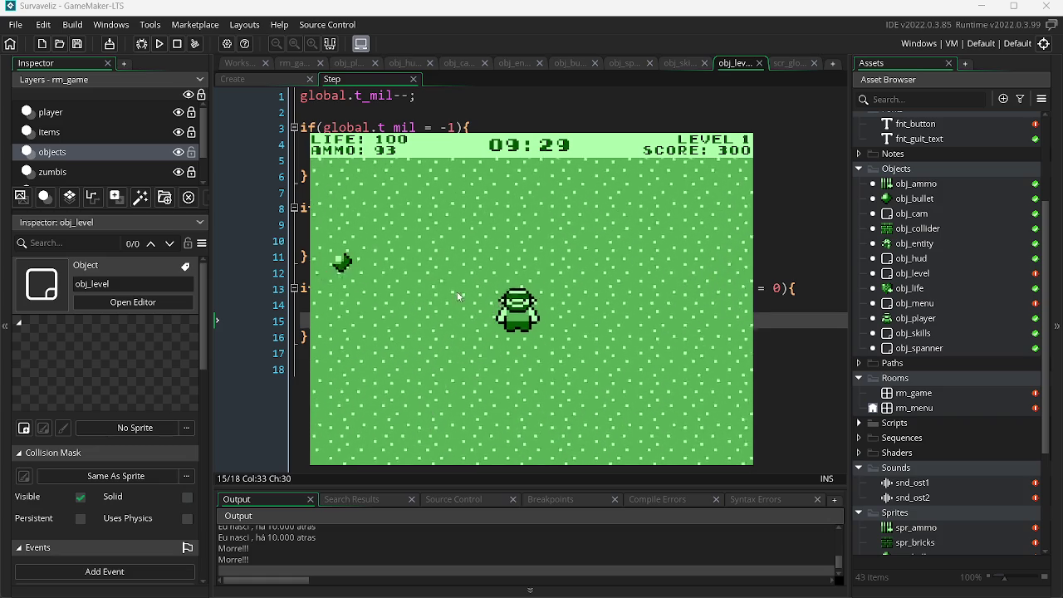
{"action": "left_click", "coordinate": [642, 301]}
{"action": "left_click", "coordinate": [652, 279]}
{"action": "left_click", "coordinate": [654, 270]}
{"action": "left_click", "coordinate": [658, 262]}
{"action": "left_click", "coordinate": [657, 262]}
{"action": "left_click", "coordinate": [619, 199]}
{"action": "left_click", "coordinate": [490, 228]}
{"action": "left_click", "coordinate": [453, 249]}
{"action": "left_click", "coordinate": [427, 278]}
Walk right while collecting ammo and shooting zombies until reaching level 3.
{"action": "key", "text": "d"}
{"action": "left_click", "coordinate": [427, 278]}
{"action": "left_click", "coordinate": [426, 278]}
{"action": "left_click", "coordinate": [426, 278]}
{"action": "left_click", "coordinate": [427, 278]}
{"action": "left_click", "coordinate": [426, 278]}
{"action": "key", "text": "d"}
{"action": "left_click", "coordinate": [475, 243]}
{"action": "left_click", "coordinate": [474, 242]}
{"action": "left_click", "coordinate": [520, 287]}
{"action": "left_click", "coordinate": [629, 230]}
{"action": "left_click", "coordinate": [629, 230]}
{"action": "left_click", "coordinate": [656, 266]}
{"action": "left_click", "coordinate": [686, 282]}
{"action": "left_click", "coordinate": [686, 283]}
{"action": "left_click", "coordinate": [686, 282]}
{"action": "left_click", "coordinate": [686, 282]}
{"action": "left_click", "coordinate": [686, 283]}
{"action": "left_click", "coordinate": [686, 282]}
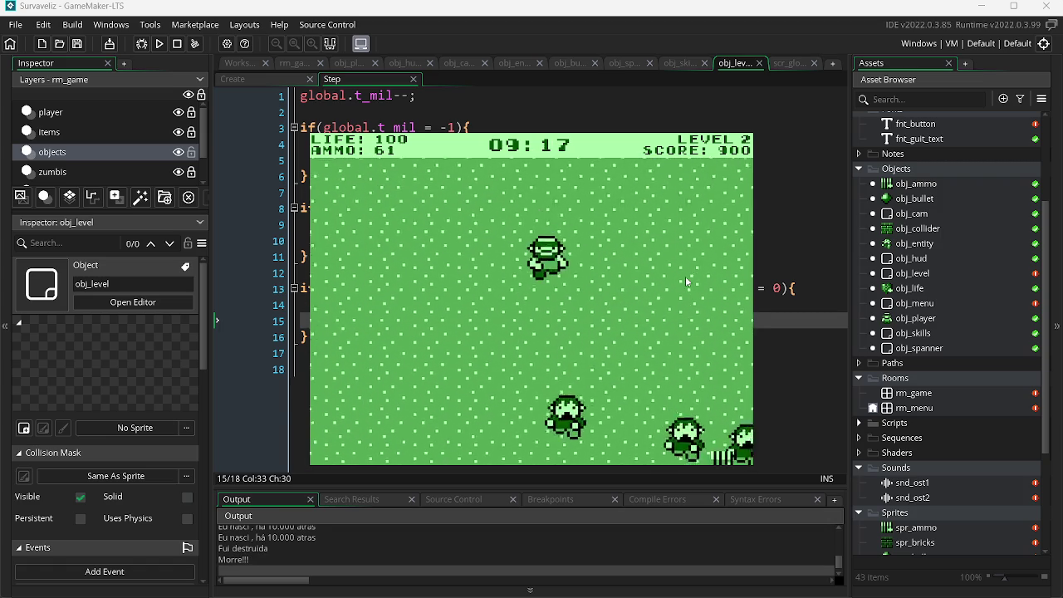
{"action": "left_click", "coordinate": [441, 287]}
{"action": "left_click", "coordinate": [441, 287]}
{"action": "left_click", "coordinate": [441, 287]}
{"action": "left_click", "coordinate": [441, 288]}
{"action": "left_click", "coordinate": [441, 288]}
{"action": "left_click", "coordinate": [463, 285]}
{"action": "left_click", "coordinate": [463, 285]}
{"action": "left_click", "coordinate": [581, 249]}
{"action": "left_click", "coordinate": [643, 269]}
{"action": "left_click", "coordinate": [644, 269]}
{"action": "left_click", "coordinate": [656, 274]}
{"action": "left_click", "coordinate": [664, 282]}
{"action": "left_click", "coordinate": [673, 287]}
{"action": "left_click", "coordinate": [681, 282]}
{"action": "left_click", "coordinate": [690, 280]}
{"action": "left_click", "coordinate": [693, 280]}
{"action": "left_click", "coordinate": [694, 279]}
{"action": "left_click", "coordinate": [693, 280]}
{"action": "left_click", "coordinate": [693, 280]}
{"action": "left_click", "coordinate": [693, 278]}
{"action": "left_click", "coordinate": [692, 275]}
{"action": "left_click", "coordinate": [691, 276]}
{"action": "left_click", "coordinate": [693, 275]}
Keep shooting and moving along the wall until reaching level 4 with score 2350.
{"action": "left_click", "coordinate": [694, 276]}
{"action": "left_click", "coordinate": [693, 275]}
{"action": "left_click", "coordinate": [694, 277]}
{"action": "left_click", "coordinate": [694, 277]}
{"action": "left_click", "coordinate": [694, 276]}
{"action": "left_click", "coordinate": [690, 274]}
{"action": "left_click", "coordinate": [685, 273]}
{"action": "left_click", "coordinate": [665, 262]}
{"action": "left_click", "coordinate": [615, 237]}
{"action": "left_click", "coordinate": [581, 237]}
{"action": "left_click", "coordinate": [569, 240]}
{"action": "left_click", "coordinate": [532, 253]}
{"action": "left_click", "coordinate": [489, 265]}
{"action": "left_click", "coordinate": [473, 273]}
{"action": "left_click", "coordinate": [444, 282]}
{"action": "left_click", "coordinate": [430, 288]}
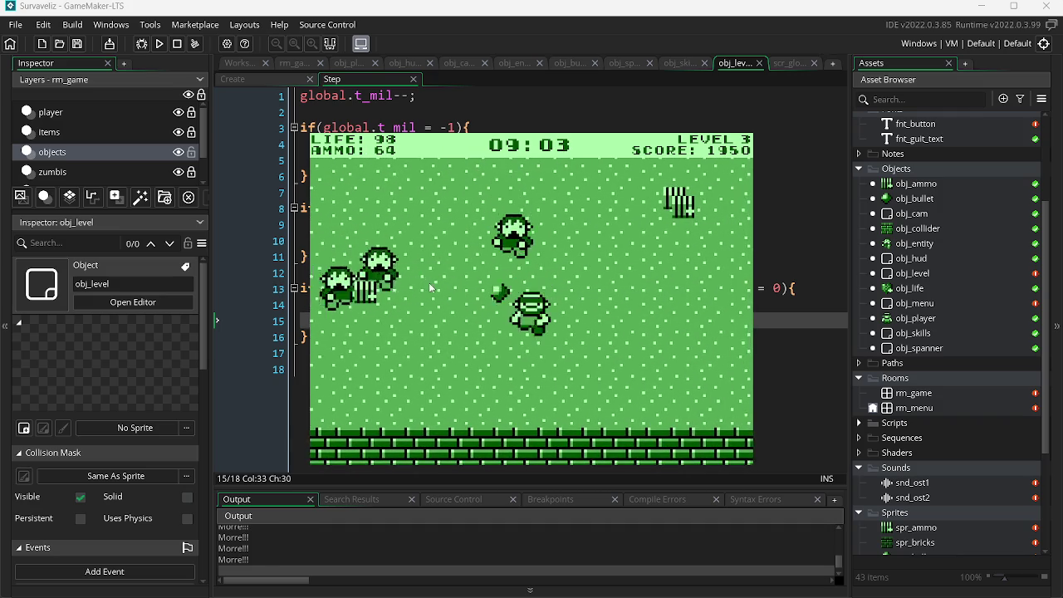
{"action": "key", "text": "w"}
{"action": "key", "text": "d"}
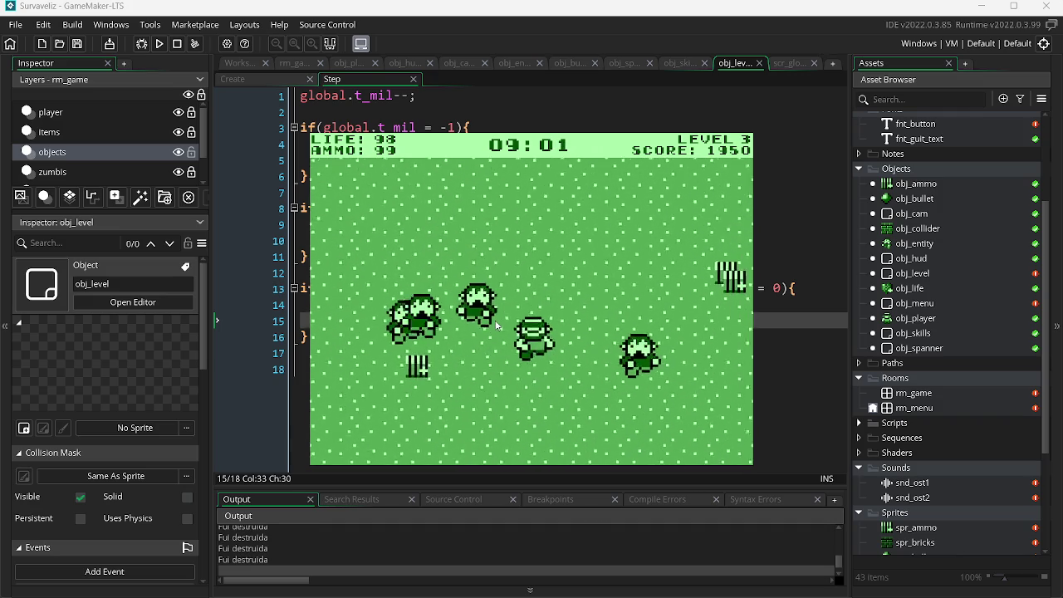
{"action": "key", "text": "s"}
{"action": "left_click", "coordinate": [540, 322]}
{"action": "left_click", "coordinate": [581, 317]}
{"action": "left_click", "coordinate": [631, 311]}
{"action": "left_click", "coordinate": [676, 303]}
{"action": "left_click", "coordinate": [675, 303]}
{"action": "key", "text": "w"}
{"action": "left_click", "coordinate": [593, 381]}
{"action": "key", "text": "s"}
{"action": "left_click", "coordinate": [502, 375]}
{"action": "left_click", "coordinate": [476, 351]}
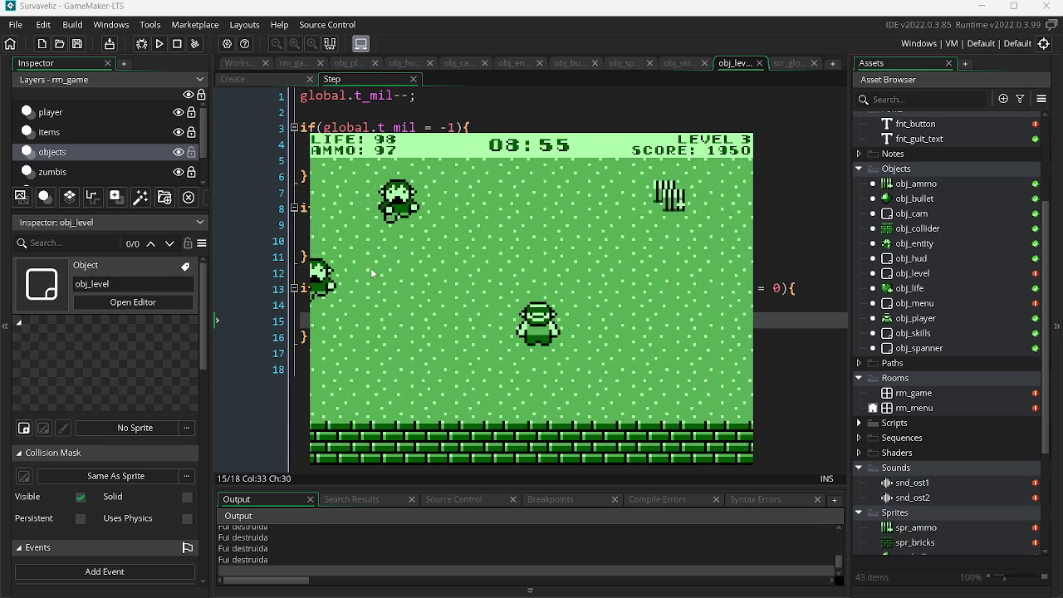
{"action": "key", "text": "w"}
{"action": "left_click", "coordinate": [560, 327]}
{"action": "left_click", "coordinate": [689, 304]}
{"action": "left_click", "coordinate": [688, 304]}
{"action": "key", "text": "a"}
{"action": "left_click", "coordinate": [696, 304]}
{"action": "key", "text": "w"}
{"action": "left_click", "coordinate": [365, 276]}
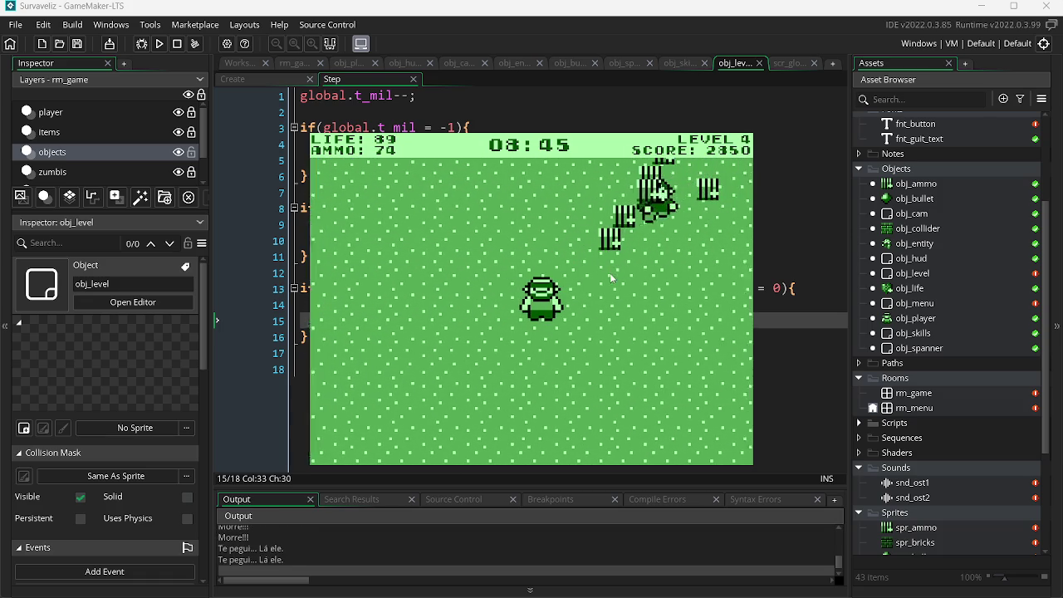
{"action": "key", "text": "w"}
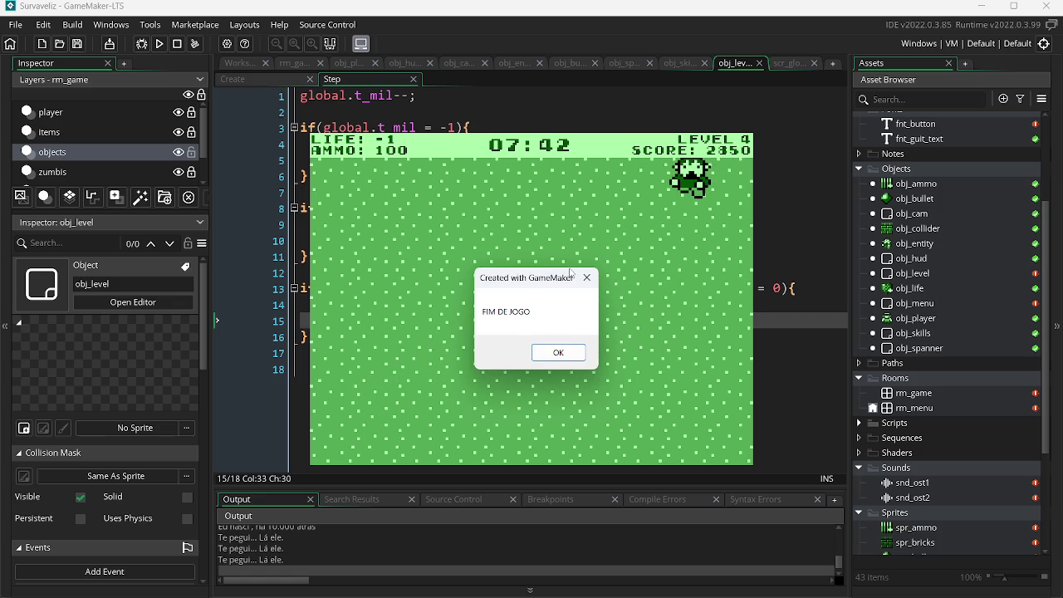
Dismiss the FIM DE JOGO game-over message and close the test game window.
{"action": "left_click", "coordinate": [559, 356]}
{"action": "left_click", "coordinate": [567, 352]}
{"action": "left_click", "coordinate": [564, 352]}
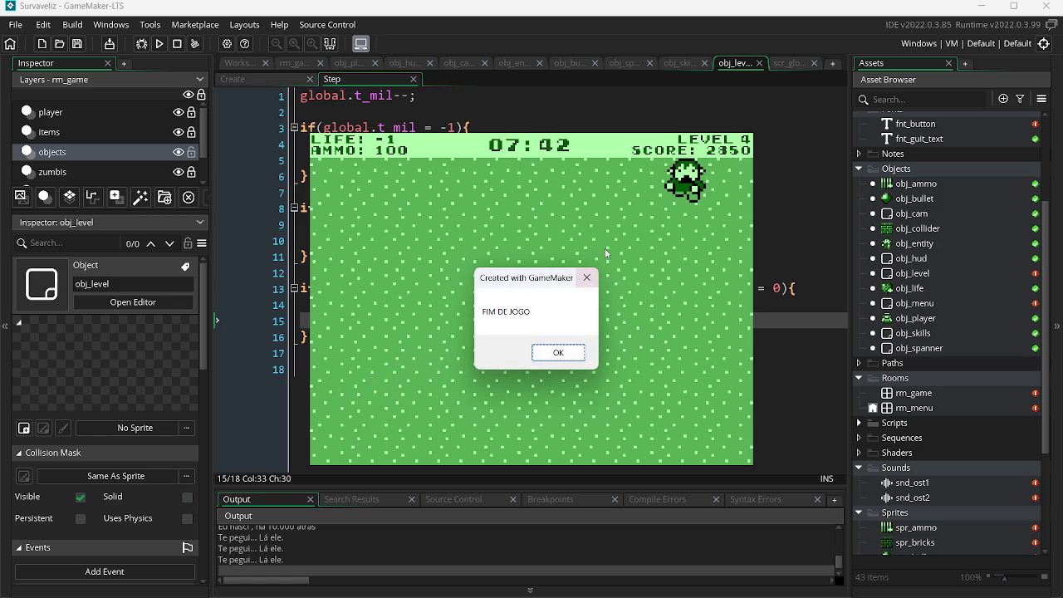
{"action": "left_click", "coordinate": [592, 279]}
{"action": "left_click", "coordinate": [177, 44]}
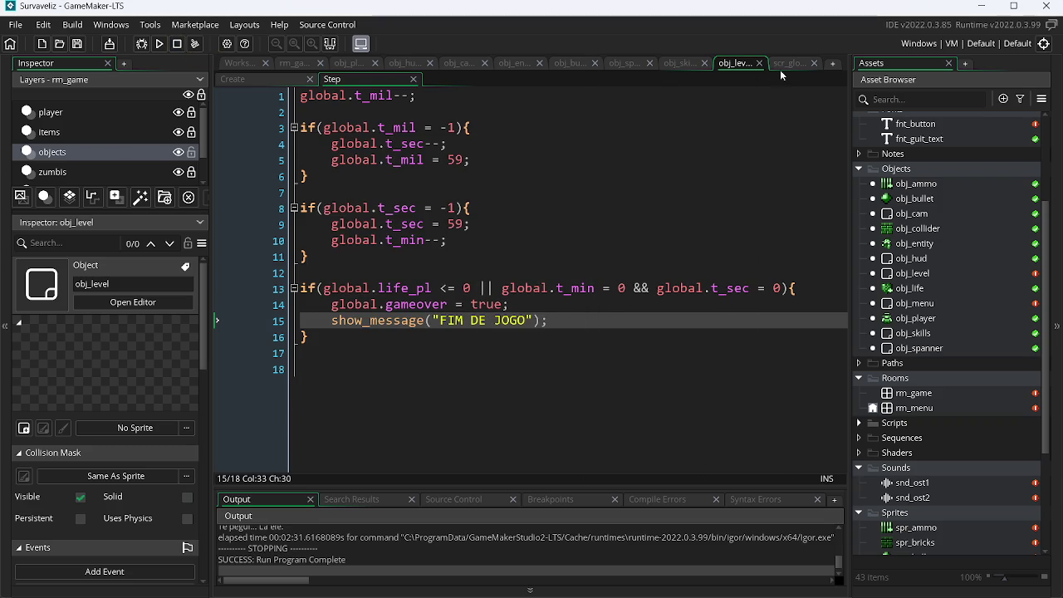
Replace 100 on scr_global's line 1 with clamp(global.life_pl, 0, 100) and save.
{"action": "left_click", "coordinate": [780, 66]}
{"action": "double_click", "coordinate": [437, 96]}
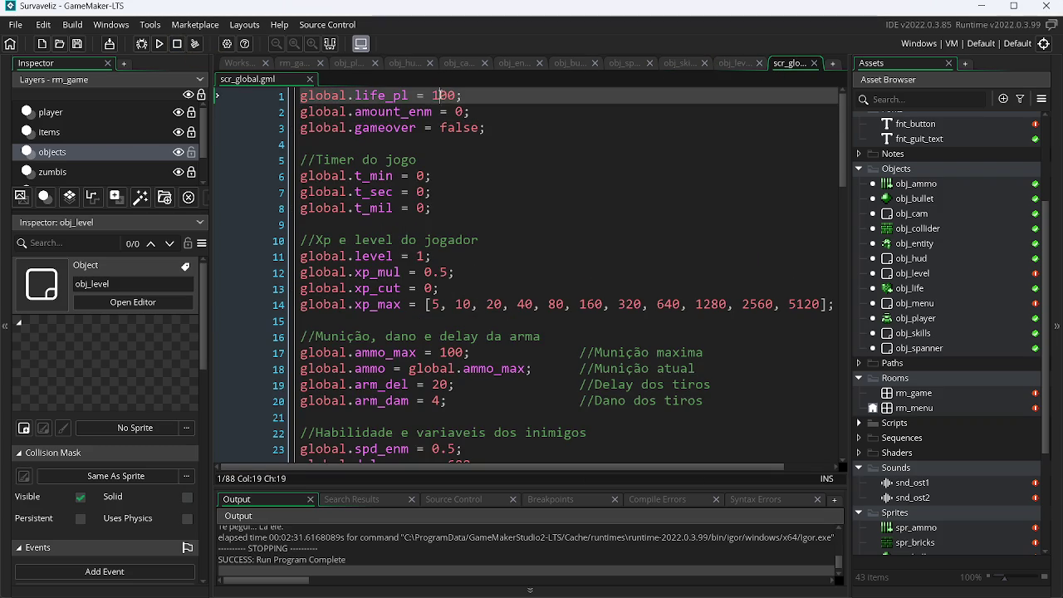
{"action": "type", "text": "clamp("}
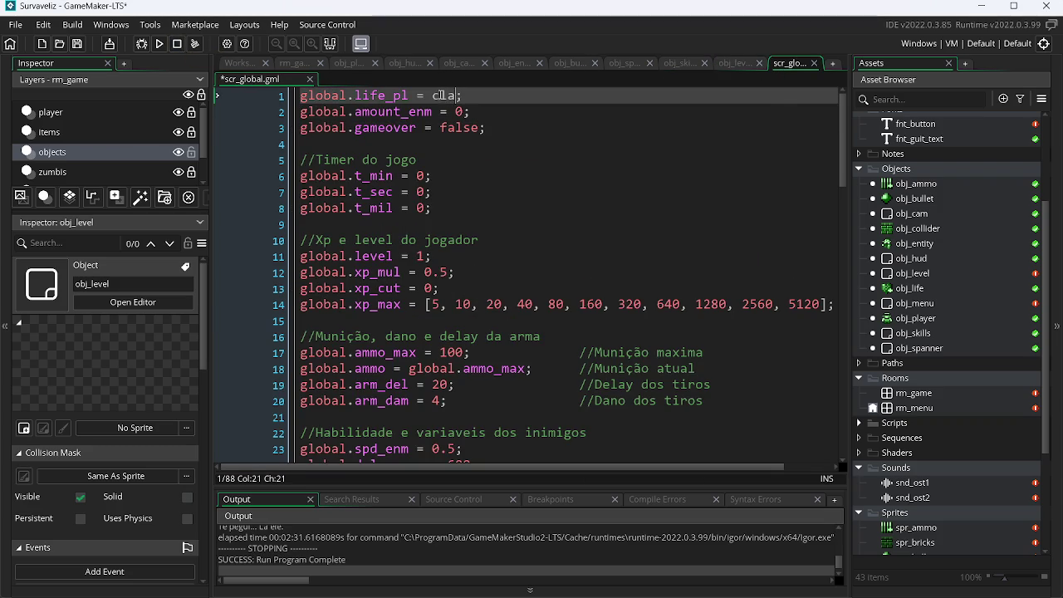
{"action": "type", "text": "global."}
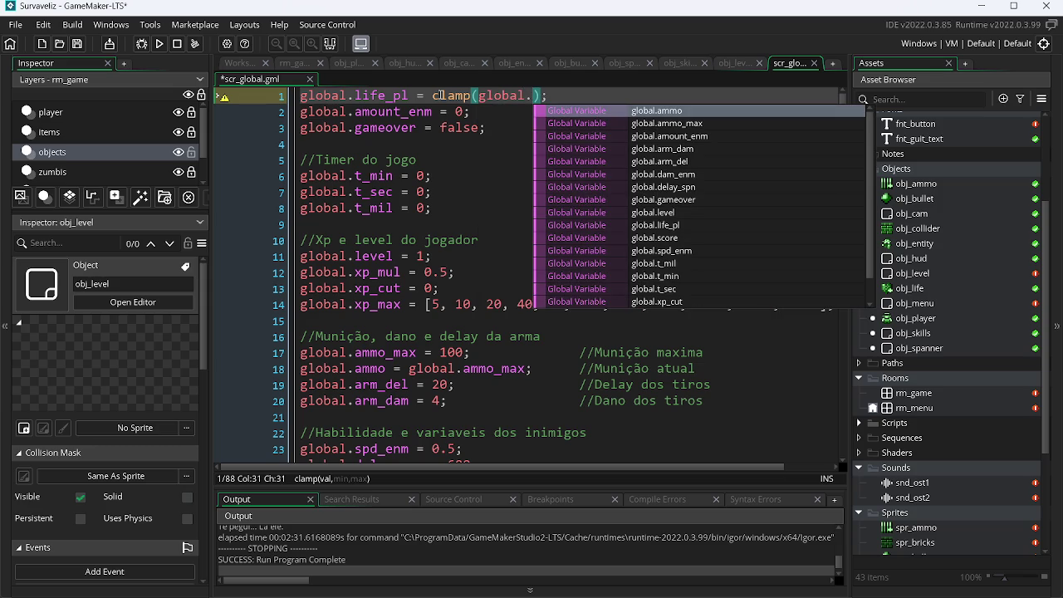
{"action": "type", "text": "l"}
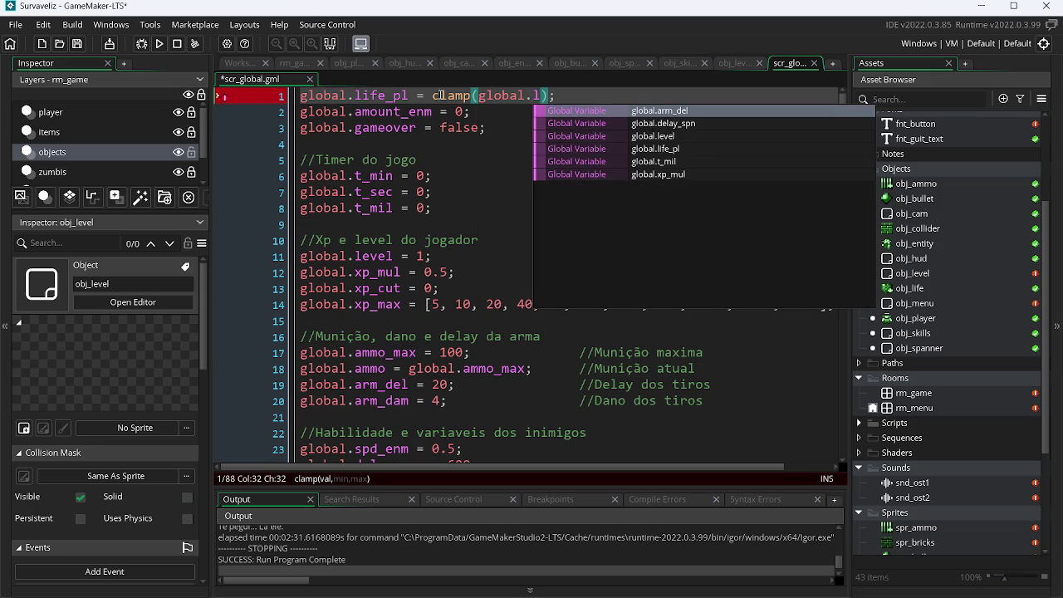
{"action": "key", "text": "Down"}
{"action": "key", "text": "Down"}
{"action": "key", "text": "Down"}
{"action": "key", "text": "Return"}
{"action": "type", "text": ", 0, 100"}
{"action": "key", "text": "ctrl+s"}
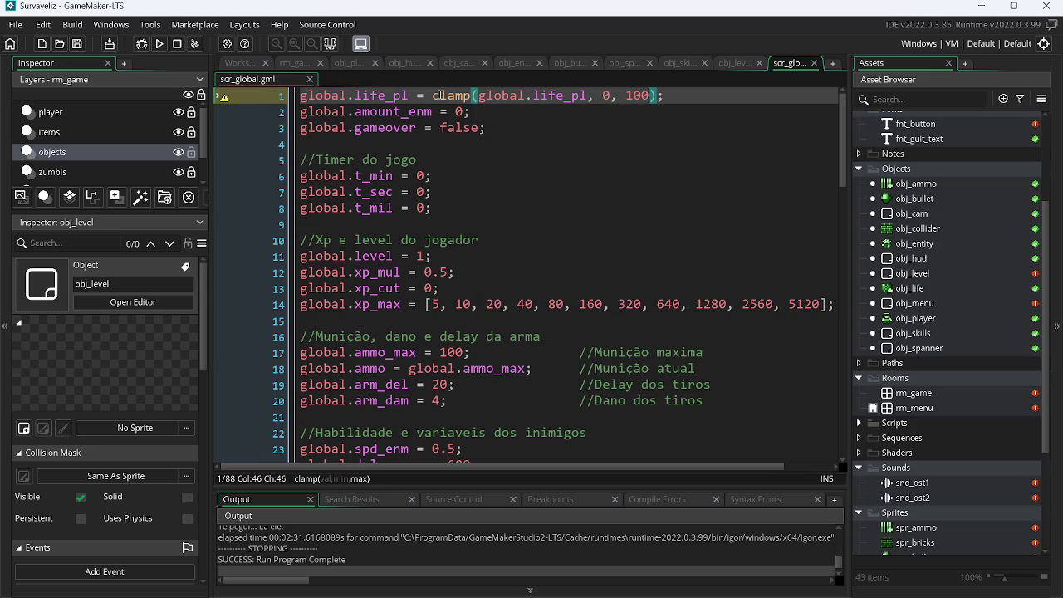
Look over the script down to the Timer do jogo comment, then switch to OBS.
{"action": "key", "text": "ctrl+a"}
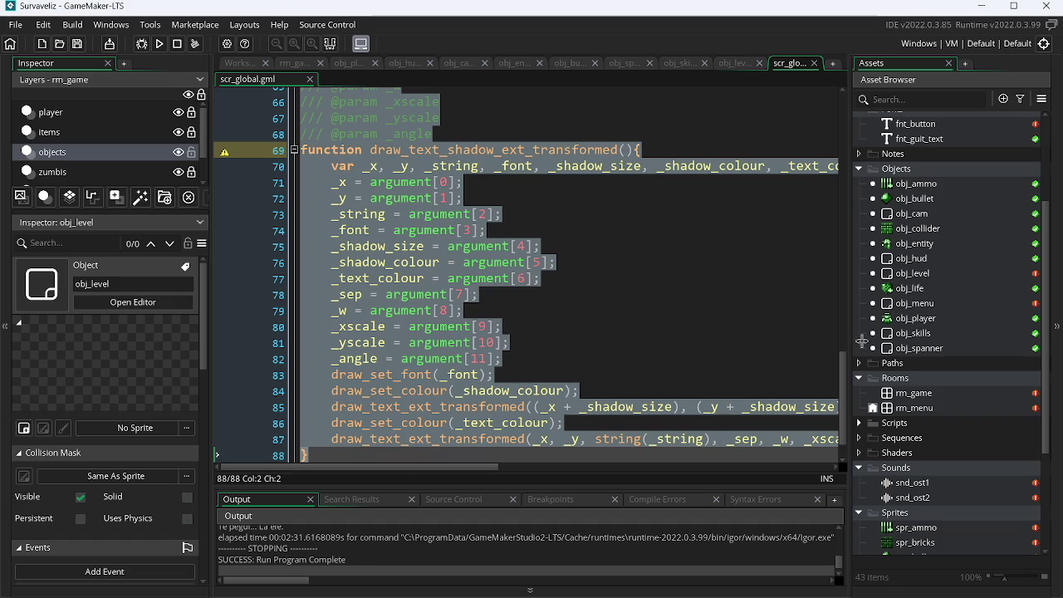
{"action": "left_click_drag", "start_coordinate": [844, 370], "coordinate": [822, 83]}
{"action": "left_click", "coordinate": [641, 187]}
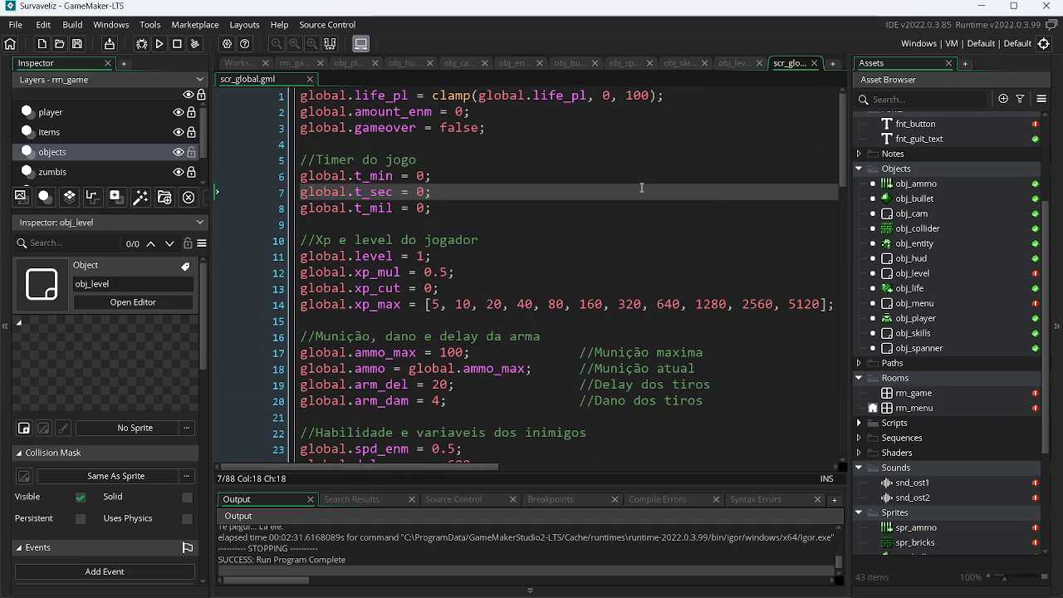
{"action": "left_click", "coordinate": [705, 162]}
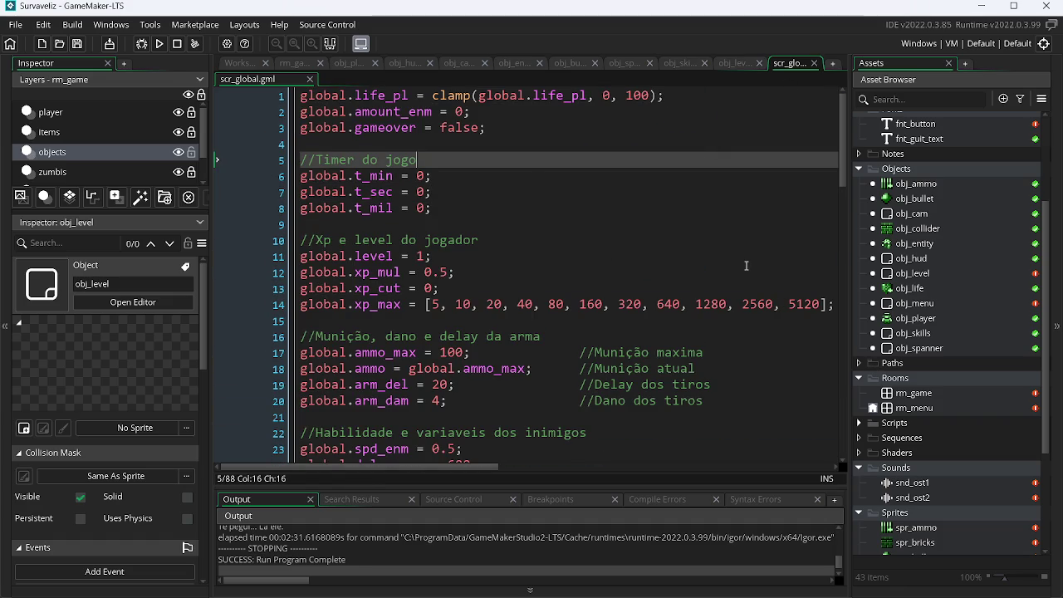
{"action": "key", "text": "alt+Tab"}
{"action": "key", "text": "alt+Tab"}
{"action": "key", "text": "alt+Tab"}
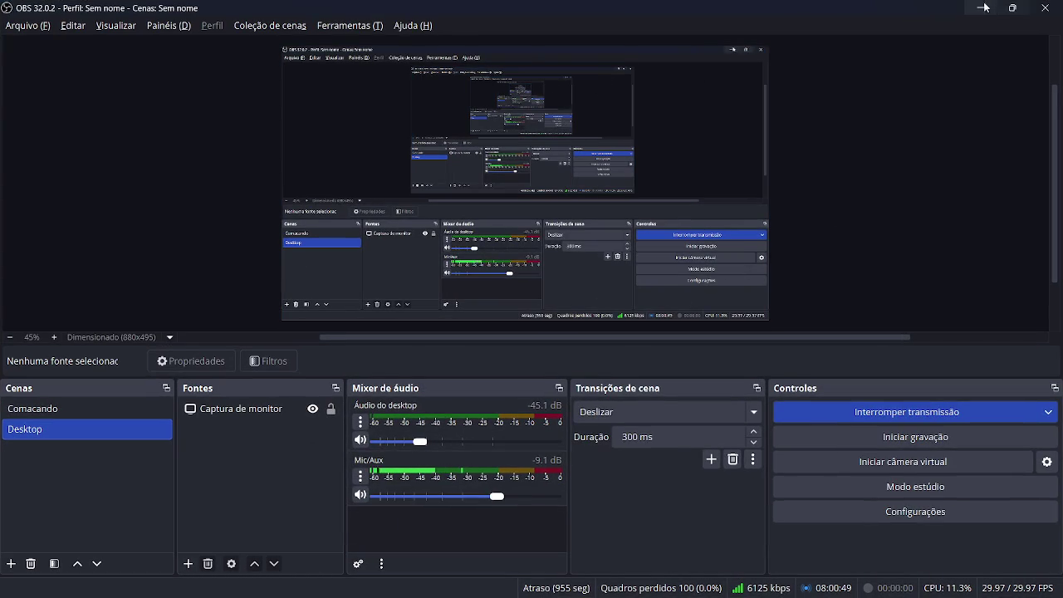
Minimise OBS so GameMaker's scr_global script is back in view.
{"action": "left_click", "coordinate": [980, 8]}
{"action": "left_click", "coordinate": [475, 142]}
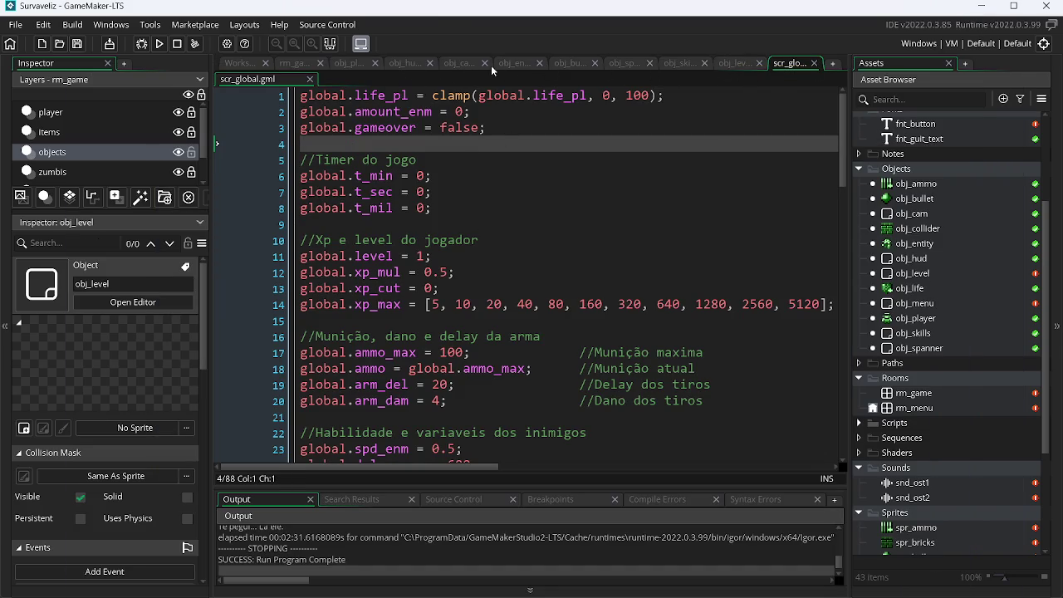
Change obj_entity's item-drop threshold on line 8 from 0.92 to 0.86.
{"action": "left_click", "coordinate": [623, 62]}
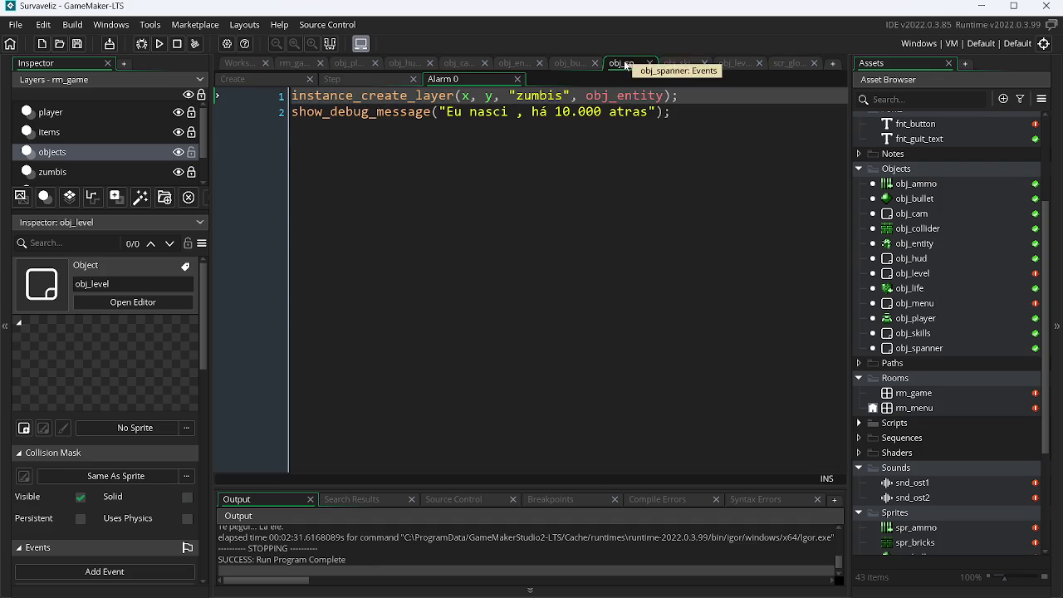
{"action": "left_click", "coordinate": [680, 62]}
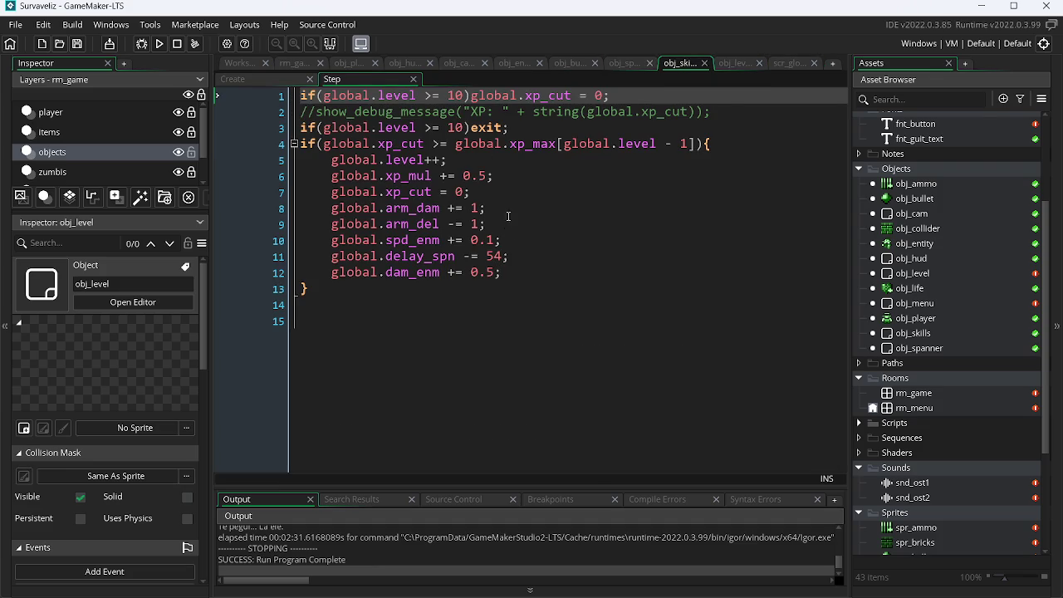
{"action": "left_click", "coordinate": [506, 63]}
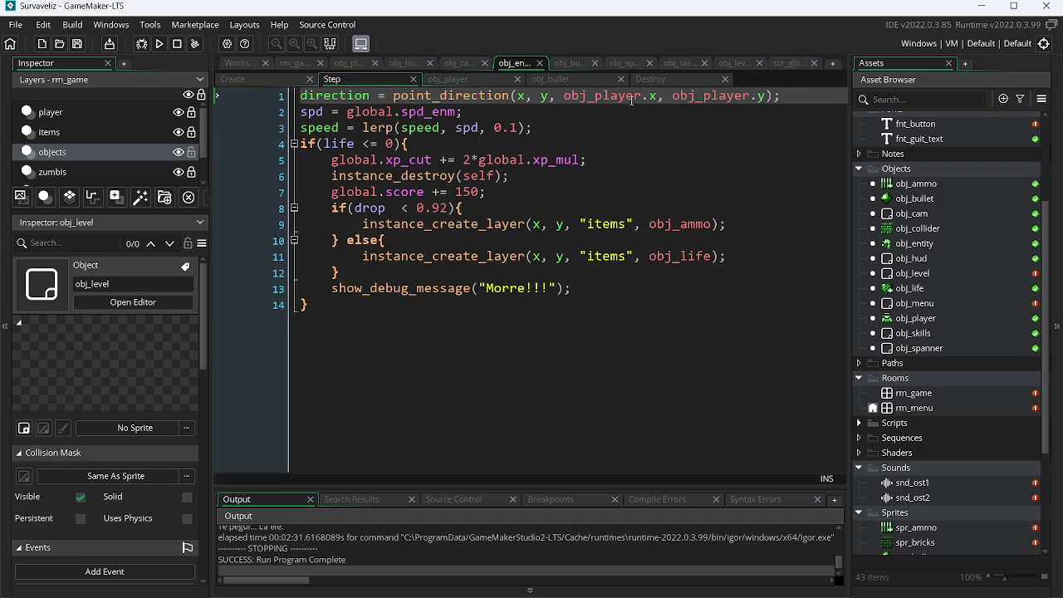
{"action": "left_click", "coordinate": [450, 209]}
{"action": "key", "text": "BackSpace"}
{"action": "type", "text": "0"}
{"action": "key", "text": "BackSpace"}
{"action": "key", "text": "BackSpace"}
{"action": "type", "text": "86"}
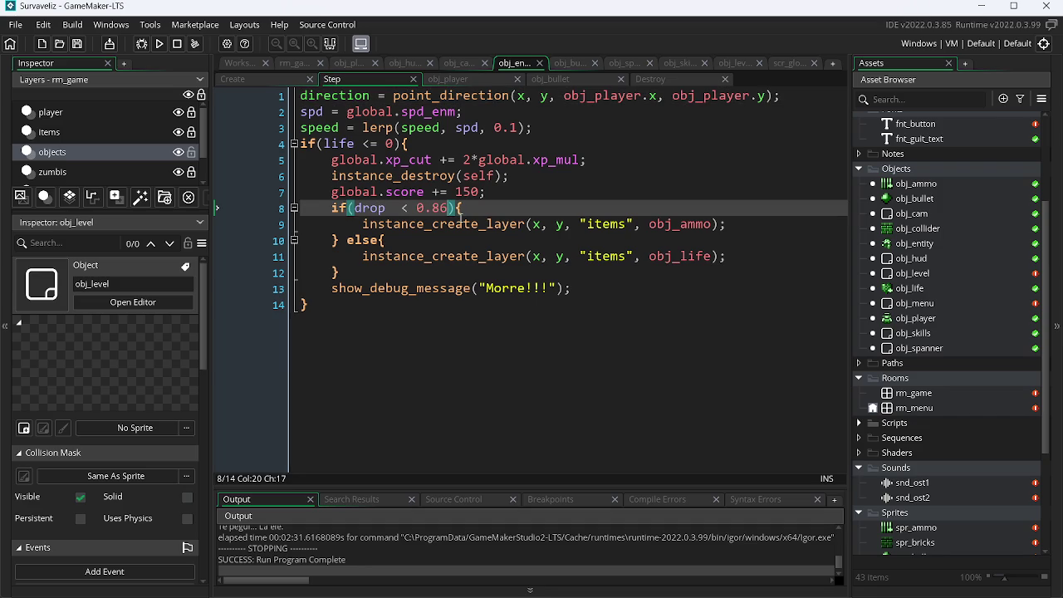
Revise the drop threshold to 0.90, then review the obj_spanner, obj_skills and obj_level code.
{"action": "left_click", "coordinate": [804, 64]}
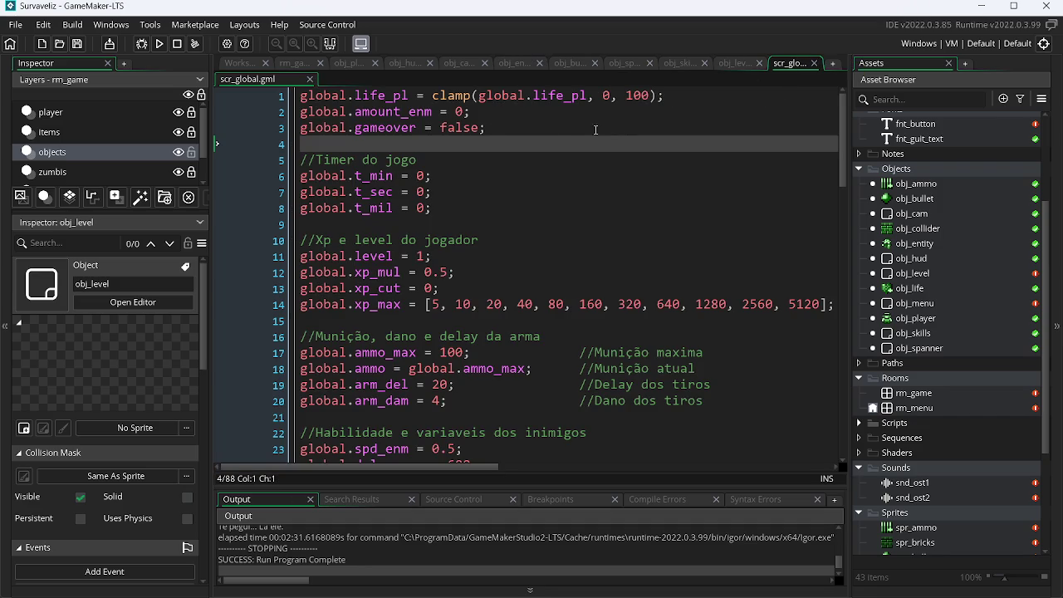
{"action": "left_click", "coordinate": [504, 64]}
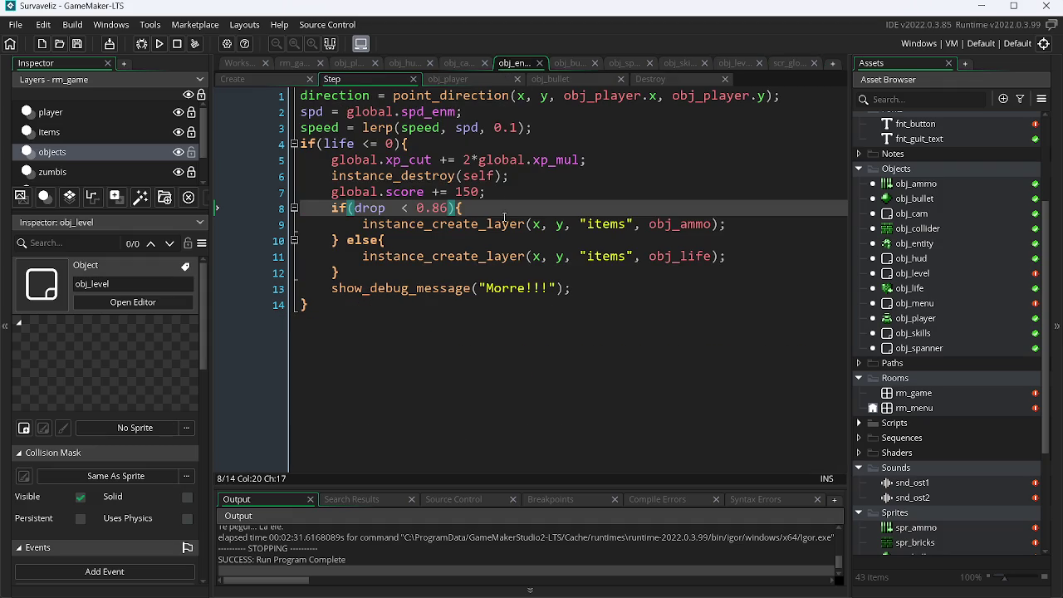
{"action": "key", "text": "BackSpace"}
{"action": "key", "text": "BackSpace"}
{"action": "type", "text": "90"}
{"action": "left_click", "coordinate": [632, 64]}
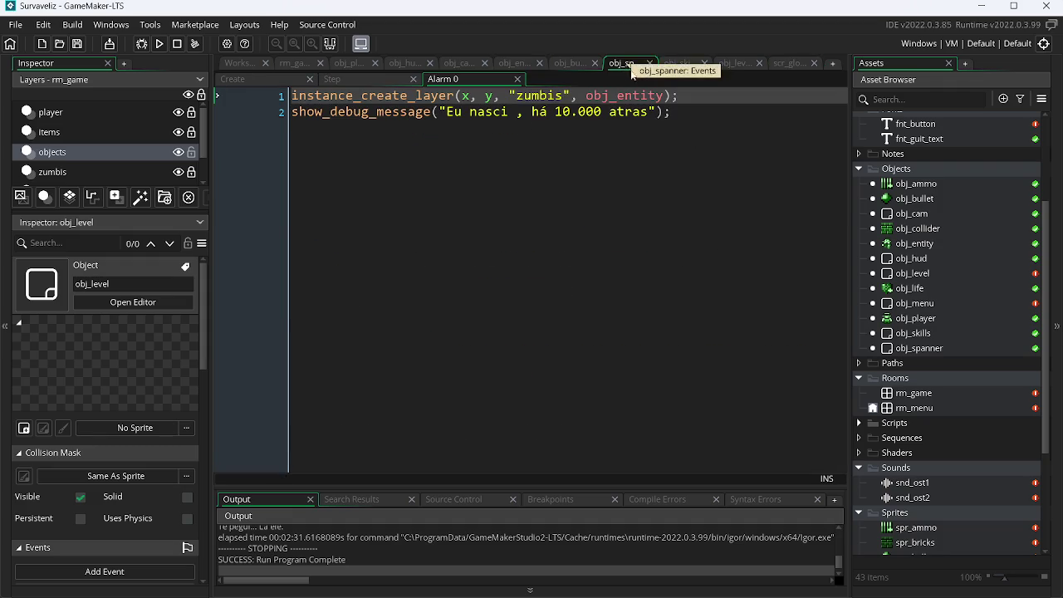
{"action": "left_click", "coordinate": [673, 65]}
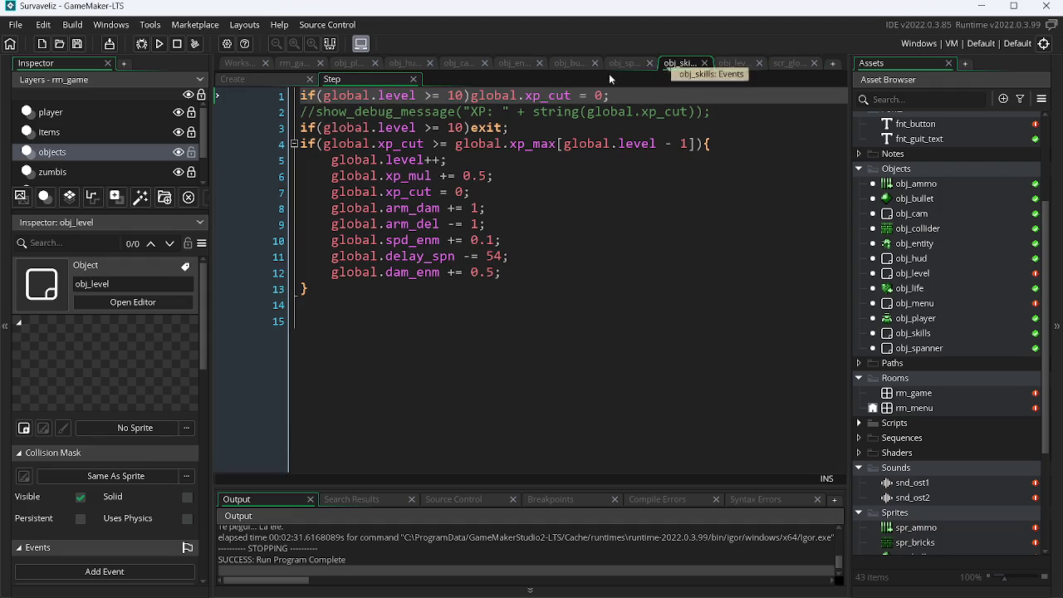
{"action": "left_click", "coordinate": [735, 64]}
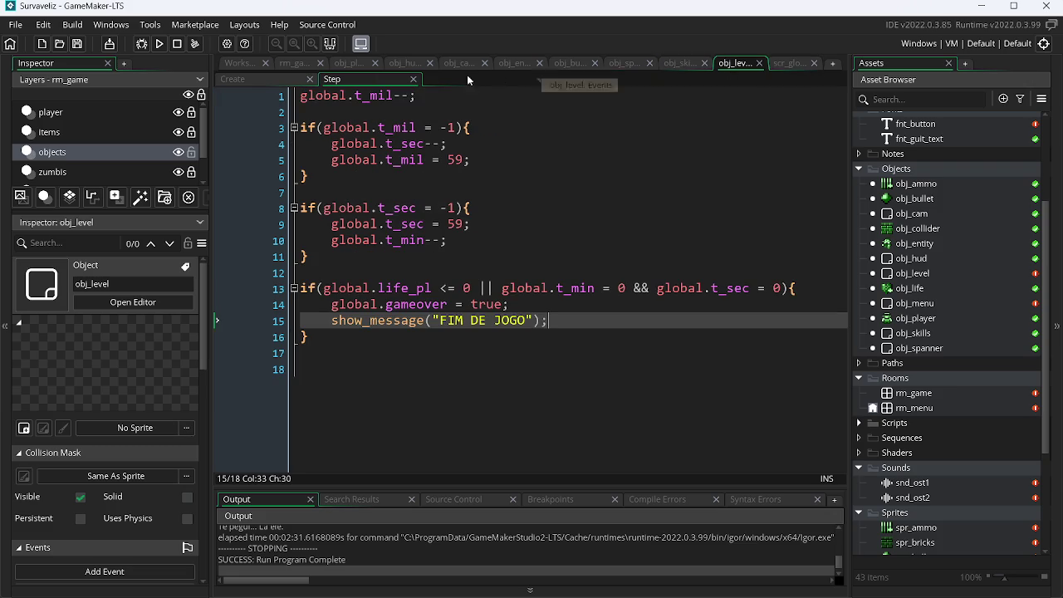
Set global.t_min = 0 and global.t_sec = 60 in obj_level's Create event, run, and abort the life_pl error.
{"action": "left_click", "coordinate": [234, 79]}
{"action": "left_click", "coordinate": [417, 96]}
{"action": "key", "text": "BackSpace"}
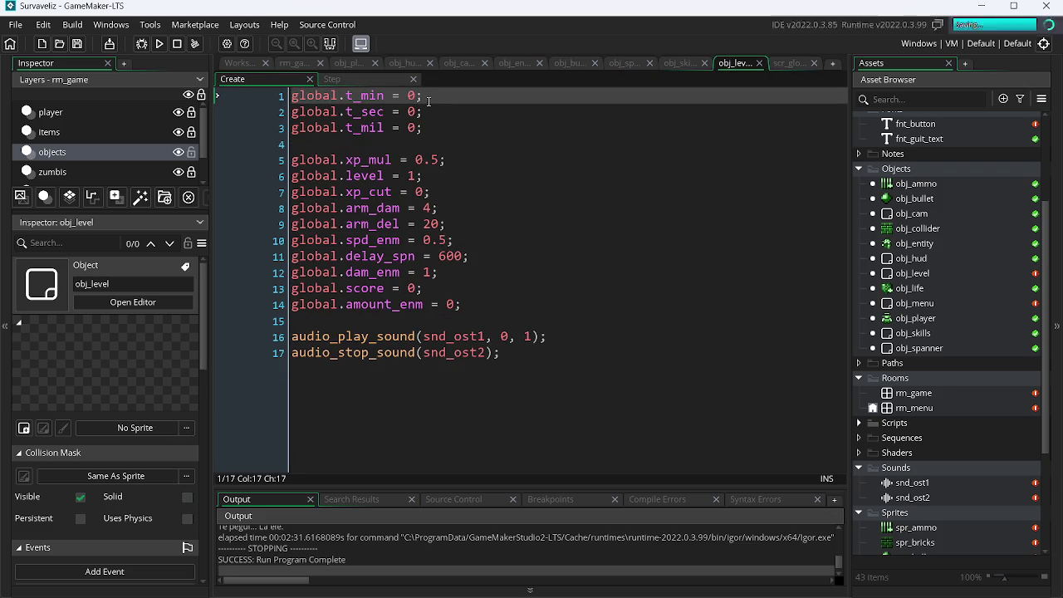
{"action": "left_click", "coordinate": [412, 111]}
{"action": "key", "text": "BackSpace"}
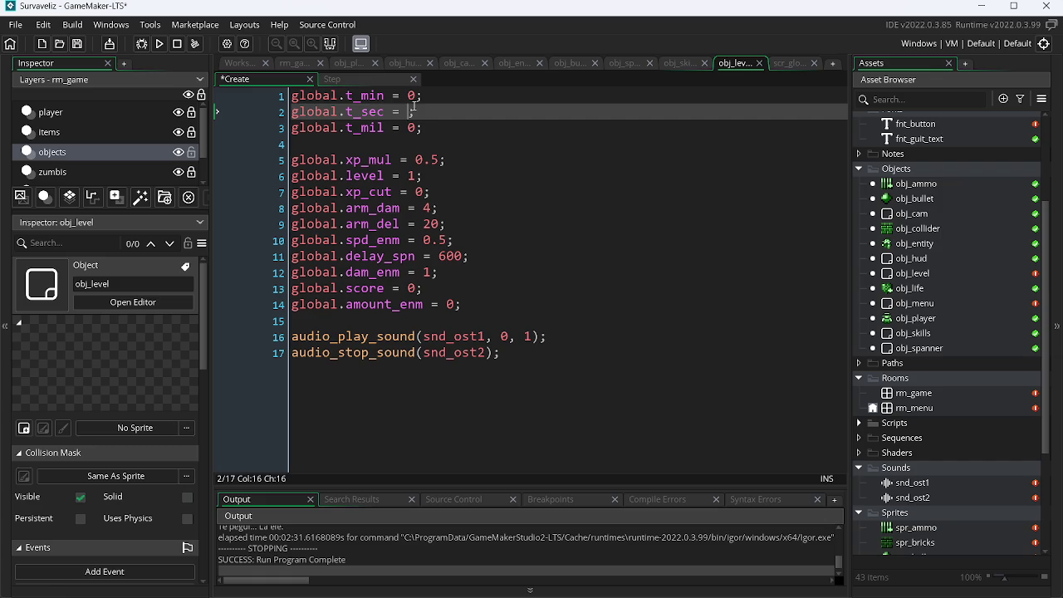
{"action": "type", "text": "60"}
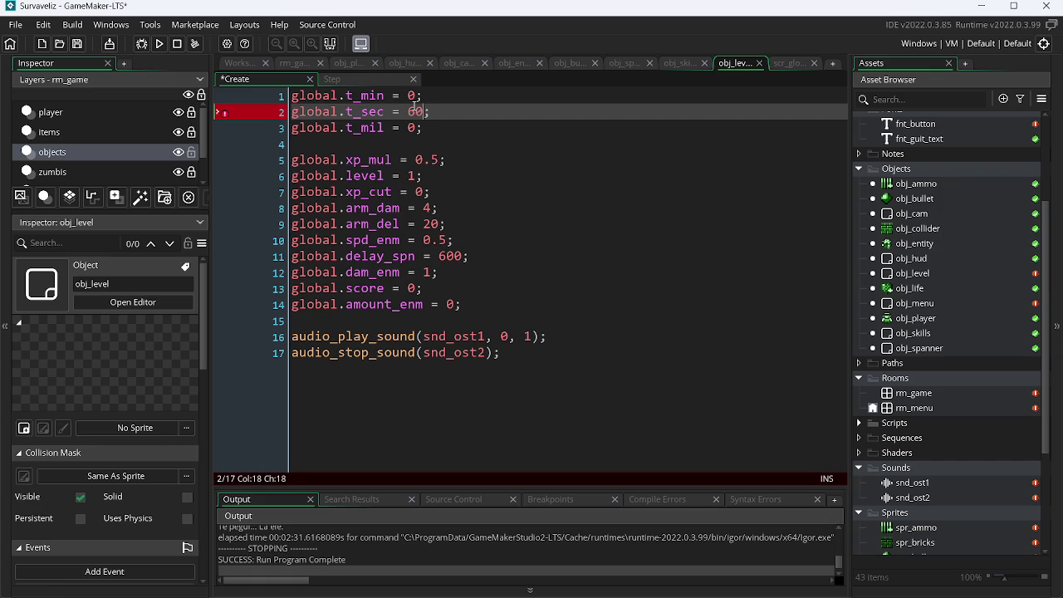
{"action": "key", "text": "F5"}
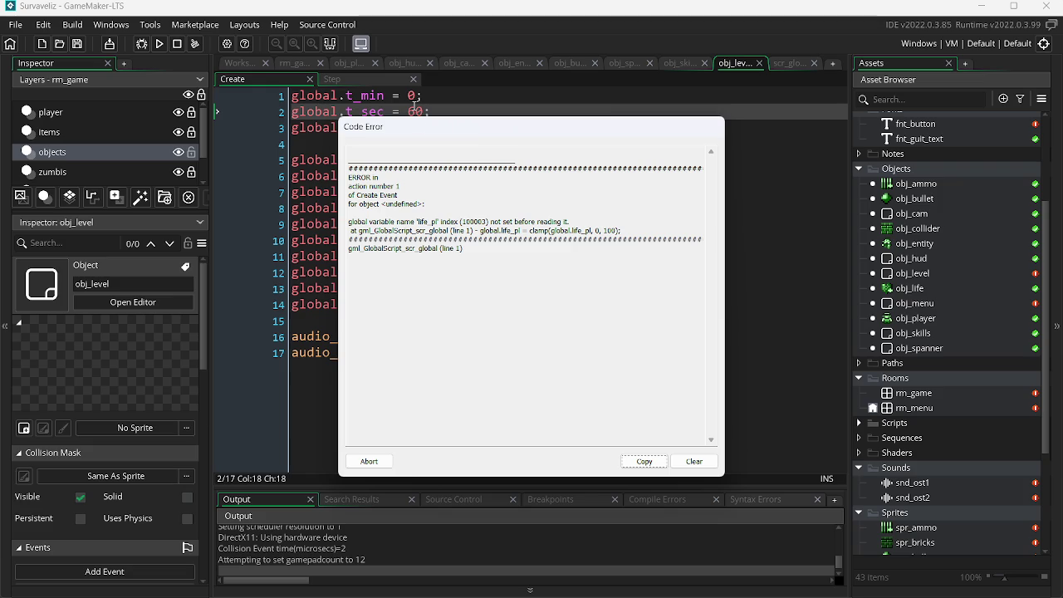
{"action": "left_click", "coordinate": [378, 461]}
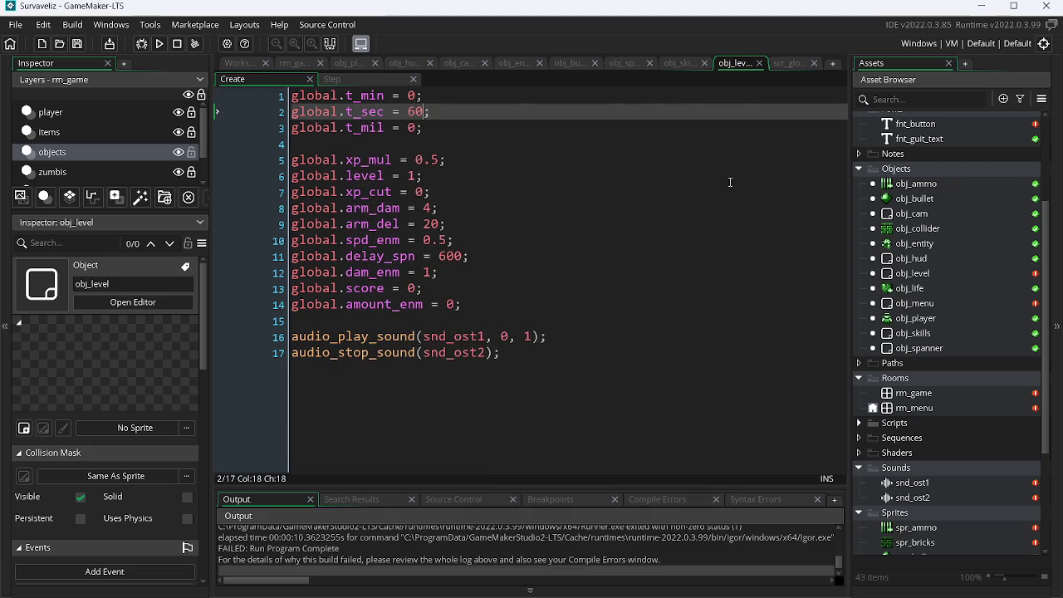
Change scr_global's line 1 to global.life_pl = 100, then to 0, saving each time.
{"action": "left_click", "coordinate": [785, 65]}
{"action": "left_click", "coordinate": [651, 100]}
{"action": "key", "text": "BackSpace"}
{"action": "key", "text": "BackSpace"}
{"action": "key", "text": "BackSpace"}
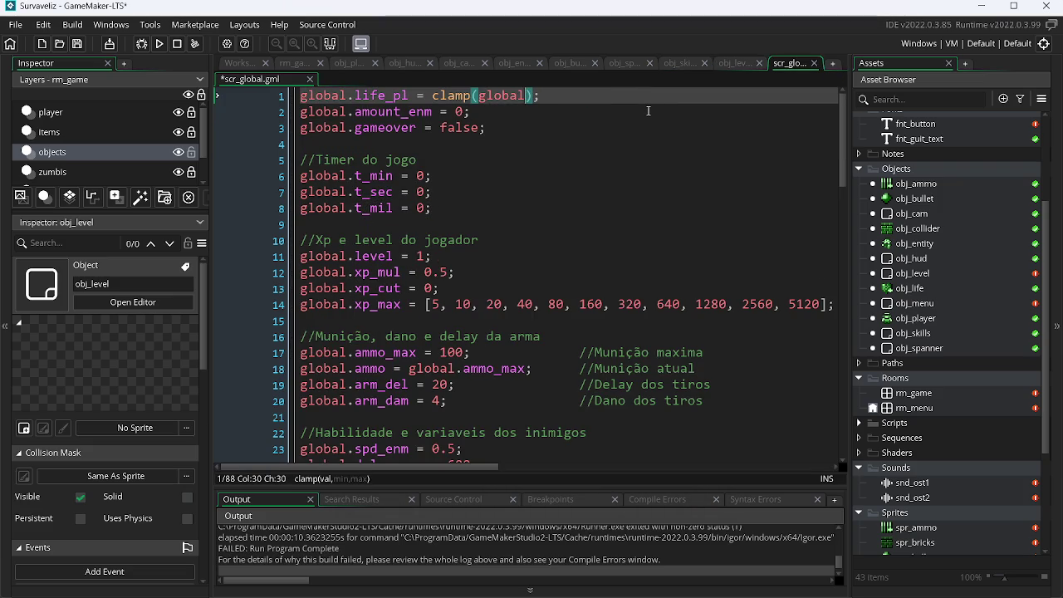
{"action": "key", "text": "BackSpace"}
{"action": "key", "text": "BackSpace"}
{"action": "key", "text": "BackSpace"}
{"action": "type", "text": "100"}
{"action": "key", "text": "ctrl+s"}
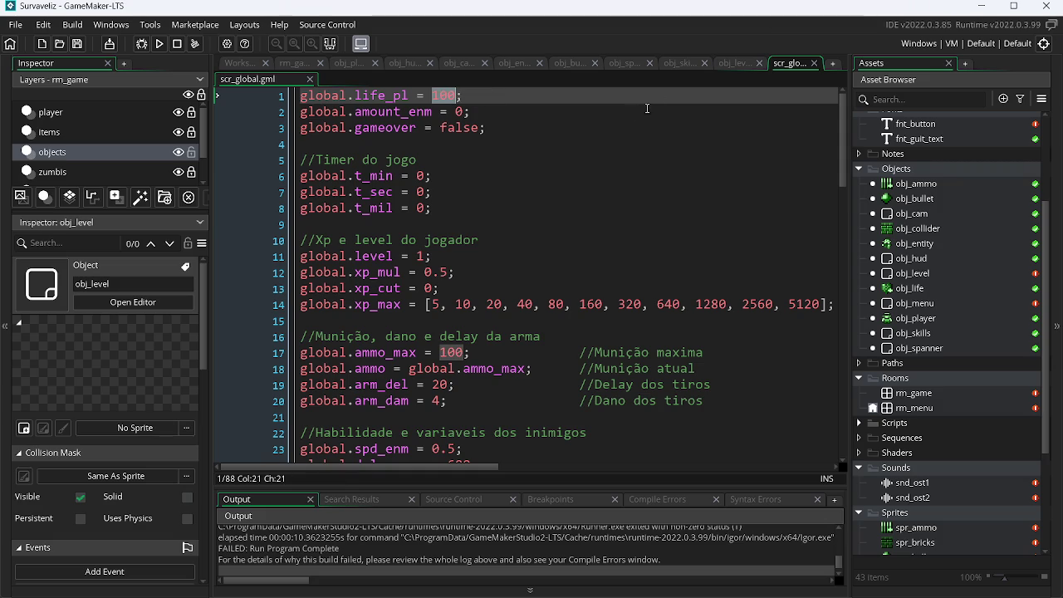
{"action": "type", "text": "0"}
{"action": "key", "text": "ctrl+s"}
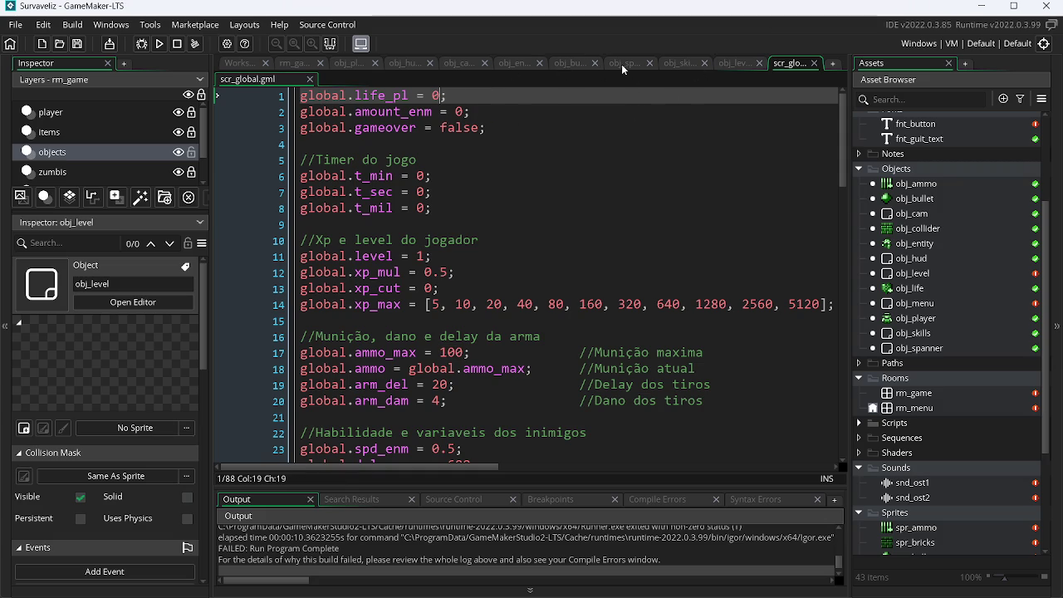
Start a new first line in obj_player's Create code with global.life_pl.
{"action": "left_click", "coordinate": [621, 64]}
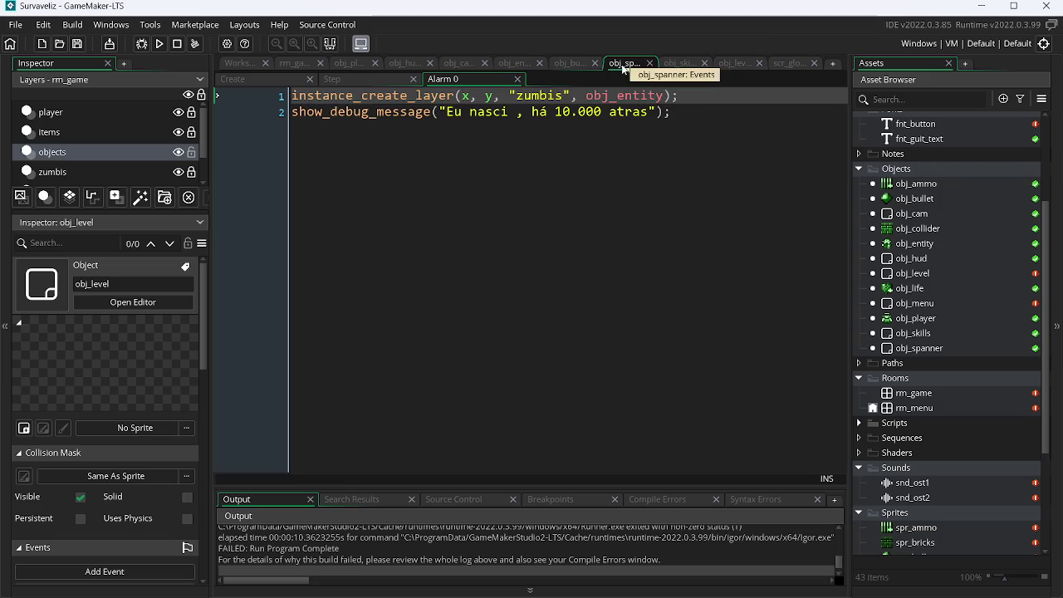
{"action": "left_click", "coordinate": [348, 64]}
{"action": "left_click", "coordinate": [385, 94]}
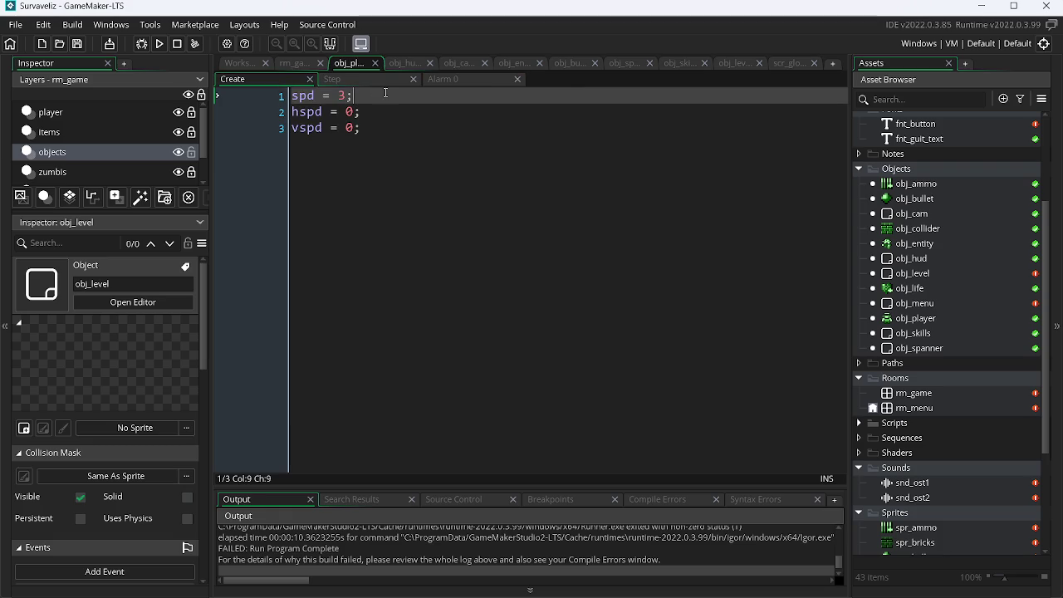
{"action": "key", "text": "Return"}
{"action": "key", "text": "Up"}
{"action": "type", "text": "glo"}
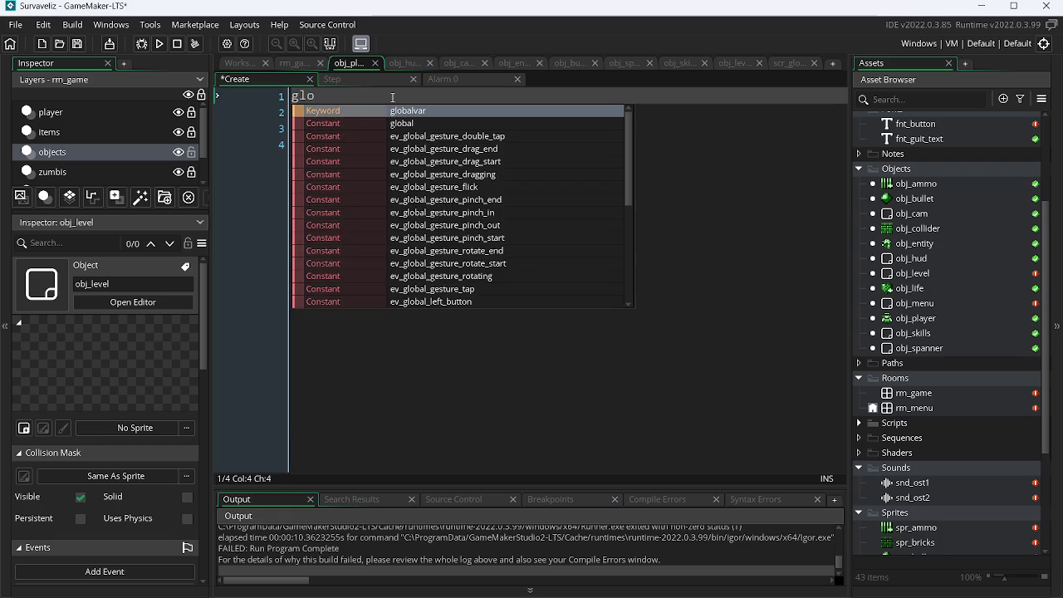
{"action": "key", "text": "Return"}
{"action": "key", "text": "ctrl+z"}
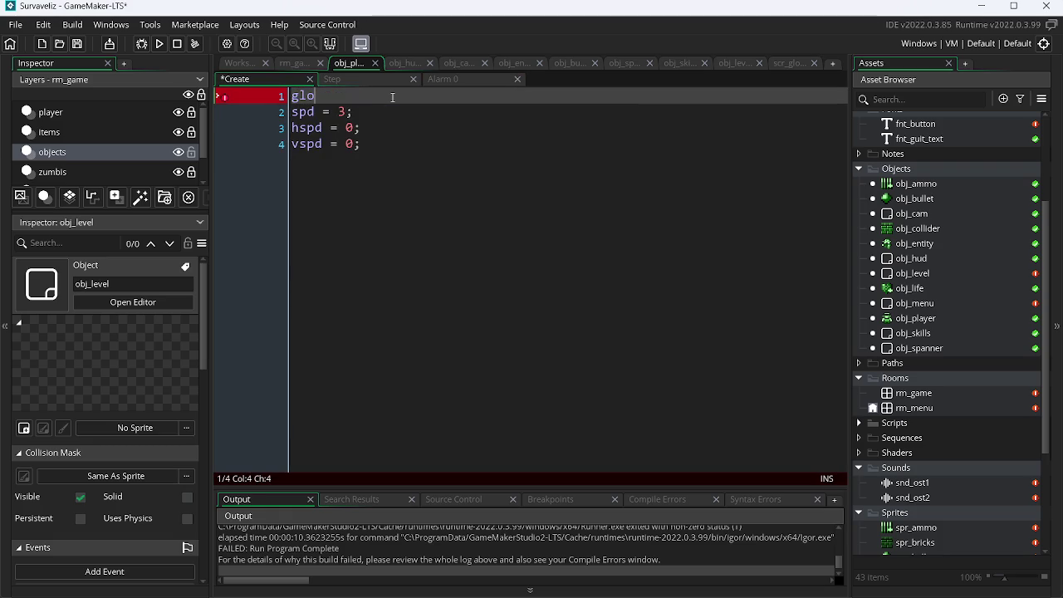
{"action": "key", "text": "ctrl+space"}
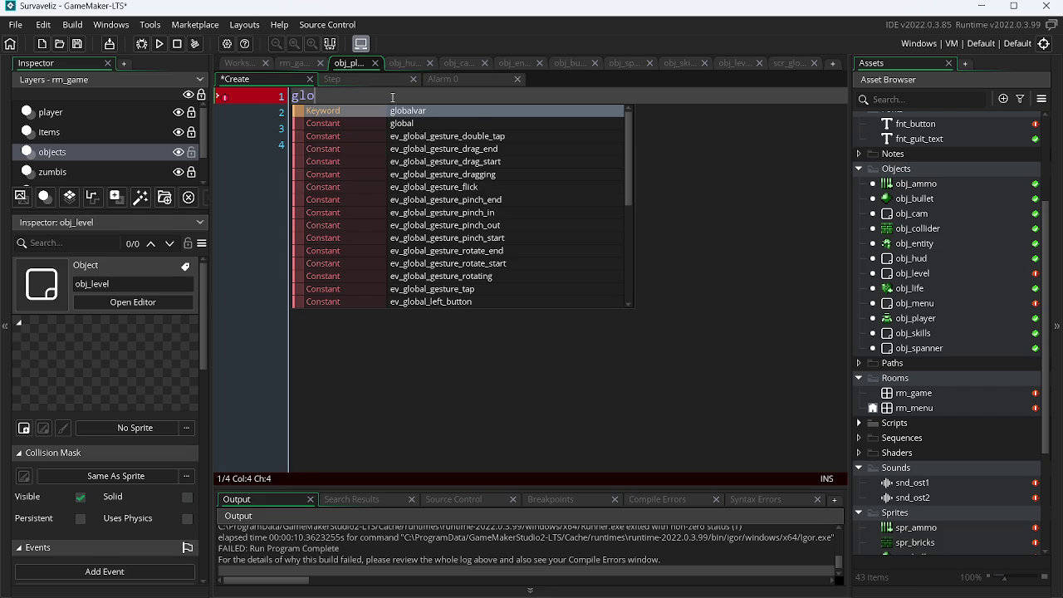
{"action": "key", "text": "Down"}
{"action": "key", "text": "Return"}
{"action": "type", "text": "."}
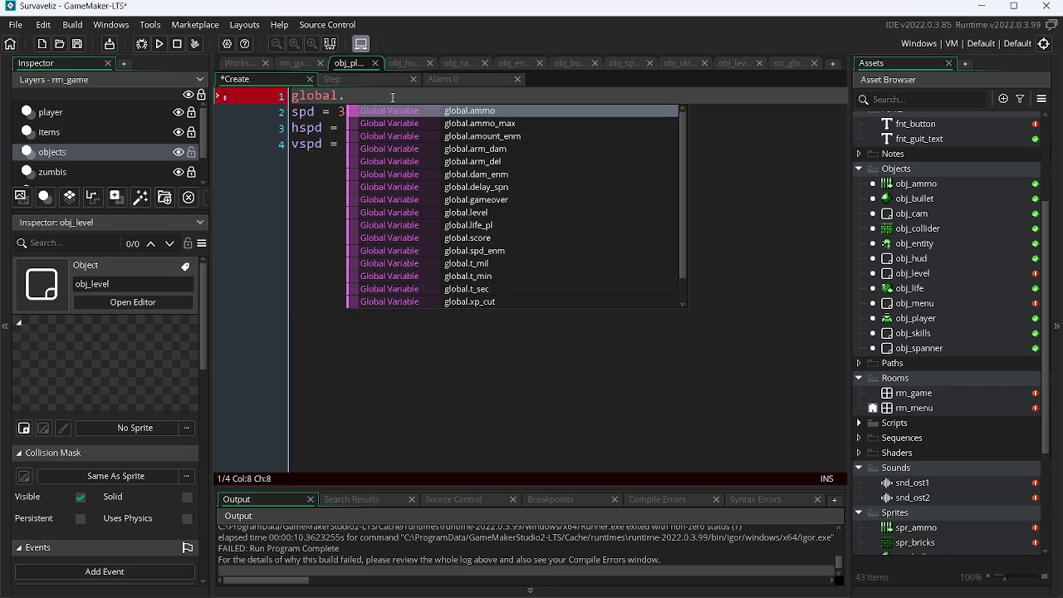
{"action": "type", "text": "lif"}
{"action": "key", "text": "Return"}
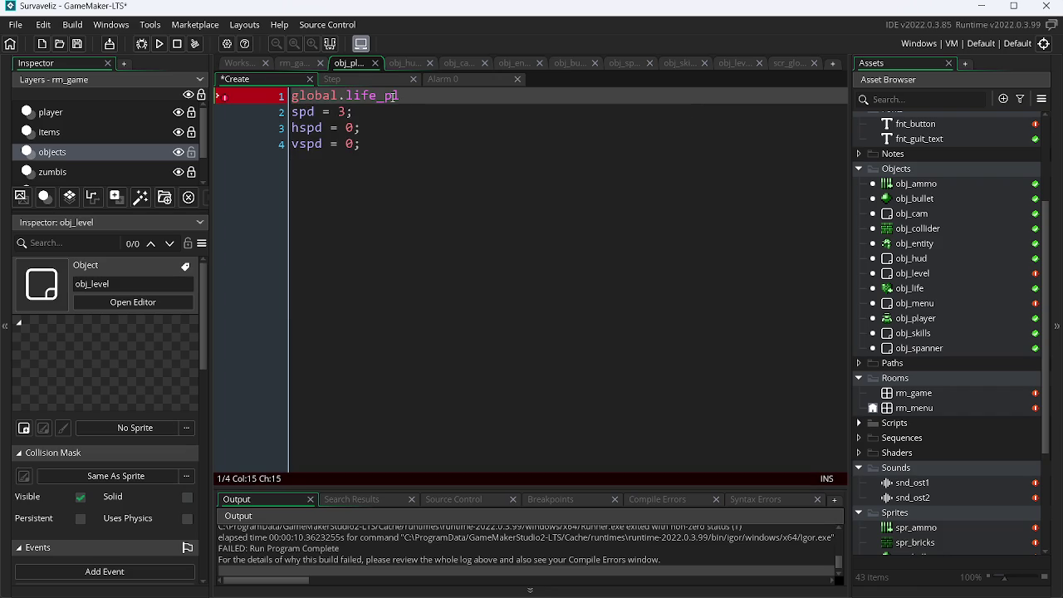
Complete the line with clamp(global.life_pl, 0, 100);, then remove it from Create.
{"action": "type", "text": " = cla"}
{"action": "key", "text": "Return"}
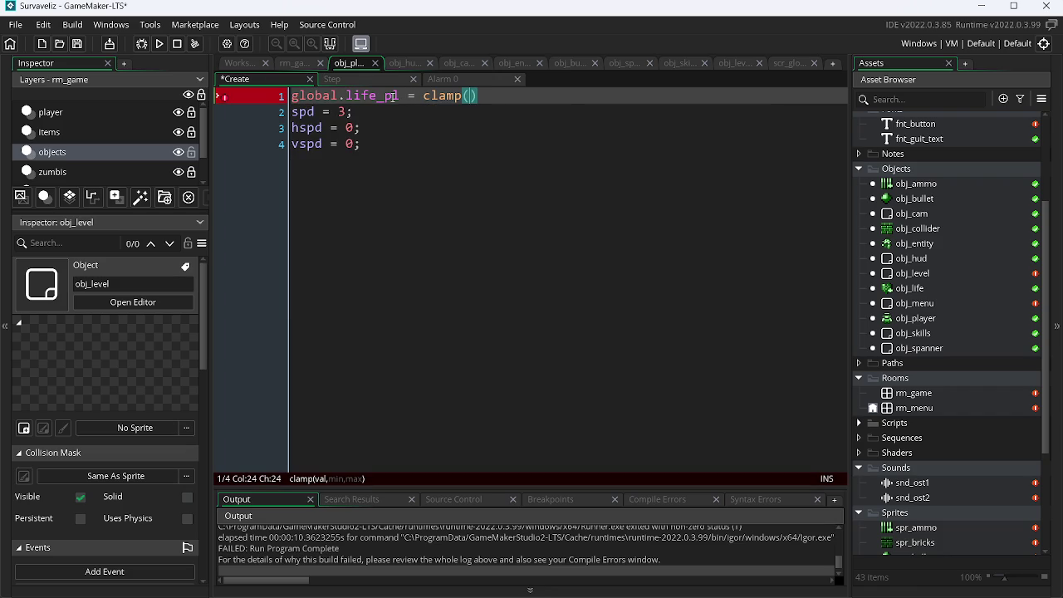
{"action": "type", "text": "glo"}
{"action": "key", "text": "Return"}
{"action": "type", "text": "."}
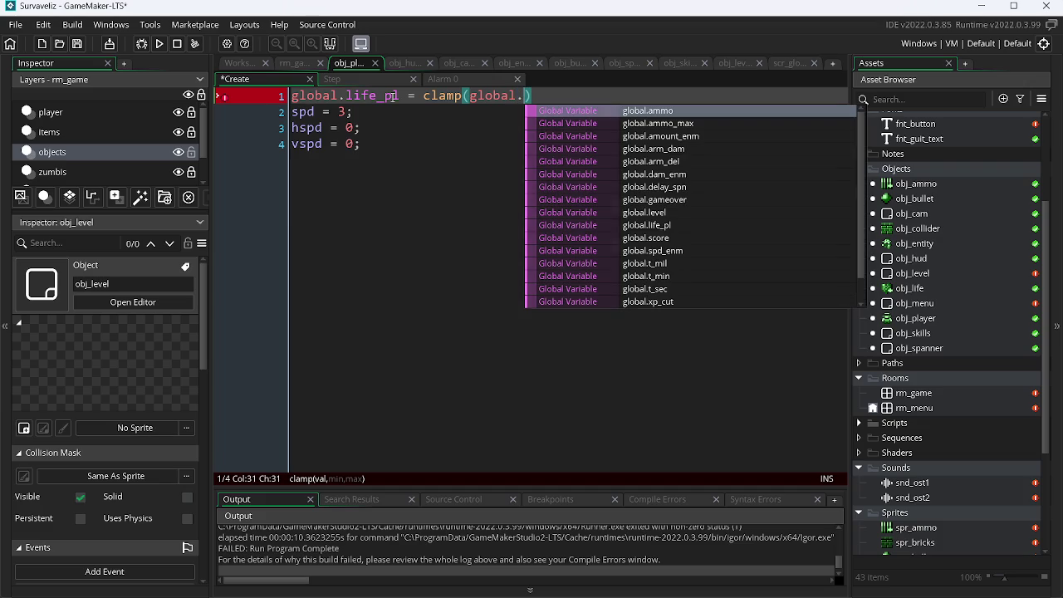
{"action": "type", "text": "li"}
{"action": "key", "text": "Return"}
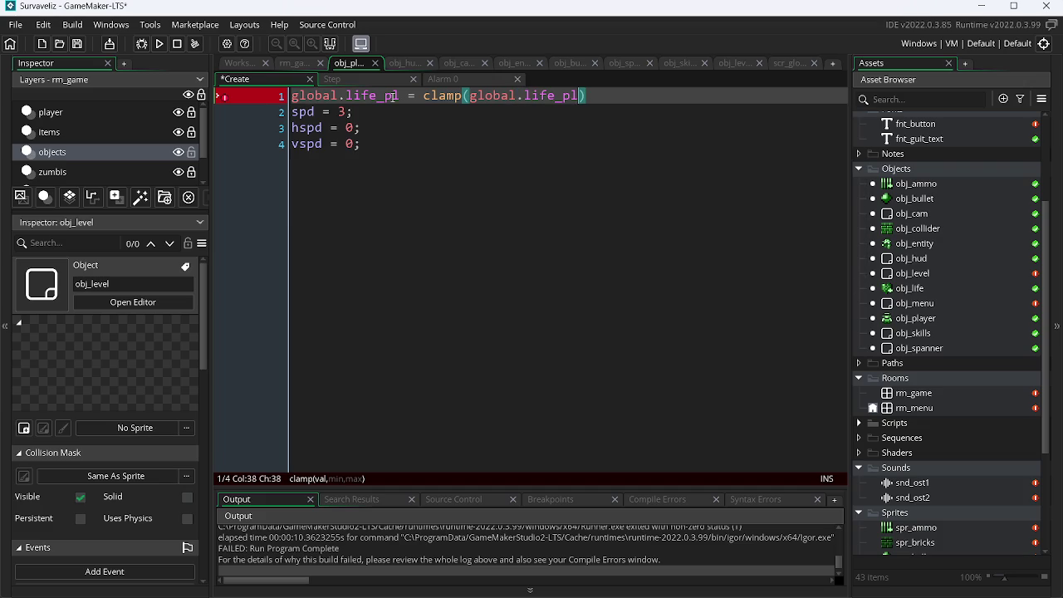
{"action": "type", "text": ", 0, 100)"}
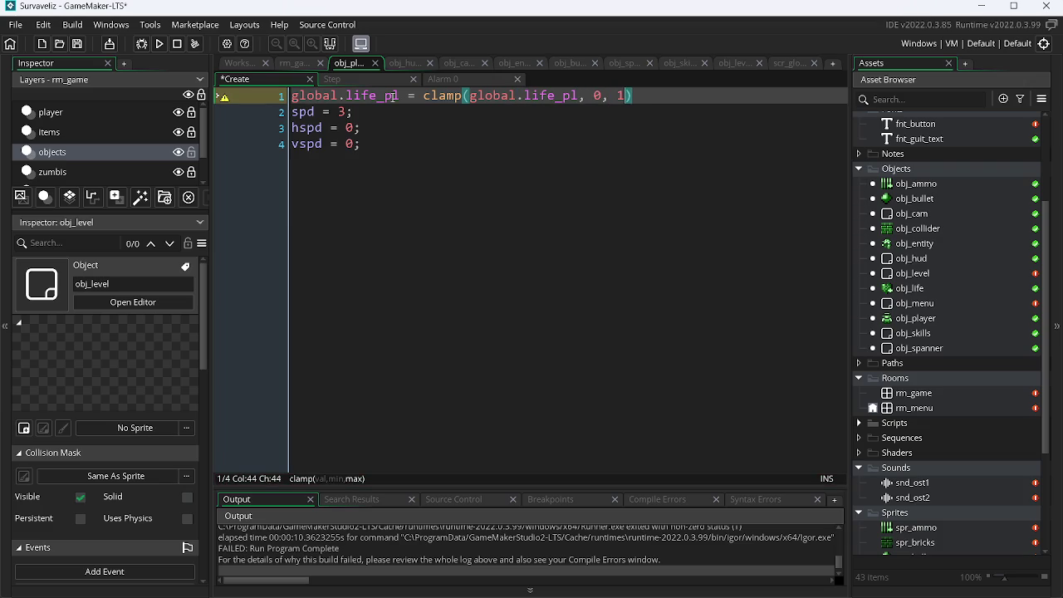
{"action": "type", "text": ";"}
{"action": "key", "text": "ctrl+shift+Left"}
{"action": "key", "text": "ctrl+shift+Left"}
{"action": "key", "text": "ctrl+shift+Left"}
{"action": "key", "text": "ctrl+c"}
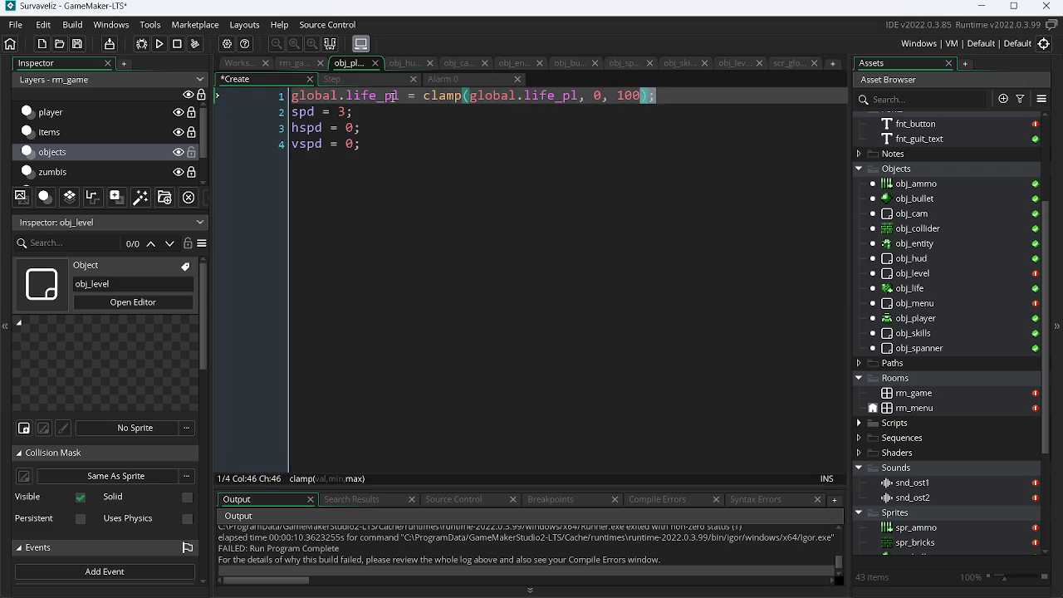
{"action": "key", "text": "BackSpace"}
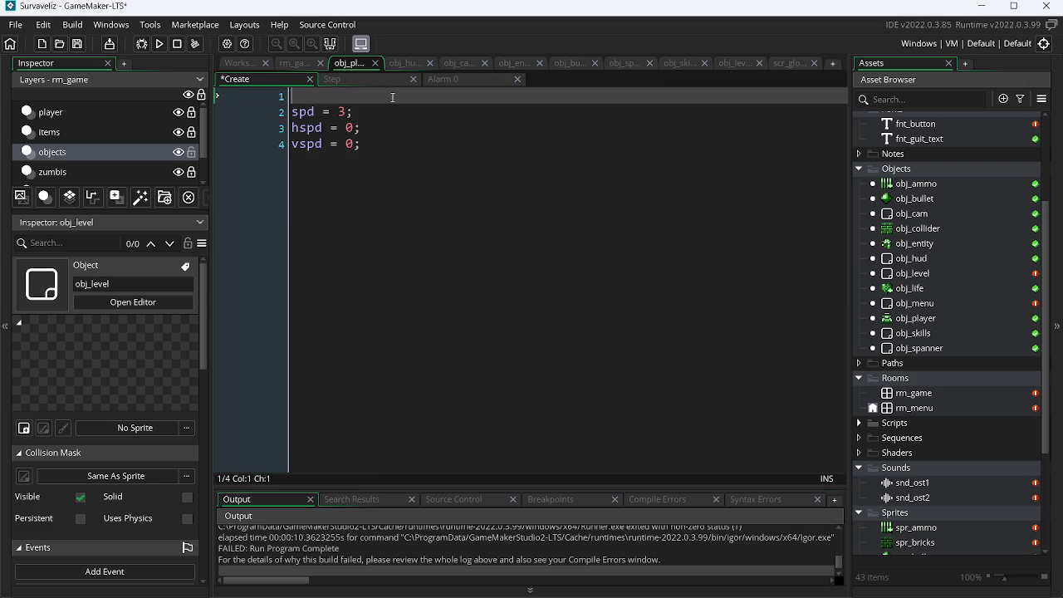
{"action": "key", "text": "Delete"}
{"action": "left_click", "coordinate": [387, 80]}
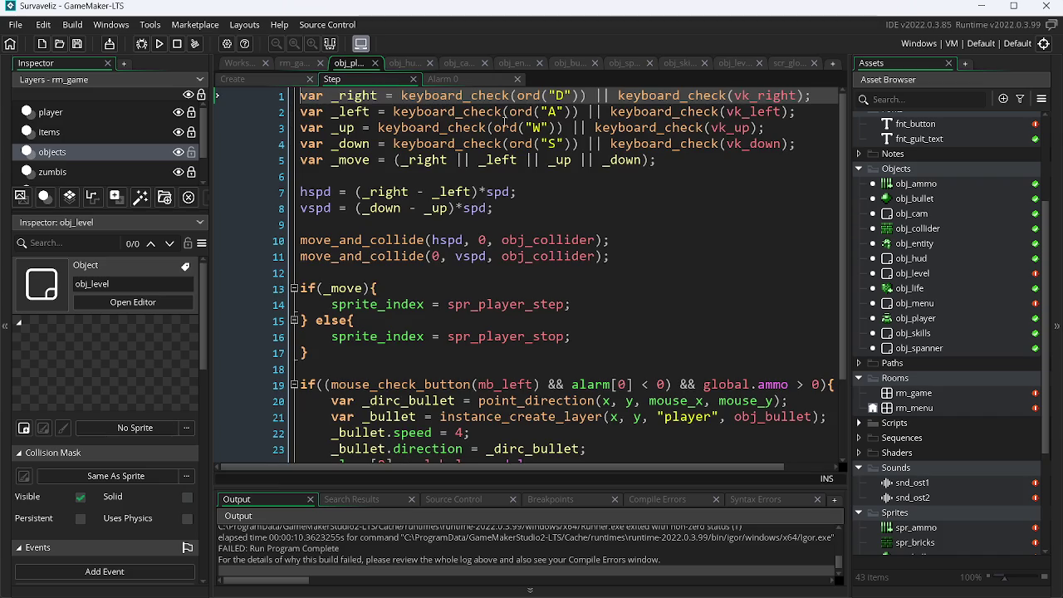
Paste the global.life_pl clamp line as line 6 of obj_player's Step code and test-run to game over.
{"action": "left_click", "coordinate": [677, 162]}
{"action": "key", "text": "Return"}
{"action": "key", "text": "ctrl+v"}
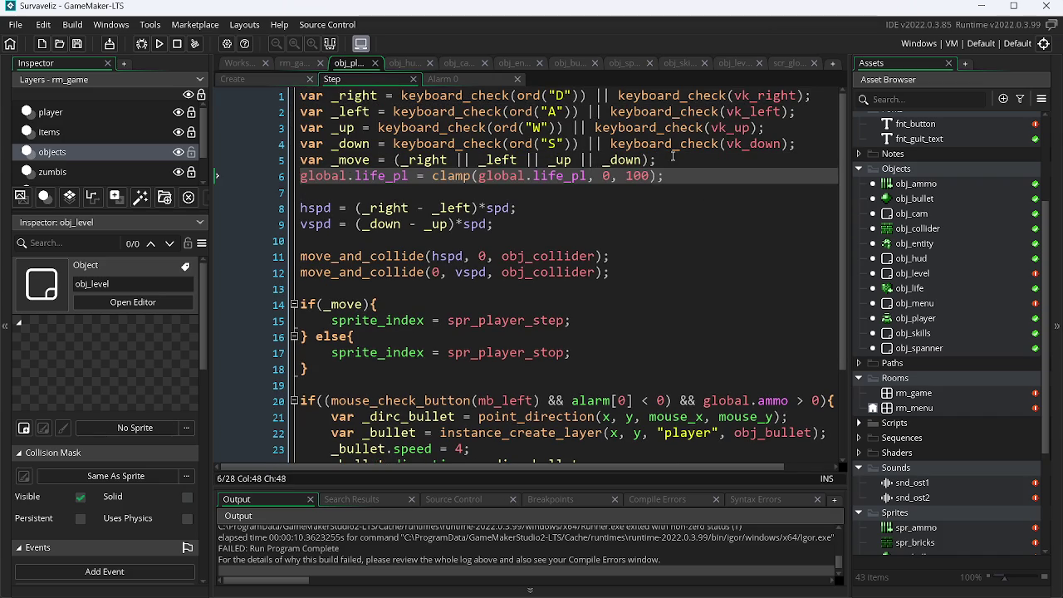
{"action": "left_click", "coordinate": [155, 44]}
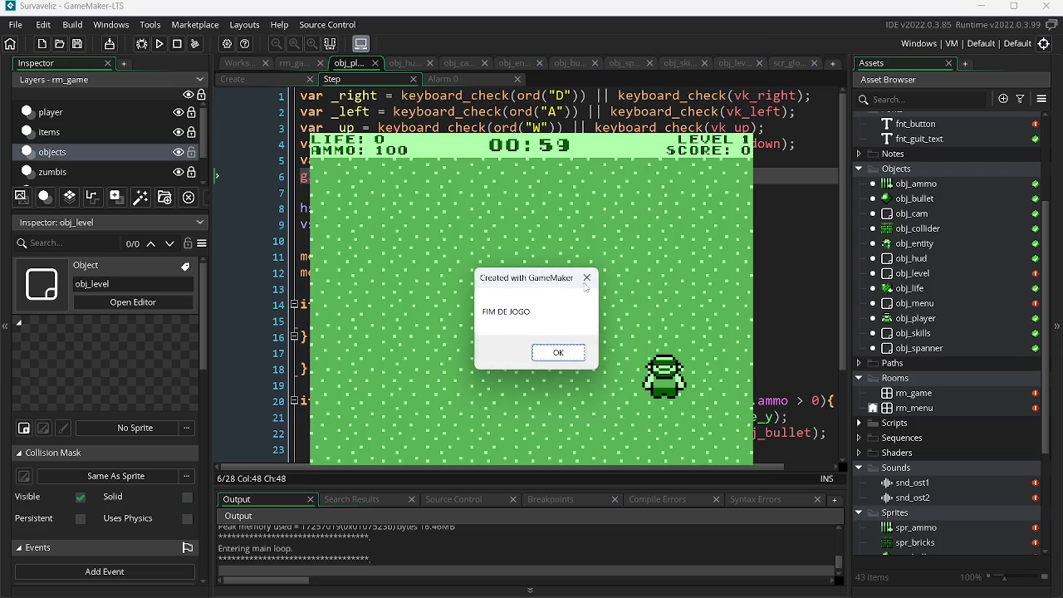
{"action": "left_click", "coordinate": [177, 44]}
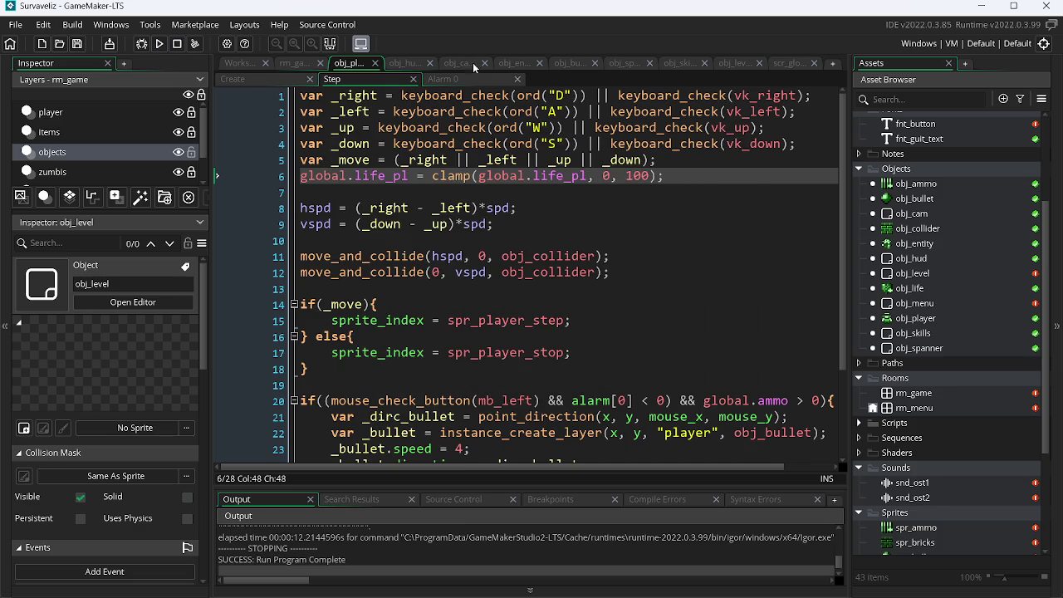
Negate the timer condition on obj_level's Step line 13 and test-run to FIM DE JOGO.
{"action": "left_click", "coordinate": [734, 63]}
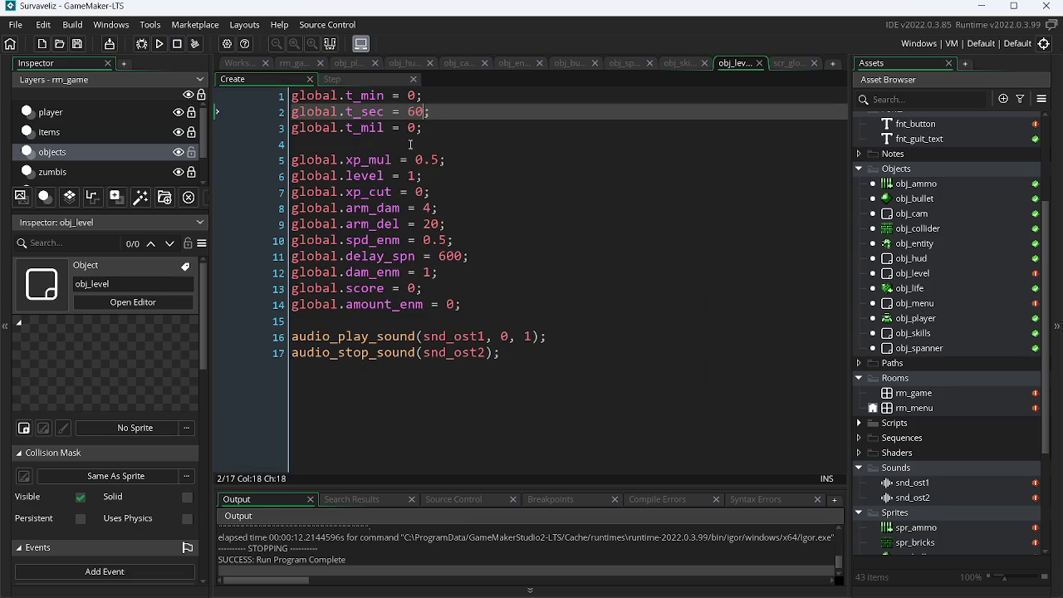
{"action": "left_click", "coordinate": [329, 78]}
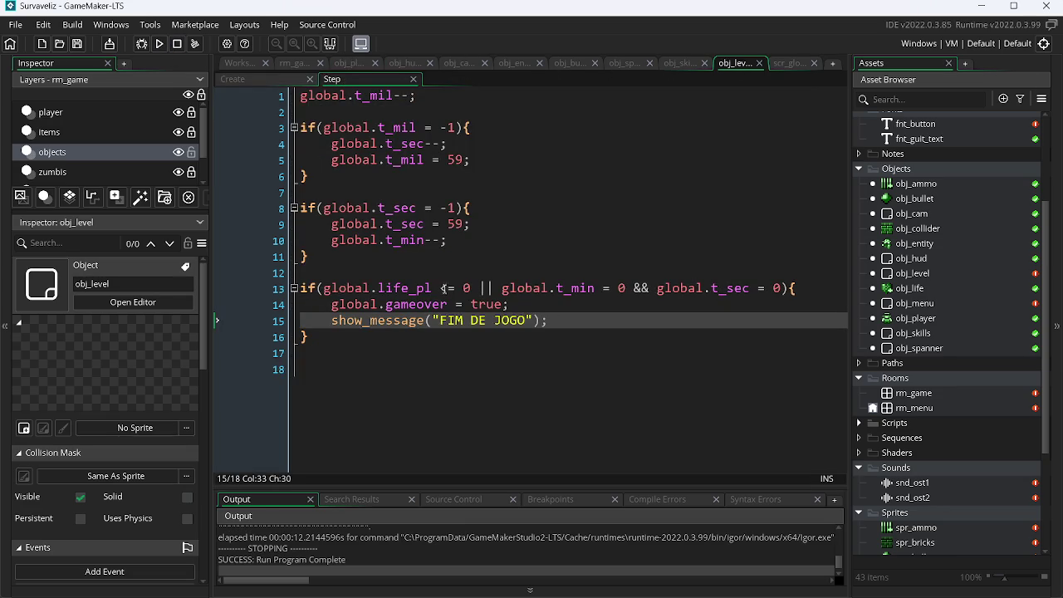
{"action": "left_click", "coordinate": [499, 287]}
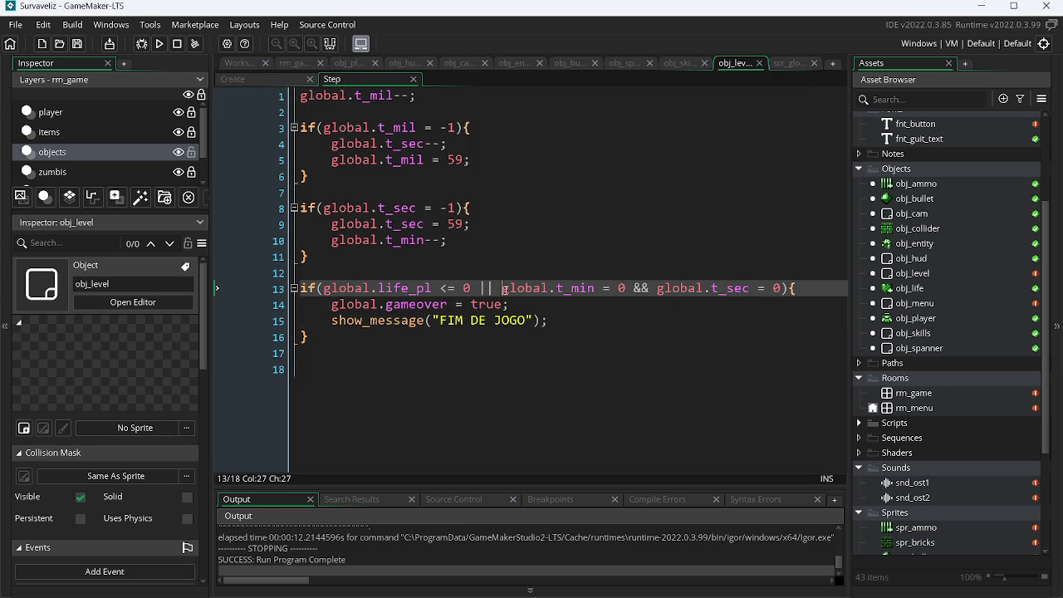
{"action": "type", "text": "!"}
{"action": "left_click", "coordinate": [155, 43]}
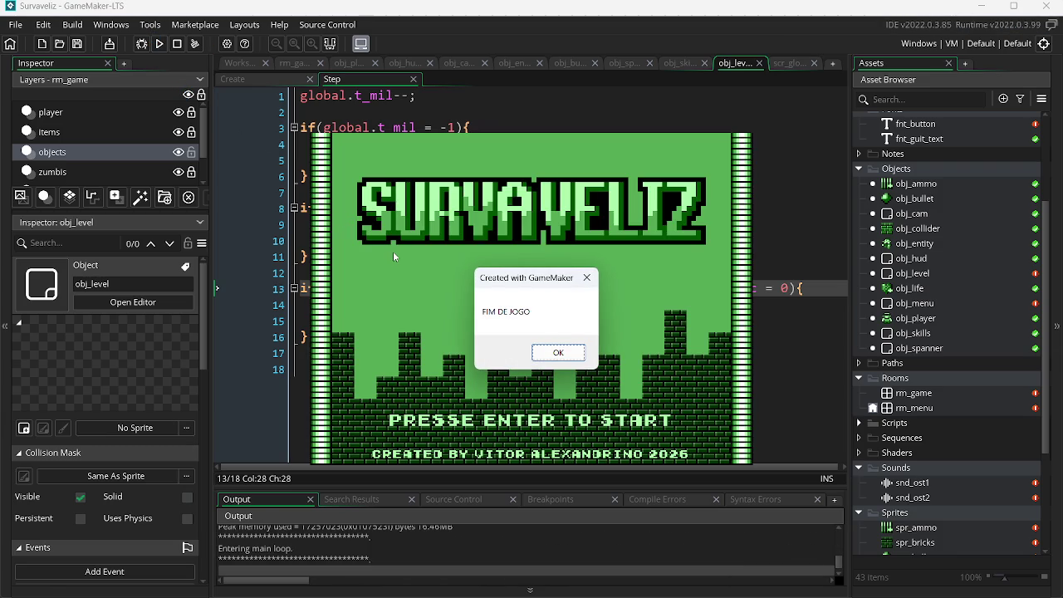
{"action": "left_click", "coordinate": [581, 349]}
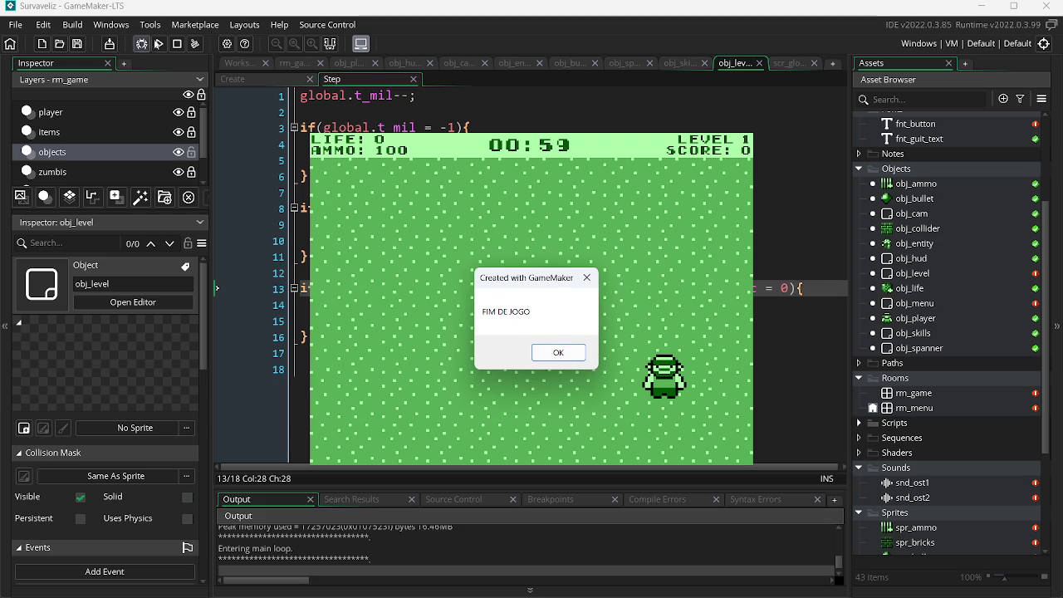
{"action": "left_click", "coordinate": [177, 43]}
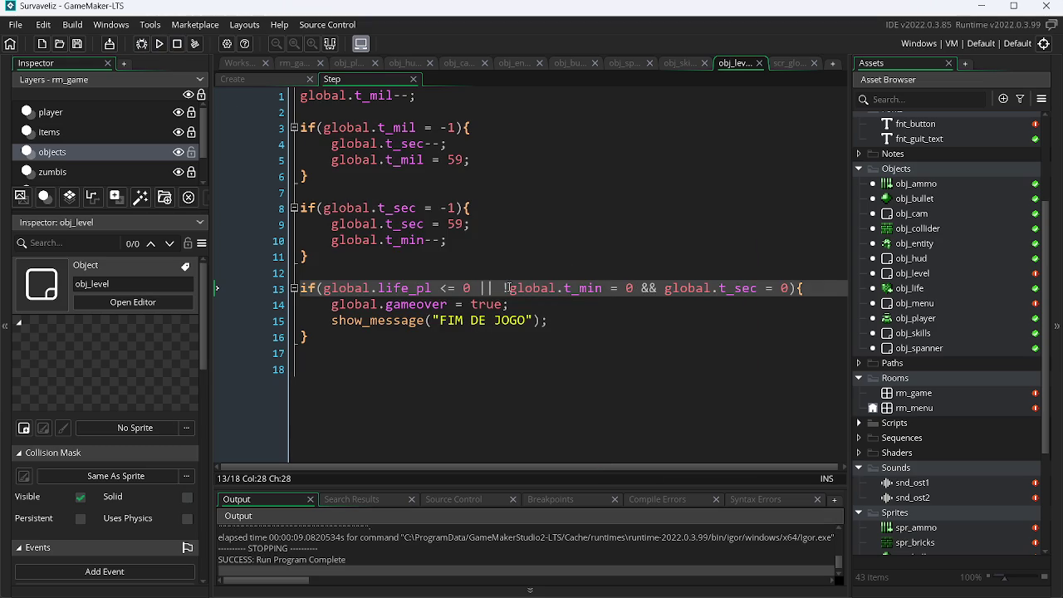
Move the timer condition out of line 13 into a nested if(!(...)){ } block inside the life check.
{"action": "left_click_drag", "start_coordinate": [502, 288], "coordinate": [790, 295]}
{"action": "key", "text": "ctrl+c"}
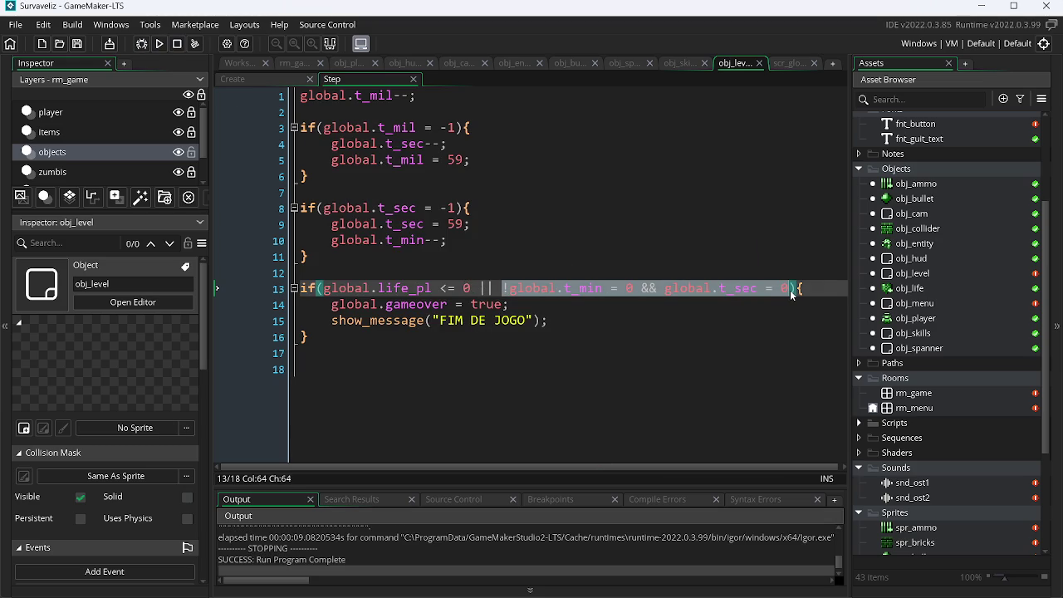
{"action": "key", "text": "BackSpace"}
{"action": "key", "text": "BackSpace"}
{"action": "key", "text": "BackSpace"}
{"action": "left_click", "coordinate": [790, 291]}
{"action": "key", "text": "Return"}
{"action": "type", "text": "if("}
{"action": "key", "text": "ctrl+v"}
{"action": "key", "text": "Left"}
{"action": "key", "text": "Left"}
{"action": "key", "text": "Left"}
{"action": "key", "text": "Left"}
{"action": "key", "text": "Left"}
{"action": "key", "text": "Left"}
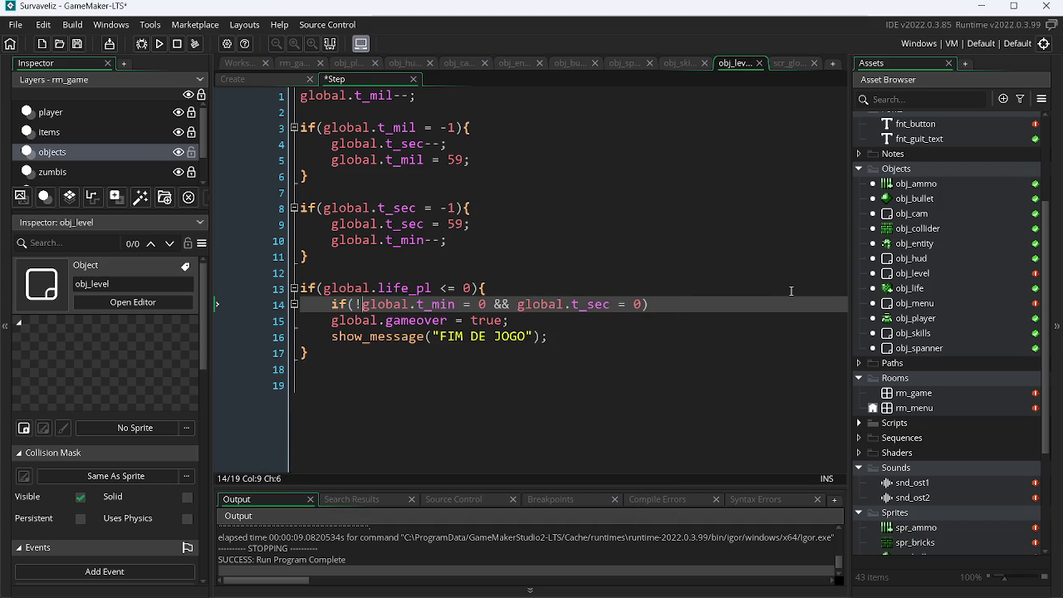
{"action": "key", "text": "BackSpace"}
{"action": "key", "text": "Left"}
{"action": "type", "text": "!"}
{"action": "key", "text": "Right"}
{"action": "key", "text": "Right"}
{"action": "key", "text": "Right"}
{"action": "key", "text": "Right"}
{"action": "key", "text": "Right"}
{"action": "type", "text": "{"}
{"action": "key", "text": "Down"}
{"action": "key", "text": "Down"}
{"action": "key", "text": "Return"}
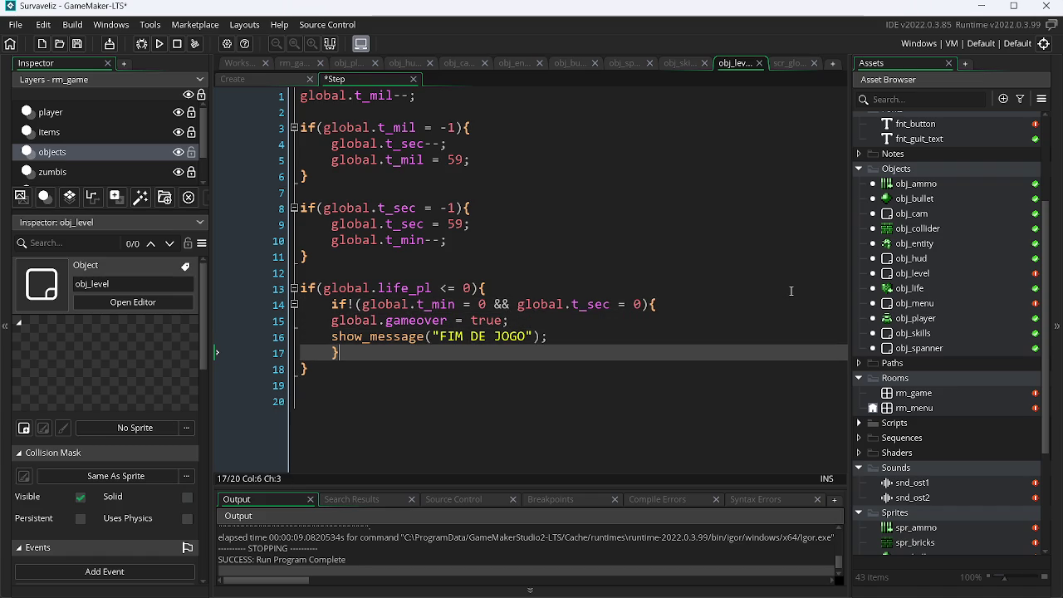
Indent the show_message and gameover lines inside the nested block and run the game.
{"action": "left_click", "coordinate": [329, 336]}
{"action": "key", "text": "Tab"}
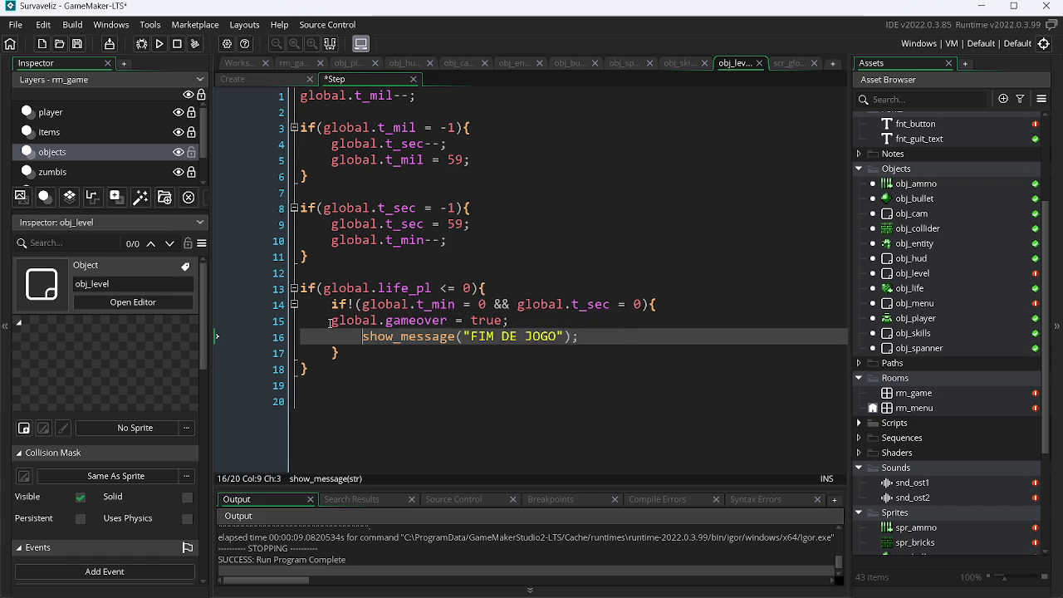
{"action": "left_click", "coordinate": [330, 321]}
{"action": "key", "text": "Tab"}
{"action": "left_click", "coordinate": [162, 44]}
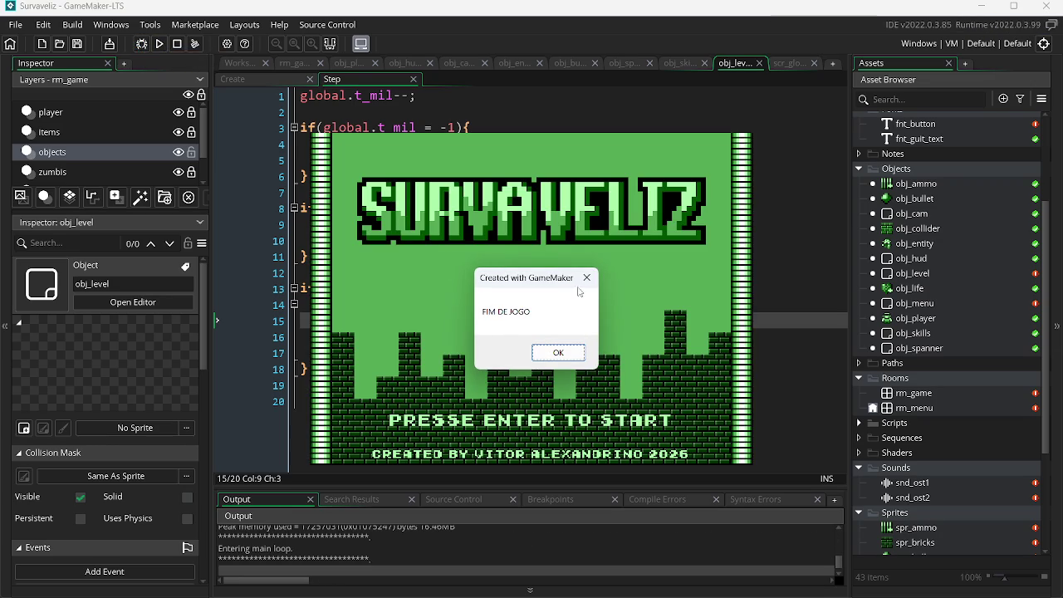
Close FIM DE JOGO and the game, rerun and stop it again, then open scr_global.gml.
{"action": "left_click", "coordinate": [576, 357]}
{"action": "left_click", "coordinate": [178, 46]}
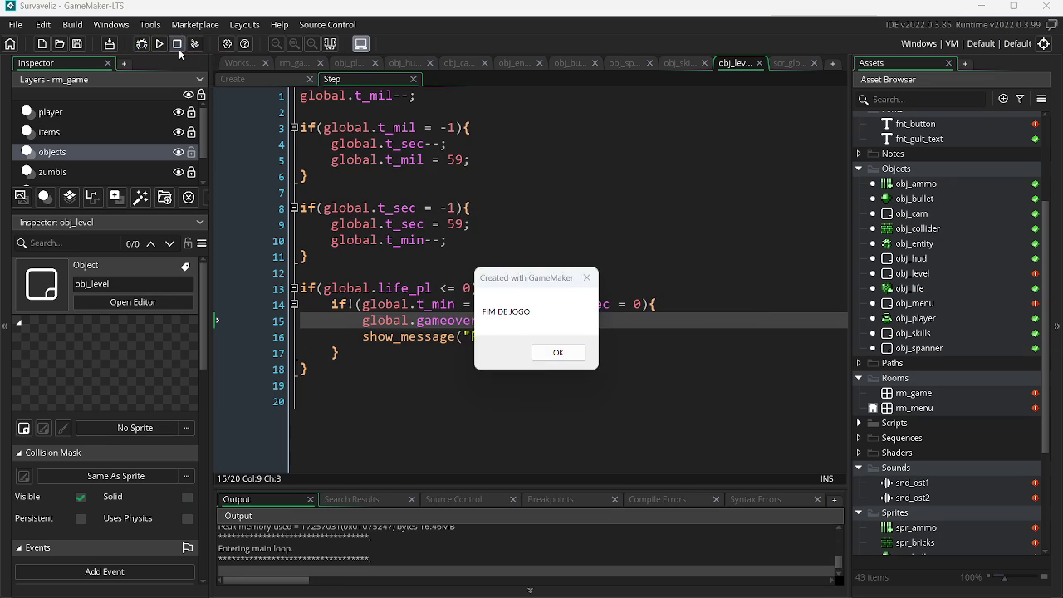
{"action": "left_click", "coordinate": [517, 304]}
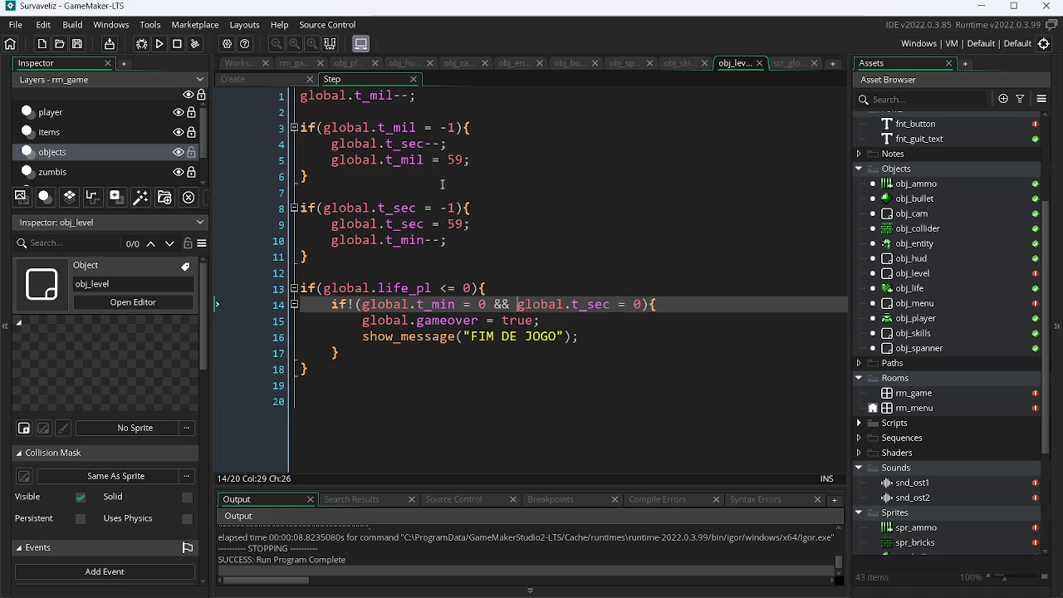
{"action": "left_click", "coordinate": [160, 43]}
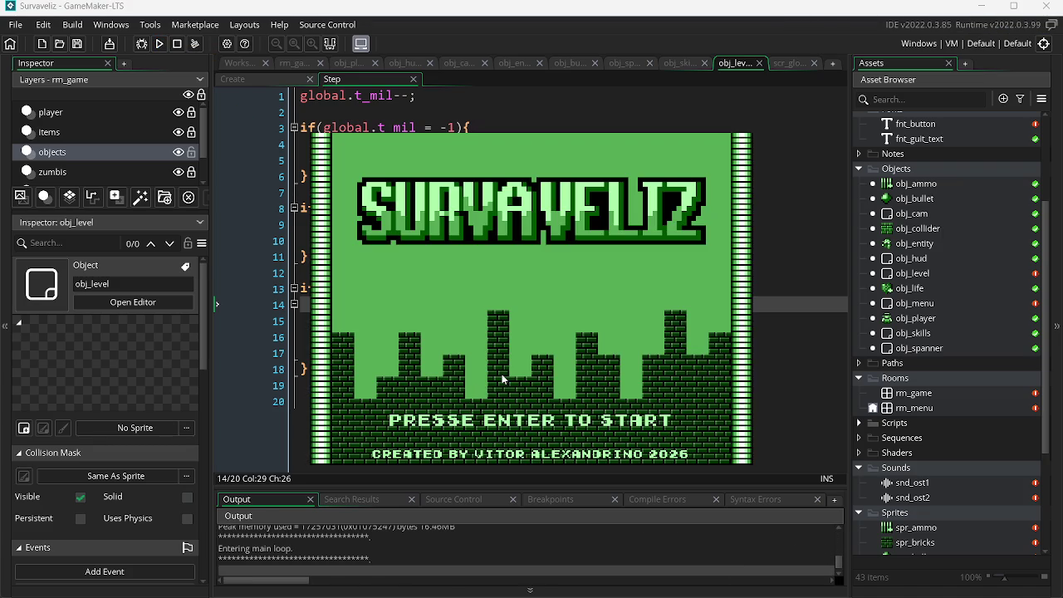
{"action": "left_click", "coordinate": [577, 354]}
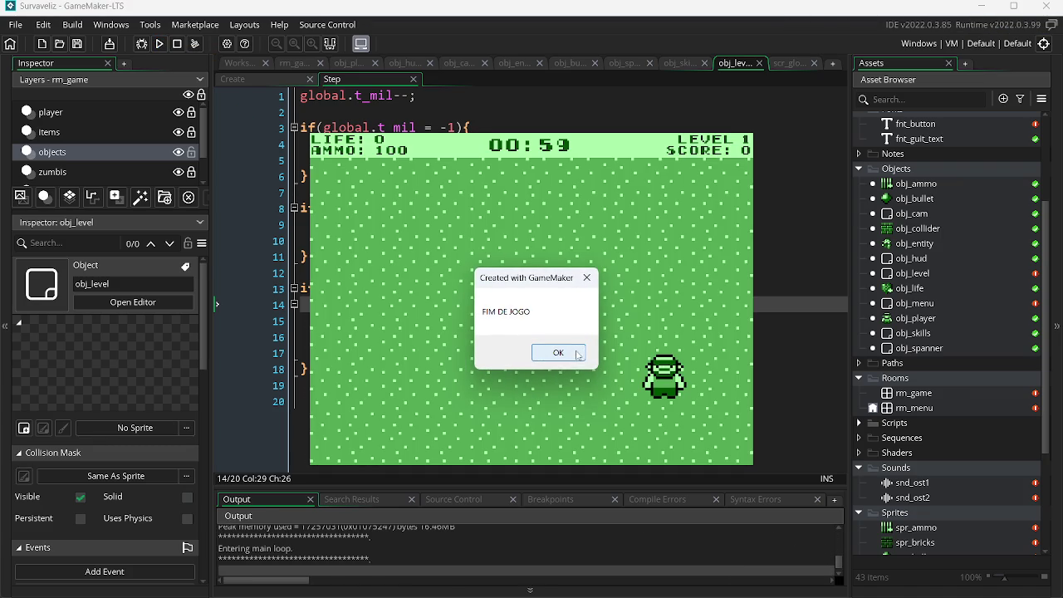
{"action": "left_click", "coordinate": [177, 43]}
{"action": "left_click", "coordinate": [789, 64]}
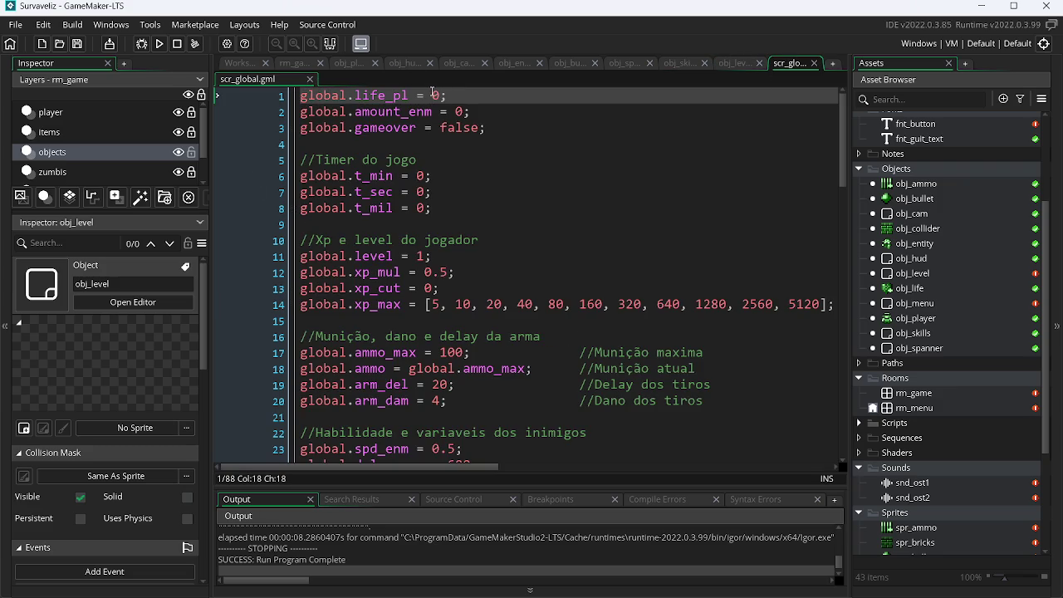
Set global.life_pl's starting value to 100, quick-test the game, and return to obj_level's Step line 16.
{"action": "type", "text": "10"}
{"action": "left_click", "coordinate": [162, 44]}
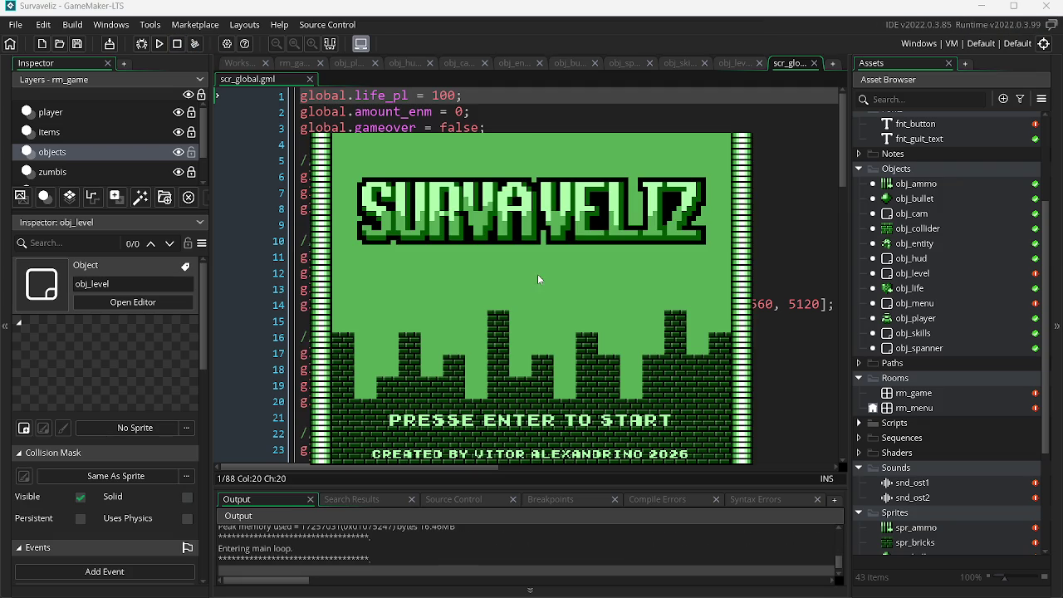
{"action": "key", "text": "Return"}
{"action": "key", "text": "Escape"}
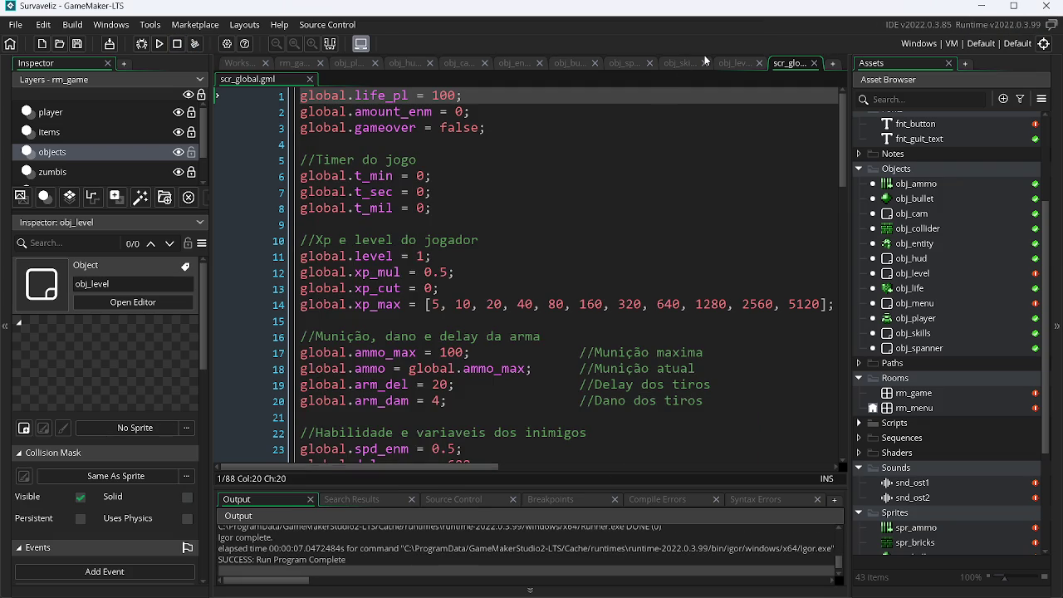
{"action": "left_click", "coordinate": [731, 63]}
{"action": "left_click", "coordinate": [506, 337]}
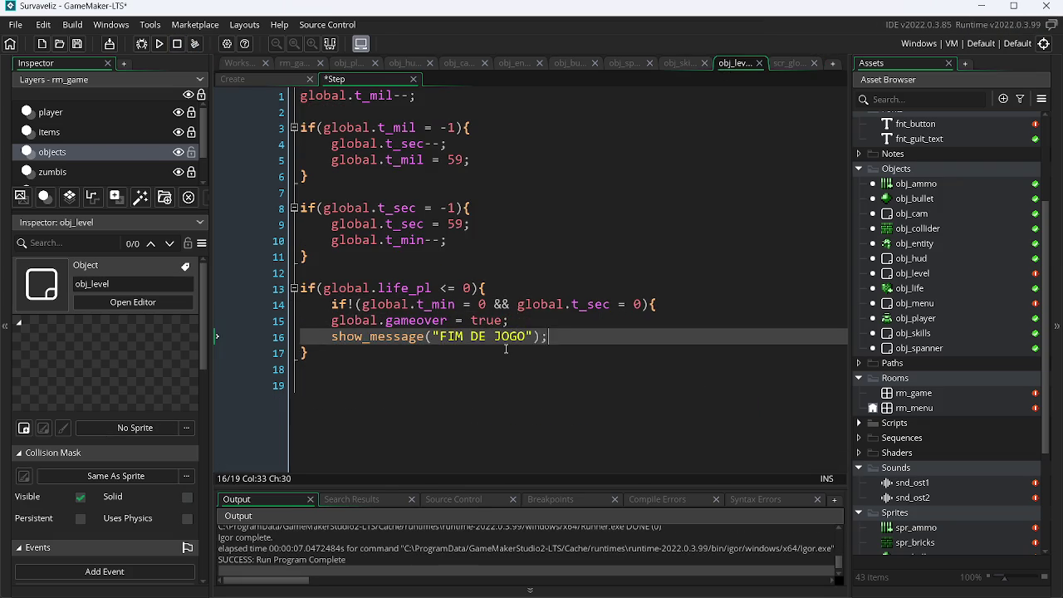
Undo the nested timer check and extend line 13 to 'global.life_pl <= 0 || !global.t_min = 0 && global.t_sec = 0'.
{"action": "key", "text": "Up"}
{"action": "key", "text": "Up"}
{"action": "key", "text": "ctrl+x"}
{"action": "key", "text": "Up"}
{"action": "key", "text": "End"}
{"action": "key", "text": "Left"}
{"action": "key", "text": "Left"}
{"action": "type", "text": "||"}
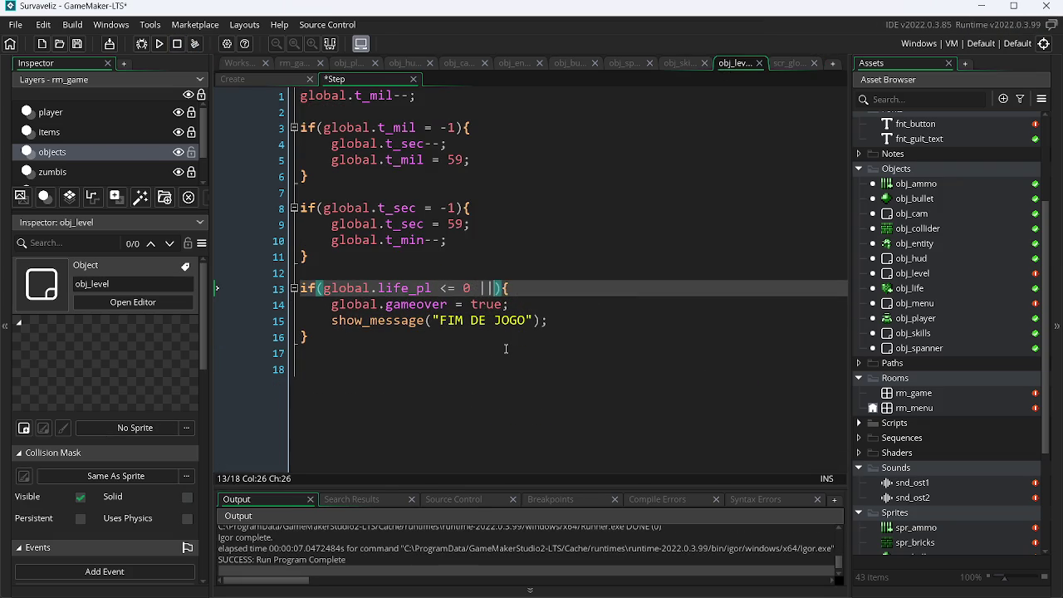
{"action": "key", "text": "ctrl+v"}
Save and test-run the game with the combined game-over condition.
{"action": "key", "text": "F5"}
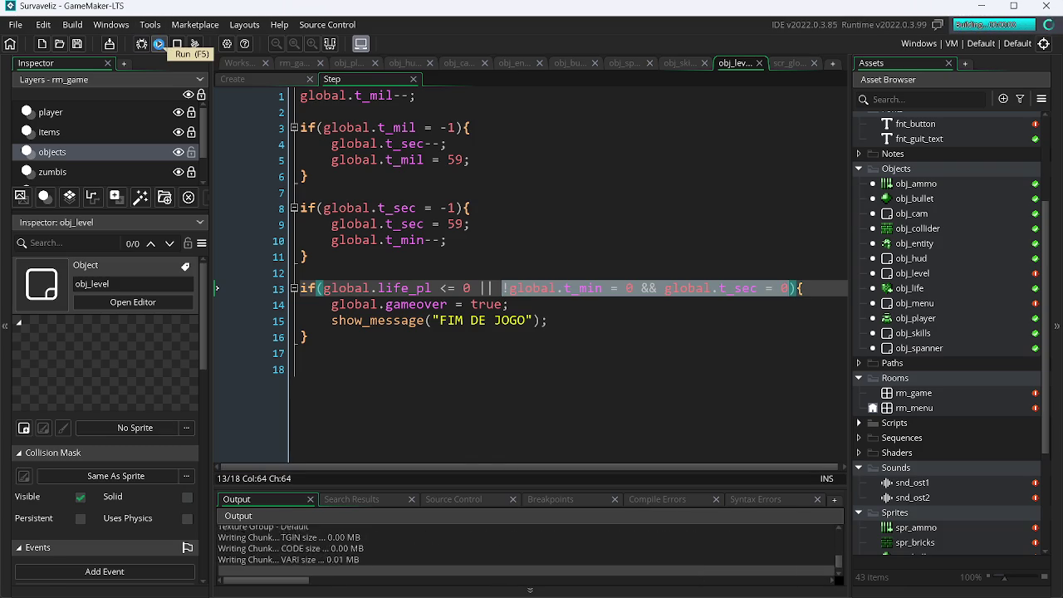
{"action": "key", "text": "Return"}
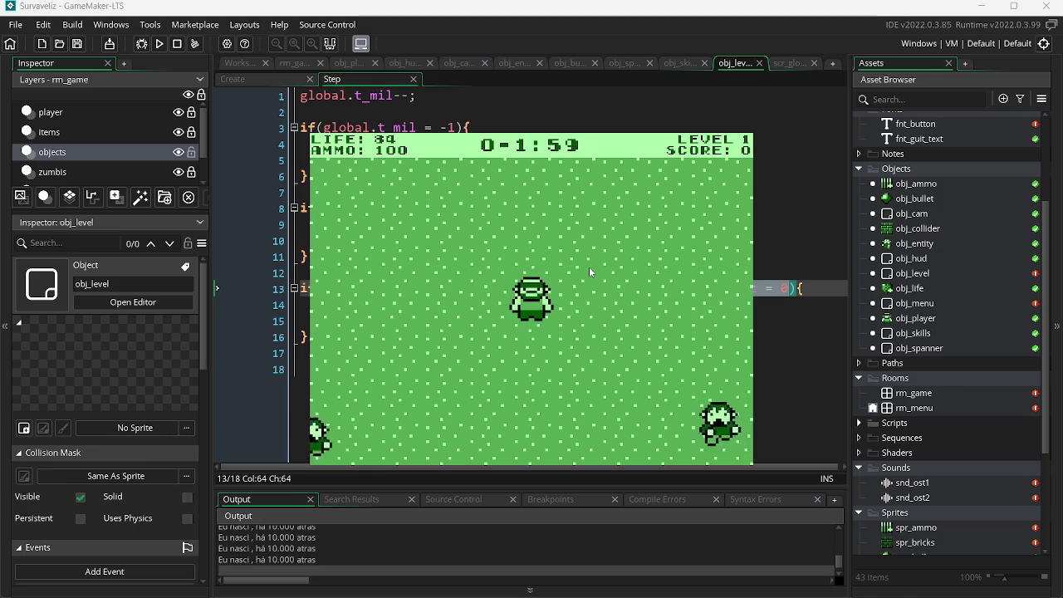
{"action": "key", "text": "alt+F4"}
{"action": "left_click", "coordinate": [508, 288]}
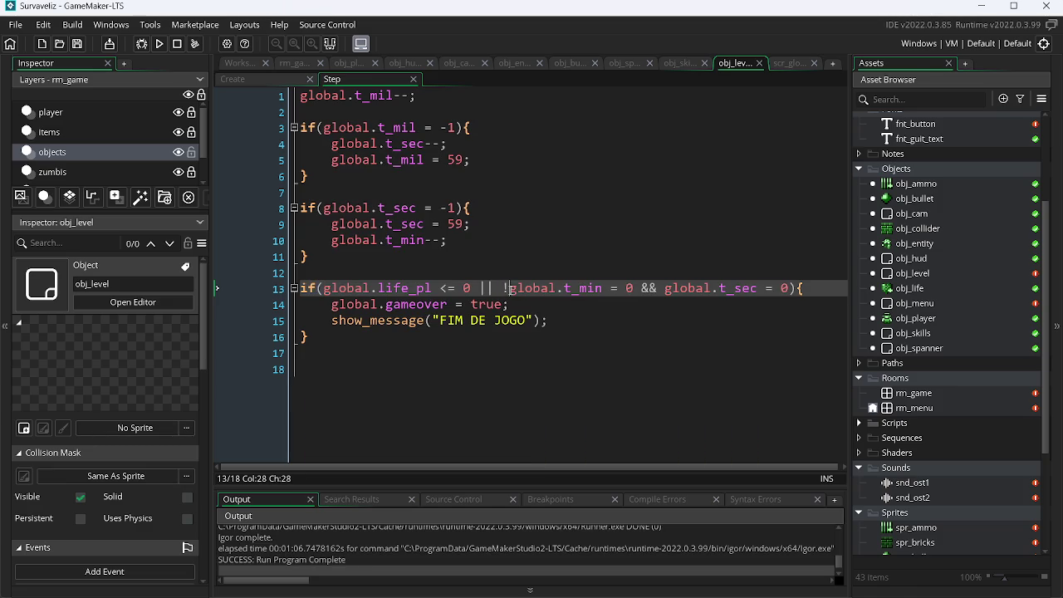
Delete the '!' before global.t_min on line 13 and test-run the game.
{"action": "key", "text": "BackSpace"}
{"action": "key", "text": "F5"}
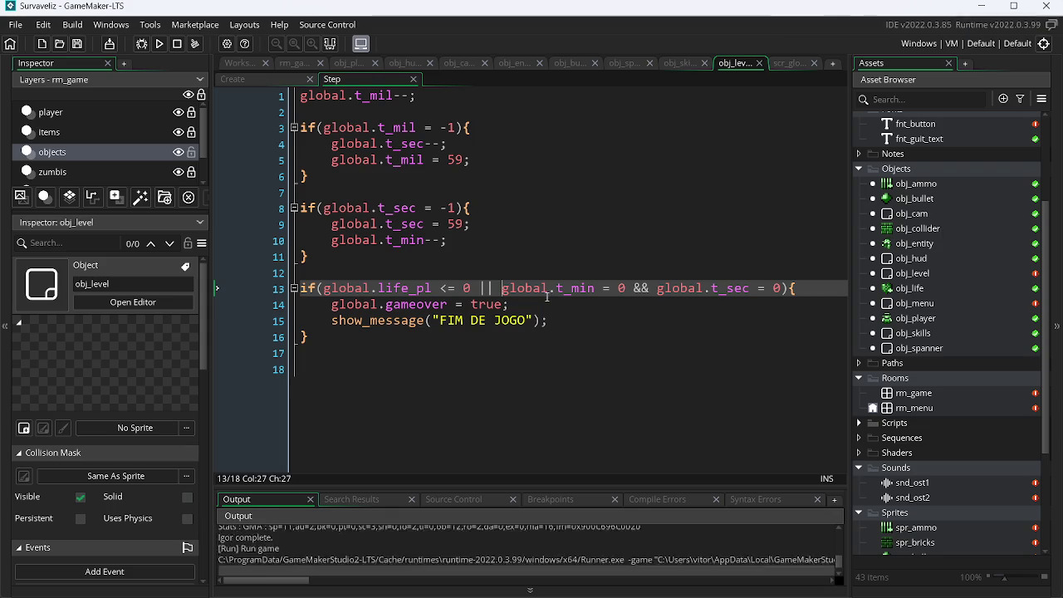
{"action": "key", "text": "Return"}
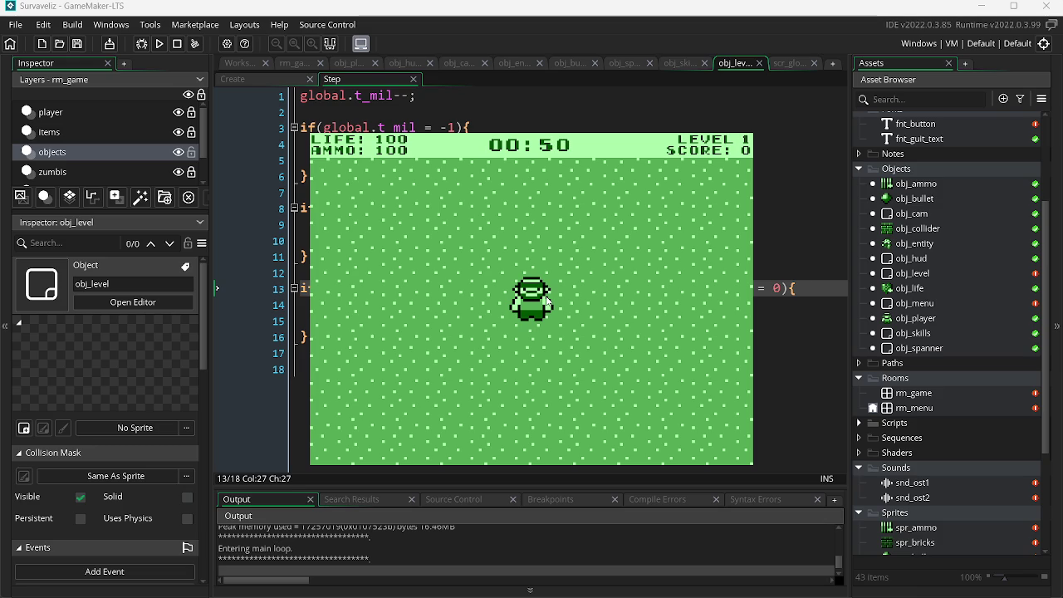
{"action": "key", "text": "alt+F4"}
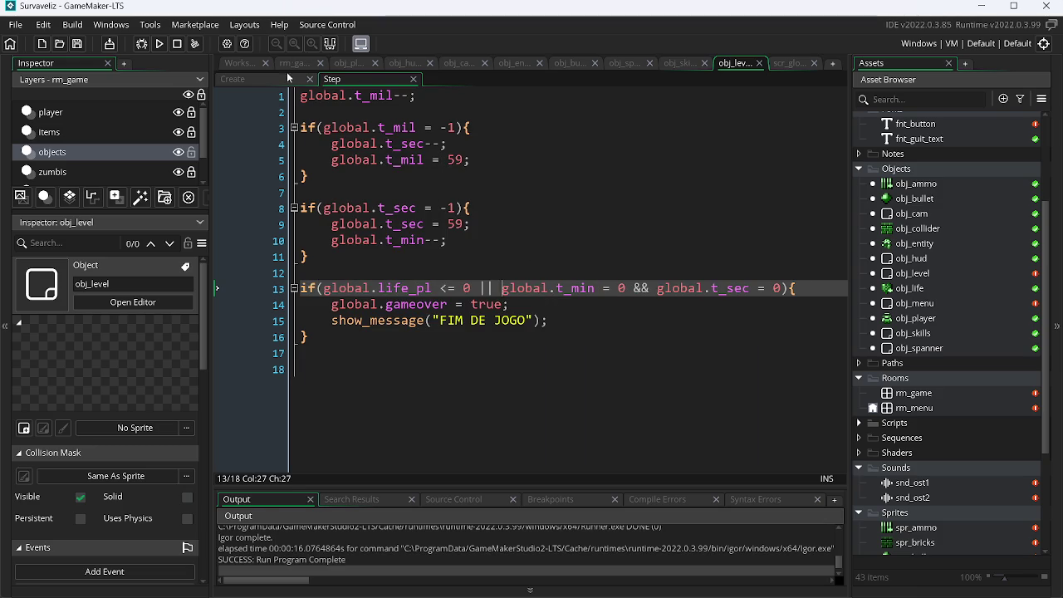
Change the starting seconds on line 2 of obj_level's Create code from 60 to 10.
{"action": "left_click", "coordinate": [250, 79]}
{"action": "double_click", "coordinate": [416, 112]}
{"action": "type", "text": "10"}
Run the game until the timer runs out and FIM DE JOGO appears, then stop it.
{"action": "key", "text": "F5"}
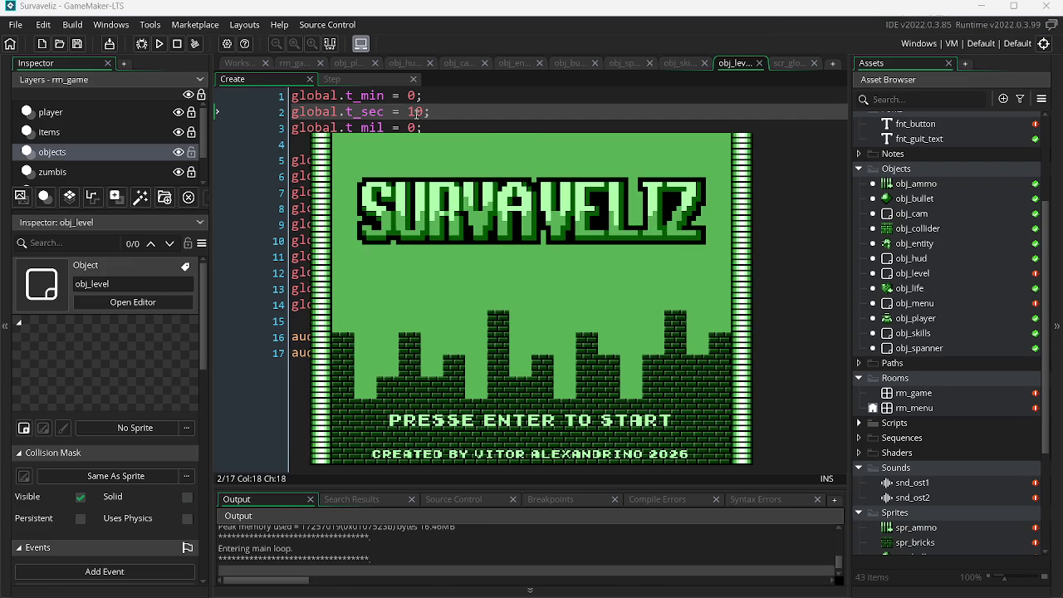
{"action": "key", "text": "Return"}
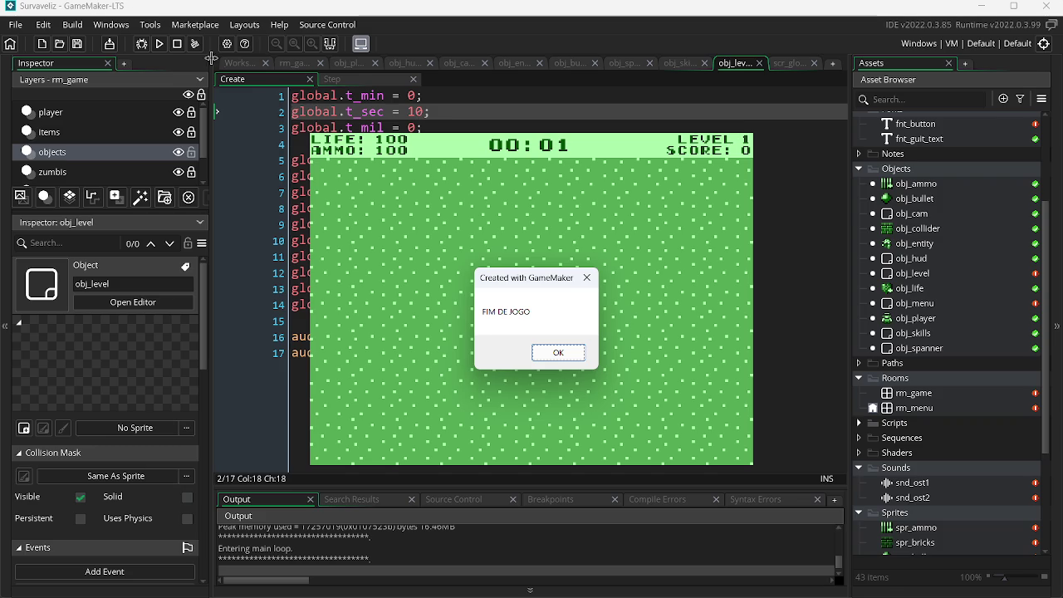
{"action": "left_click", "coordinate": [182, 47]}
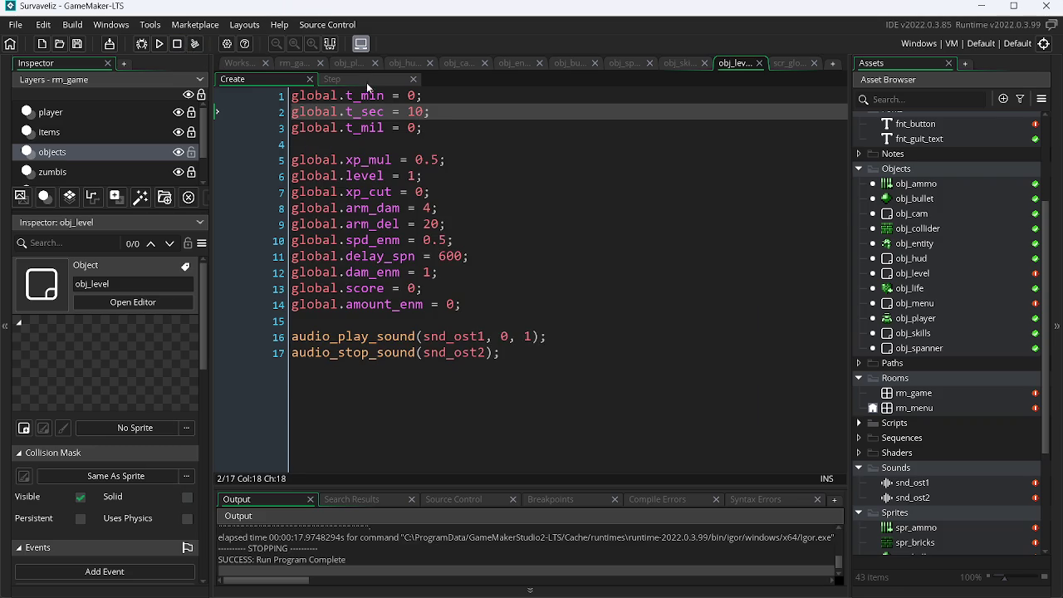
{"action": "left_click", "coordinate": [366, 81]}
{"action": "left_click_drag", "start_coordinate": [335, 321], "coordinate": [332, 322]}
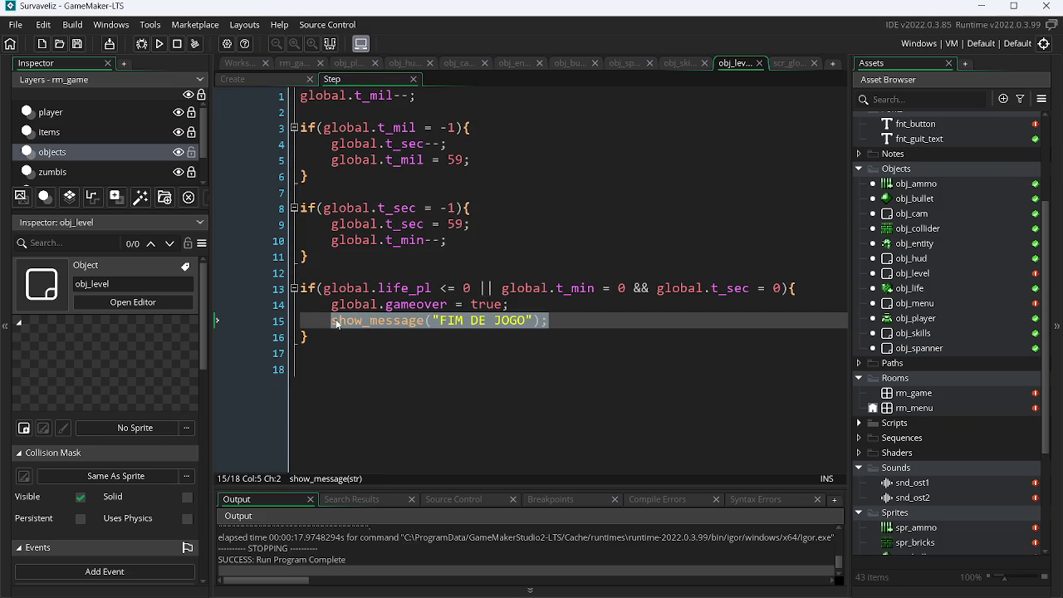
Comment out the FIM DE JOGO show_message line with Ctrl+K and close GameMaker, saving changes.
{"action": "key", "text": "ctrl+k"}
{"action": "left_click", "coordinate": [559, 177]}
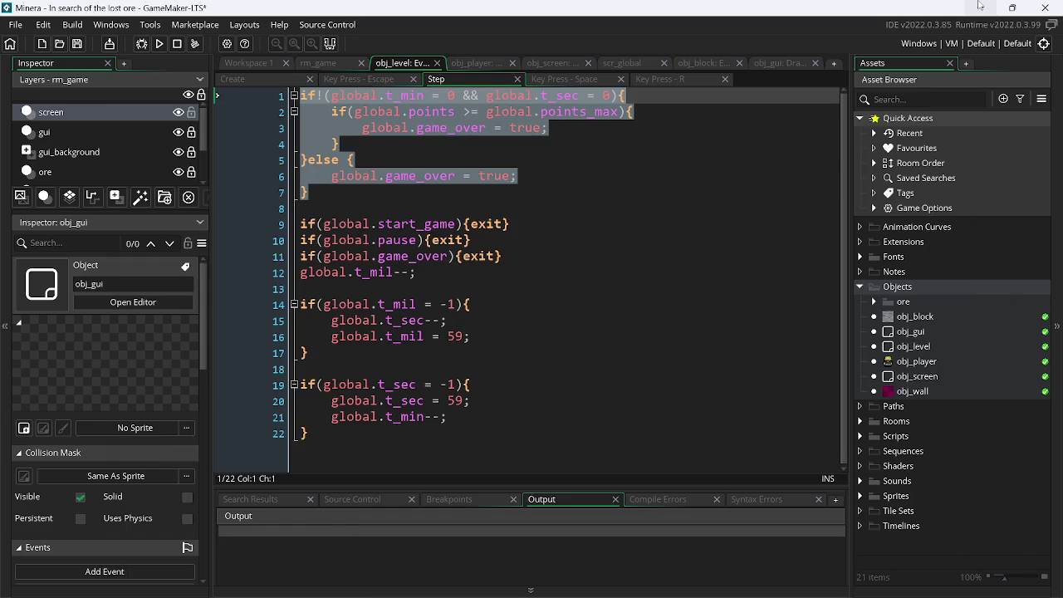
{"action": "left_click", "coordinate": [1044, 7]}
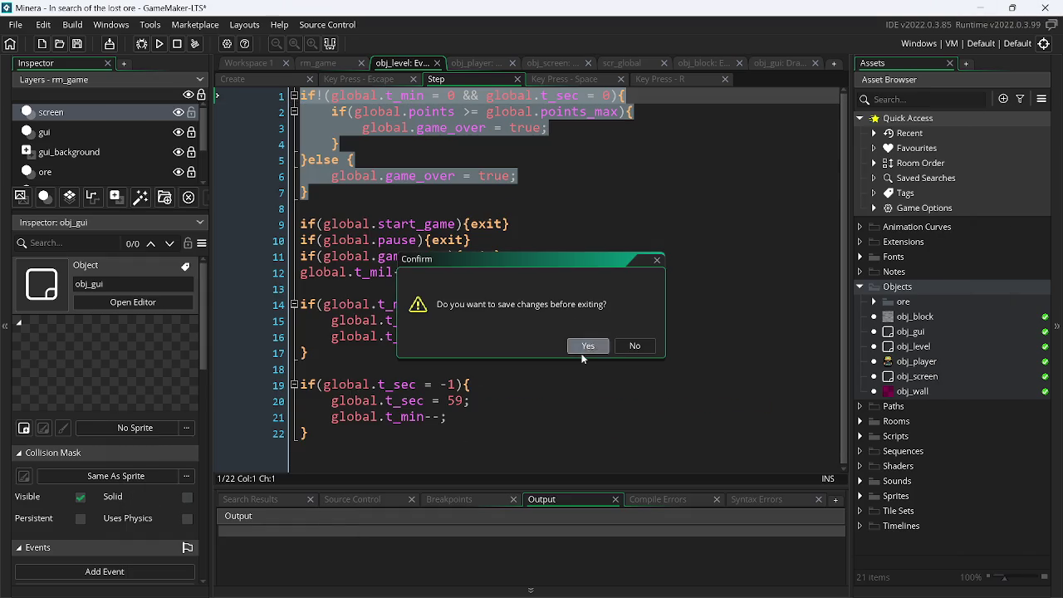
{"action": "left_click", "coordinate": [585, 345]}
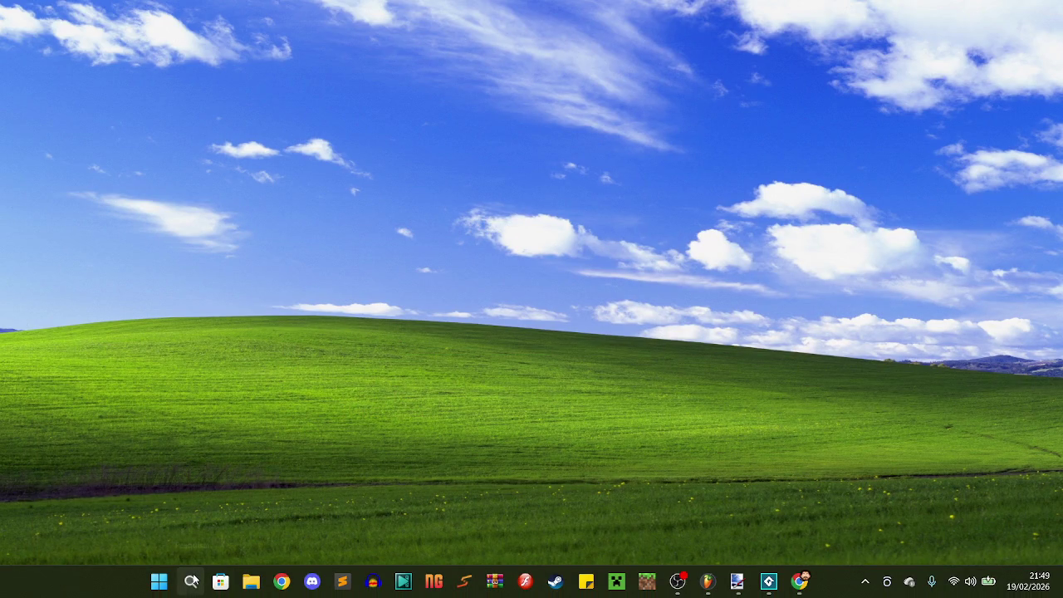
Launch Bfxr.exe from the Área de Trabalho folder in File Explorer.
{"action": "left_click", "coordinate": [190, 581]}
{"action": "key", "text": "super+e"}
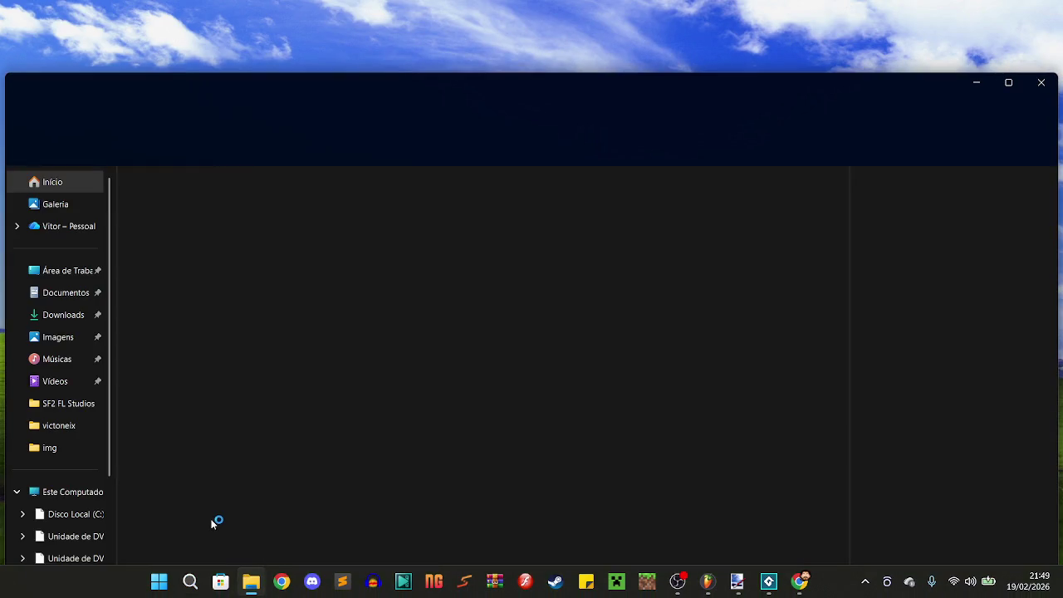
{"action": "left_click", "coordinate": [60, 274]}
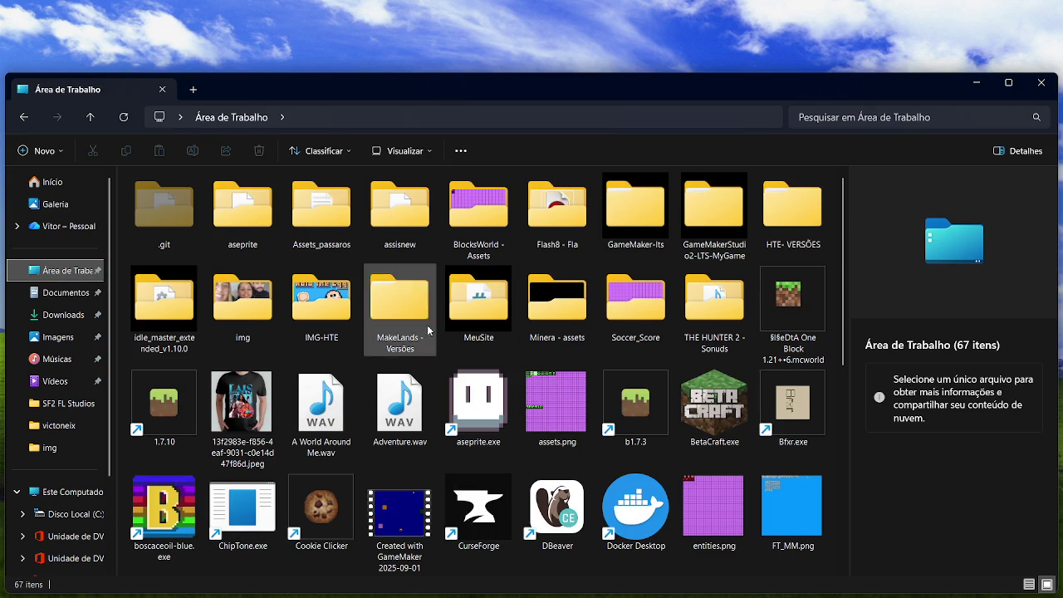
{"action": "left_click", "coordinate": [815, 400]}
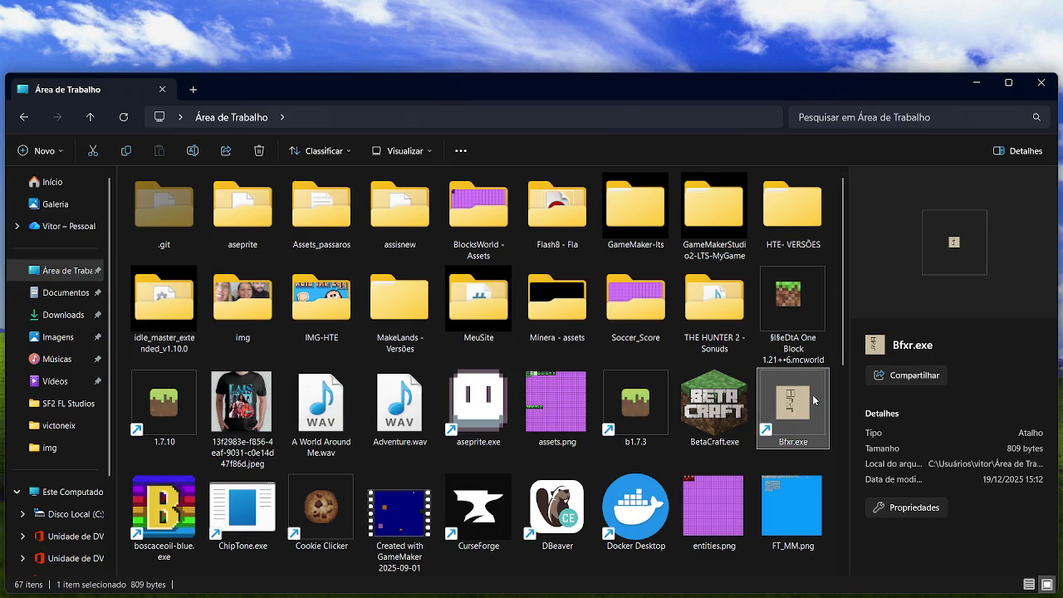
{"action": "double_click", "coordinate": [815, 400]}
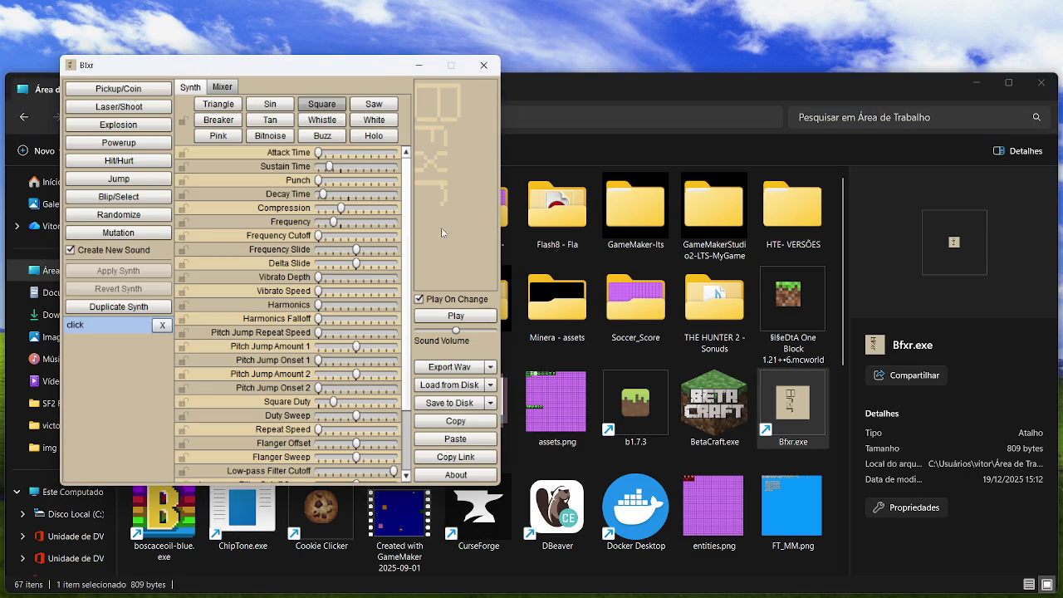
Generate several Pickup/Coin variants and audition Pickup_Coin2.
{"action": "left_click", "coordinate": [154, 88]}
{"action": "left_click", "coordinate": [151, 89]}
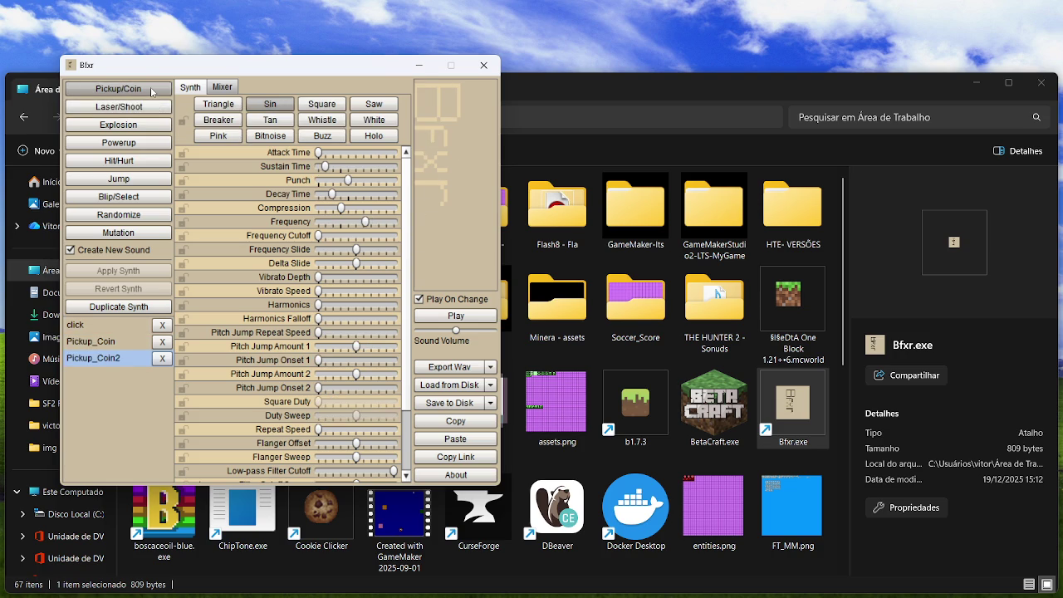
{"action": "left_click", "coordinate": [153, 92]}
{"action": "left_click", "coordinate": [152, 92]}
{"action": "left_click", "coordinate": [152, 92]}
{"action": "left_click", "coordinate": [125, 341]}
{"action": "left_click", "coordinate": [125, 358]}
Delete the extra pickup variants and the old click sound, naming the kept pickup sound drop.
{"action": "left_click", "coordinate": [162, 362]}
{"action": "left_click", "coordinate": [162, 361]}
{"action": "left_click", "coordinate": [162, 361]}
{"action": "left_click", "coordinate": [162, 361]}
{"action": "left_click", "coordinate": [156, 329]}
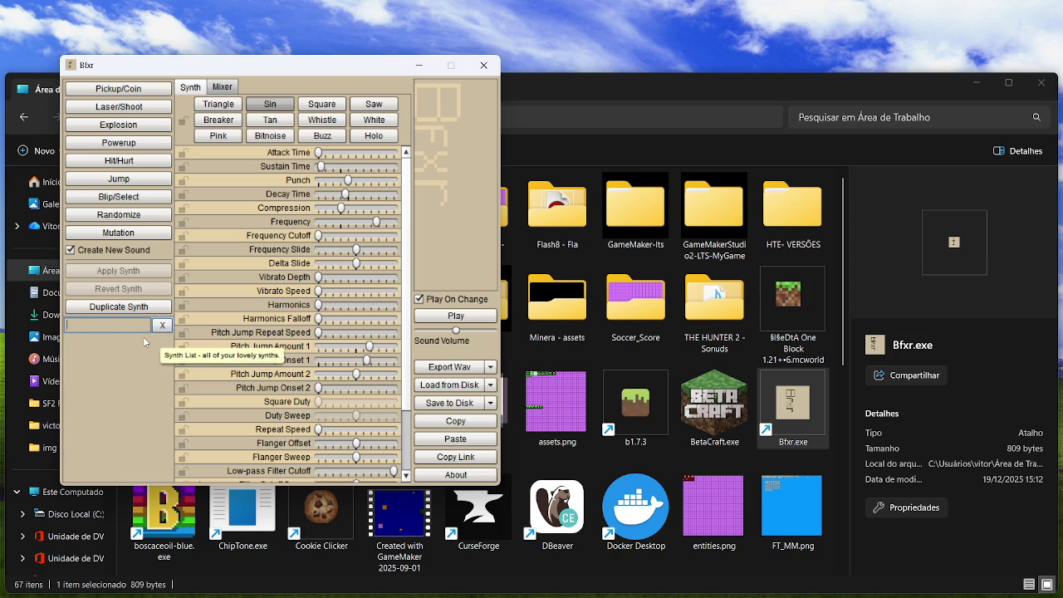
{"action": "type", "text": "drop"}
{"action": "key", "text": "Return"}
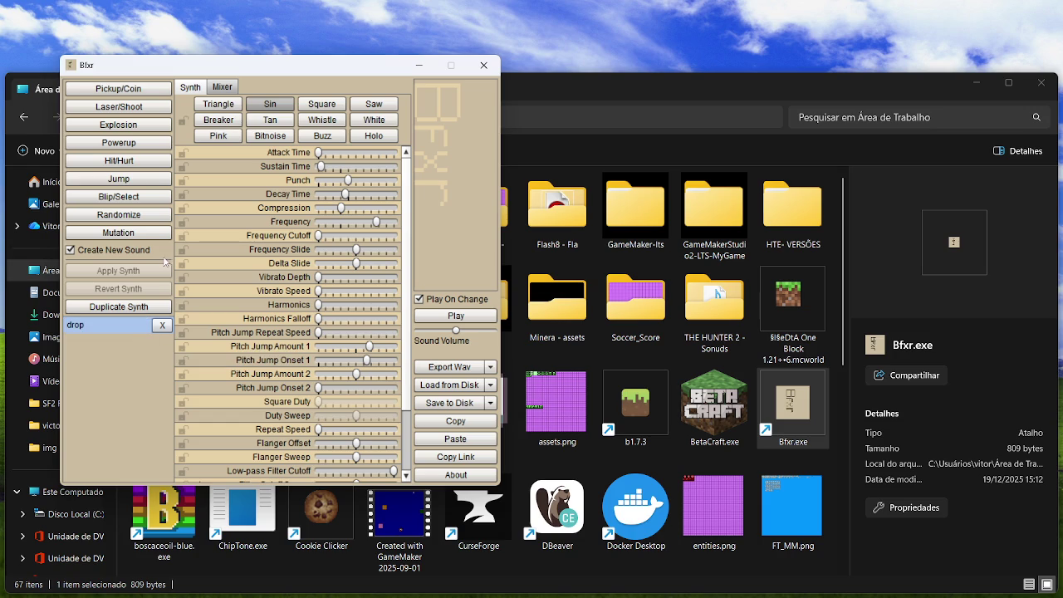
Generate three Hit/Hurt variants and delete all but Hit_Hurt3.
{"action": "left_click", "coordinate": [154, 159]}
{"action": "left_click", "coordinate": [140, 161]}
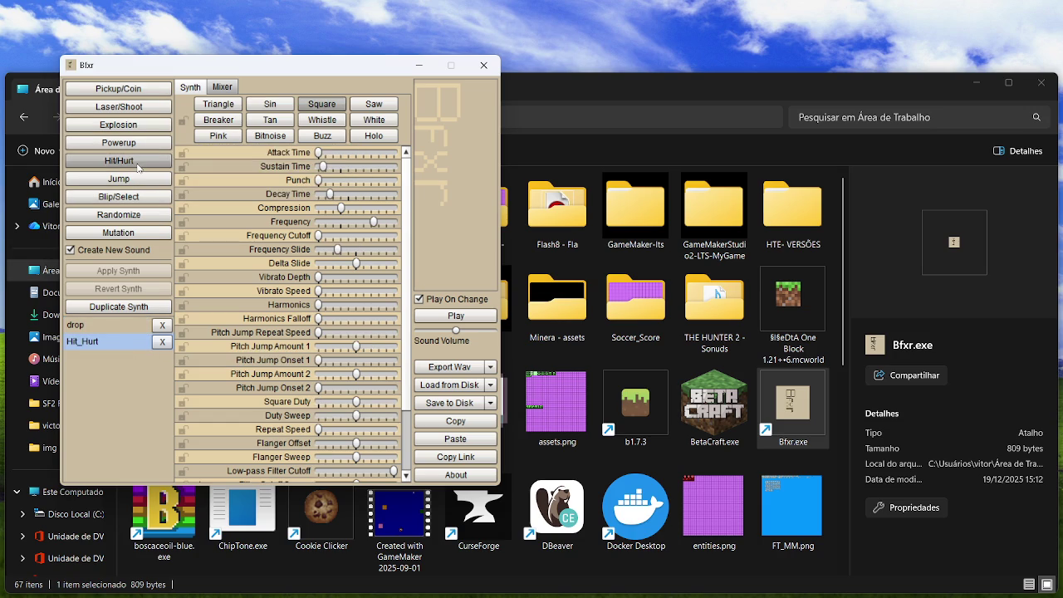
{"action": "left_click", "coordinate": [141, 163]}
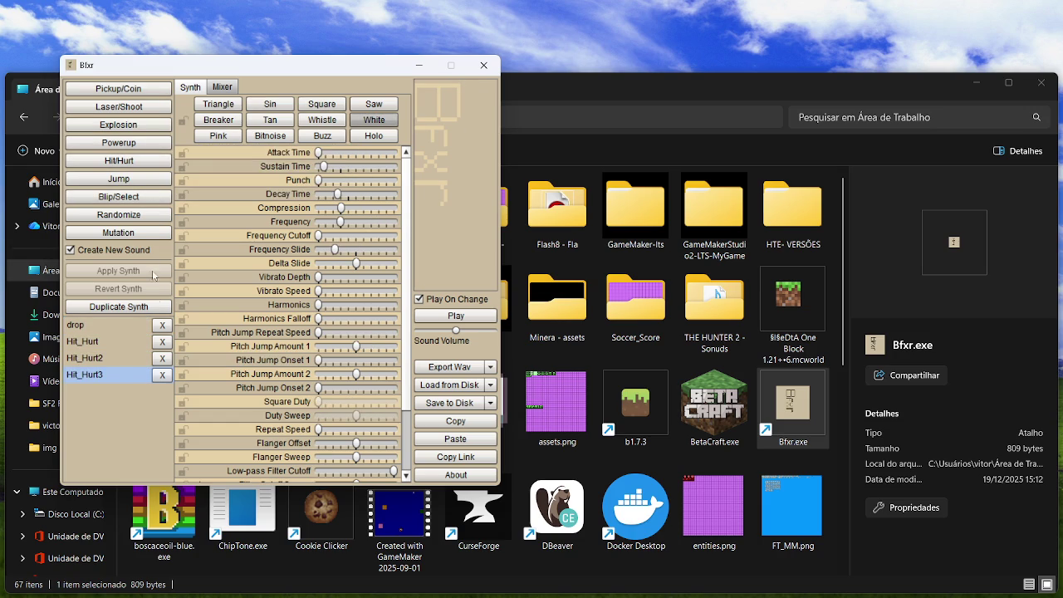
{"action": "left_click", "coordinate": [162, 358]}
{"action": "left_click", "coordinate": [163, 342]}
{"action": "type", "text": "hit"}
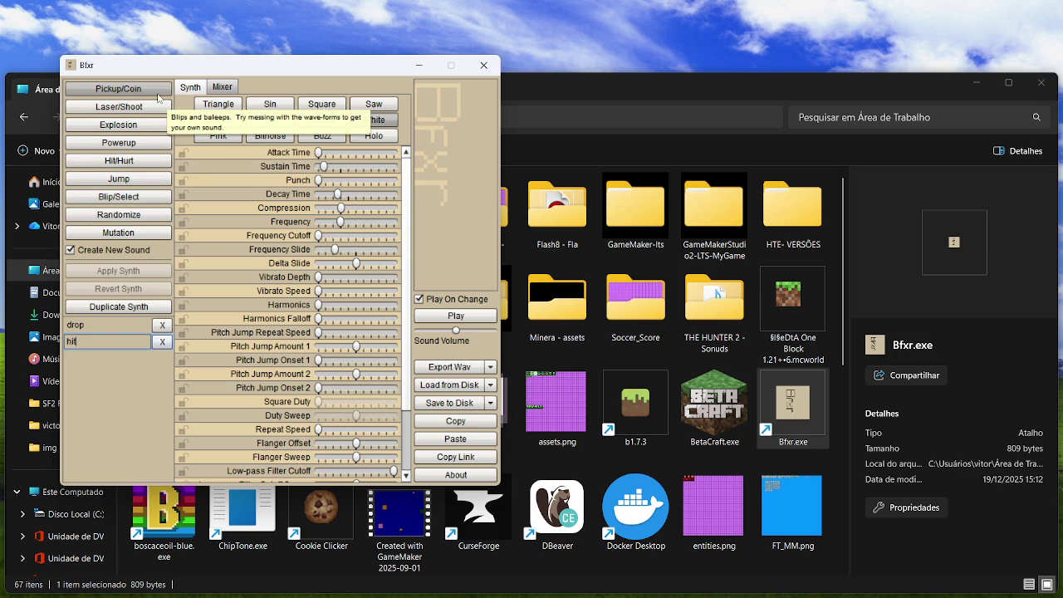
Generate a batch of Laser/Shoot sound variants.
{"action": "left_click", "coordinate": [155, 106]}
{"action": "left_click", "coordinate": [154, 108]}
{"action": "left_click", "coordinate": [153, 111]}
{"action": "left_click", "coordinate": [154, 115]}
{"action": "left_click", "coordinate": [153, 115]}
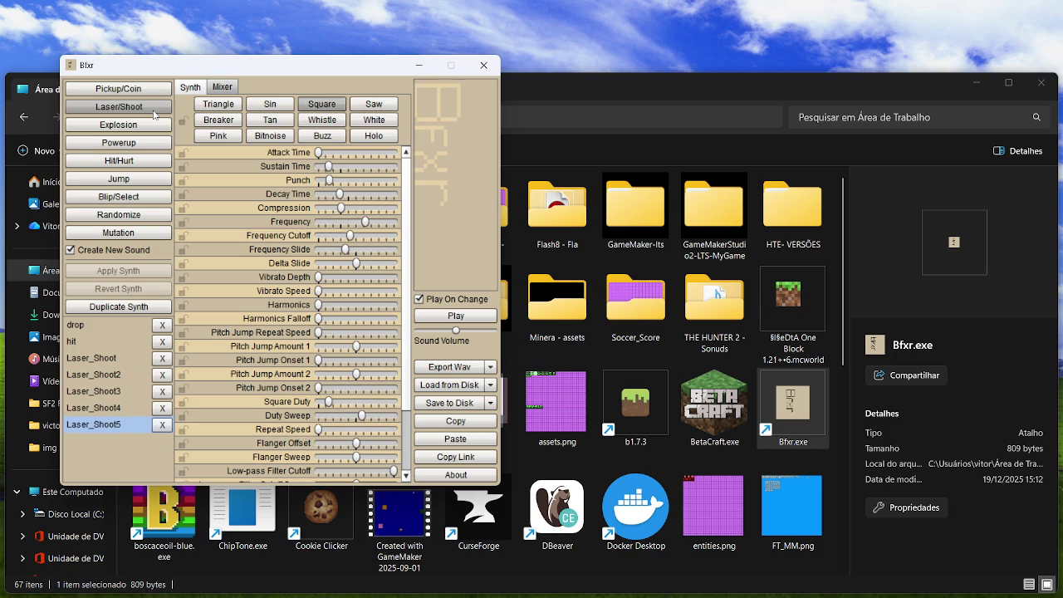
{"action": "left_click", "coordinate": [153, 114]}
{"action": "left_click", "coordinate": [154, 115]}
{"action": "left_click", "coordinate": [153, 114]}
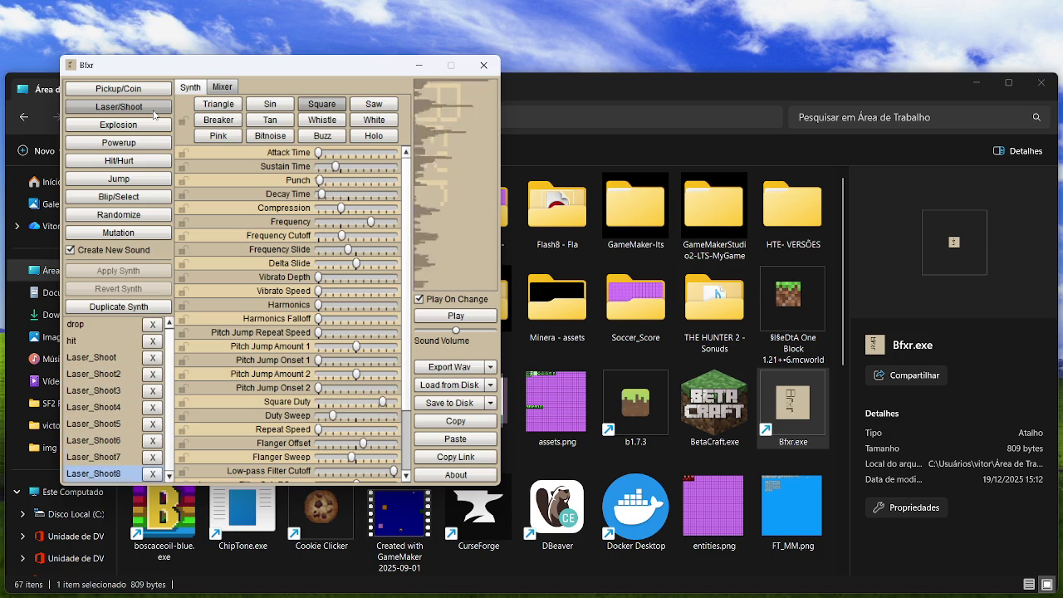
{"action": "left_click", "coordinate": [154, 115]}
{"action": "left_click", "coordinate": [153, 114]}
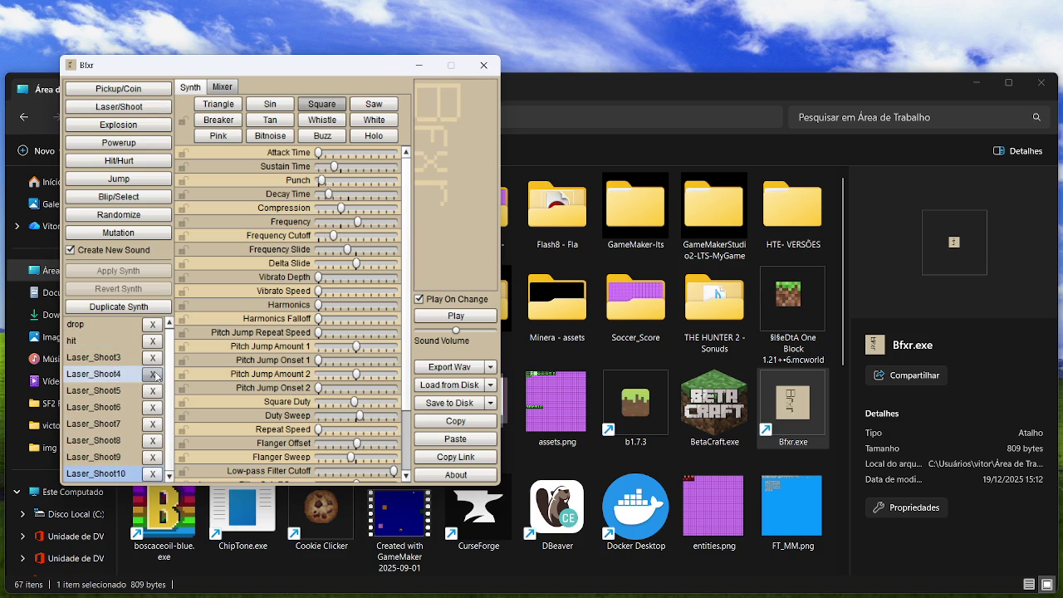
Delete all laser variants but one and rename it shoot.
{"action": "left_click", "coordinate": [152, 456]}
{"action": "left_click", "coordinate": [162, 441]}
{"action": "left_click", "coordinate": [170, 425]}
{"action": "left_click", "coordinate": [170, 408]}
{"action": "left_click", "coordinate": [169, 391]}
{"action": "left_click", "coordinate": [169, 375]}
{"action": "left_click", "coordinate": [163, 359]}
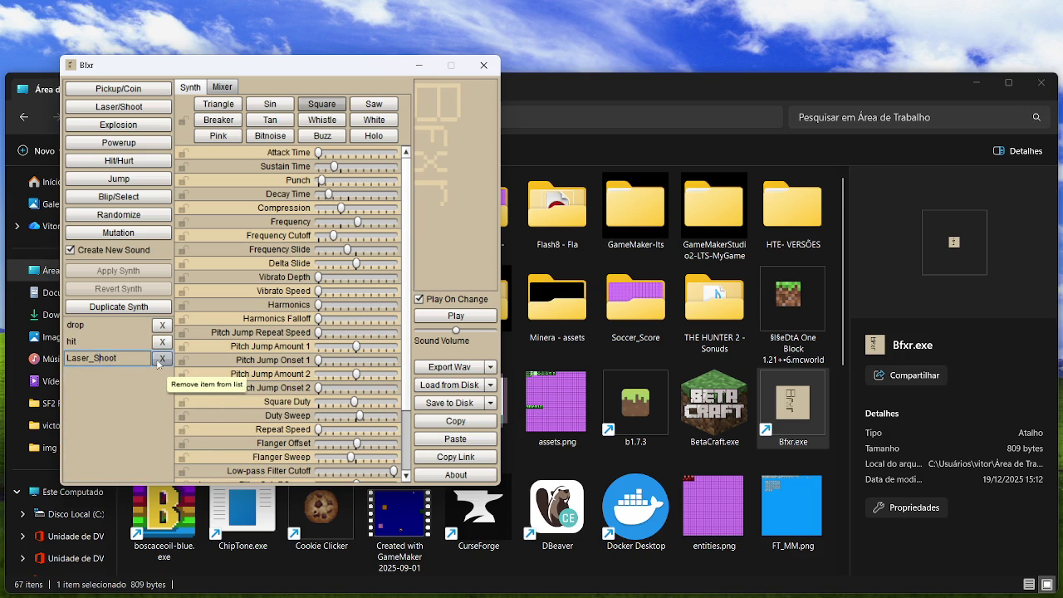
{"action": "key", "text": "BackSpace"}
{"action": "key", "text": "BackSpace"}
{"action": "key", "text": "BackSpace"}
{"action": "key", "text": "Return"}
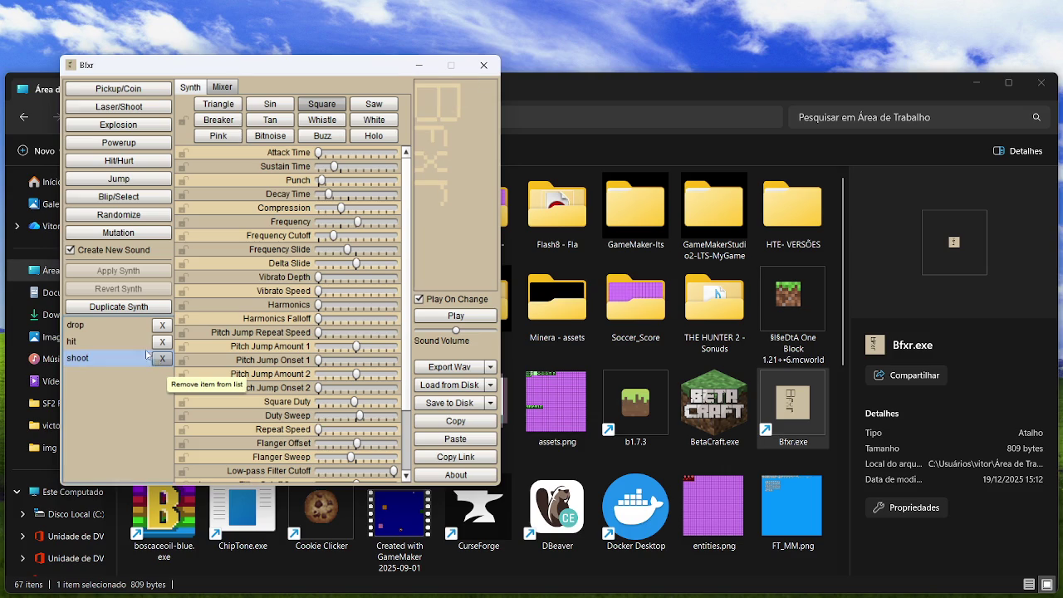
Generate a fresh Pickup/Coin sound, delete drop, and start renaming Pickup_Coin2.
{"action": "left_click", "coordinate": [150, 88]}
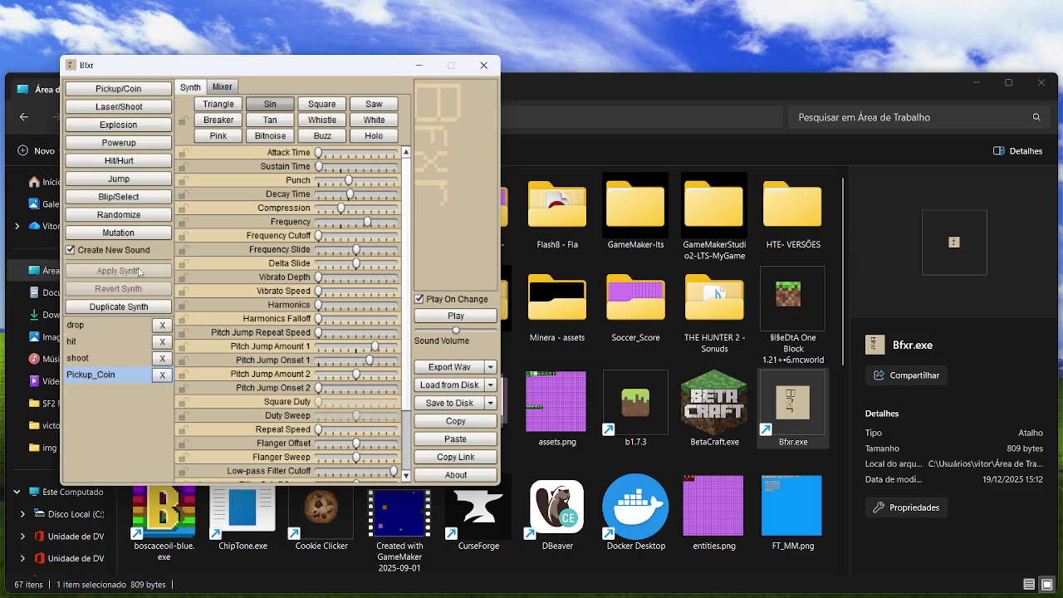
{"action": "left_click", "coordinate": [121, 88]}
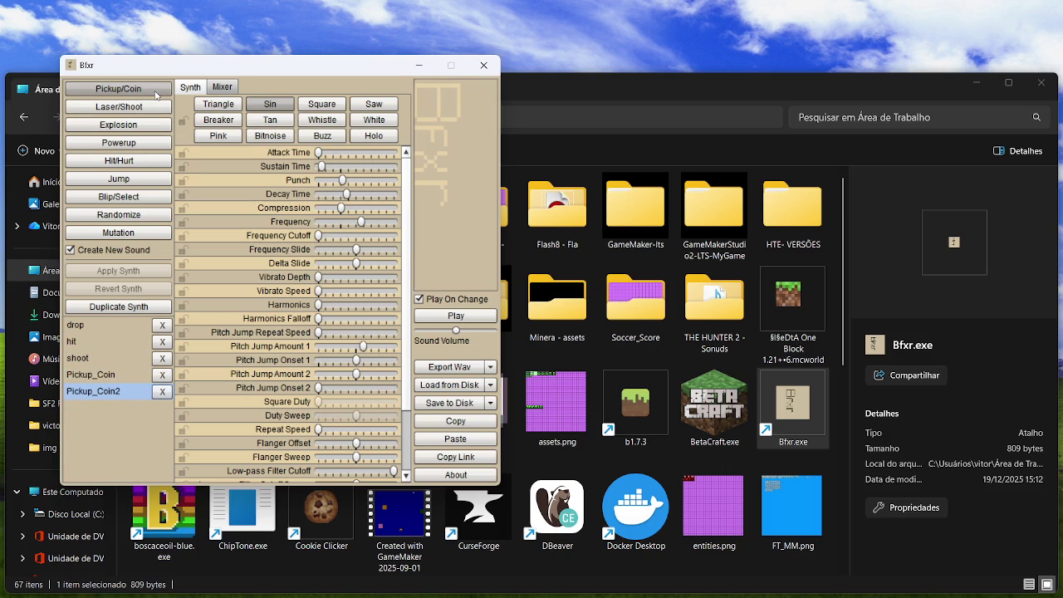
{"action": "left_click", "coordinate": [162, 374]}
{"action": "double_click", "coordinate": [130, 329]}
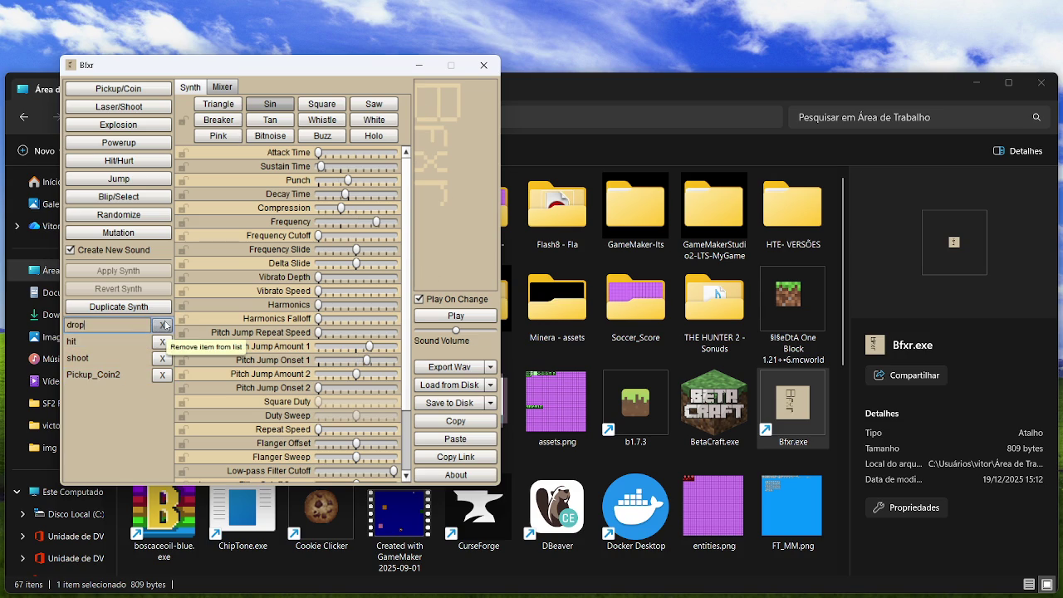
{"action": "left_click", "coordinate": [163, 324]}
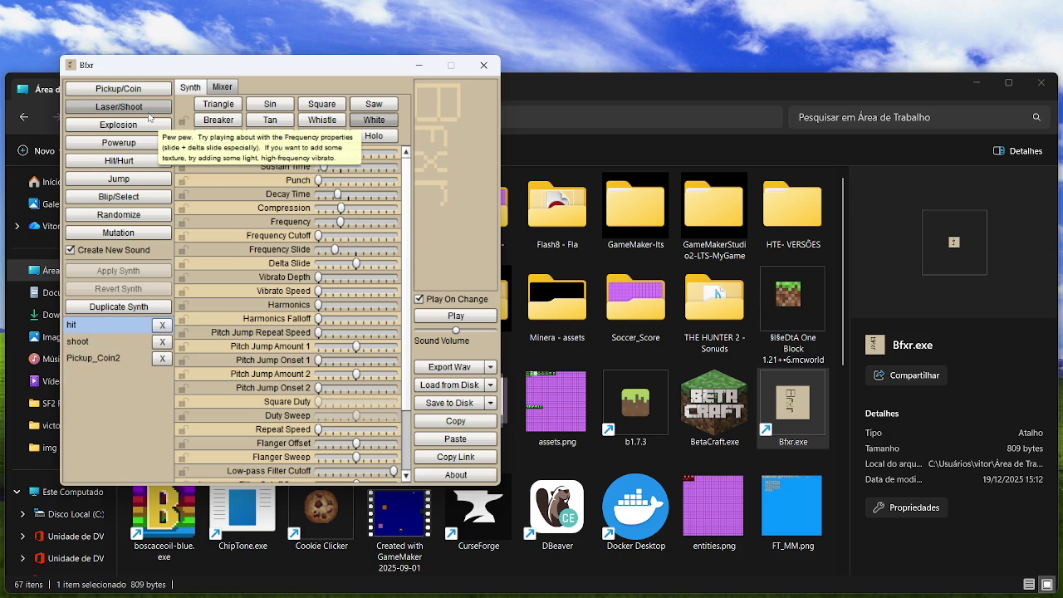
{"action": "double_click", "coordinate": [133, 358]}
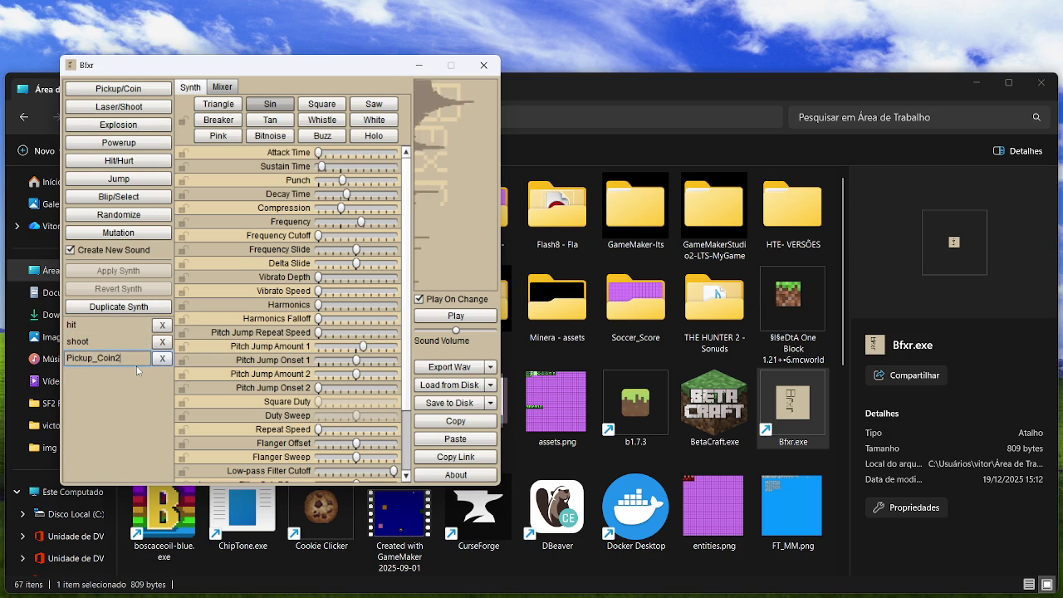
{"action": "key", "text": "BackSpace"}
{"action": "key", "text": "BackSpace"}
{"action": "key", "text": "BackSpace"}
{"action": "type", "text": "item"}
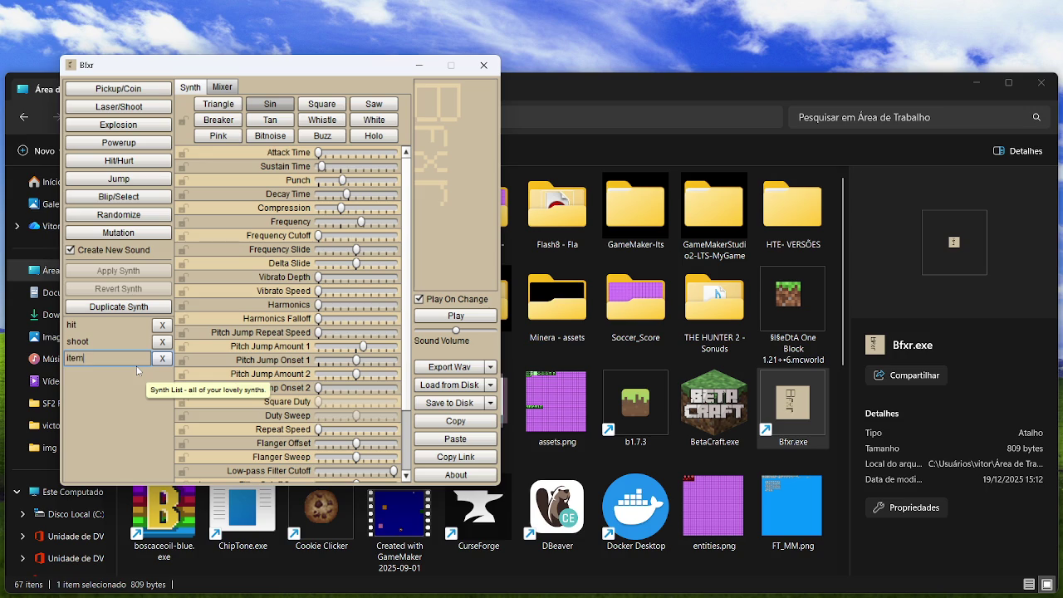
Confirm the pickup sound's name as item, then try and delete some Jump sounds.
{"action": "key", "text": "Return"}
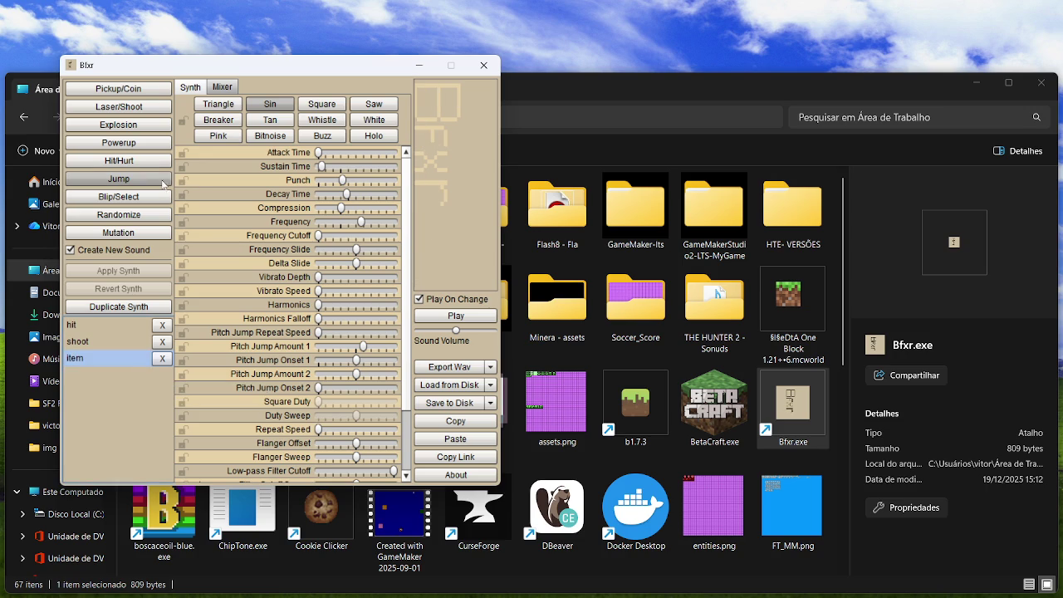
{"action": "left_click", "coordinate": [160, 183]}
{"action": "left_click", "coordinate": [161, 180]}
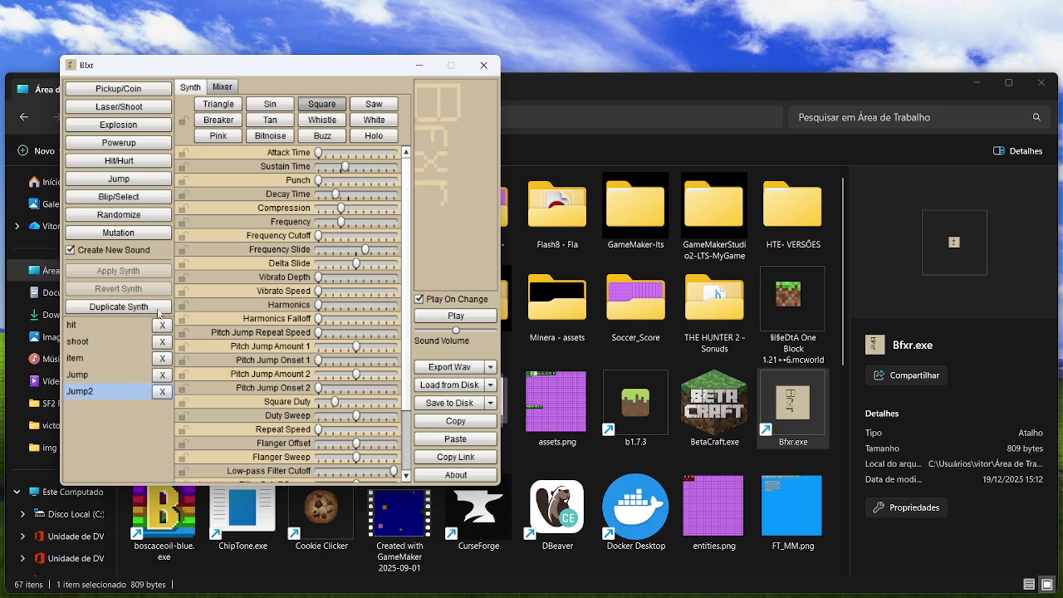
{"action": "left_click", "coordinate": [154, 181]}
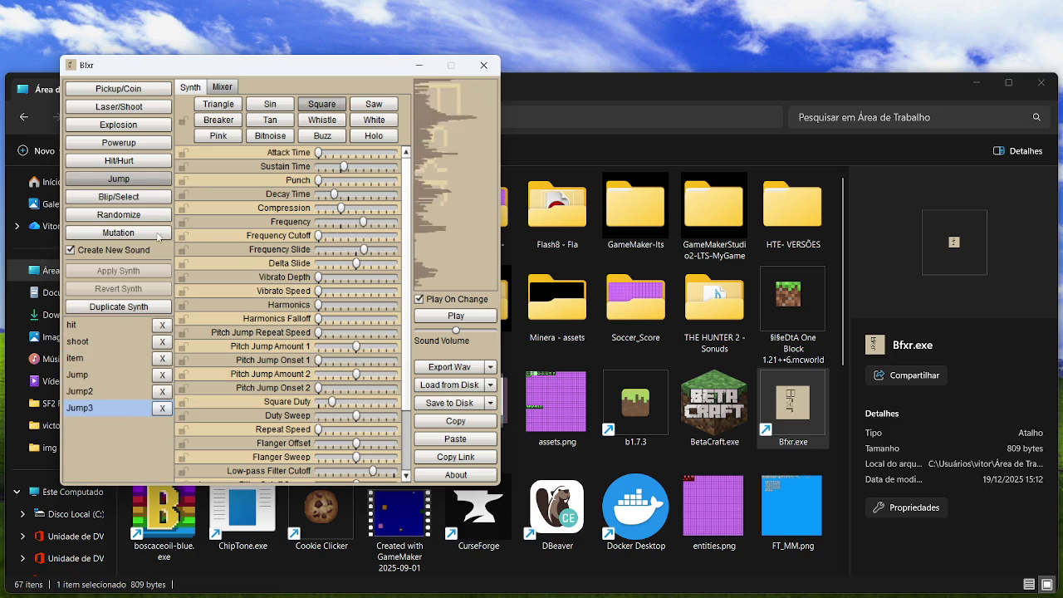
{"action": "left_click", "coordinate": [163, 375]}
{"action": "left_click", "coordinate": [167, 376]}
{"action": "left_click", "coordinate": [166, 375]}
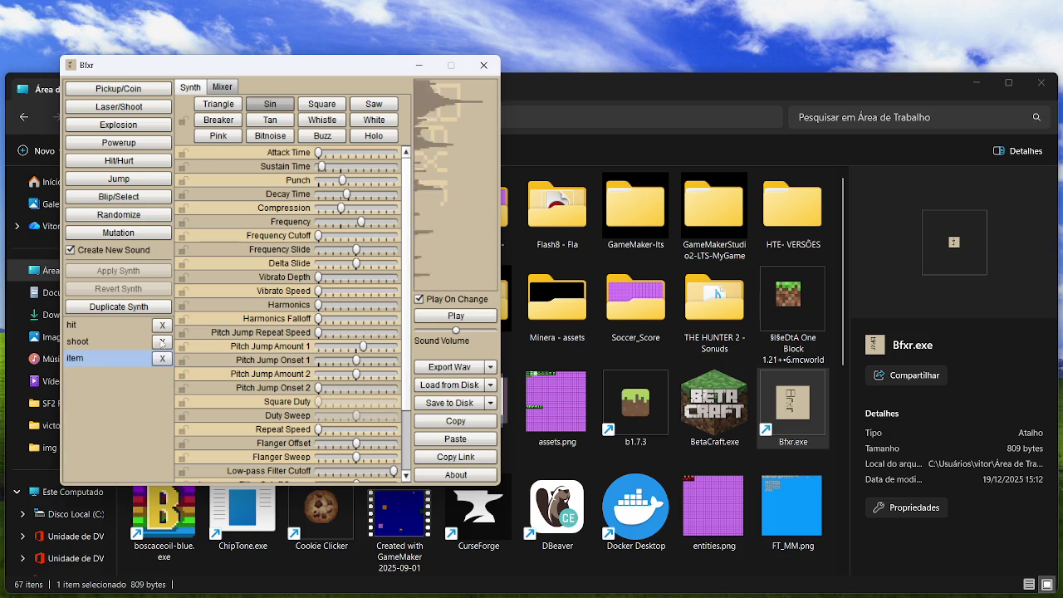
Try a Blip/Select sound, delete it, and review the shoot and hit sounds.
{"action": "left_click", "coordinate": [153, 196]}
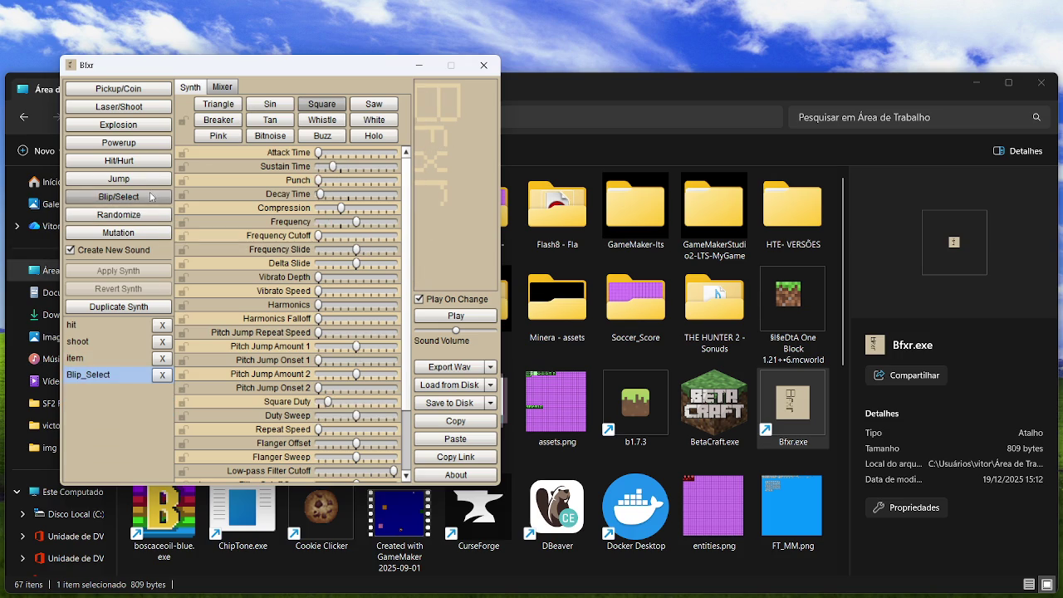
{"action": "left_click", "coordinate": [162, 375]}
{"action": "left_click", "coordinate": [124, 341]}
{"action": "left_click", "coordinate": [124, 326]}
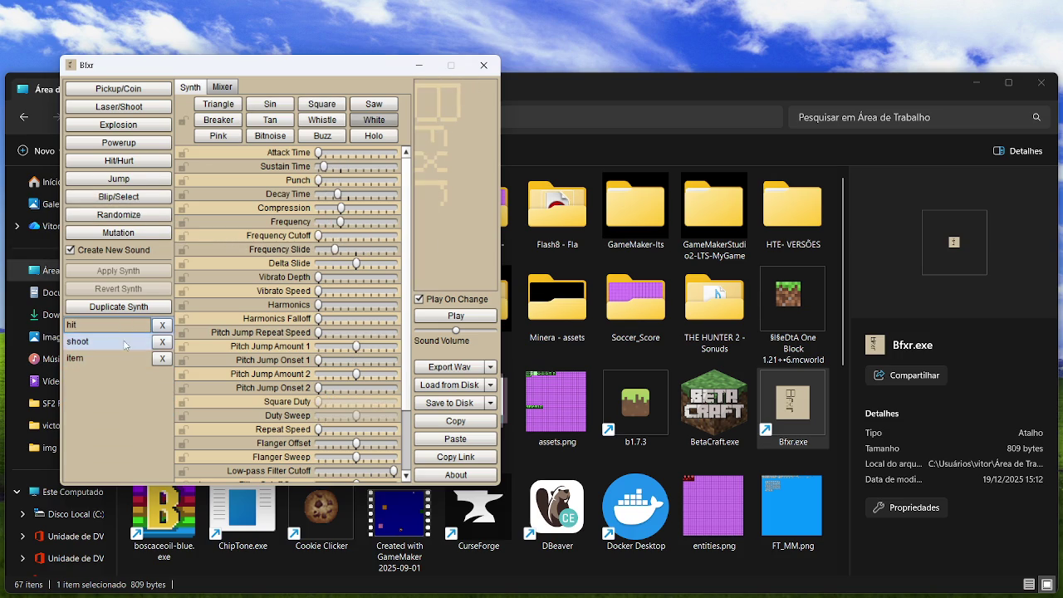
Export hit.wav, shoot.wav and item.wav to the desktop.
{"action": "left_click", "coordinate": [449, 367]}
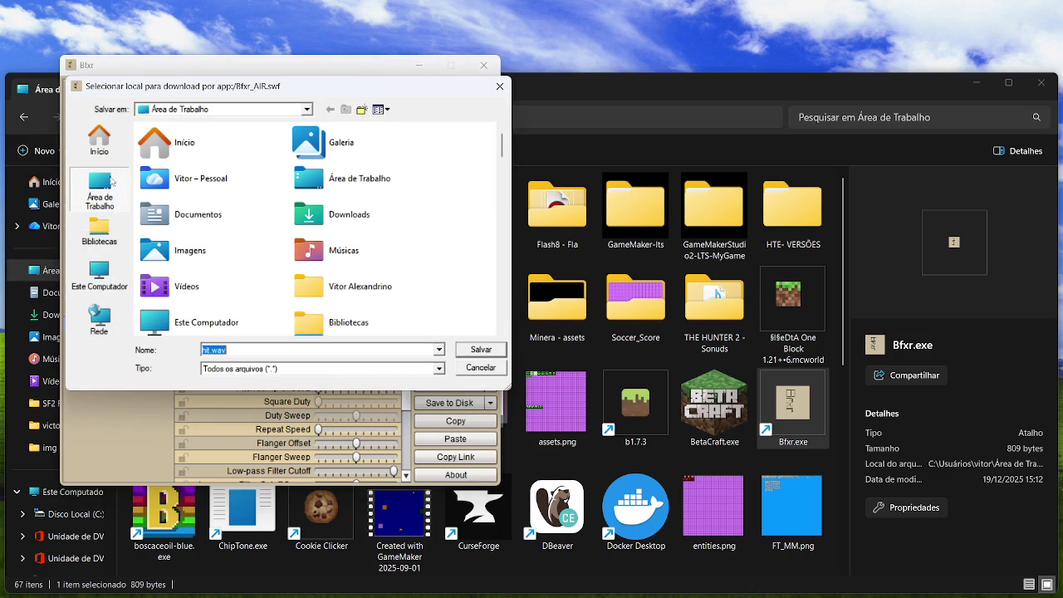
{"action": "left_click", "coordinate": [481, 363]}
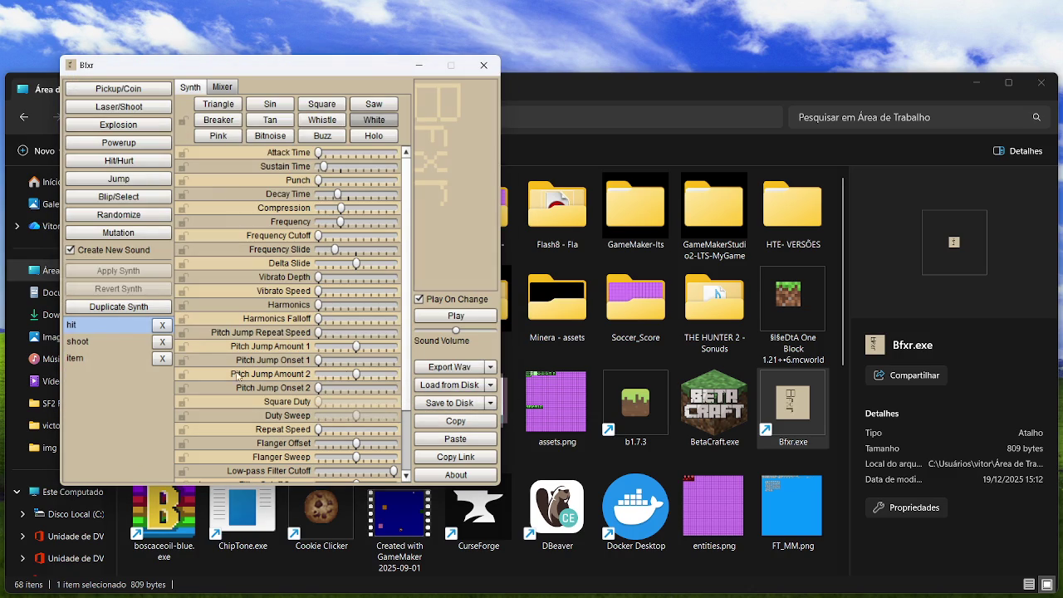
{"action": "left_click", "coordinate": [480, 367]}
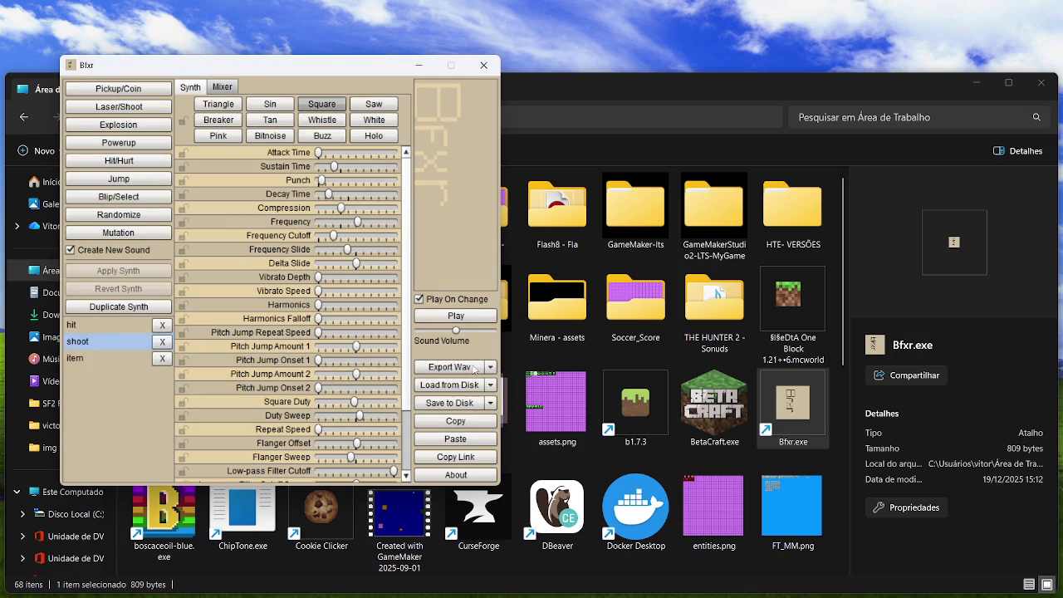
{"action": "left_click", "coordinate": [482, 351]}
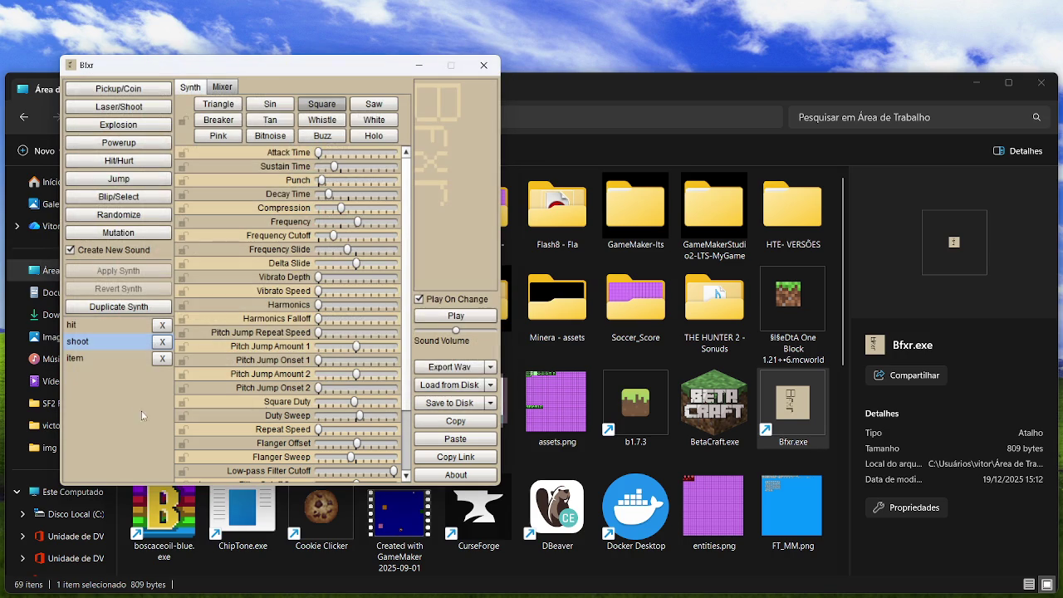
{"action": "left_click", "coordinate": [107, 358]}
{"action": "left_click", "coordinate": [449, 367]}
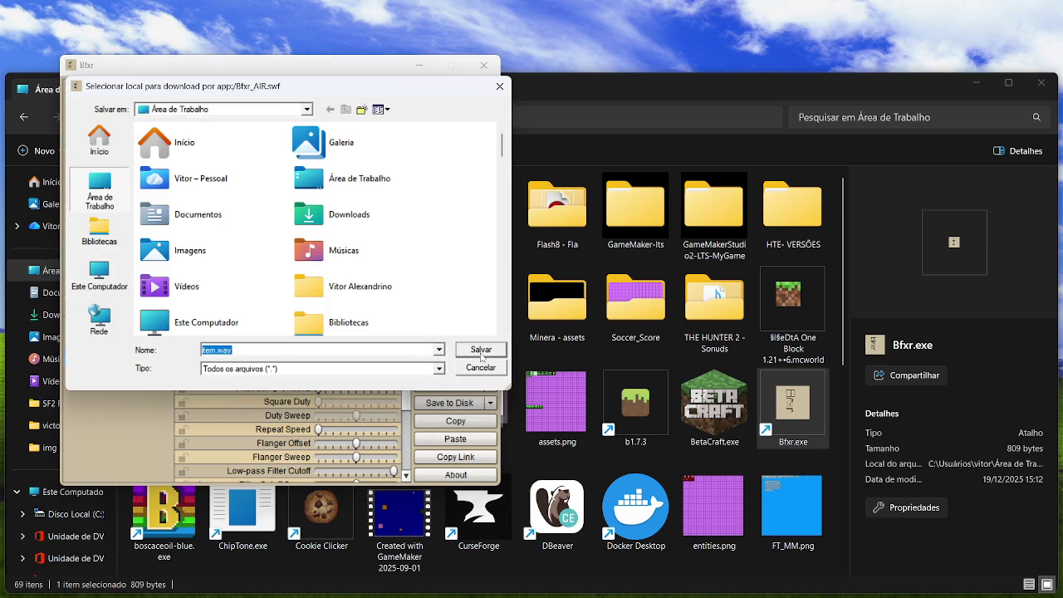
{"action": "left_click", "coordinate": [482, 351]}
Close Bfxr and File Explorer and return to GameMaker.
{"action": "left_click", "coordinate": [484, 65]}
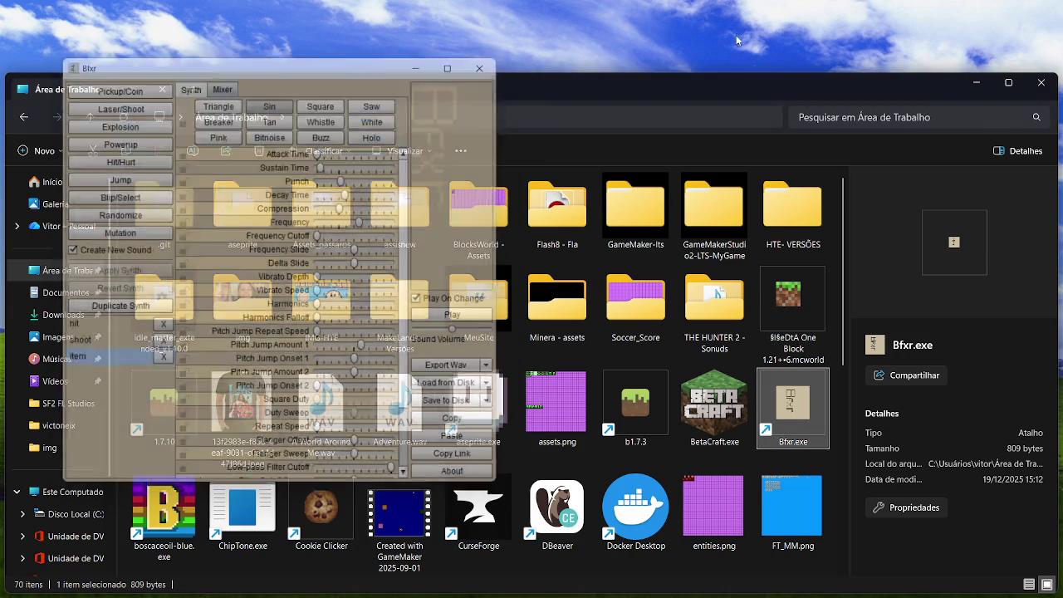
{"action": "left_click", "coordinate": [1033, 88]}
{"action": "key", "text": "alt+Tab"}
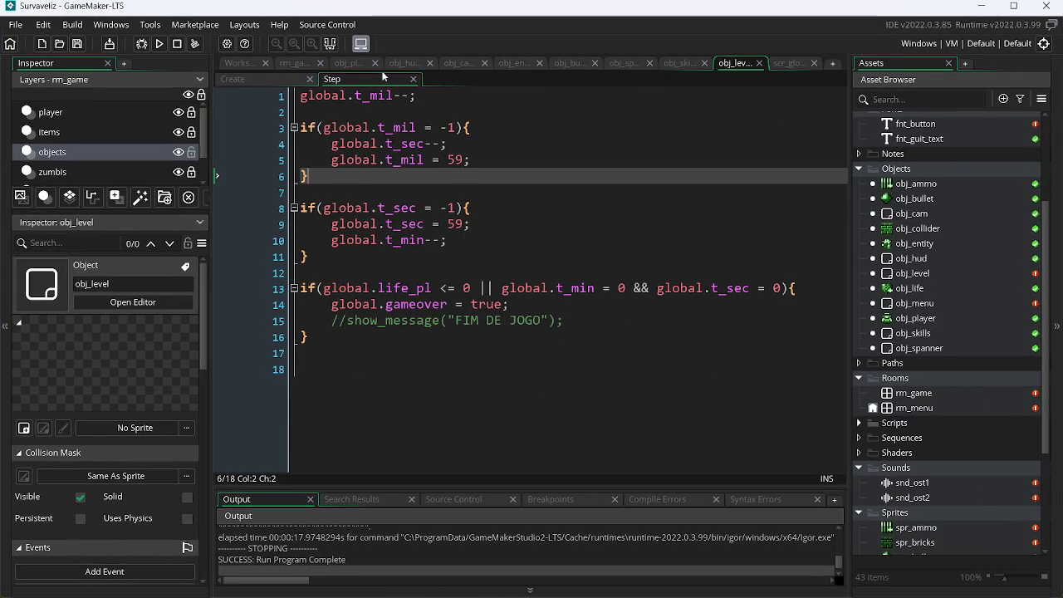
Show obj_player's Step code scrolled to the mouse_check_button bullet-firing block.
{"action": "left_click", "coordinate": [405, 63]}
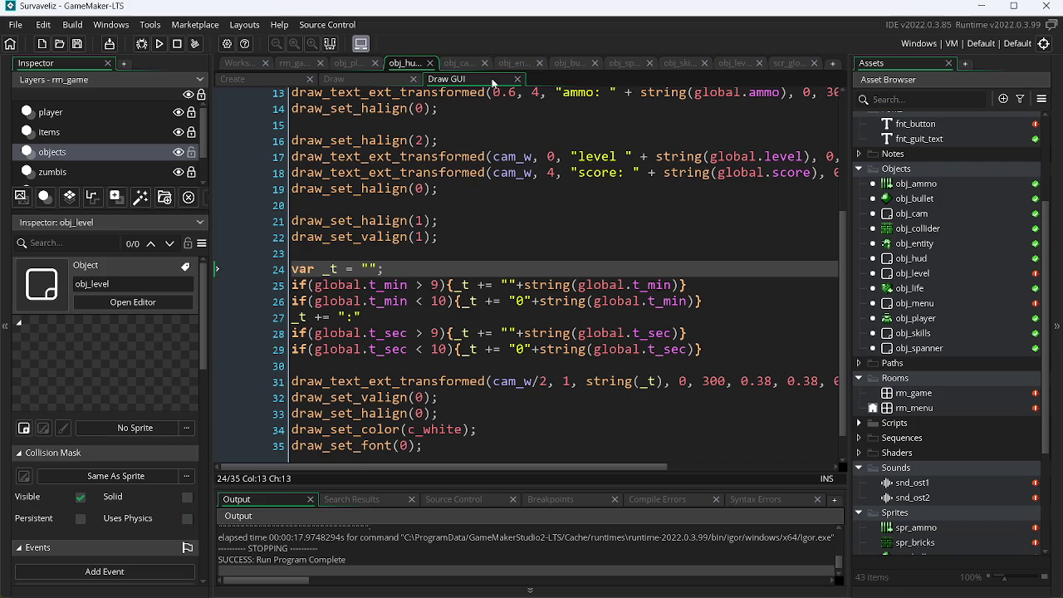
{"action": "left_click", "coordinate": [342, 65]}
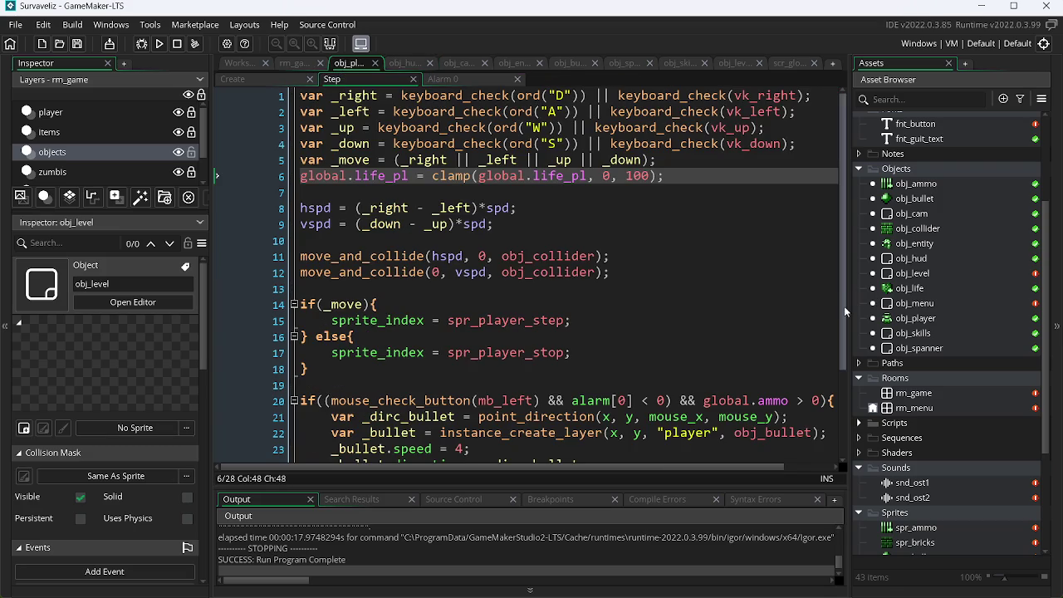
{"action": "scroll", "coordinate": [842, 332], "scroll_direction": "down", "scroll_amount": 2}
{"action": "scroll", "coordinate": [835, 361], "scroll_direction": "down", "scroll_amount": 1}
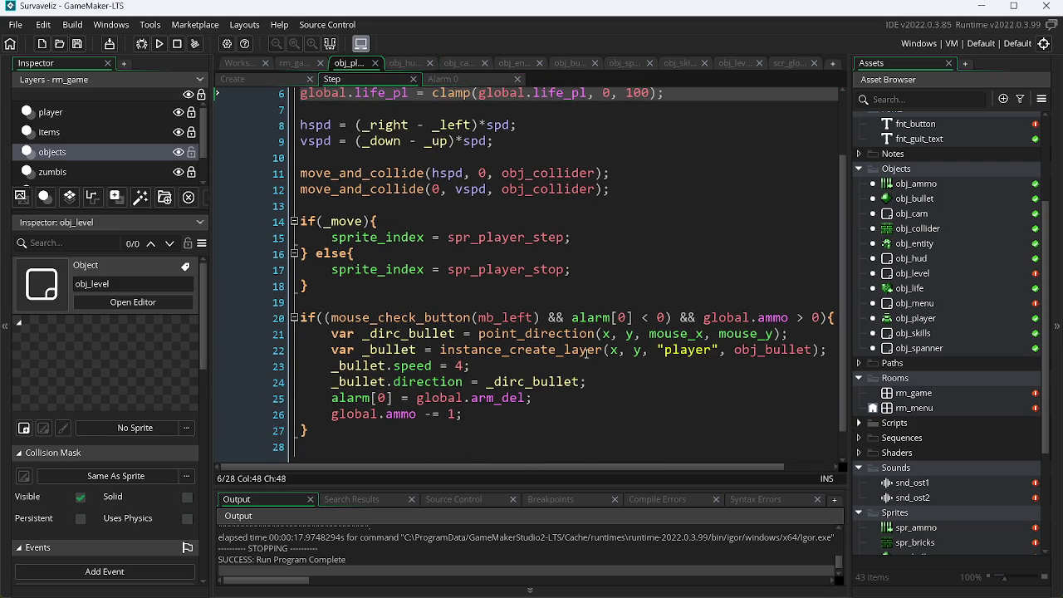
{"action": "right_click", "coordinate": [913, 498]}
Create a sound asset named snd_hit and load hit.wav into it.
{"action": "left_click", "coordinate": [845, 178]}
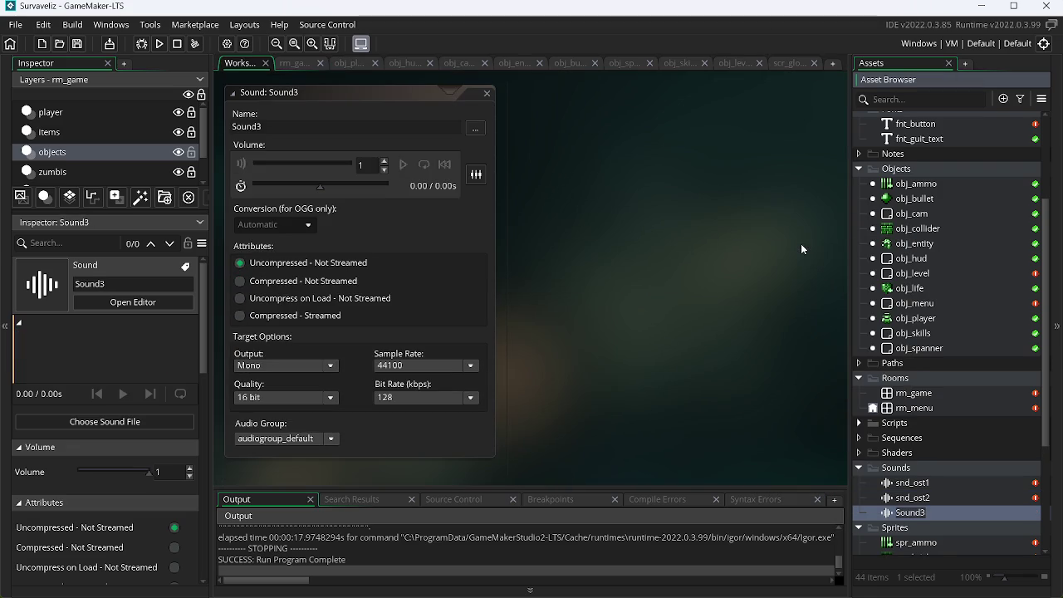
{"action": "type", "text": "snd_hi"}
{"action": "type", "text": "t"}
{"action": "key", "text": "Return"}
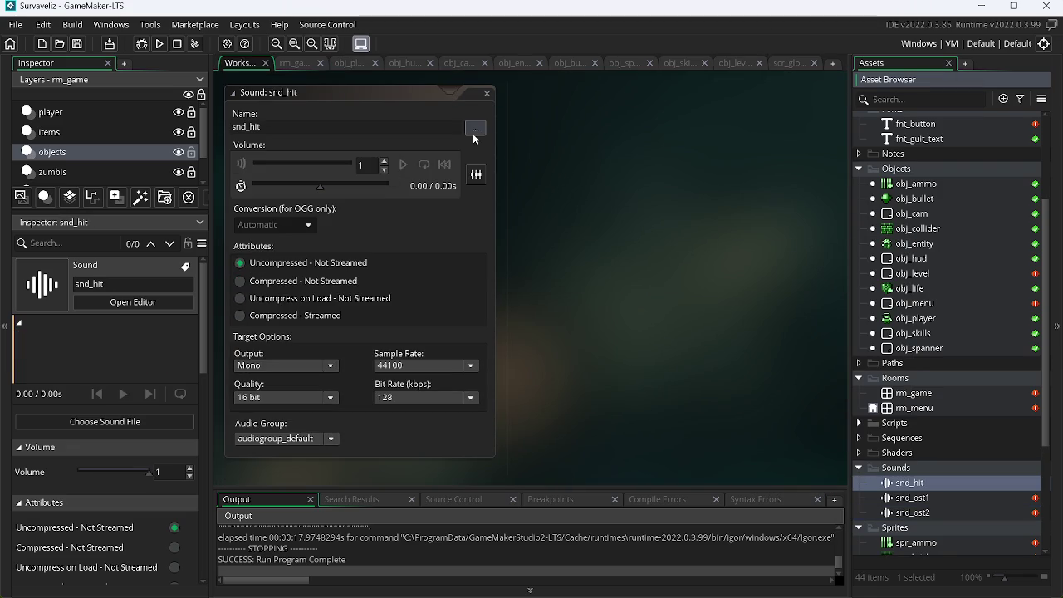
{"action": "left_click", "coordinate": [474, 128]}
{"action": "mouse_move", "coordinate": [780, 204]}
{"action": "left_mouse_down"}
{"action": "mouse_move", "coordinate": [790, 338]}
{"action": "mouse_move", "coordinate": [800, 284]}
{"action": "left_mouse_up"}
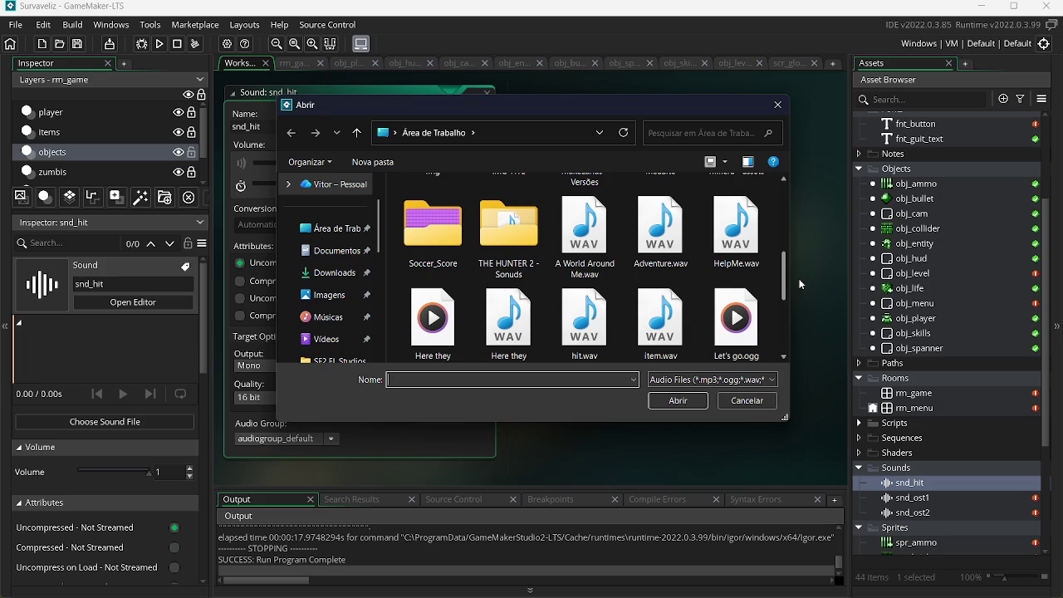
{"action": "double_click", "coordinate": [584, 315]}
Preview snd_hit and set its volume to 0.5.
{"action": "left_click", "coordinate": [405, 169]}
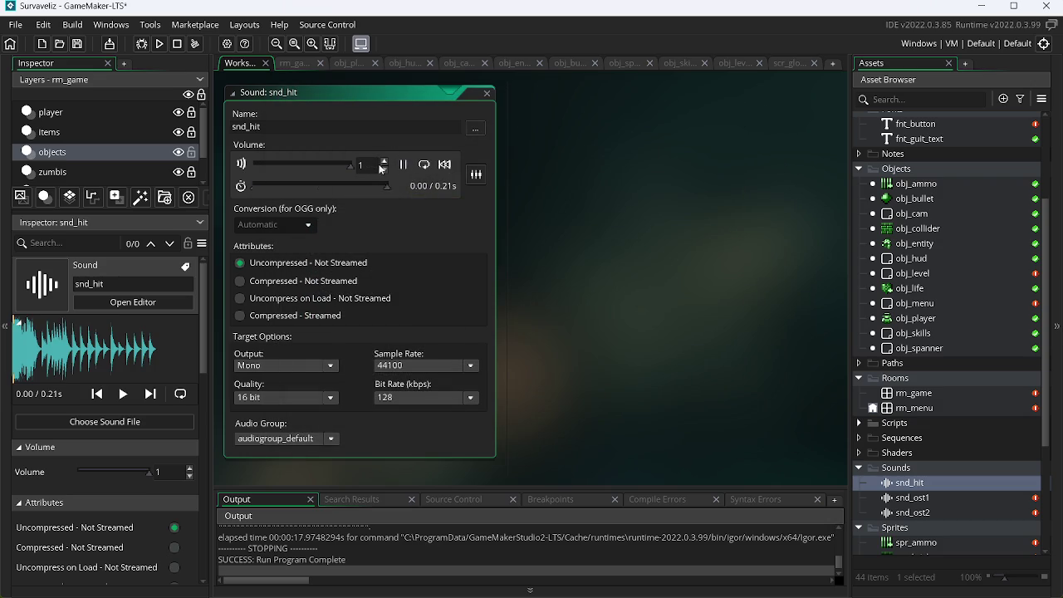
{"action": "key", "text": "Return"}
{"action": "key", "text": "XF86AudioRaiseVolume"}
{"action": "left_click", "coordinate": [407, 166]}
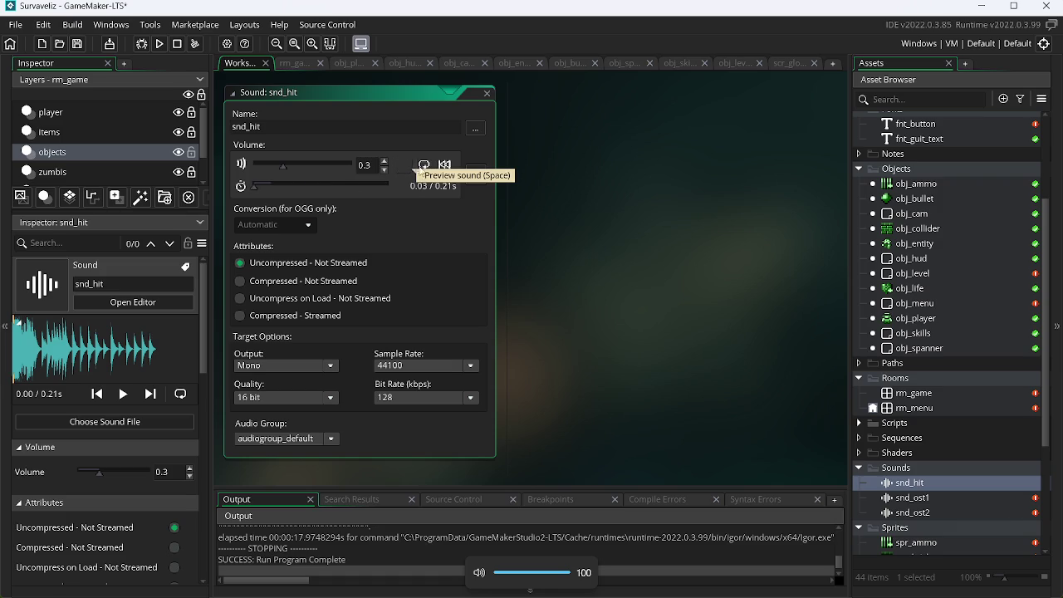
{"action": "left_click", "coordinate": [422, 166]}
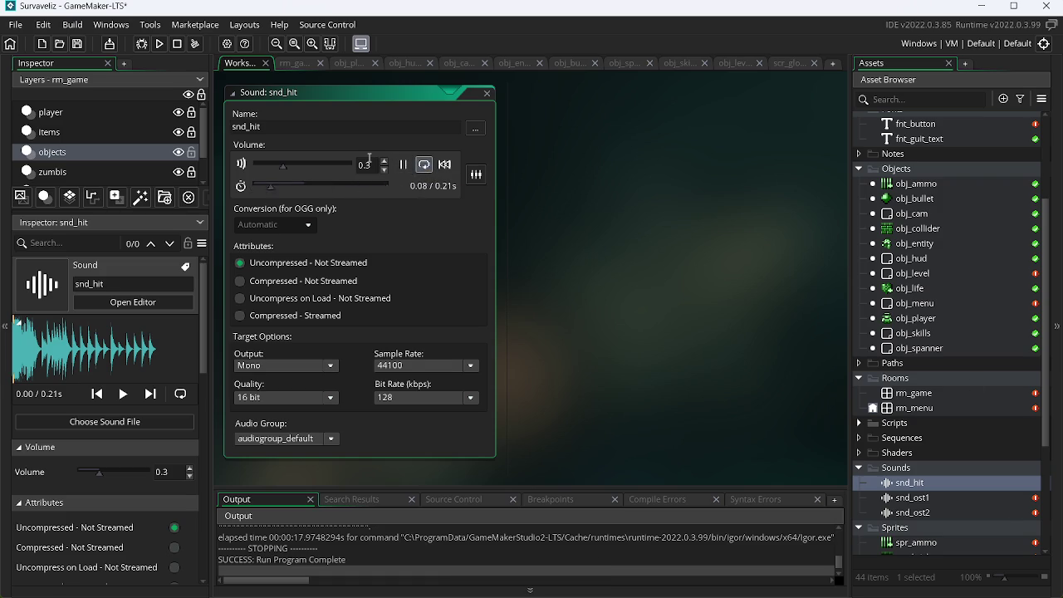
{"action": "key", "text": "BackSpace"}
{"action": "type", "text": "5"}
{"action": "key", "text": "Return"}
{"action": "double_click", "coordinate": [494, 93]}
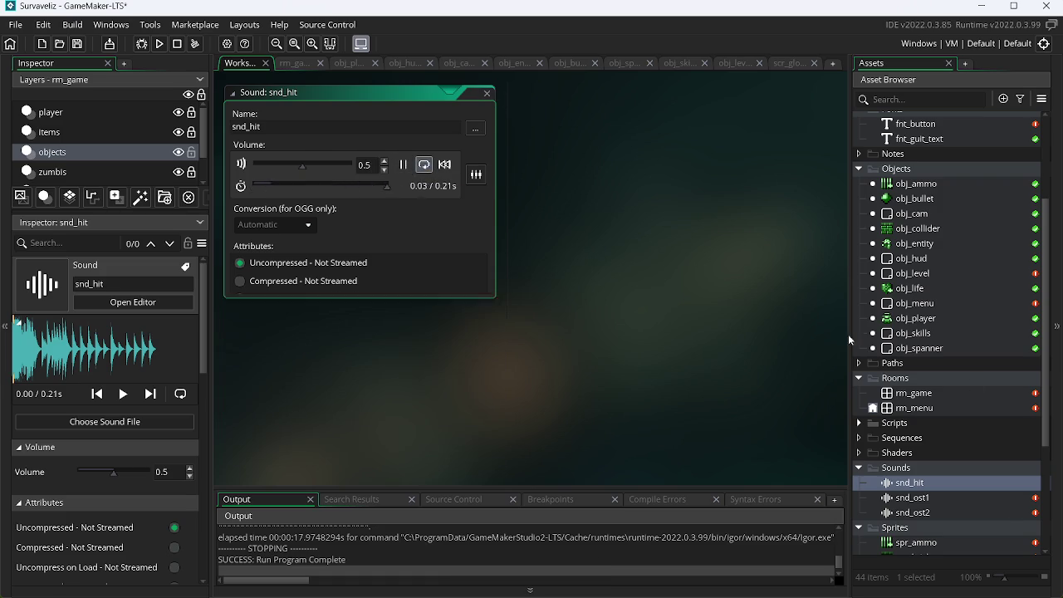
Create another new sound asset and start naming it.
{"action": "right_click", "coordinate": [916, 490]}
{"action": "left_click", "coordinate": [808, 236]}
{"action": "type", "text": "snd_sho"}
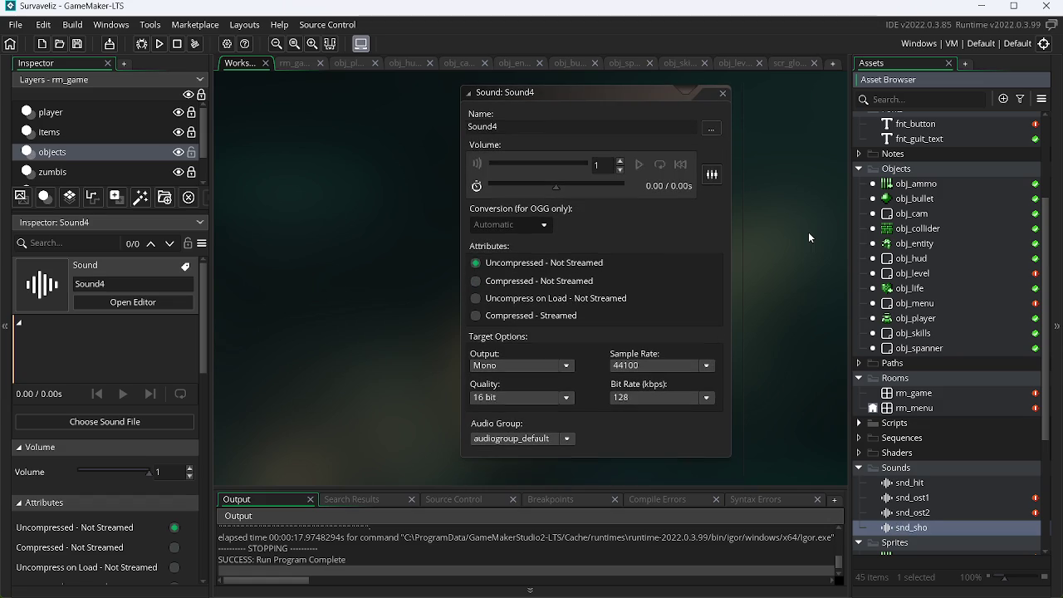
Name the sound snd_shoot, load shoot.wav, set volume 0.5 and preview it.
{"action": "key", "text": "Return"}
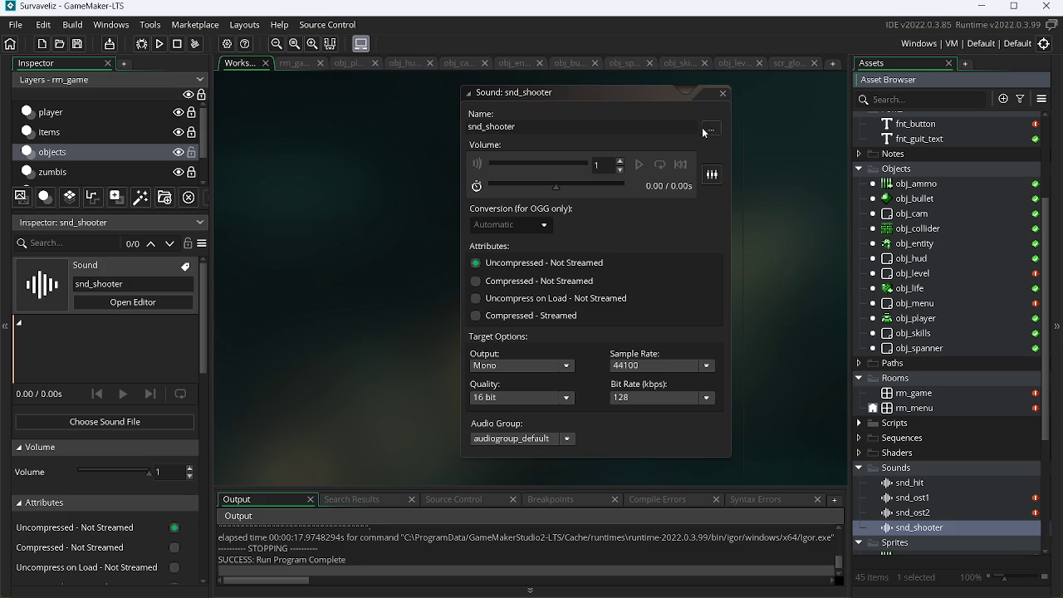
{"action": "left_click", "coordinate": [711, 128]}
{"action": "scroll", "coordinate": [753, 234], "scroll_direction": "down", "scroll_amount": 5}
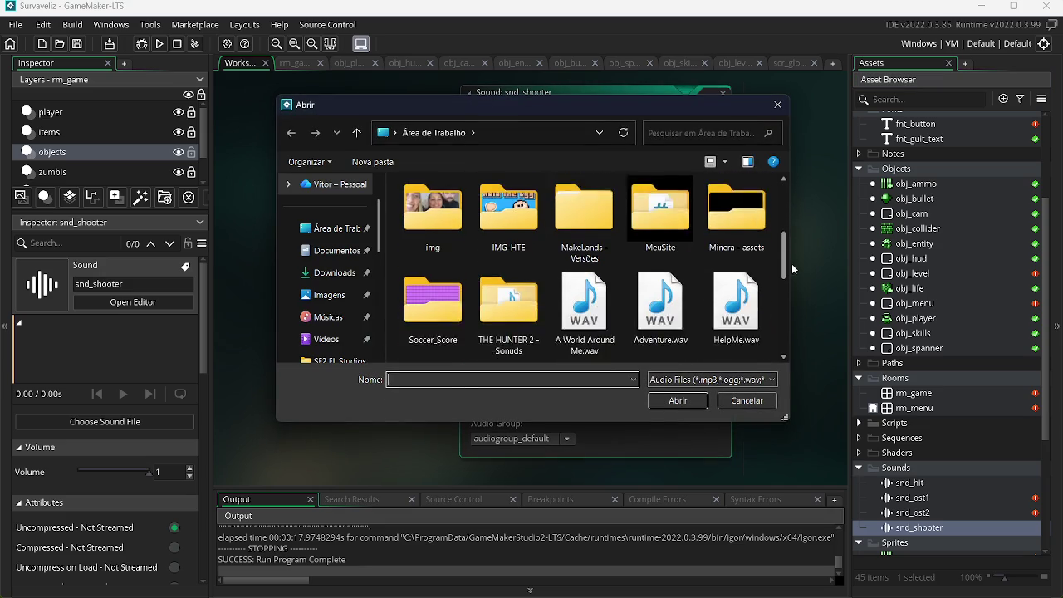
{"action": "left_click_drag", "start_coordinate": [794, 276], "coordinate": [793, 320]}
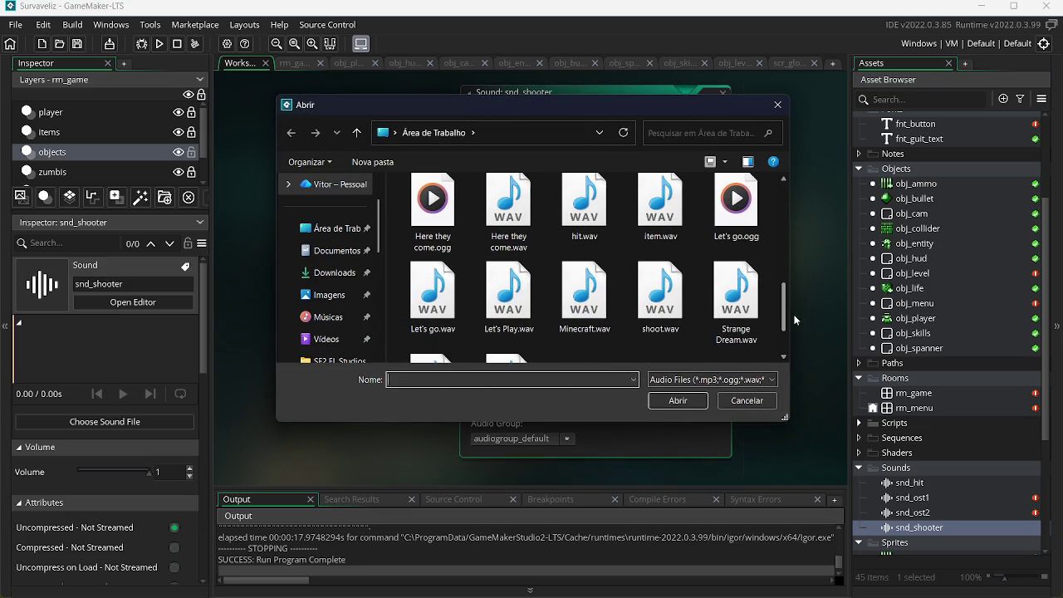
{"action": "double_click", "coordinate": [648, 318]}
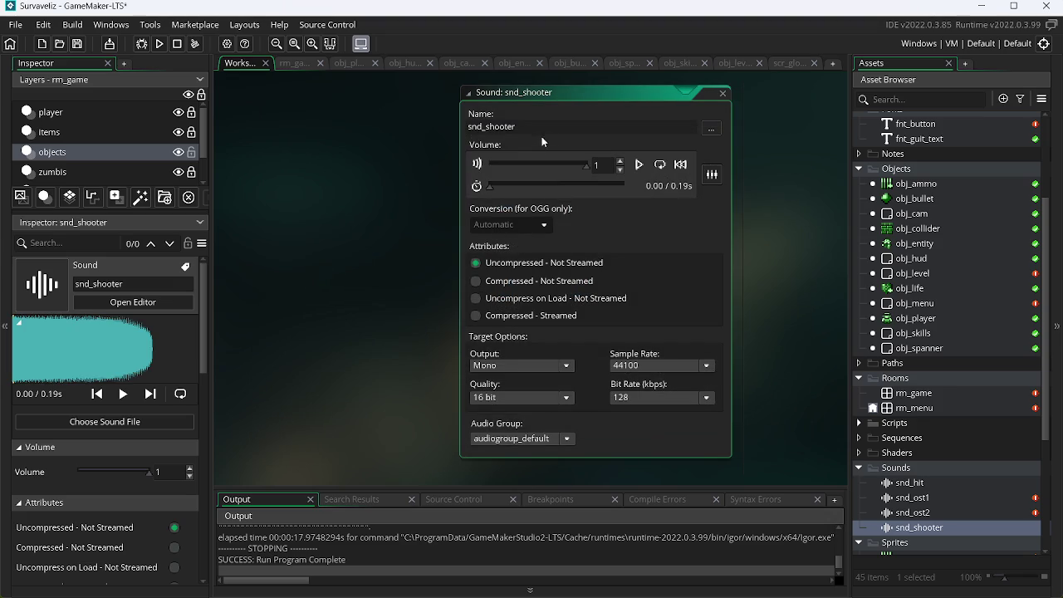
{"action": "key", "text": "BackSpace"}
{"action": "type", "text": "0.5"}
{"action": "key", "text": "Return"}
{"action": "left_click", "coordinate": [640, 168]}
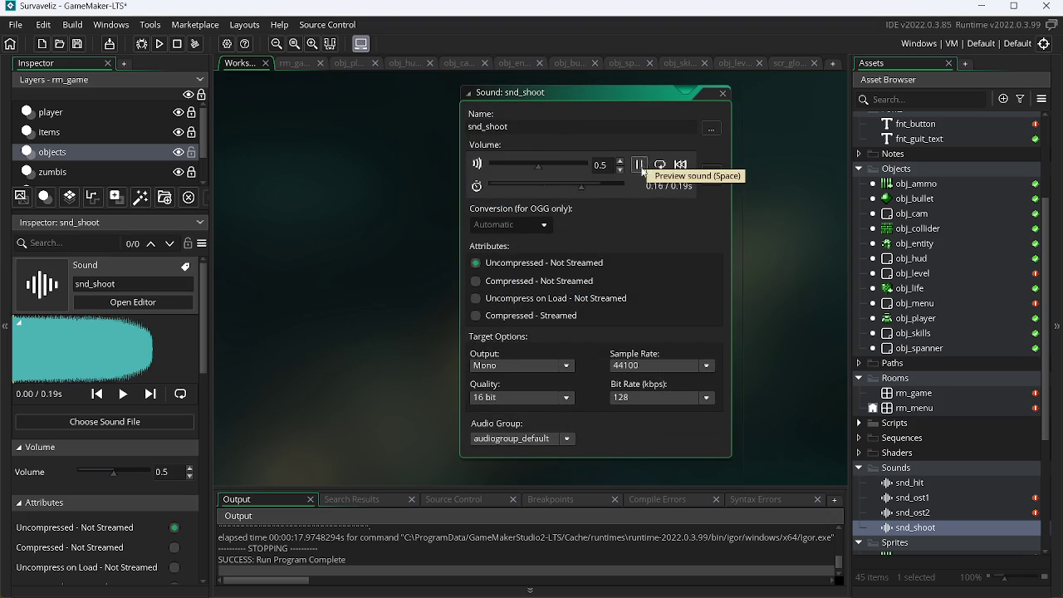
Add another new blank sound asset in the Sounds list.
{"action": "left_click", "coordinate": [940, 529]}
{"action": "right_click", "coordinate": [939, 530]}
{"action": "left_click", "coordinate": [876, 275]}
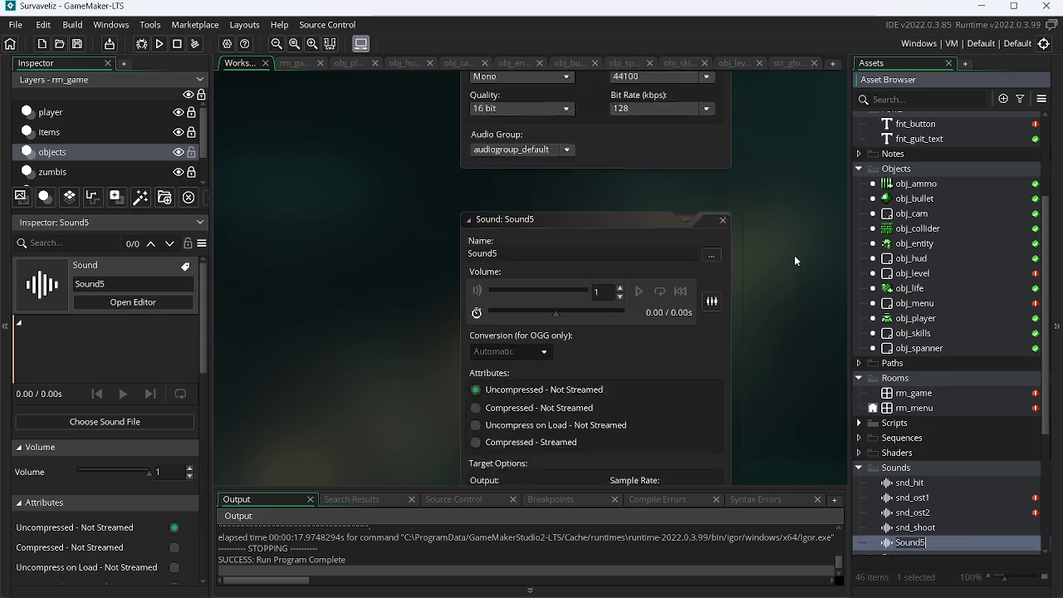
Rename the newest sound to snd_iten and load item.wav as its audio.
{"action": "left_click", "coordinate": [544, 125]}
{"action": "type", "text": "s"}
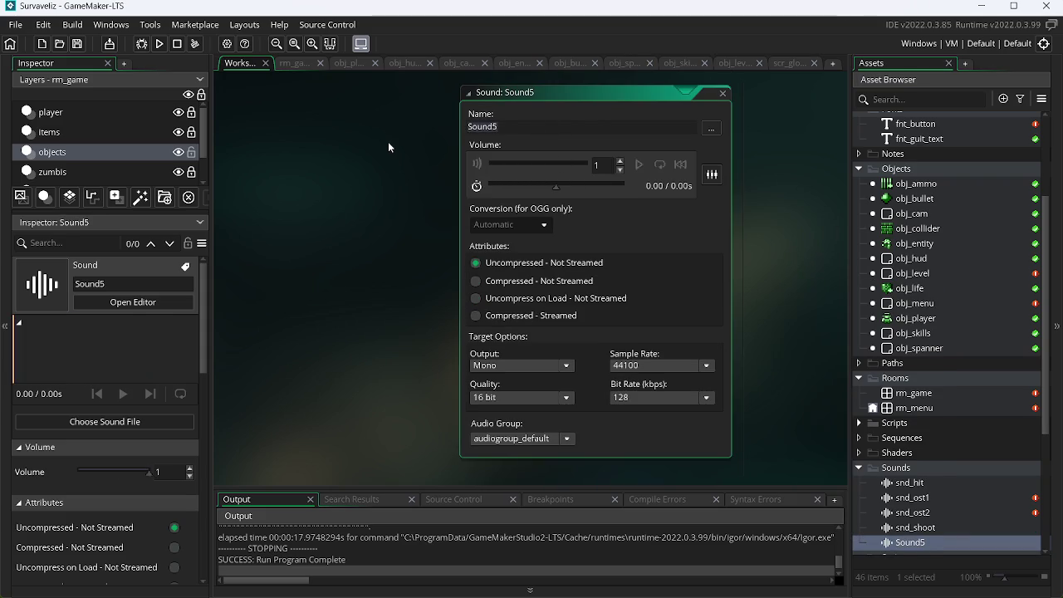
{"action": "type", "text": "nd_ite"}
{"action": "type", "text": "n"}
{"action": "key", "text": "Return"}
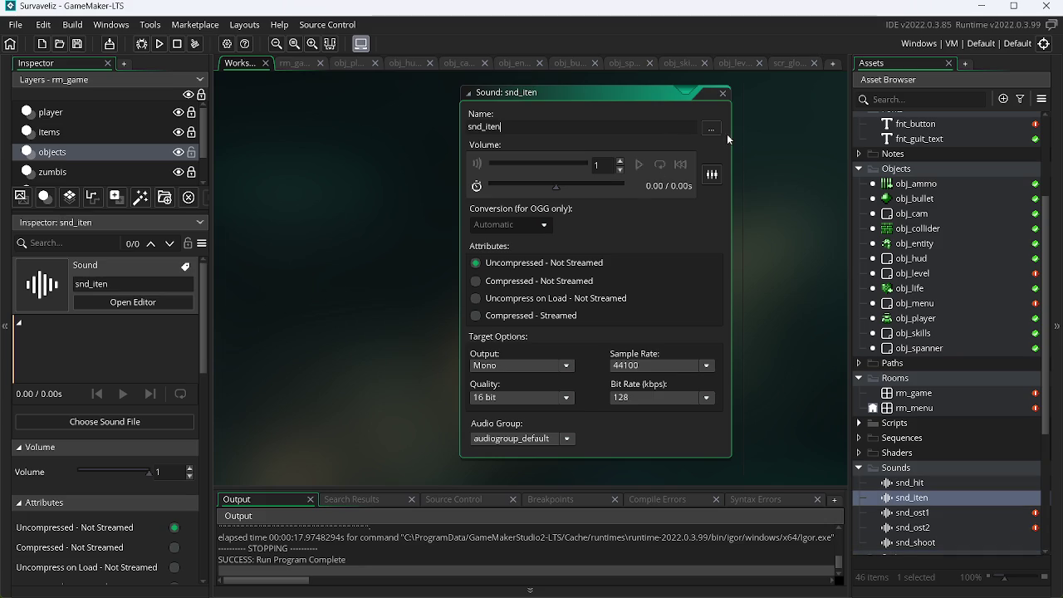
{"action": "left_click", "coordinate": [713, 129]}
{"action": "mouse_move", "coordinate": [786, 225]}
{"action": "left_mouse_down"}
{"action": "mouse_move", "coordinate": [796, 349]}
{"action": "mouse_move", "coordinate": [807, 312]}
{"action": "left_mouse_up"}
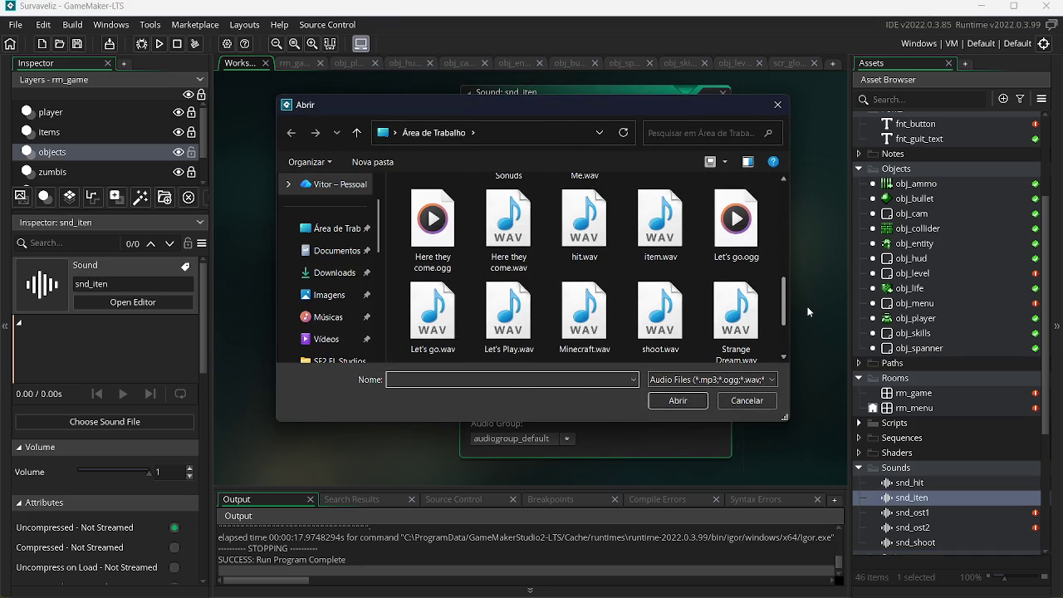
{"action": "double_click", "coordinate": [666, 238]}
{"action": "type", "text": "0.5"}
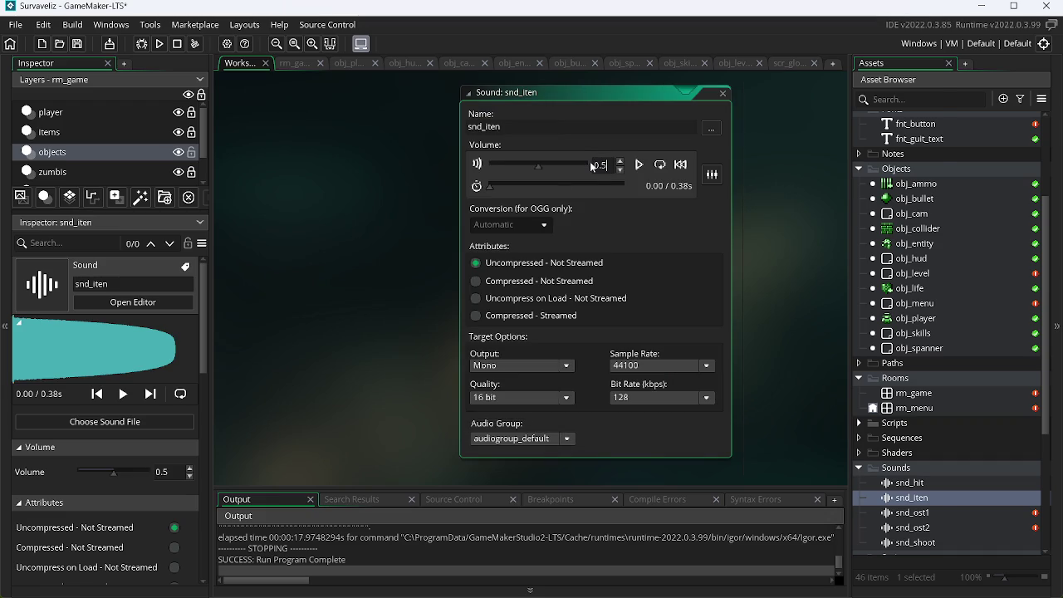
{"action": "key", "text": "alt+Tab"}
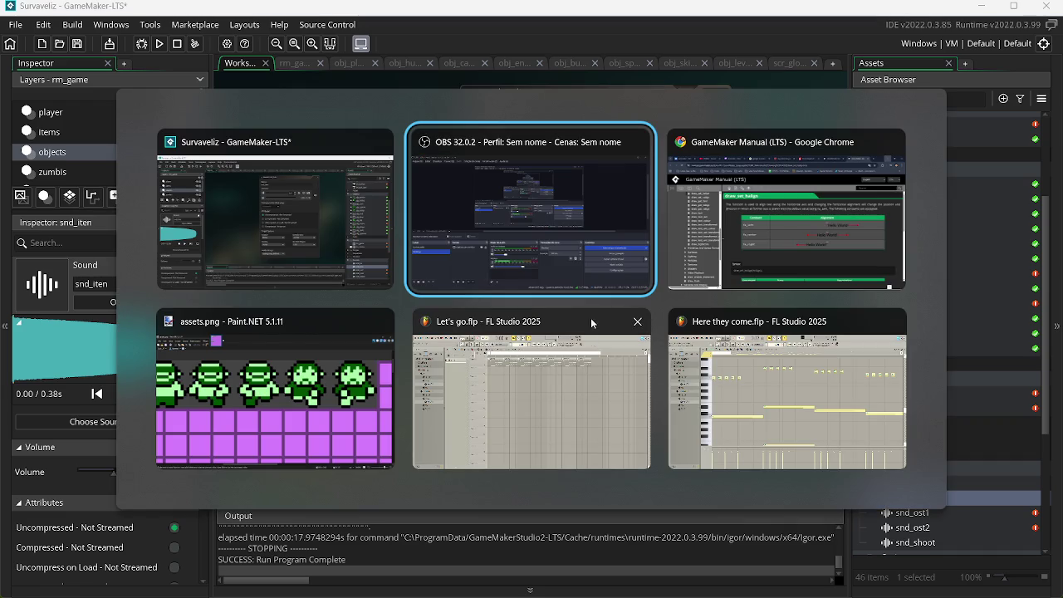
Open File Explorer on the desktop folder and launch the Bfxr shortcut.
{"action": "key", "text": "alt+Tab"}
{"action": "key", "text": "alt+Tab"}
{"action": "key", "text": "alt+Tab"}
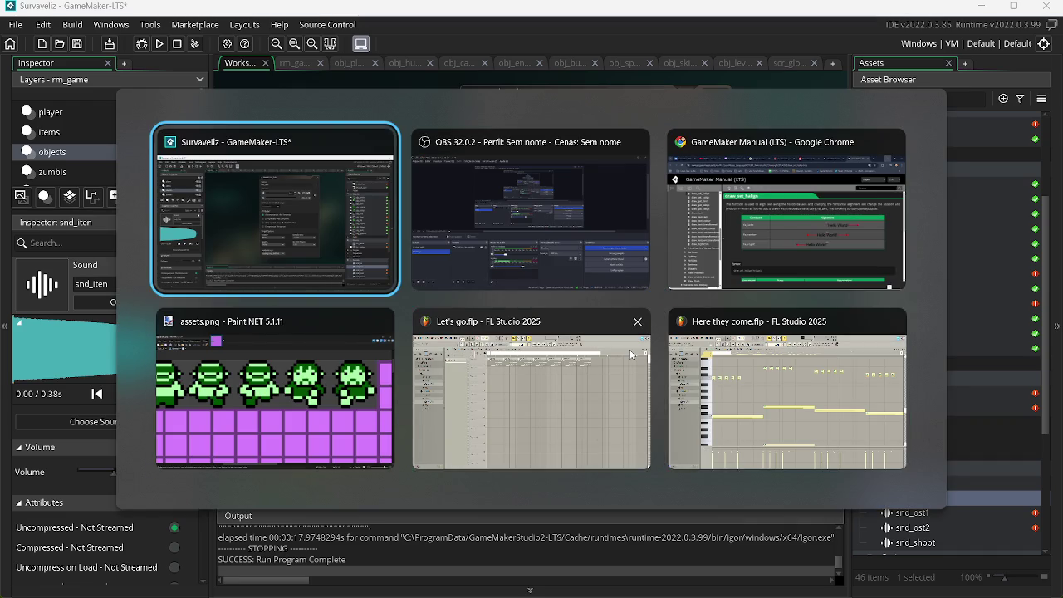
{"action": "key", "text": "super+e"}
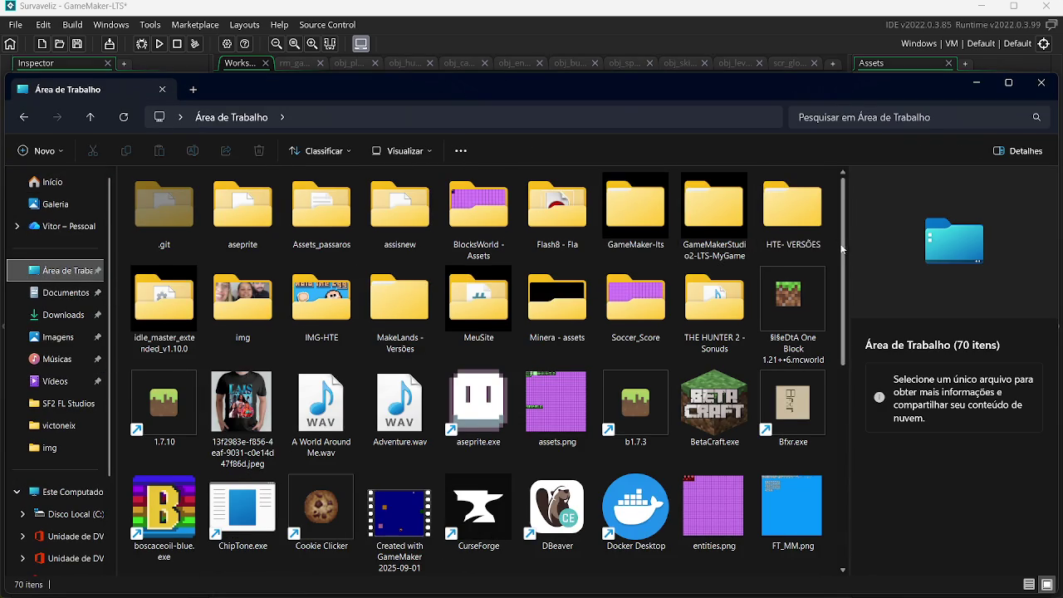
{"action": "scroll", "coordinate": [839, 245], "scroll_direction": "down", "scroll_amount": 1}
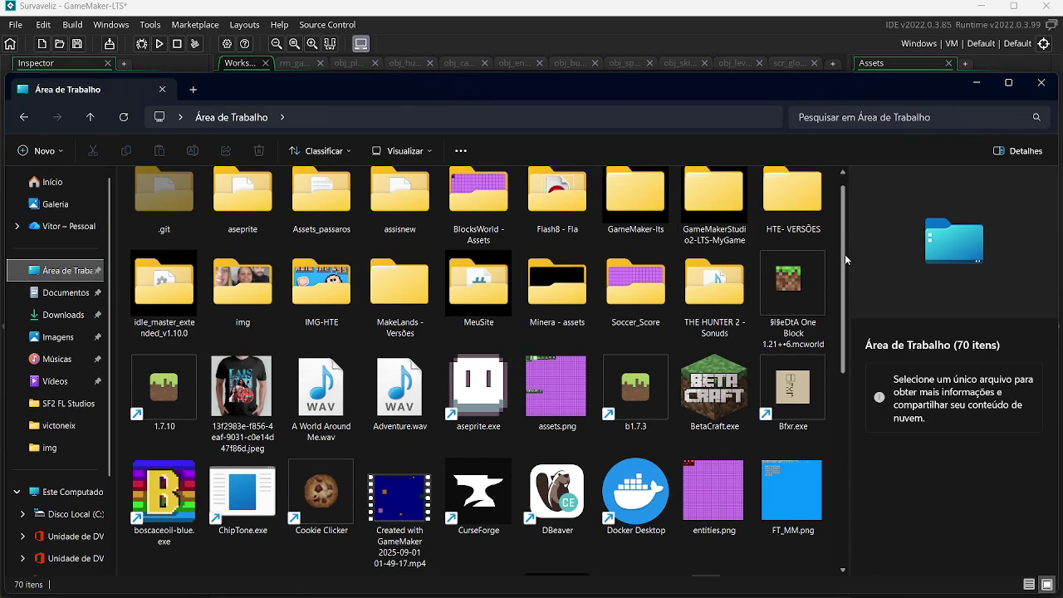
{"action": "left_click", "coordinate": [783, 370]}
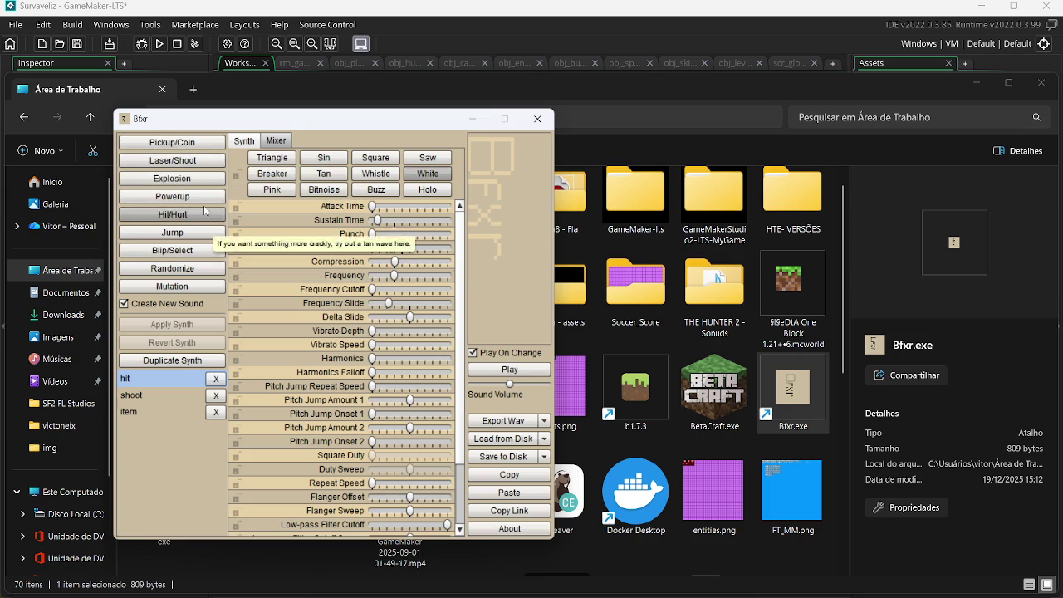
Generate a Powerup sound in Bfxr and rename it level_up.
{"action": "left_click", "coordinate": [199, 197]}
{"action": "double_click", "coordinate": [176, 430]}
{"action": "key", "text": "BackSpace"}
{"action": "key", "text": "BackSpace"}
{"action": "key", "text": "BackSpace"}
{"action": "key", "text": "BackSpace"}
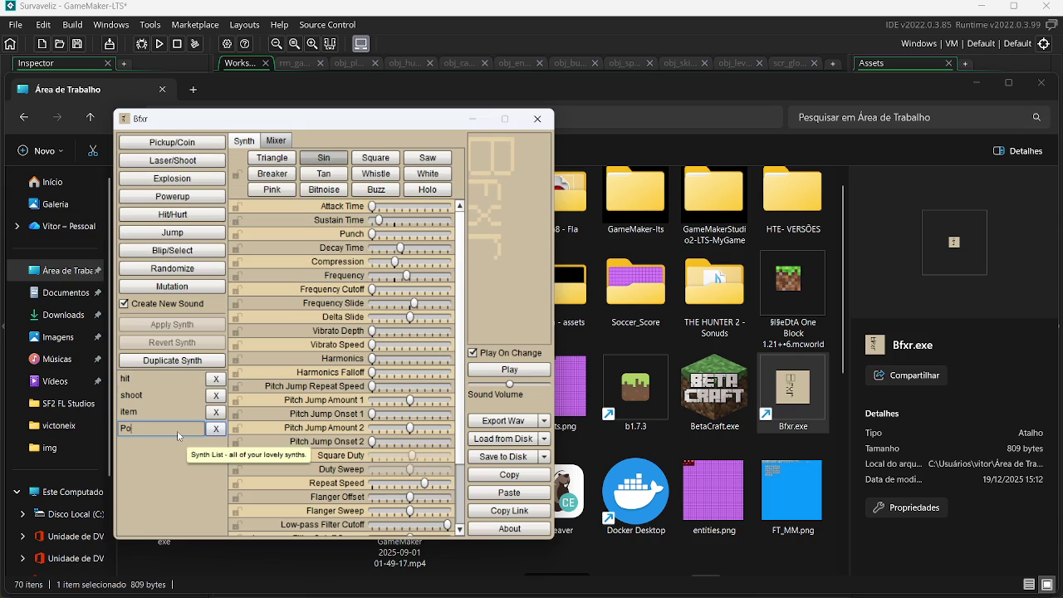
{"action": "type", "text": "level_up"}
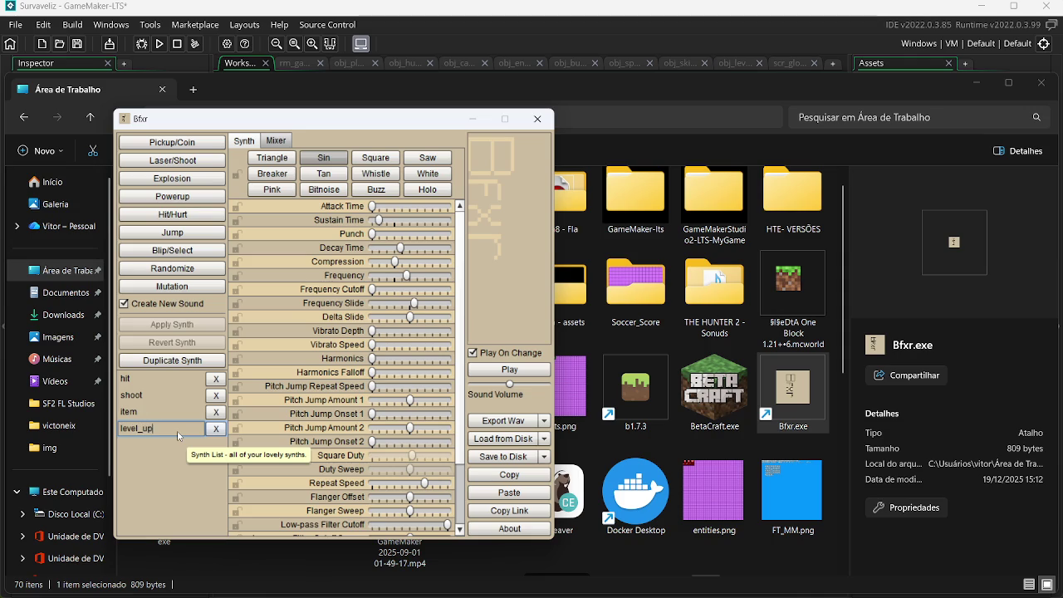
{"action": "key", "text": "Return"}
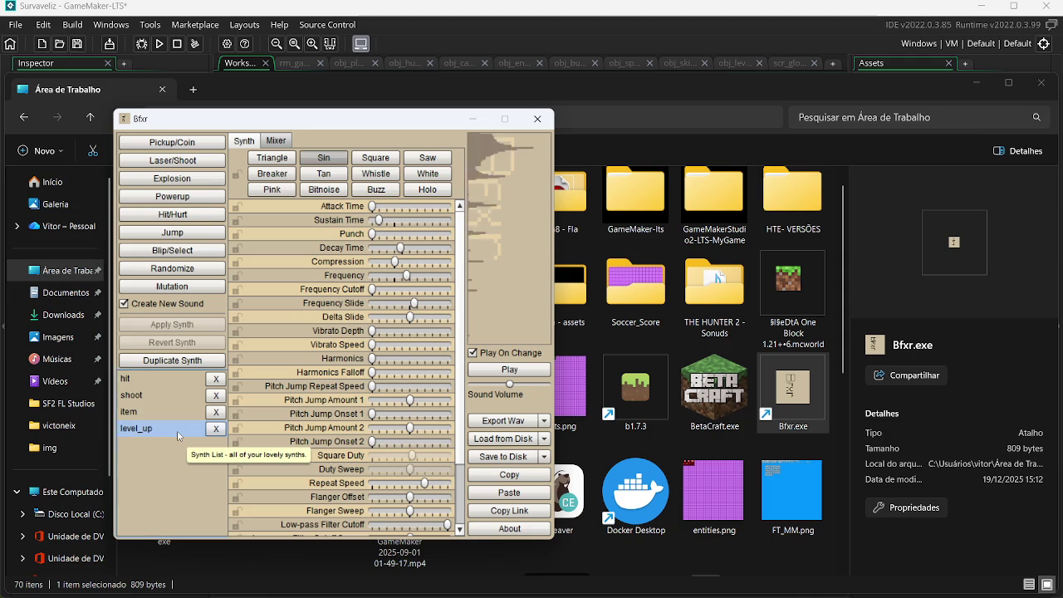
Export level_up.wav to the desktop and close Bfxr and File Explorer.
{"action": "left_click", "coordinate": [471, 416]}
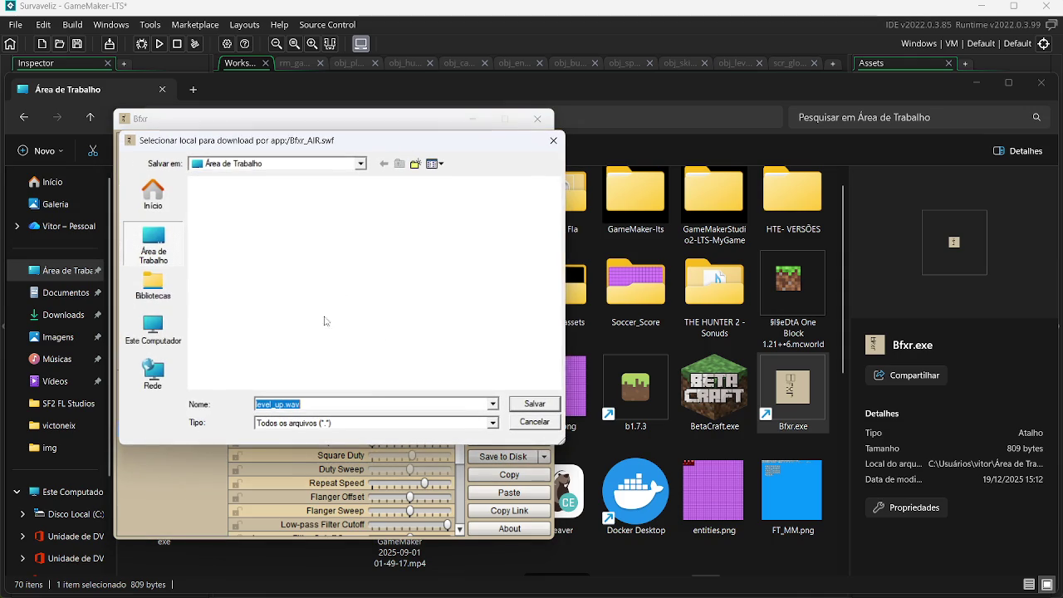
{"action": "left_click", "coordinate": [531, 404]}
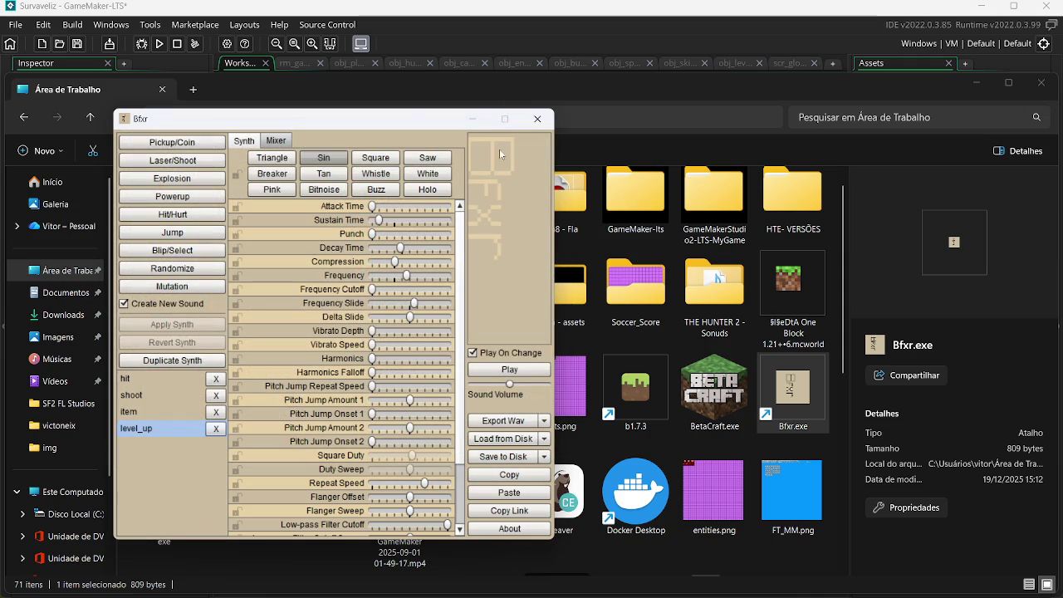
{"action": "left_click", "coordinate": [537, 119]}
{"action": "left_click", "coordinate": [1042, 82]}
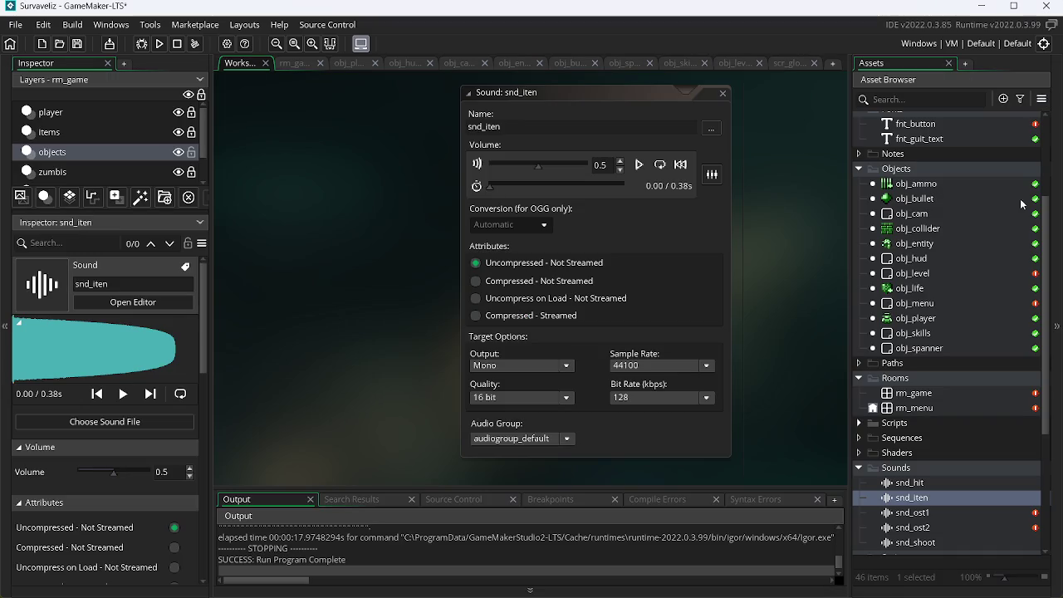
Create sound snd_level_up from level_up.wav with volume 0.5.
{"action": "right_click", "coordinate": [930, 505]}
{"action": "left_click", "coordinate": [834, 251]}
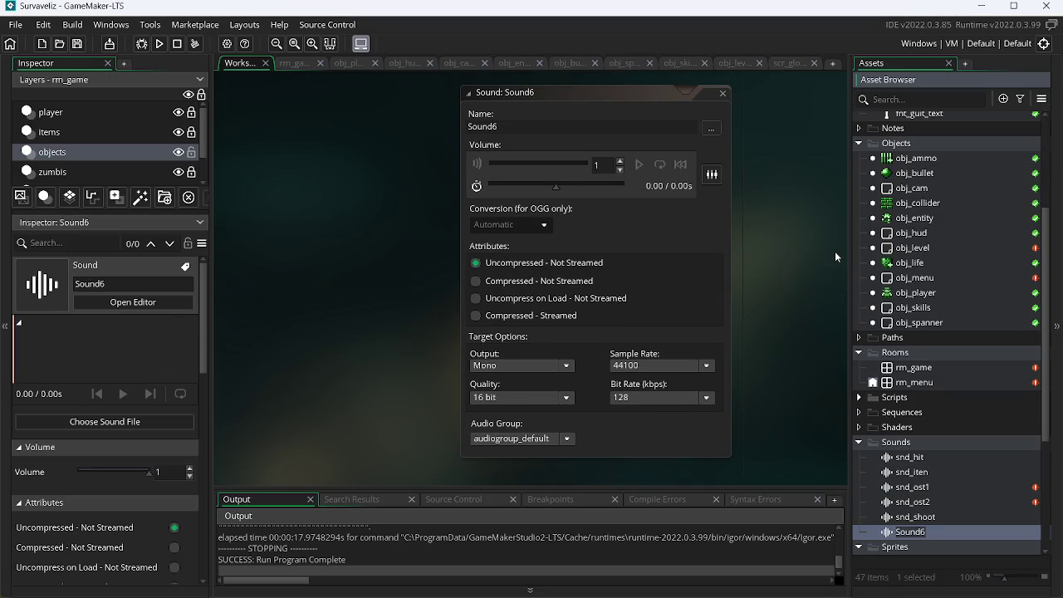
{"action": "type", "text": "snd_level_up"}
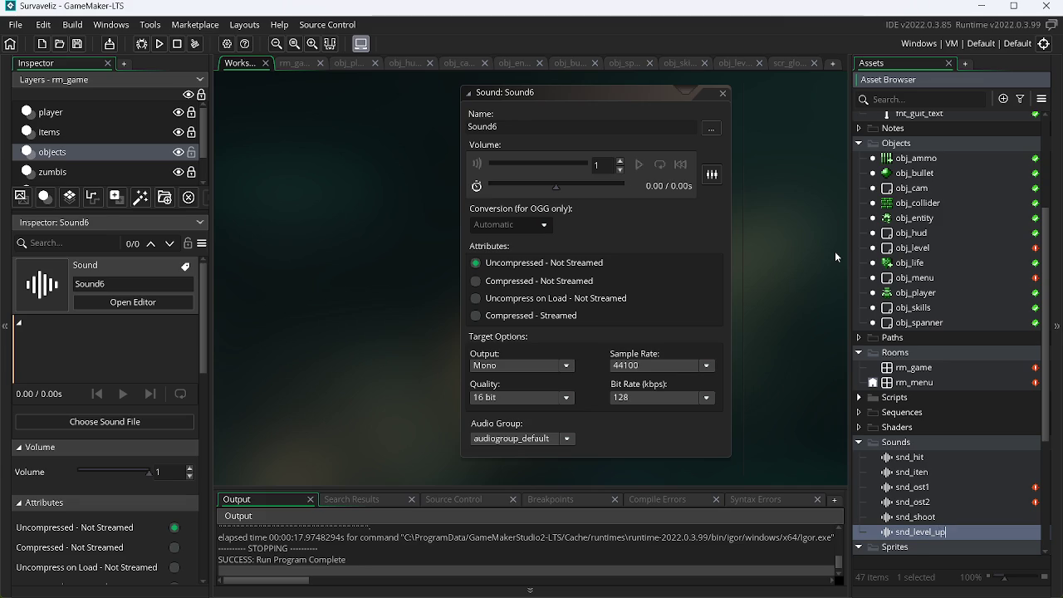
{"action": "key", "text": "Return"}
{"action": "left_click", "coordinate": [710, 127]}
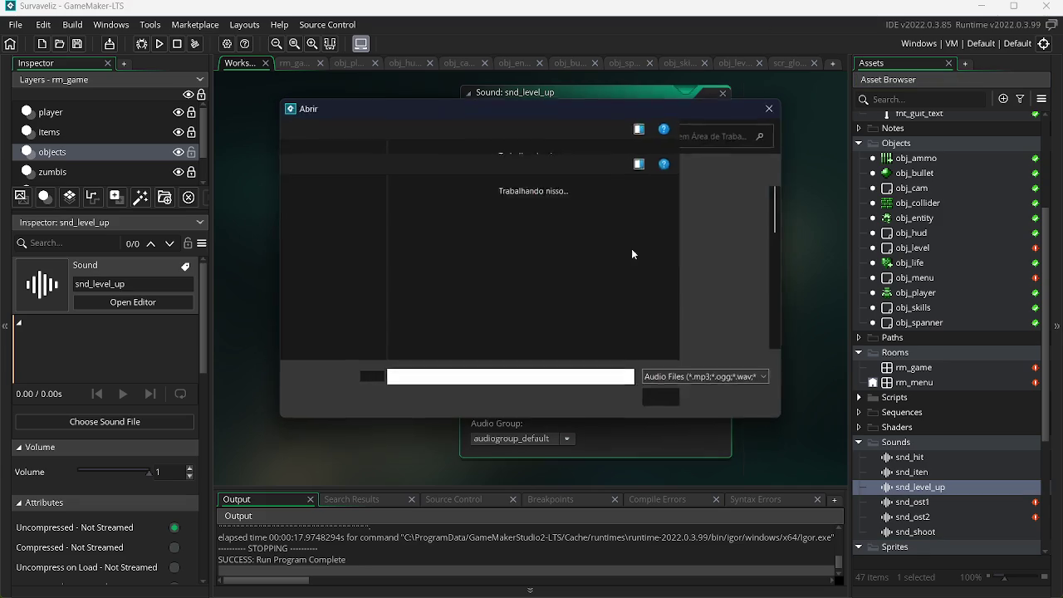
{"action": "scroll", "coordinate": [758, 206], "scroll_direction": "down", "scroll_amount": 5}
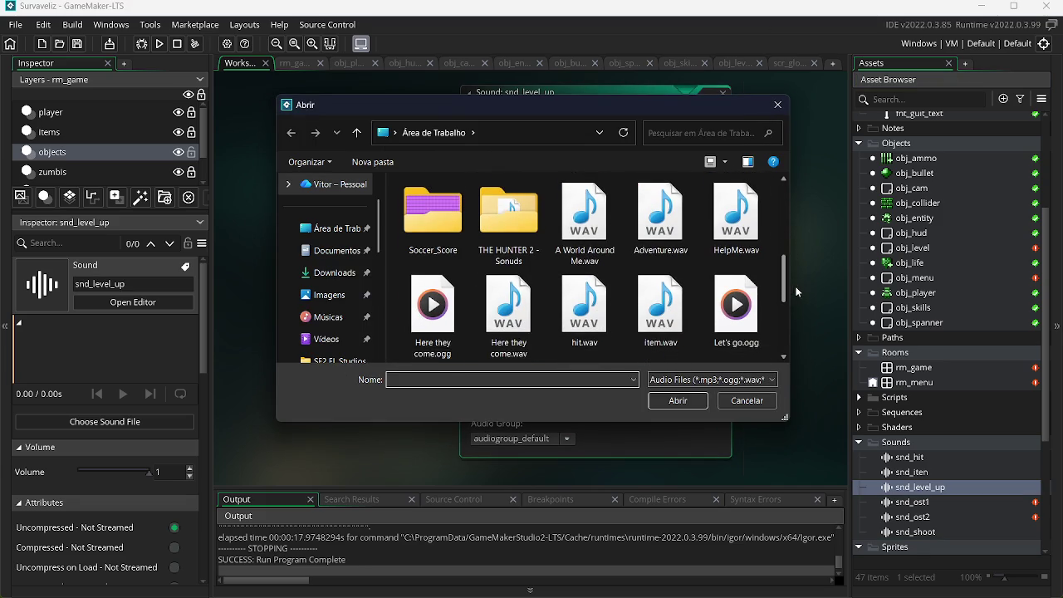
{"action": "scroll", "coordinate": [797, 296], "scroll_direction": "down", "scroll_amount": 2}
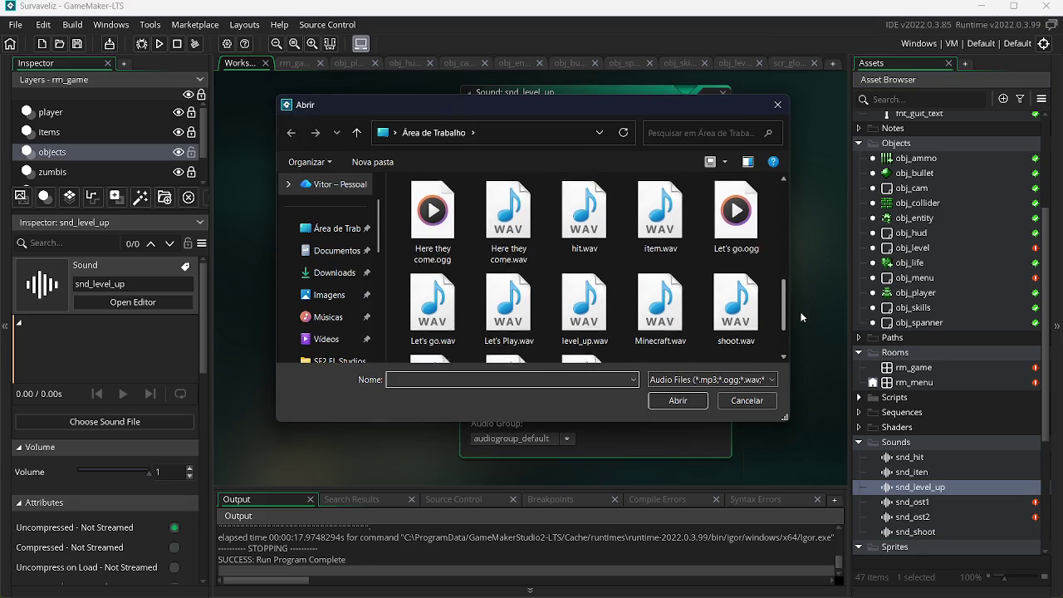
{"action": "double_click", "coordinate": [583, 299]}
{"action": "type", "text": "0"}
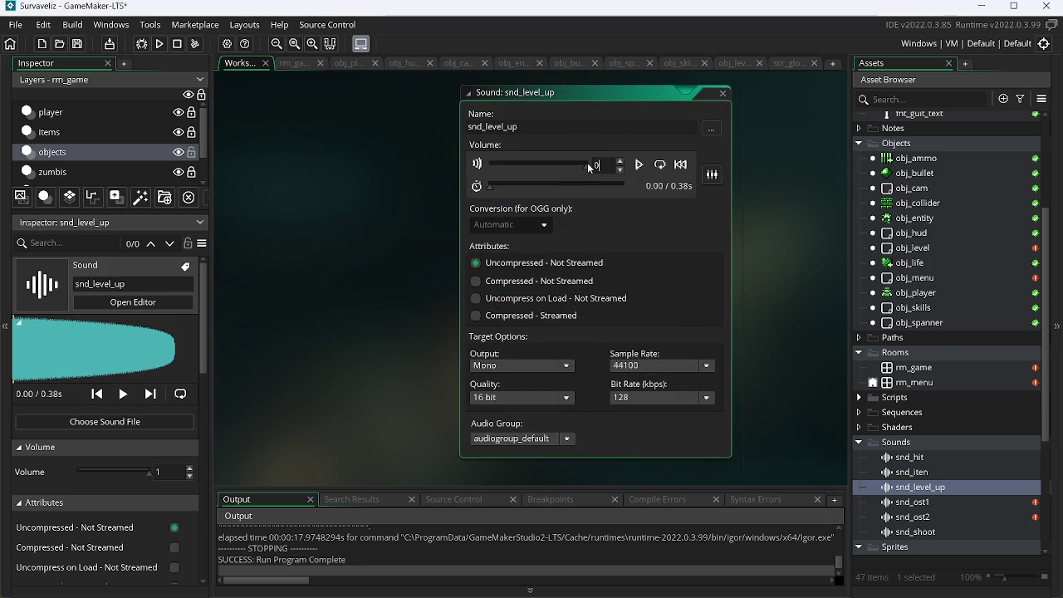
{"action": "type", "text": ".5"}
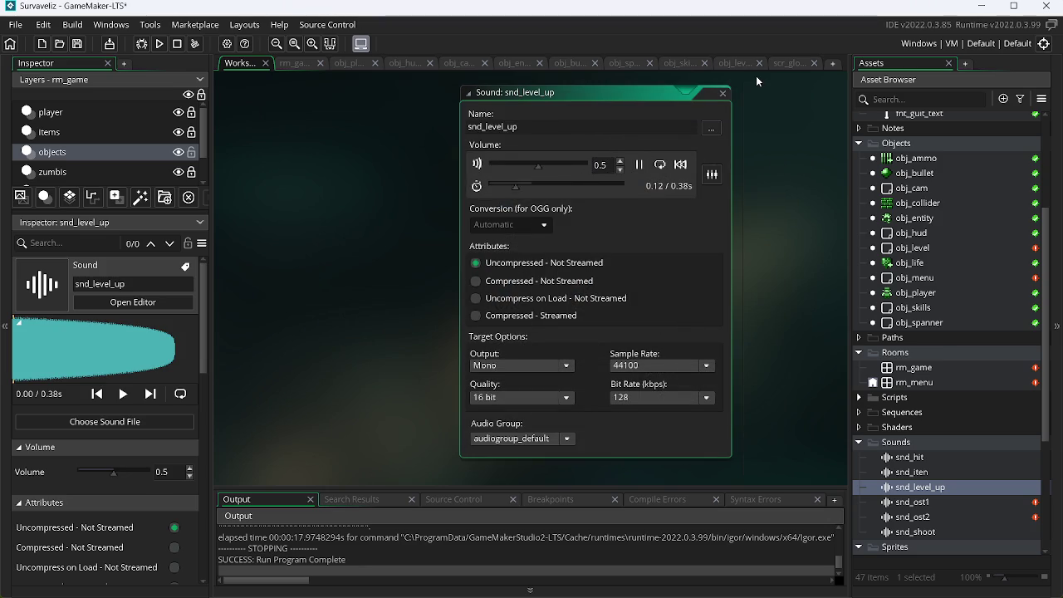
{"action": "left_click", "coordinate": [723, 93]}
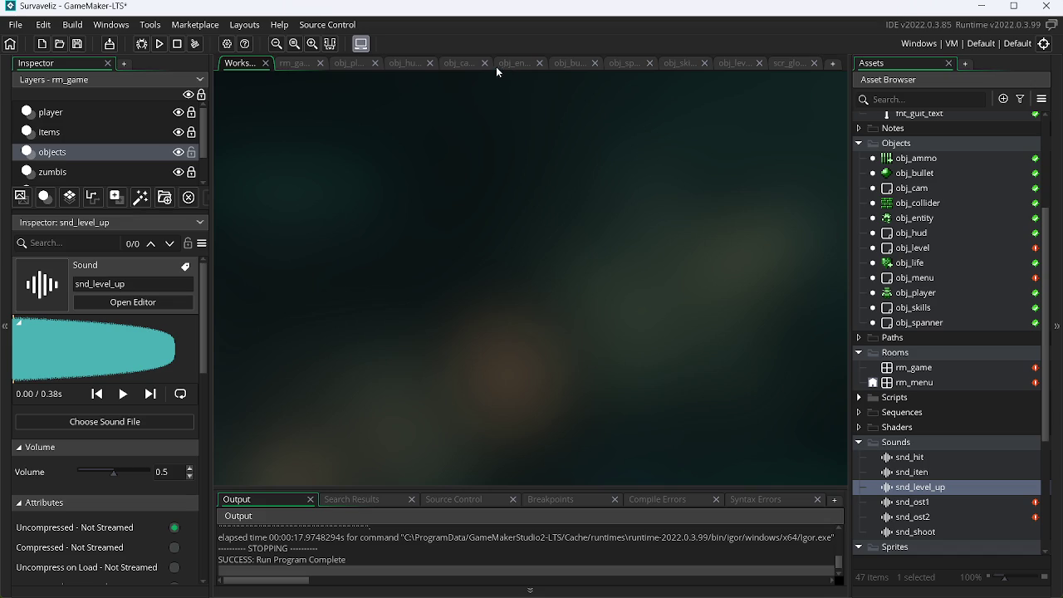
Insert an audio_play_sound call for snd_shoot in obj_player's Step shooting block.
{"action": "left_click", "coordinate": [339, 63]}
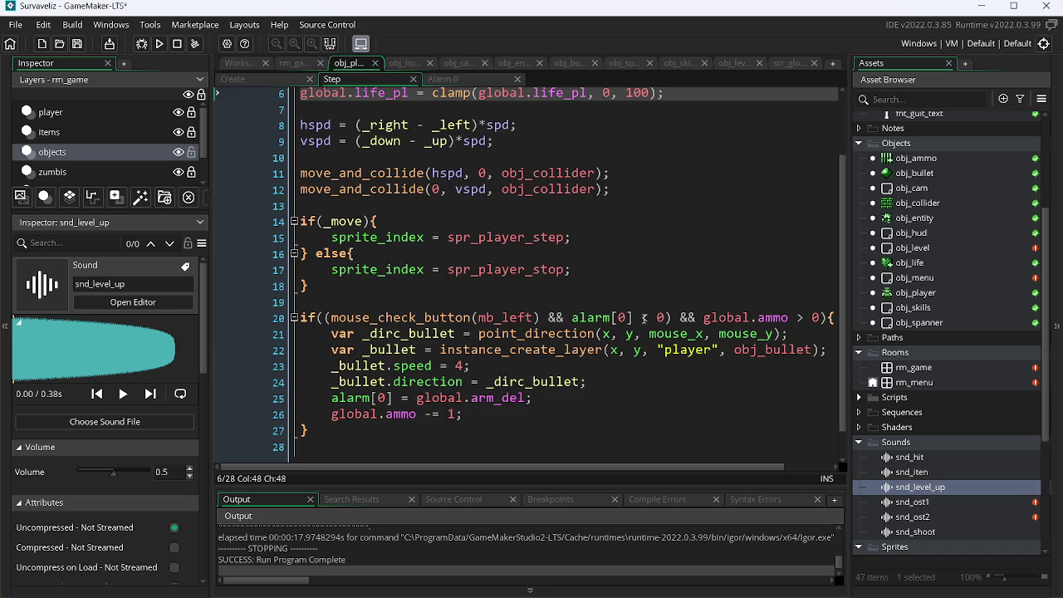
{"action": "left_click", "coordinate": [325, 333]}
{"action": "key", "text": "Return"}
{"action": "key", "text": "Up"}
{"action": "type", "text": "play"}
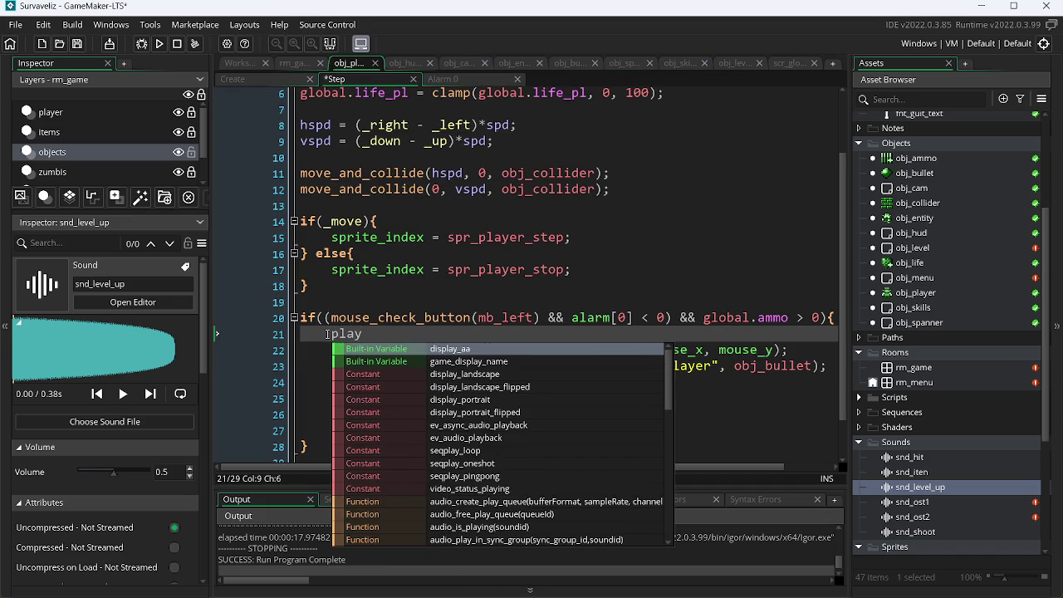
{"action": "type", "text": "_so"}
{"action": "key", "text": "Return"}
{"action": "type", "text": "s"}
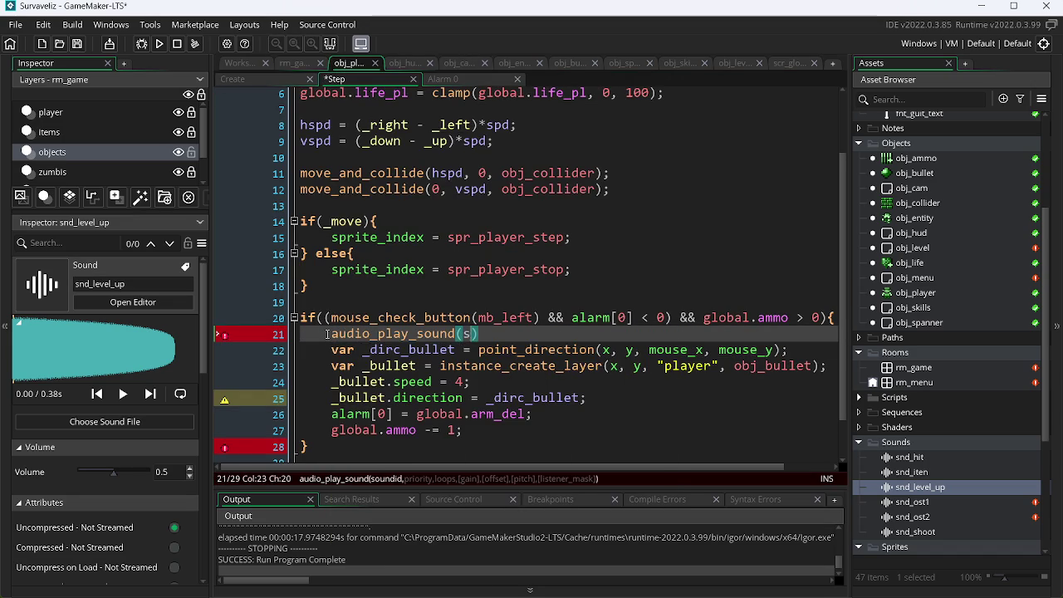
{"action": "type", "text": "nd_"}
{"action": "key", "text": "Down"}
{"action": "key", "text": "Down"}
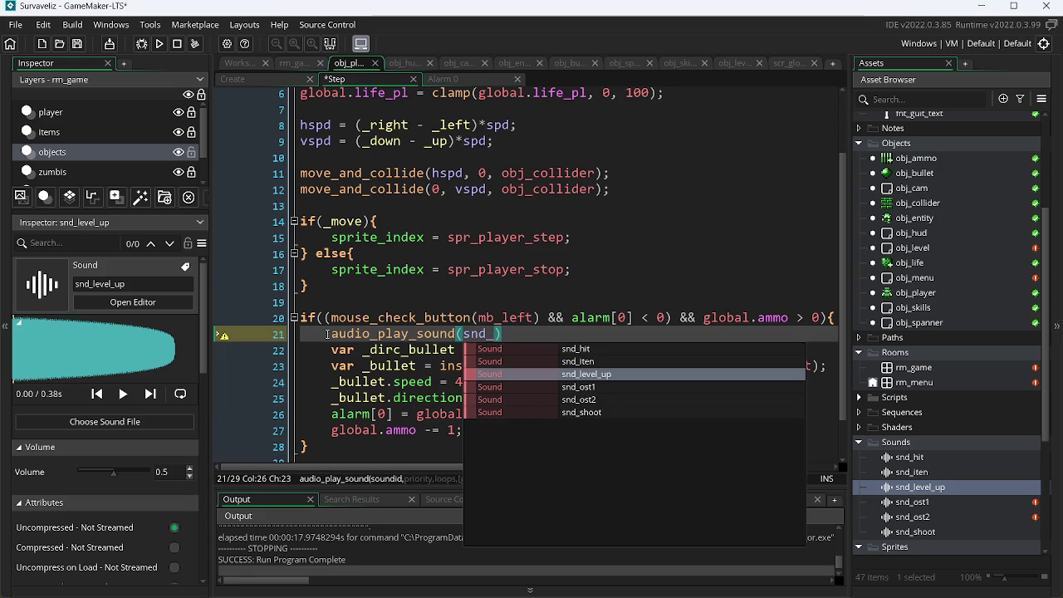
{"action": "key", "text": "Down"}
{"action": "key", "text": "Down"}
{"action": "key", "text": "Down"}
{"action": "key", "text": "Return"}
Complete the call as audio_play_sound(snd_shoot, 1, 0); and run the game.
{"action": "type", "text": ", 0, 0);"}
{"action": "key", "text": "Left"}
{"action": "key", "text": "Left"}
{"action": "key", "text": "Left"}
{"action": "key", "text": "BackSpace"}
{"action": "type", "text": "1"}
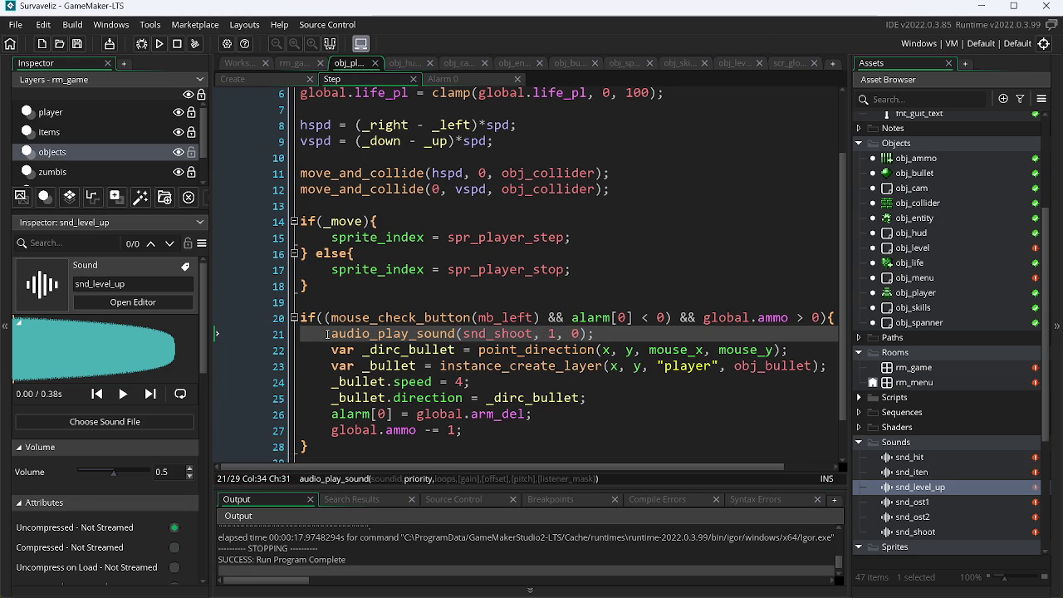
{"action": "left_click", "coordinate": [160, 43]}
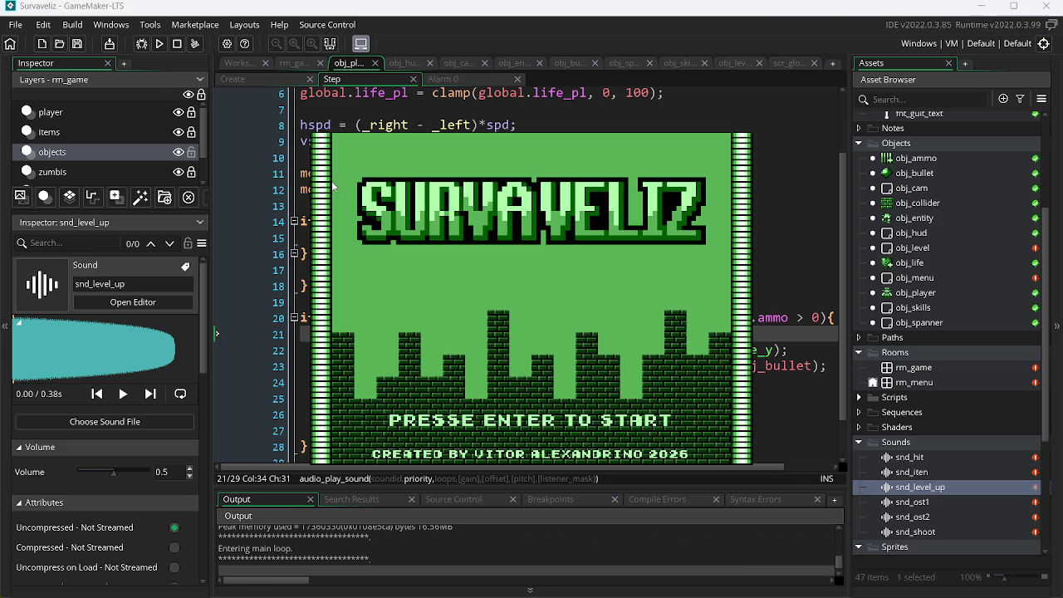
{"action": "key", "text": "Return"}
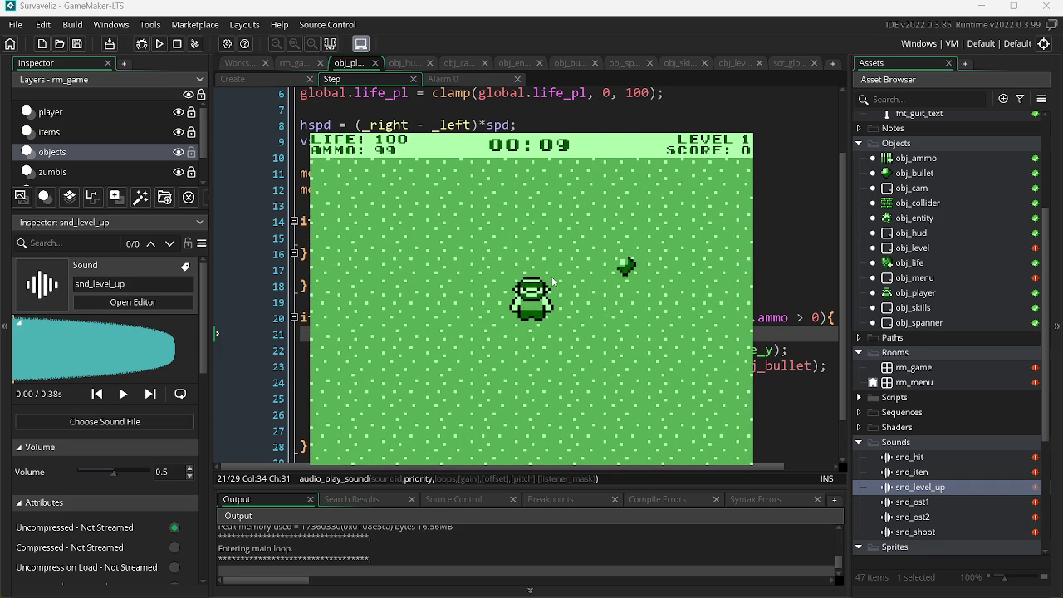
{"action": "key", "text": "space"}
{"action": "key", "text": "Up"}
{"action": "key", "text": "Left"}
{"action": "key", "text": "Right"}
{"action": "key", "text": "Down"}
{"action": "key", "text": "space"}
{"action": "key", "text": "space"}
{"action": "key", "text": "space"}
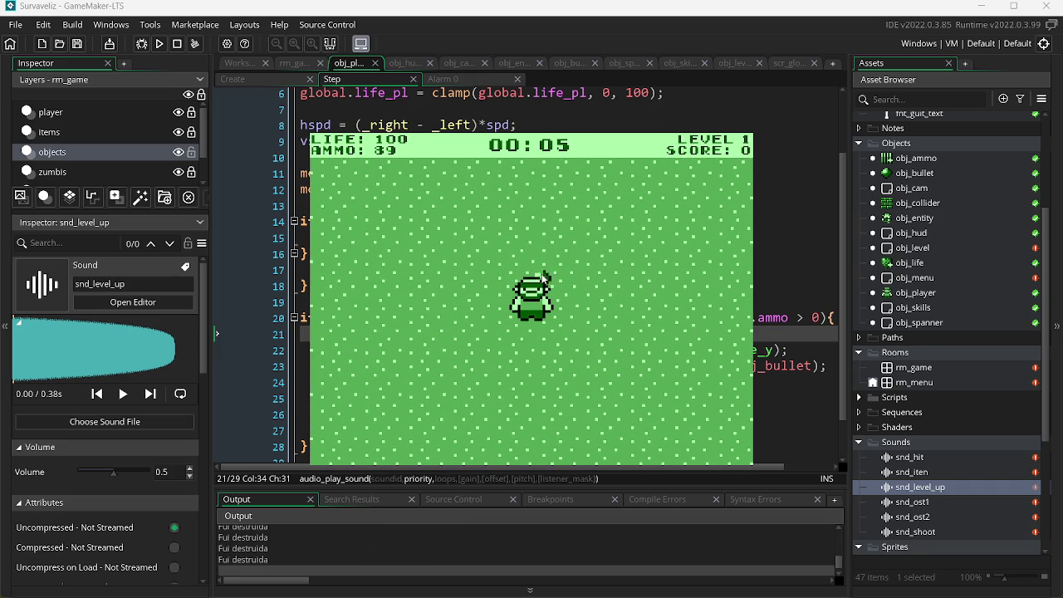
{"action": "key", "text": "Escape"}
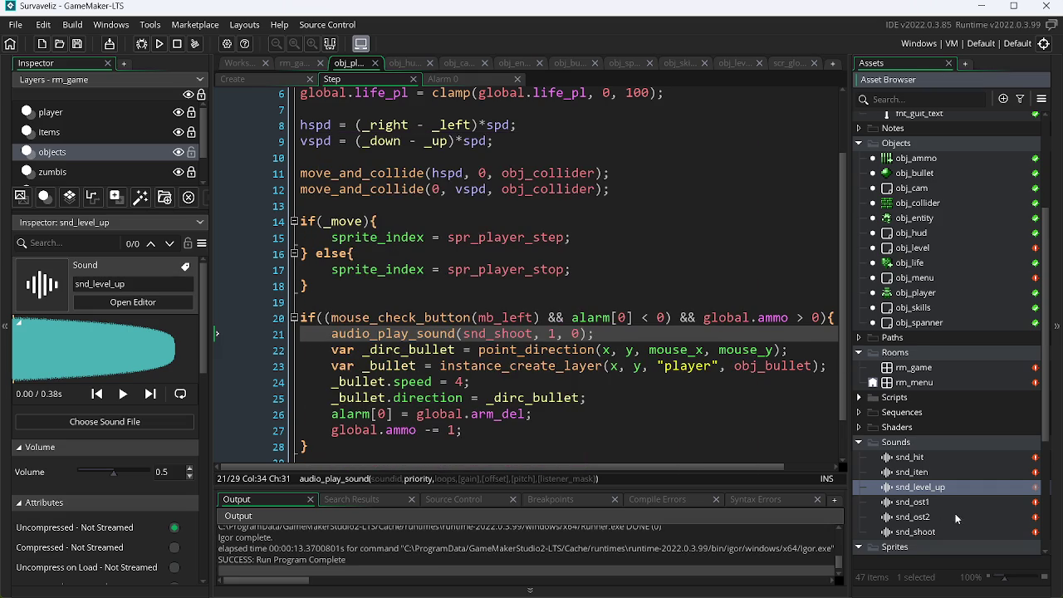
{"action": "double_click", "coordinate": [932, 531]}
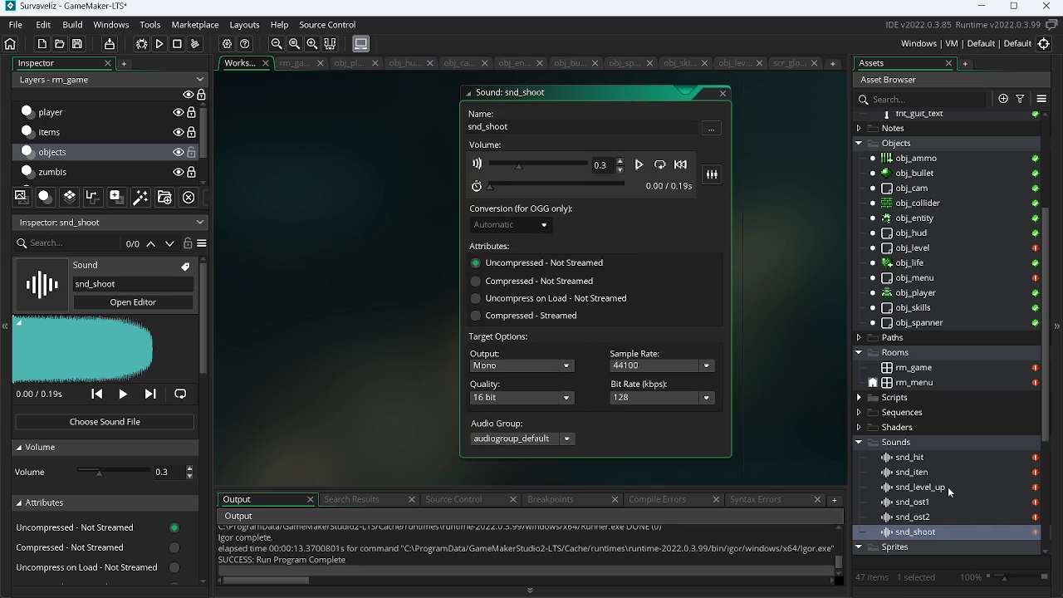
Add audio_play_sound(snd_level_up, 0, 0); atop obj_skills' level-up block, then view obj_level's Create code.
{"action": "left_click", "coordinate": [681, 67]}
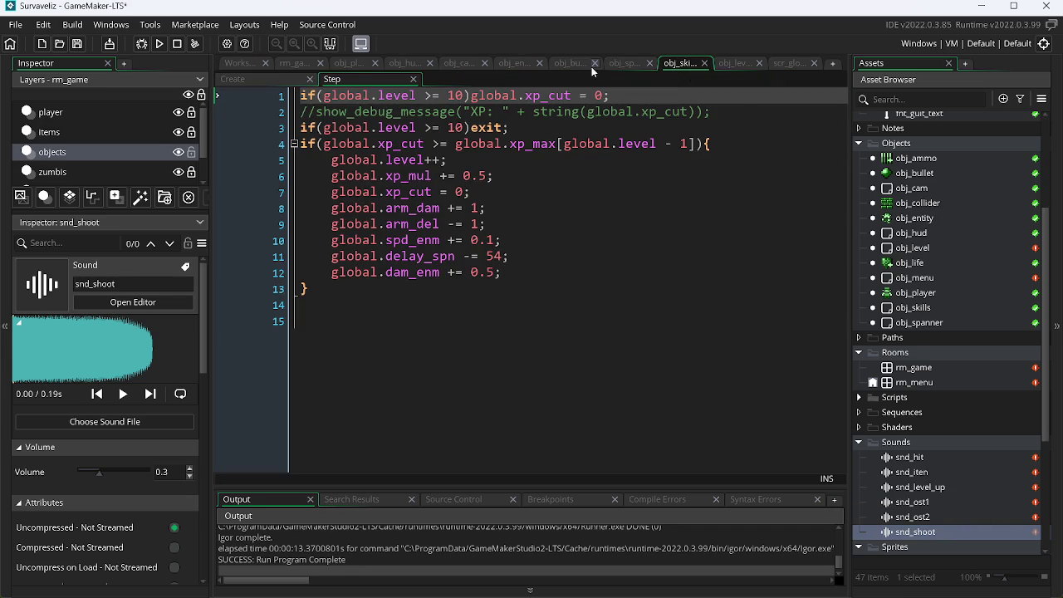
{"action": "left_click", "coordinate": [713, 144]}
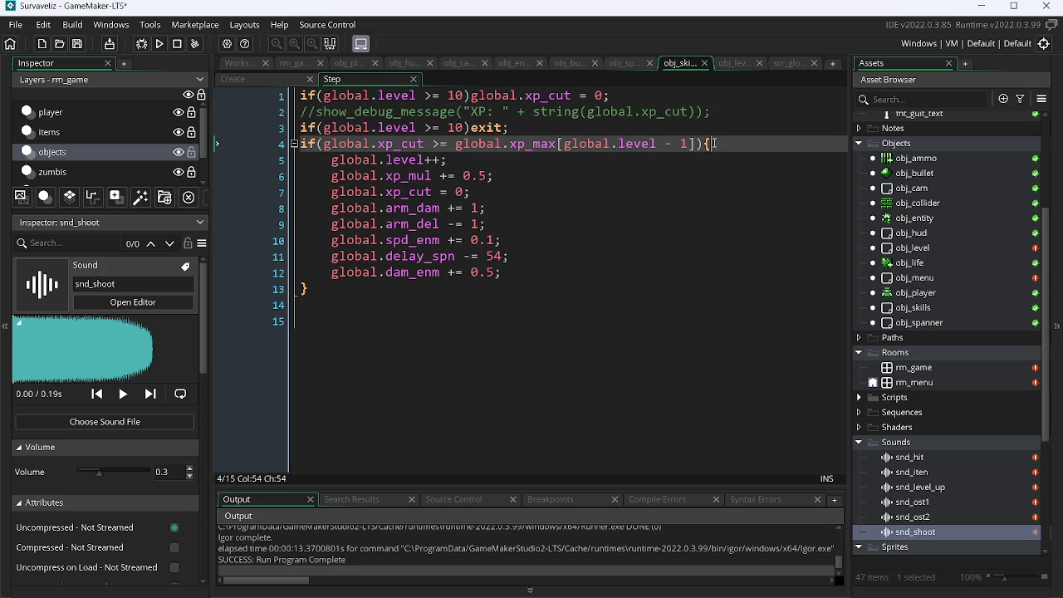
{"action": "key", "text": "Return"}
{"action": "type", "text": "play"}
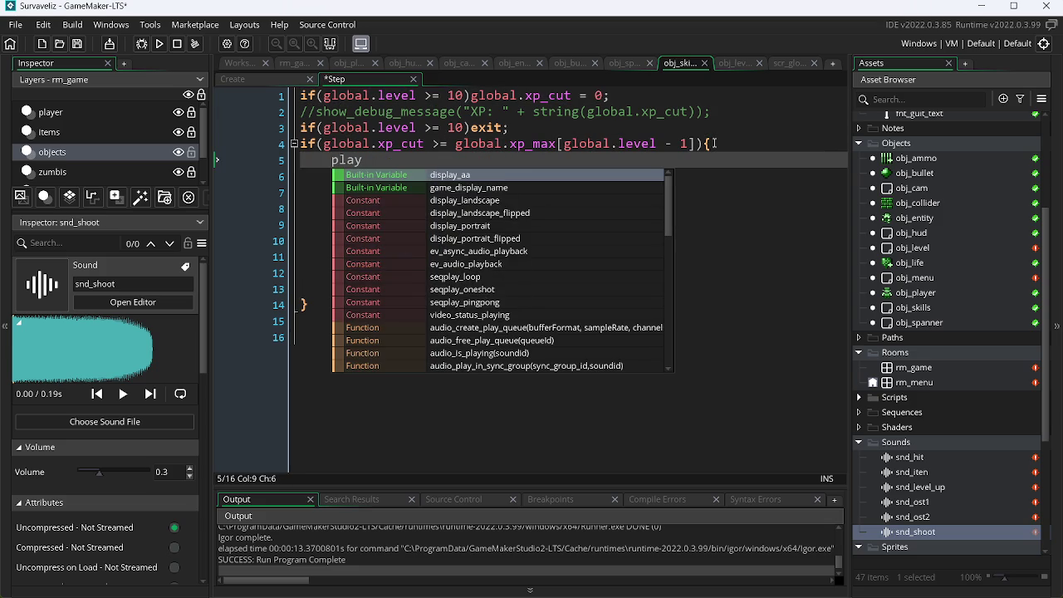
{"action": "type", "text": "_so"}
{"action": "key", "text": "Return"}
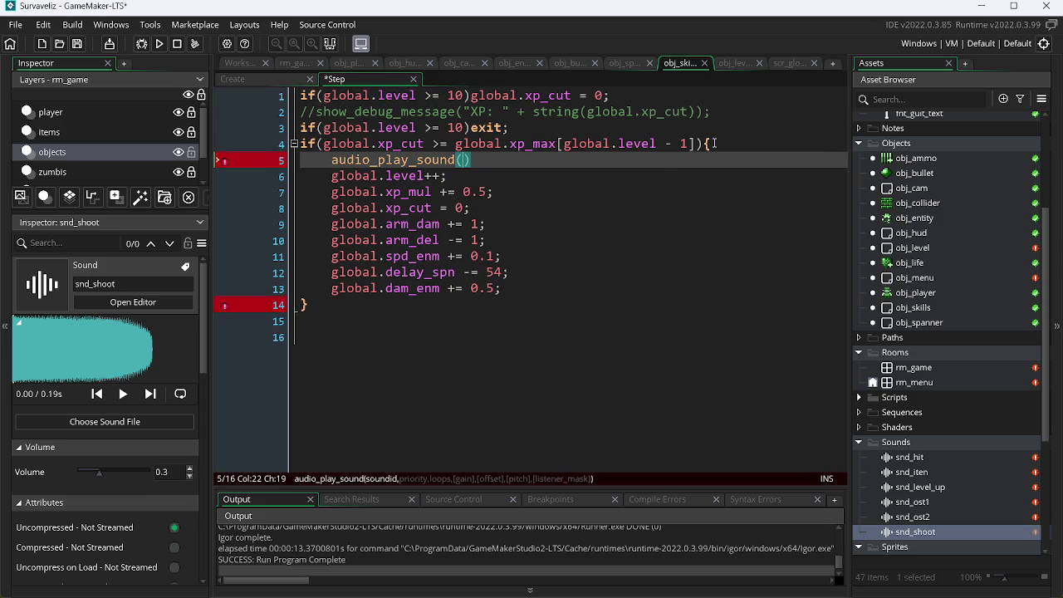
{"action": "type", "text": "snd_"}
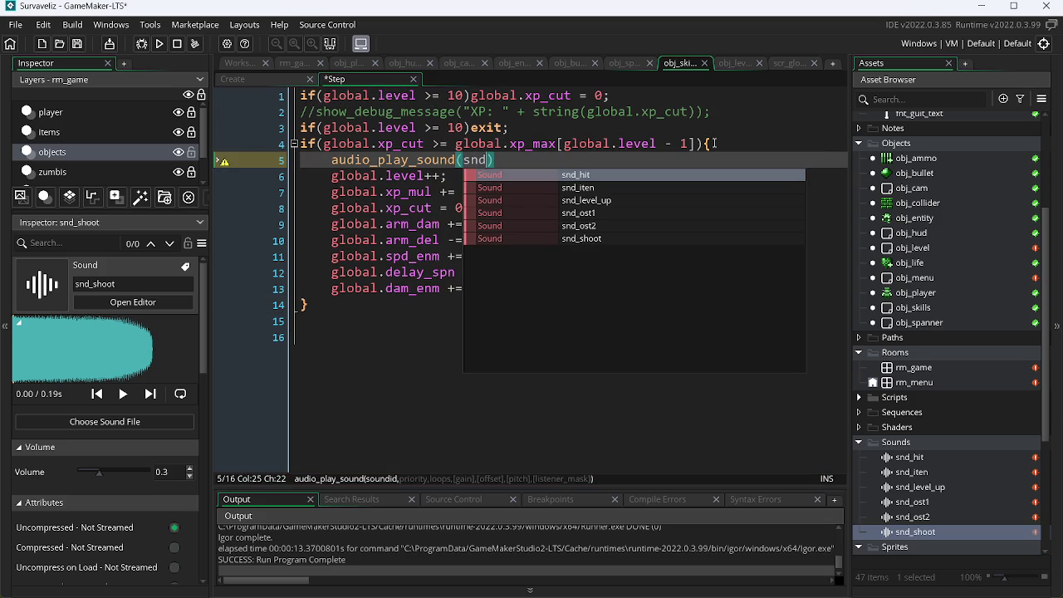
{"action": "key", "text": "Down"}
{"action": "key", "text": "Return"}
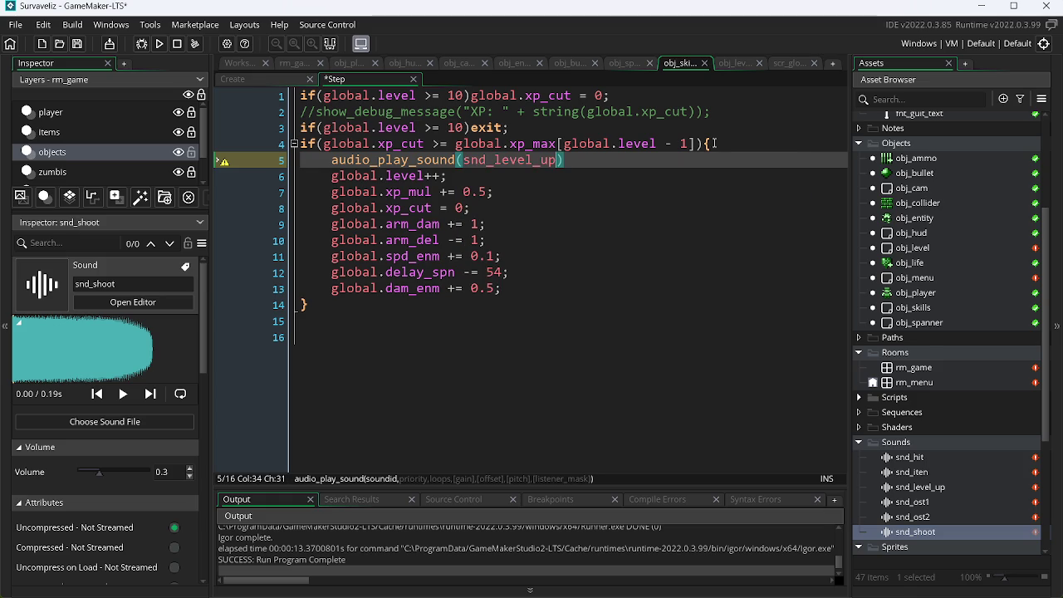
{"action": "type", "text": ", 0, 0)"}
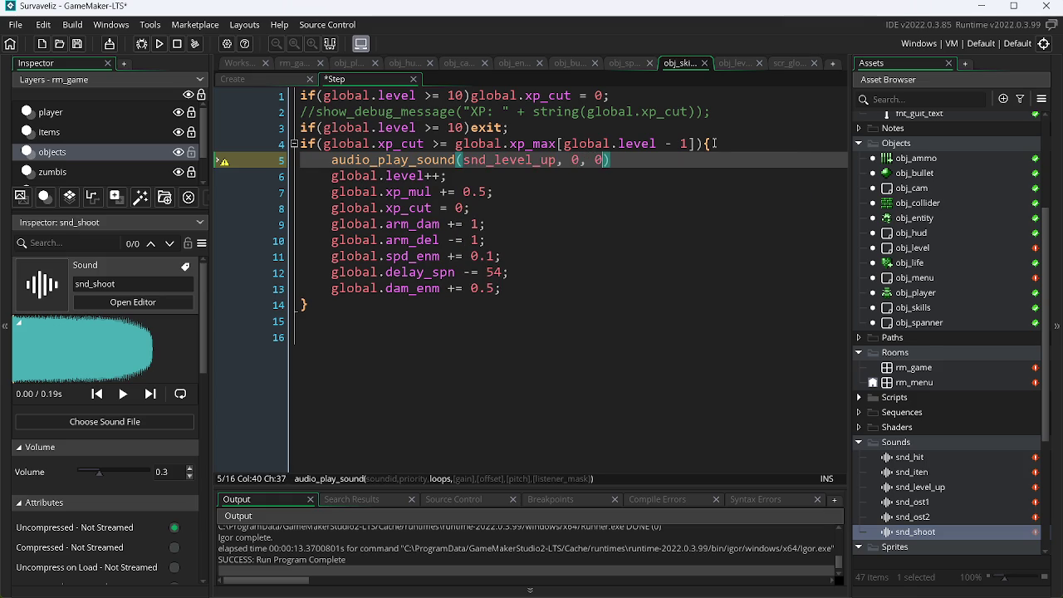
{"action": "type", "text": ";"}
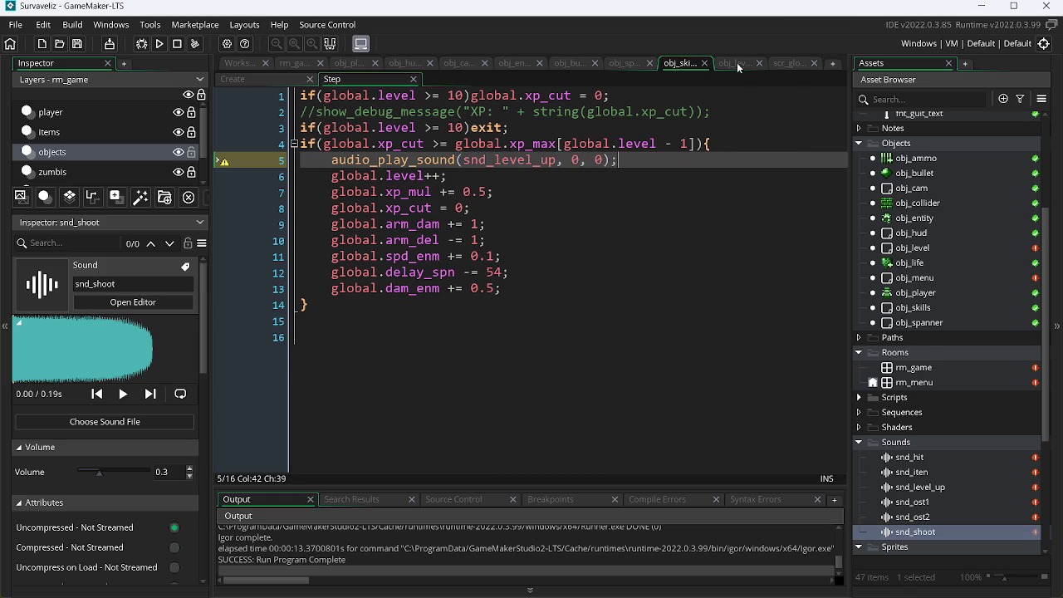
{"action": "left_click", "coordinate": [736, 62]}
{"action": "left_click", "coordinate": [271, 80]}
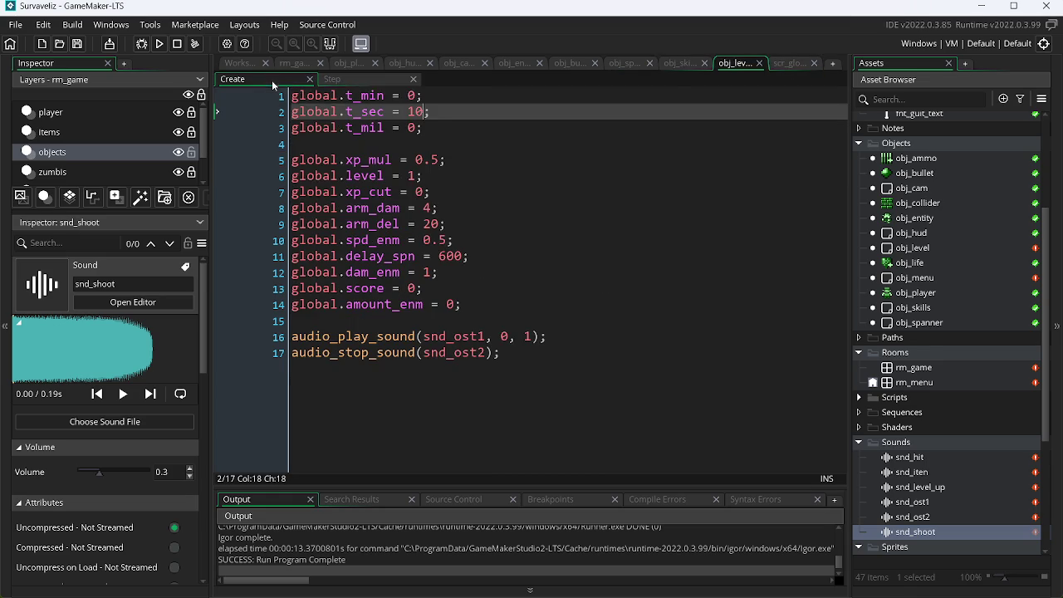
Set snd_ost1's priority to 4 in obj_level's Create code and save.
{"action": "left_click", "coordinate": [510, 337]}
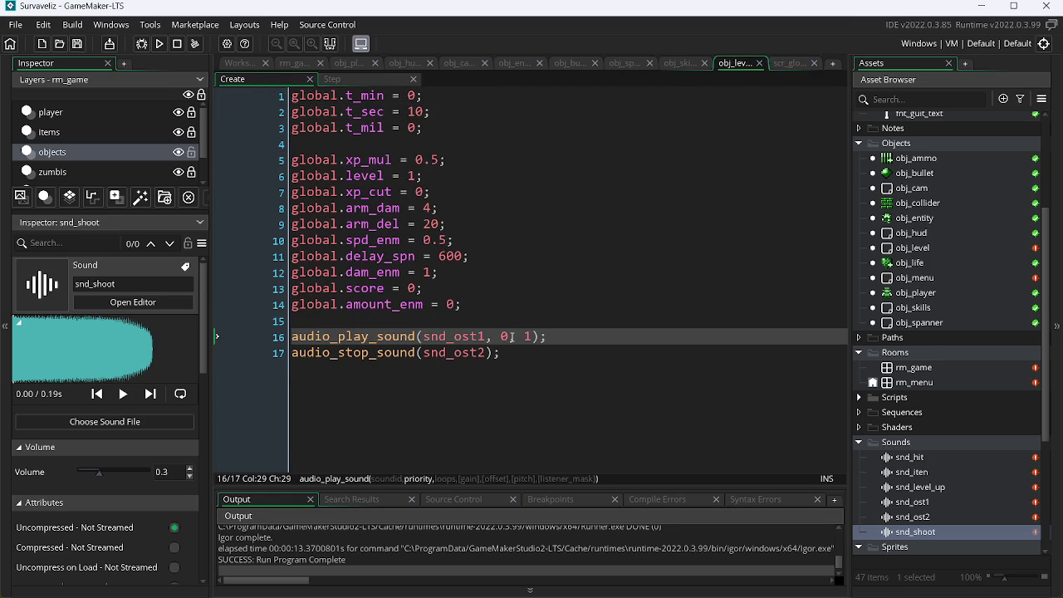
{"action": "key", "text": "BackSpace"}
{"action": "type", "text": "5"}
{"action": "key", "text": "BackSpace"}
{"action": "type", "text": "4"}
{"action": "key", "text": "ctrl+s"}
Change the snd_level_up priority in obj_skills' Step to 3.
{"action": "left_click", "coordinate": [677, 63]}
{"action": "left_click", "coordinate": [579, 161]}
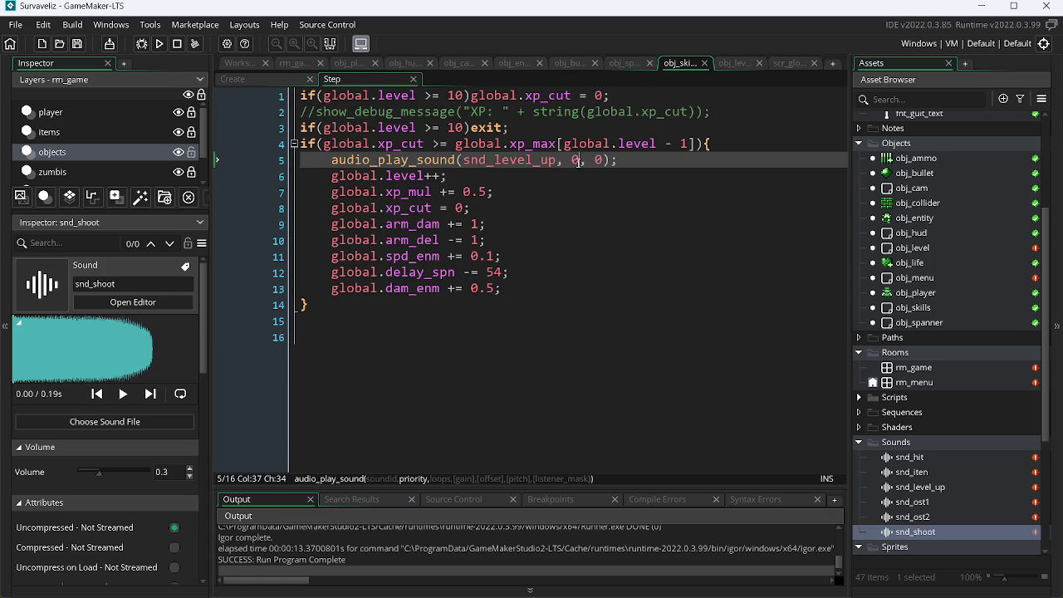
{"action": "key", "text": "BackSpace"}
{"action": "type", "text": "3"}
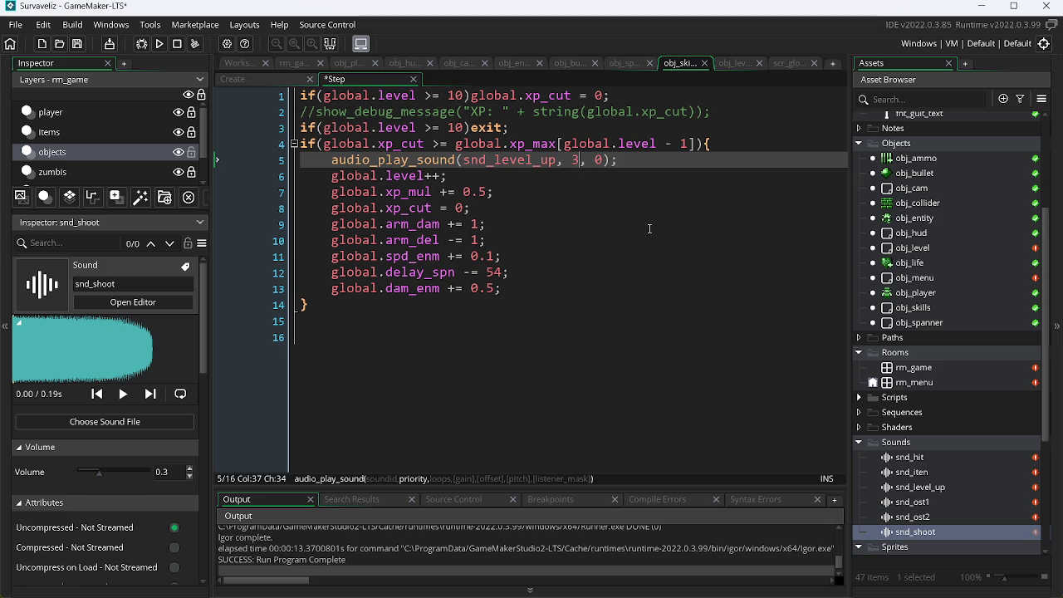
{"action": "left_click", "coordinate": [628, 67]}
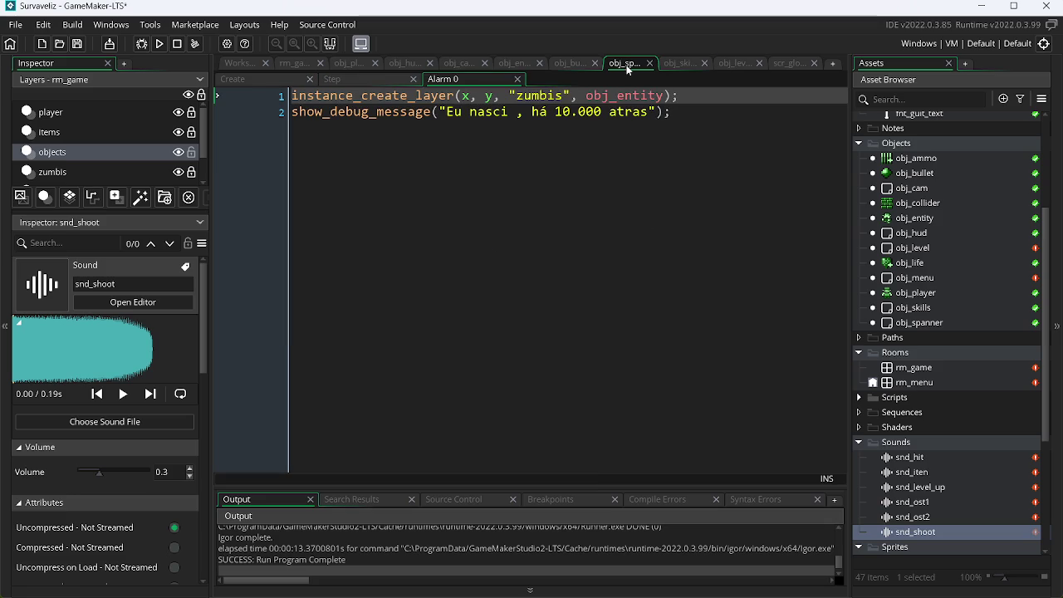
Open obj_bullet's obj_entity collision code and add a blank line above instance_destroy(self).
{"action": "left_click", "coordinate": [579, 70]}
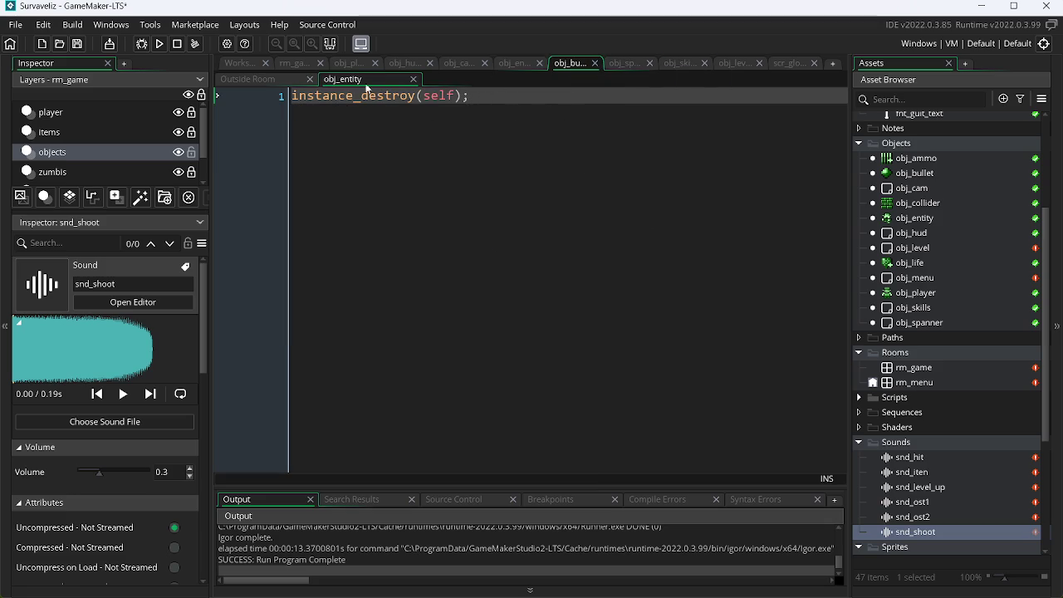
{"action": "left_click", "coordinate": [268, 80]}
{"action": "left_click", "coordinate": [372, 80]}
{"action": "left_click", "coordinate": [270, 78]}
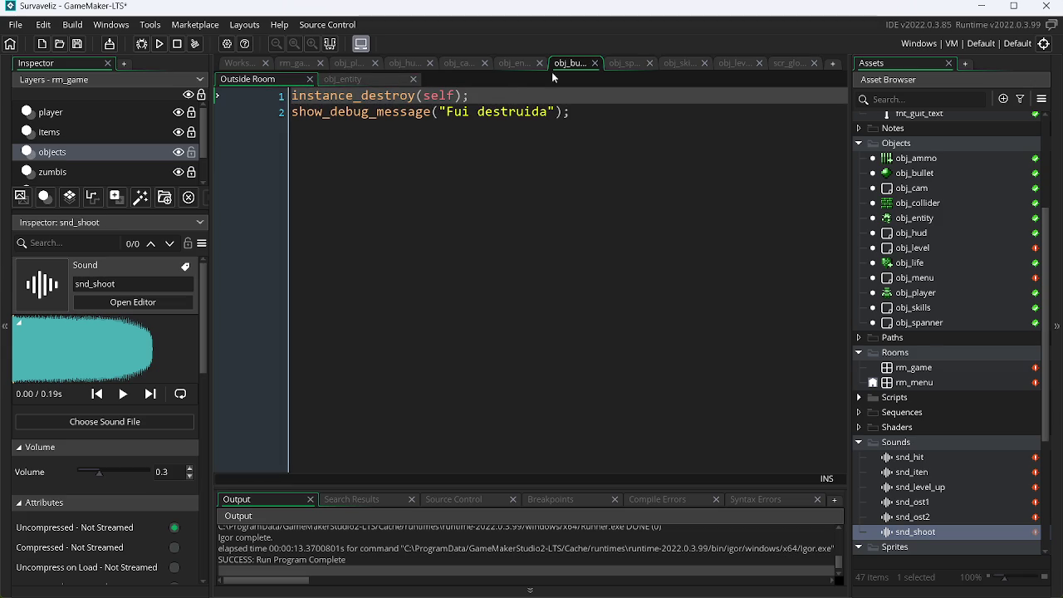
{"action": "left_click", "coordinate": [379, 78]}
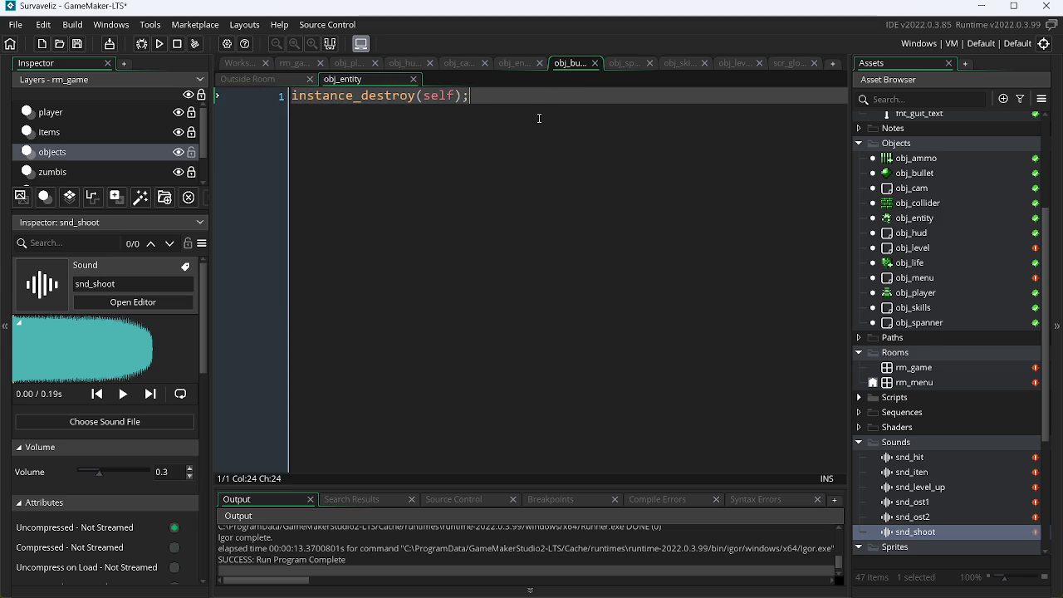
{"action": "key", "text": "Home"}
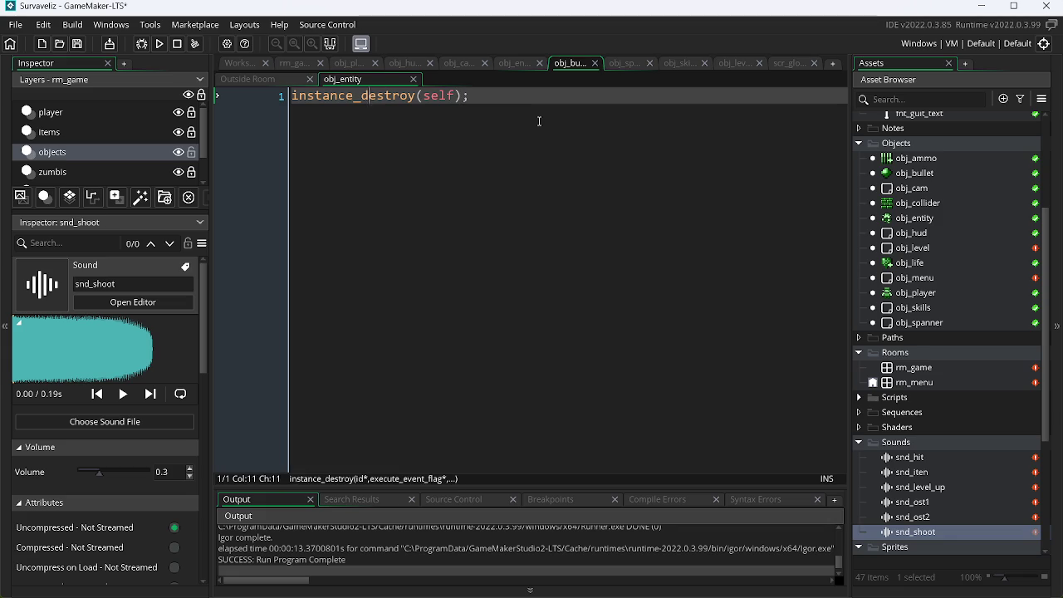
{"action": "key", "text": "Return"}
{"action": "key", "text": "Up"}
Write audio_play_sound(snd_hit, 2, 0); on the new line and save.
{"action": "type", "text": "pl"}
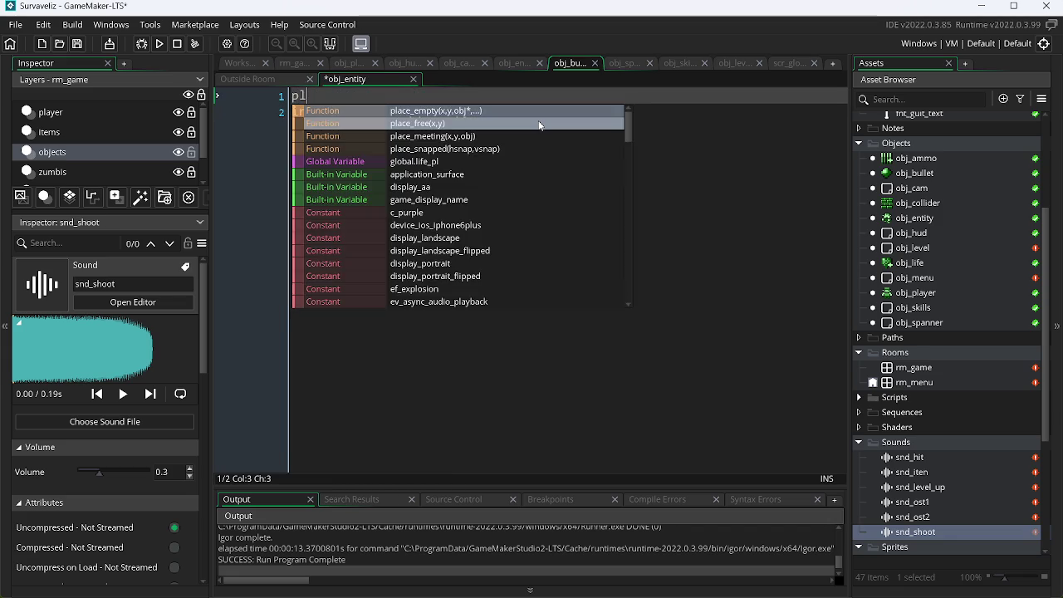
{"action": "type", "text": "ay"}
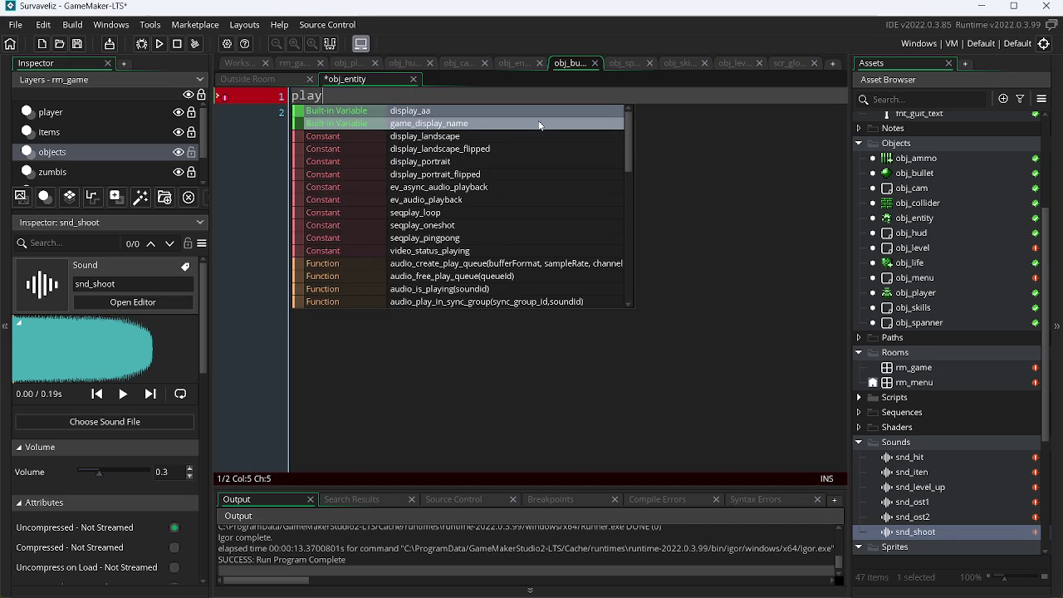
{"action": "type", "text": "_s"}
{"action": "key", "text": "Return"}
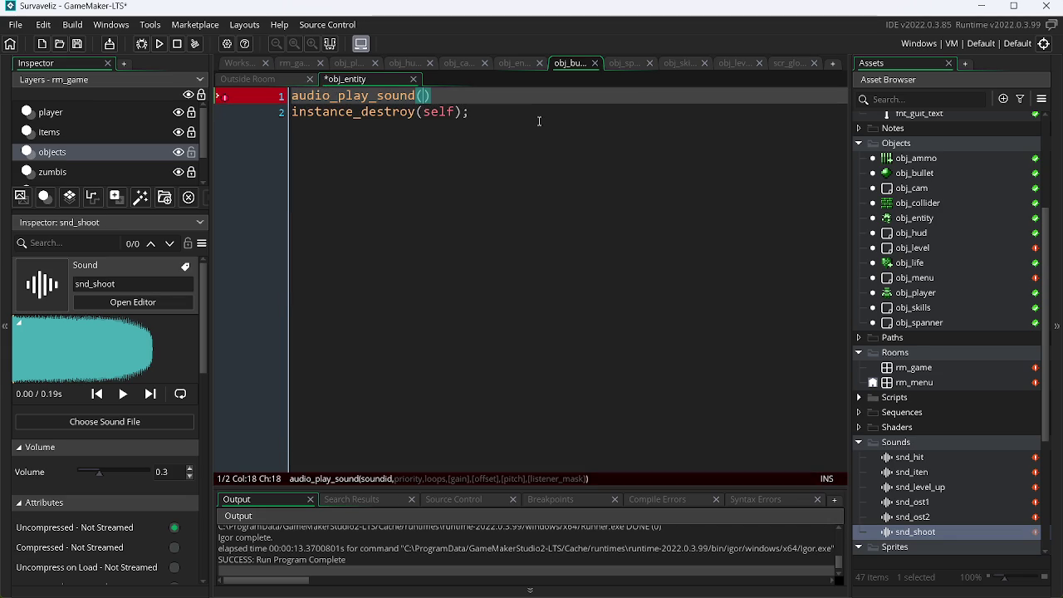
{"action": "type", "text": "snd_"}
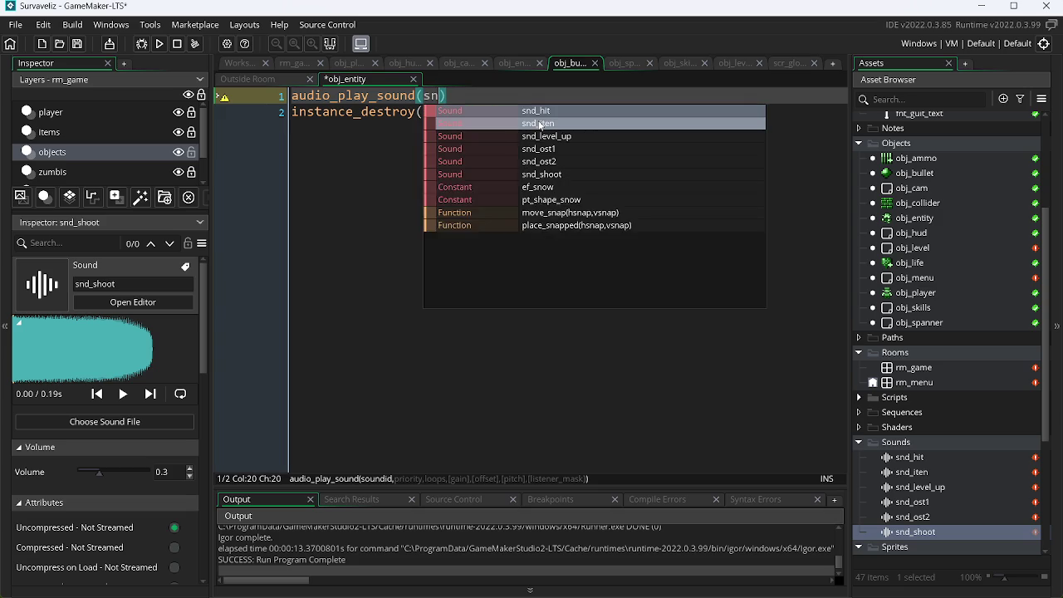
{"action": "key", "text": "Down"}
{"action": "key", "text": "Down"}
{"action": "key", "text": "Down"}
{"action": "key", "text": "Up"}
{"action": "key", "text": "Up"}
{"action": "key", "text": "Up"}
{"action": "key", "text": "Up"}
{"action": "key", "text": "Return"}
{"action": "type", "text": ", "}
{"action": "type", "text": "0"}
{"action": "key", "text": "BackSpace"}
{"action": "type", "text": "2"}
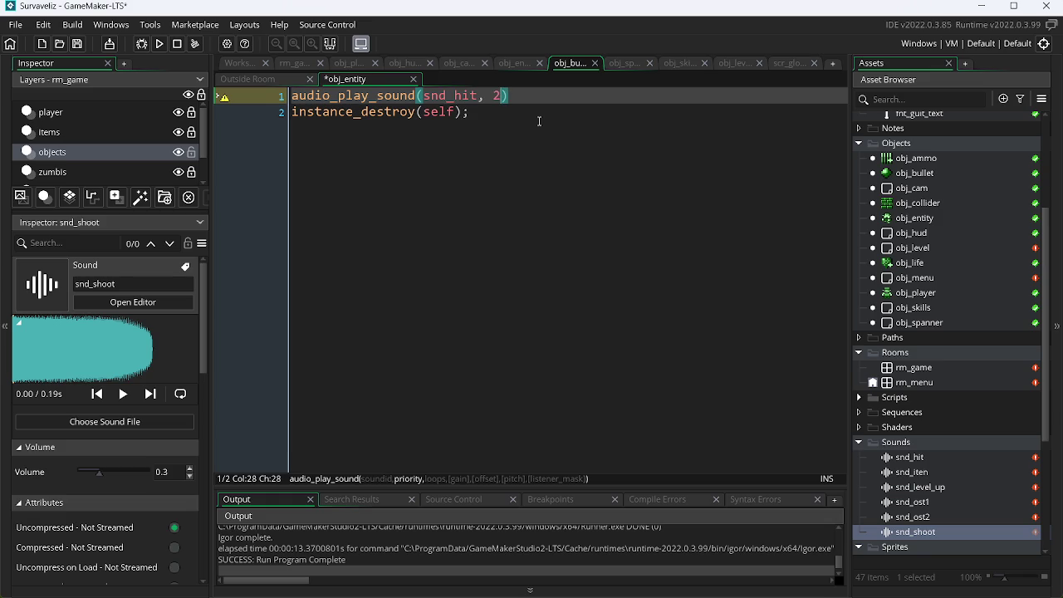
{"action": "type", "text": ", 0);"}
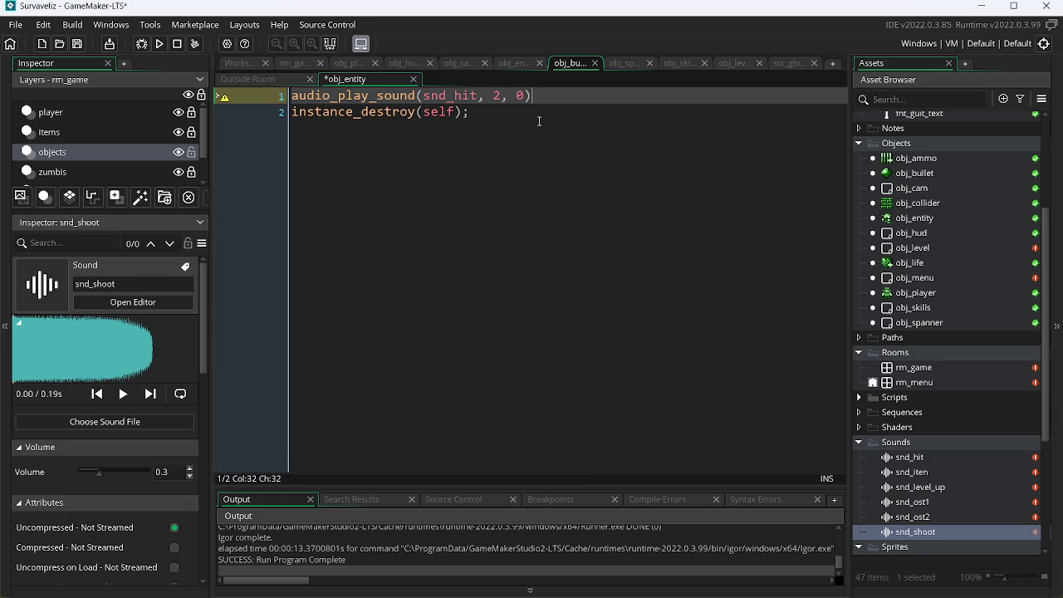
{"action": "key", "text": "ctrl+s"}
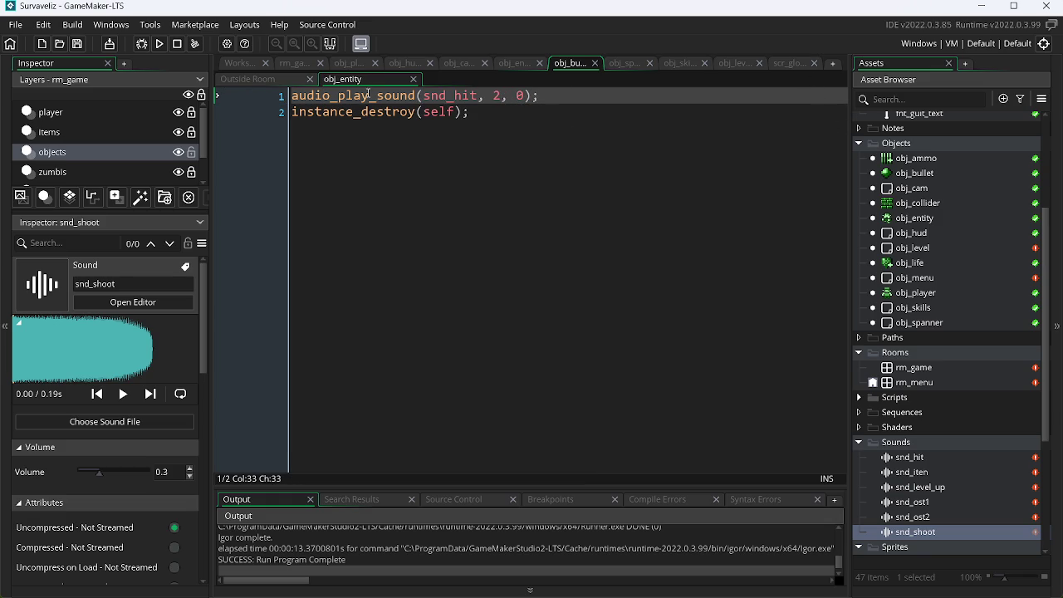
Look through the camera, HUD, spawner, skills and bullet object code tabs.
{"action": "left_click", "coordinate": [459, 66]}
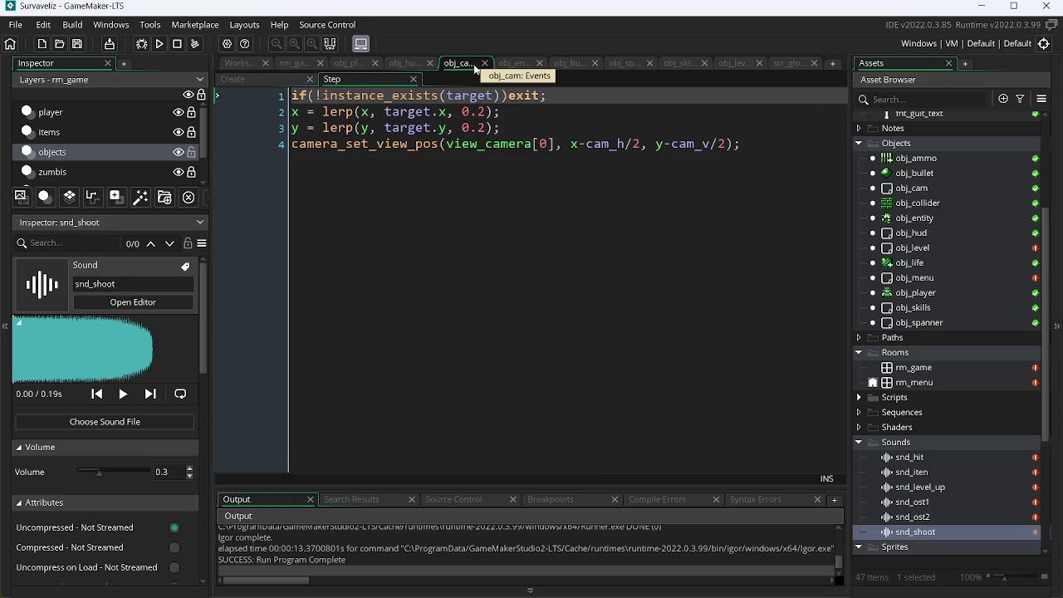
{"action": "left_click", "coordinate": [485, 65]}
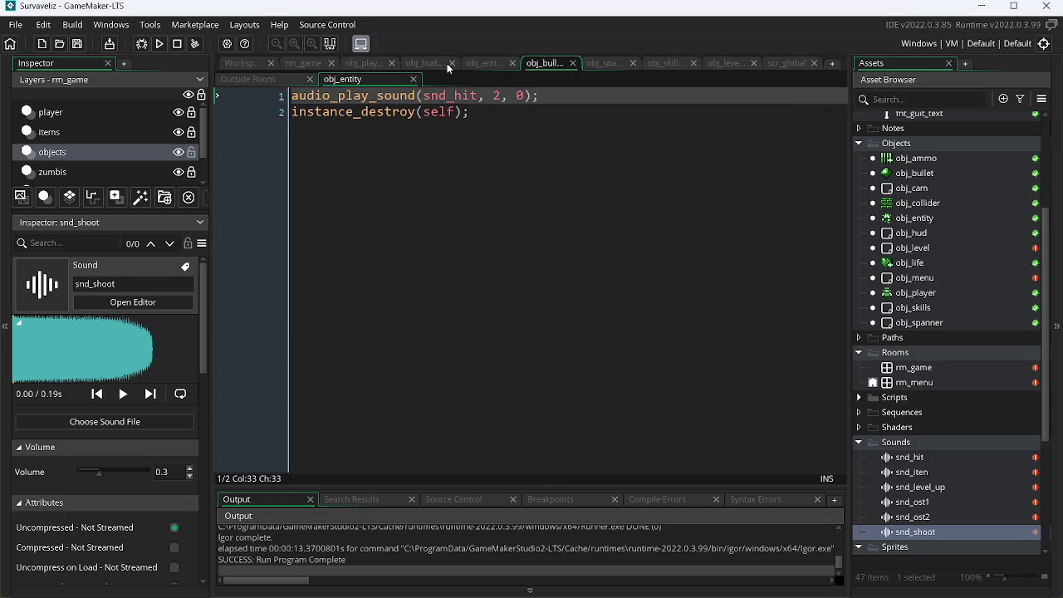
{"action": "left_click", "coordinate": [449, 65]}
{"action": "left_click", "coordinate": [249, 79]}
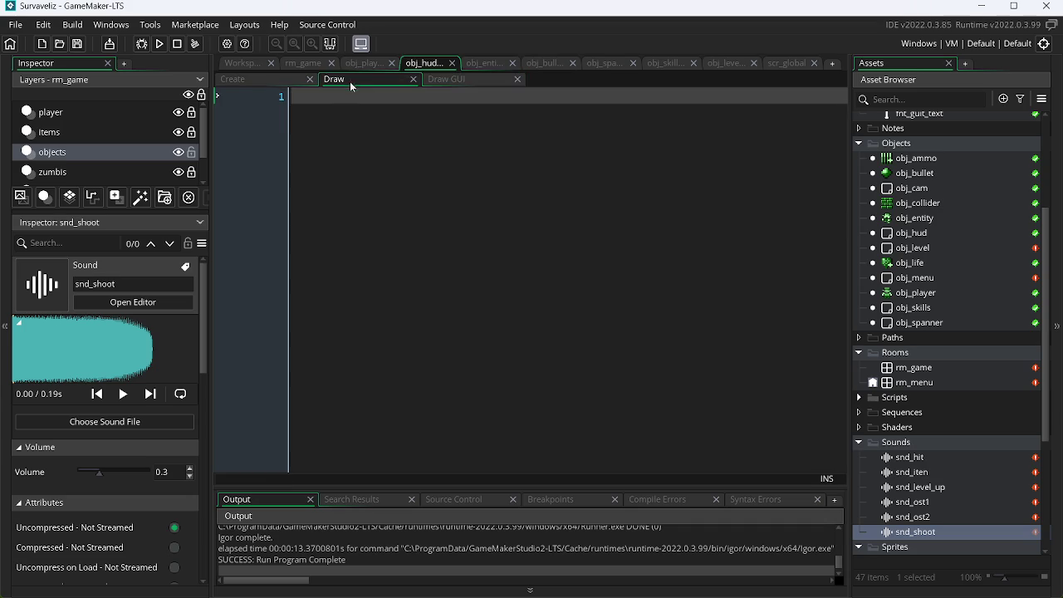
{"action": "left_click", "coordinate": [452, 63]}
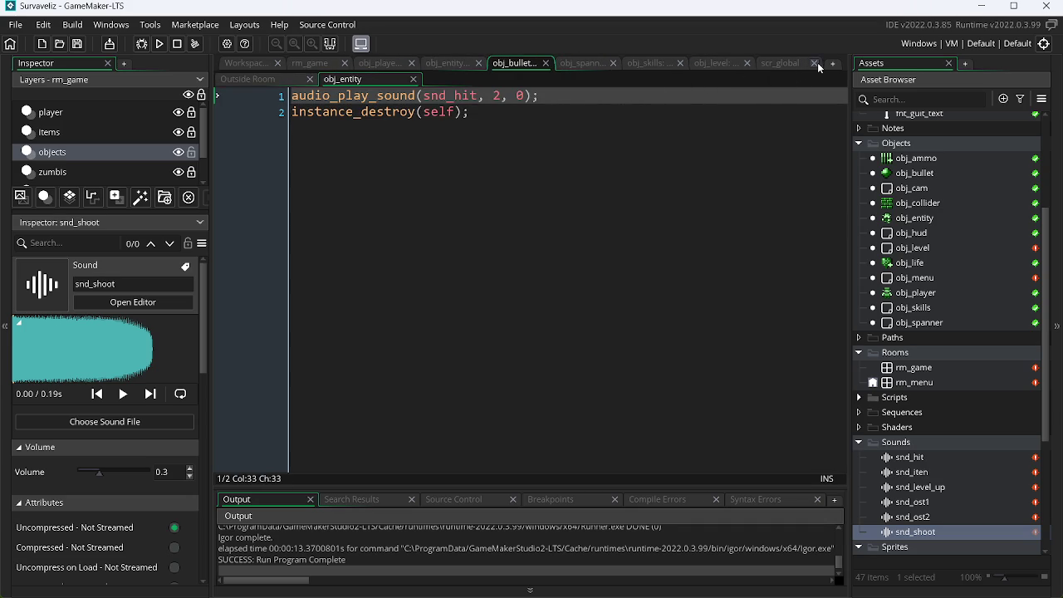
{"action": "left_click", "coordinate": [579, 65]}
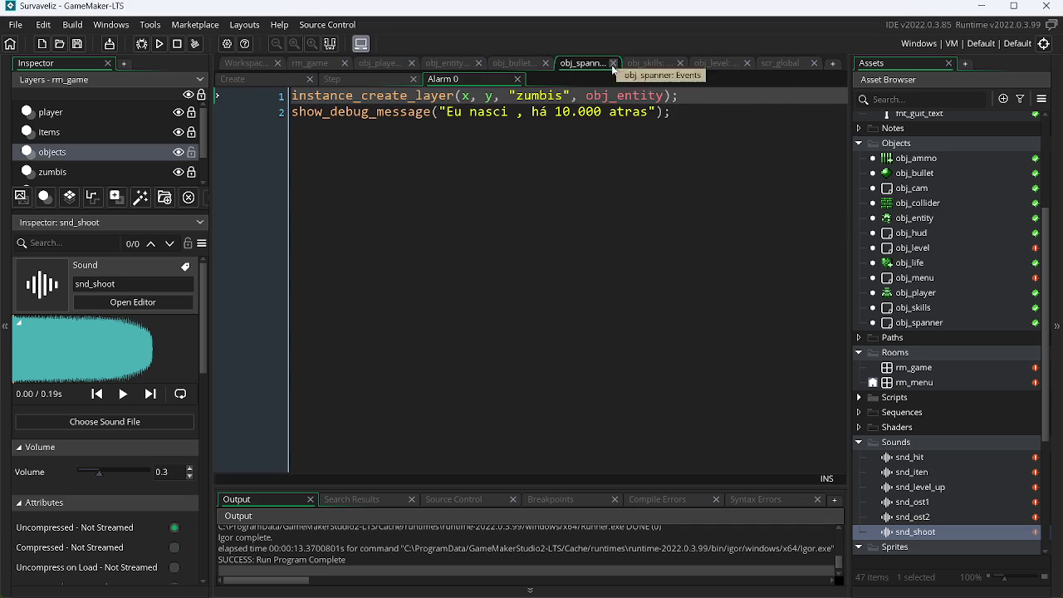
{"action": "left_click", "coordinate": [613, 63]}
{"action": "left_click", "coordinate": [629, 65]}
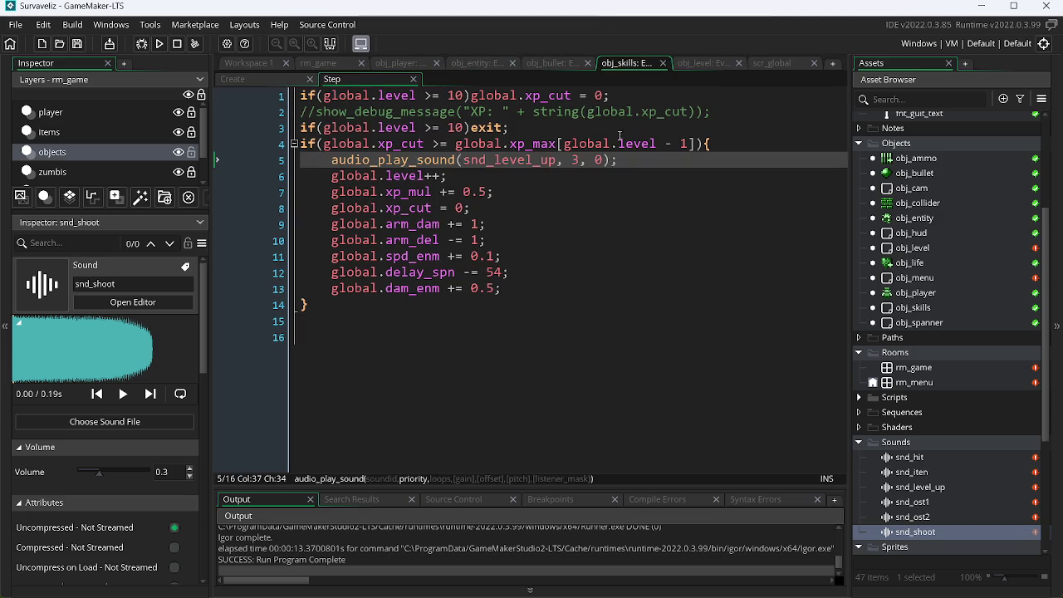
{"action": "left_click", "coordinate": [555, 64]}
Show obj_entity's obj_player collision event with the caret after the damage line.
{"action": "left_click", "coordinate": [484, 63]}
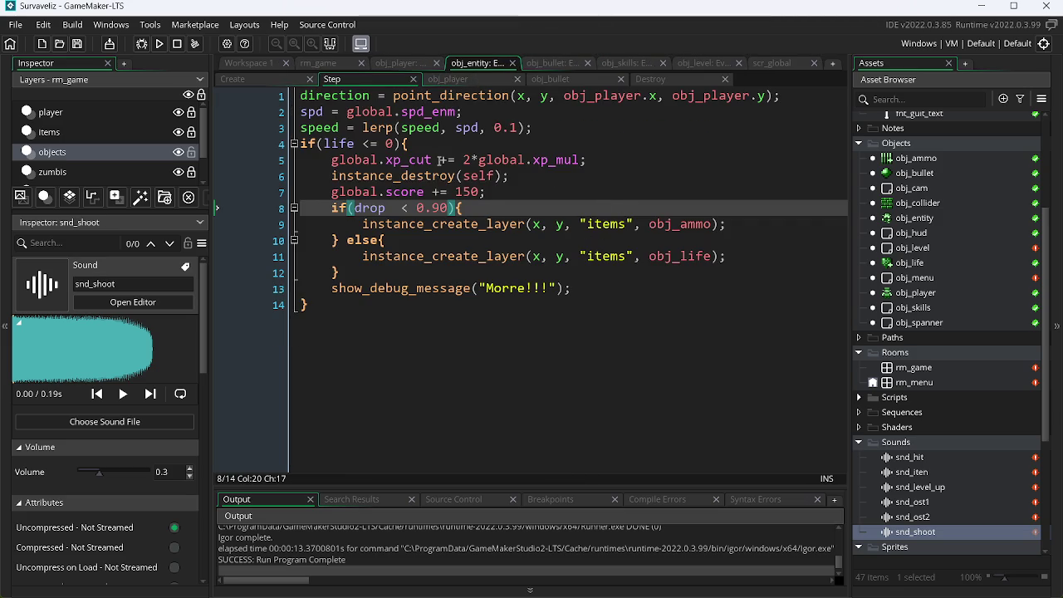
{"action": "left_click", "coordinate": [551, 79]}
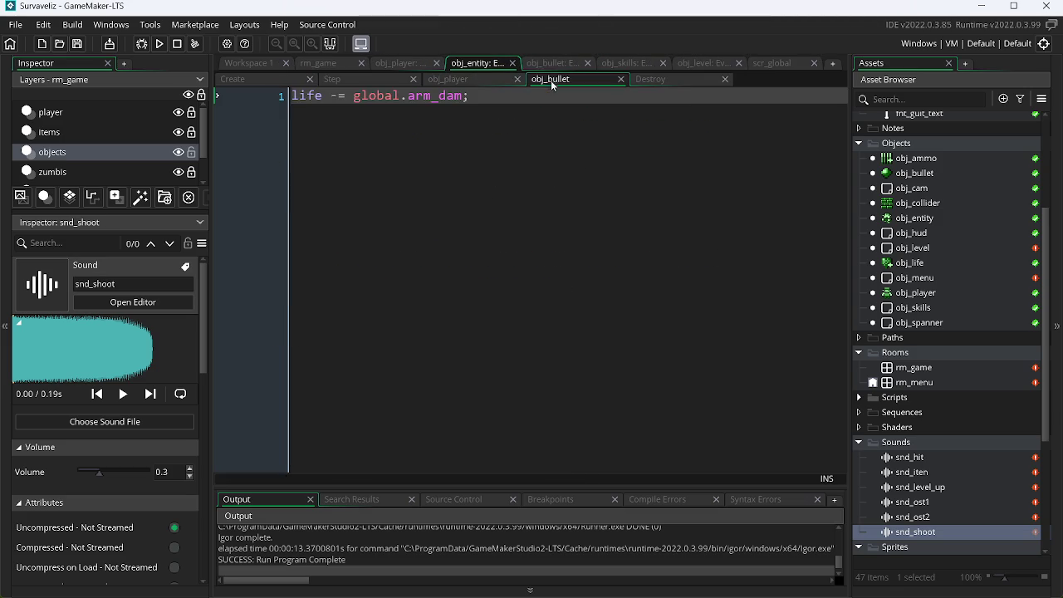
{"action": "left_click", "coordinate": [453, 79]}
{"action": "left_click", "coordinate": [608, 94]}
Insert audio_play_sound(snd_hit, 1, 0) after the damage line and save.
{"action": "key", "text": "Return"}
{"action": "type", "text": "play"}
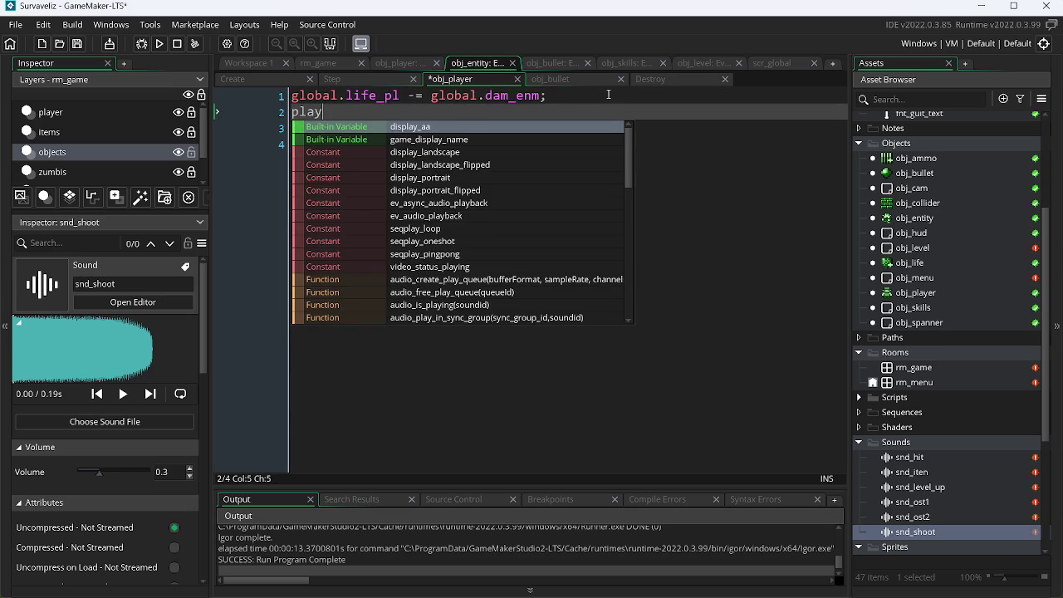
{"action": "type", "text": "_s"}
{"action": "key", "text": "Return"}
{"action": "type", "text": "snd_h"}
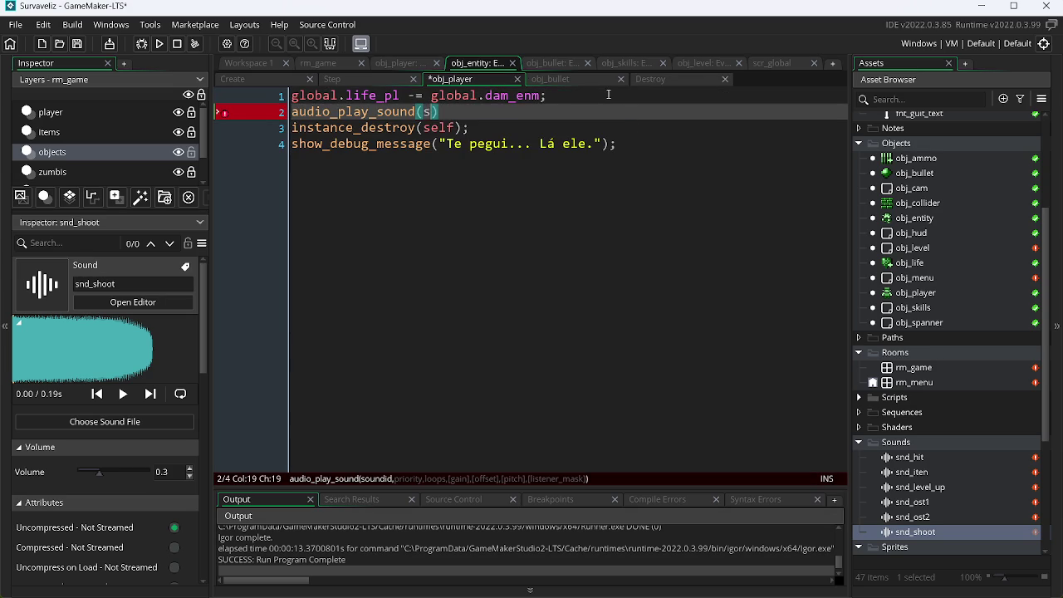
{"action": "key", "text": "Return"}
{"action": "type", "text": ", 1"}
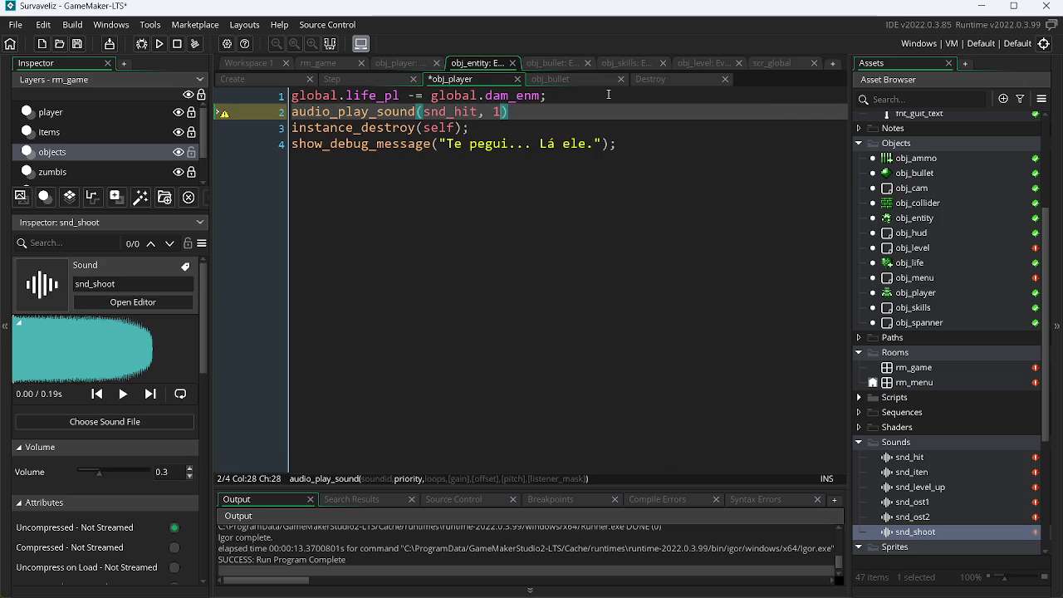
{"action": "type", "text": ", 0)"}
{"action": "key", "text": "ctrl+s"}
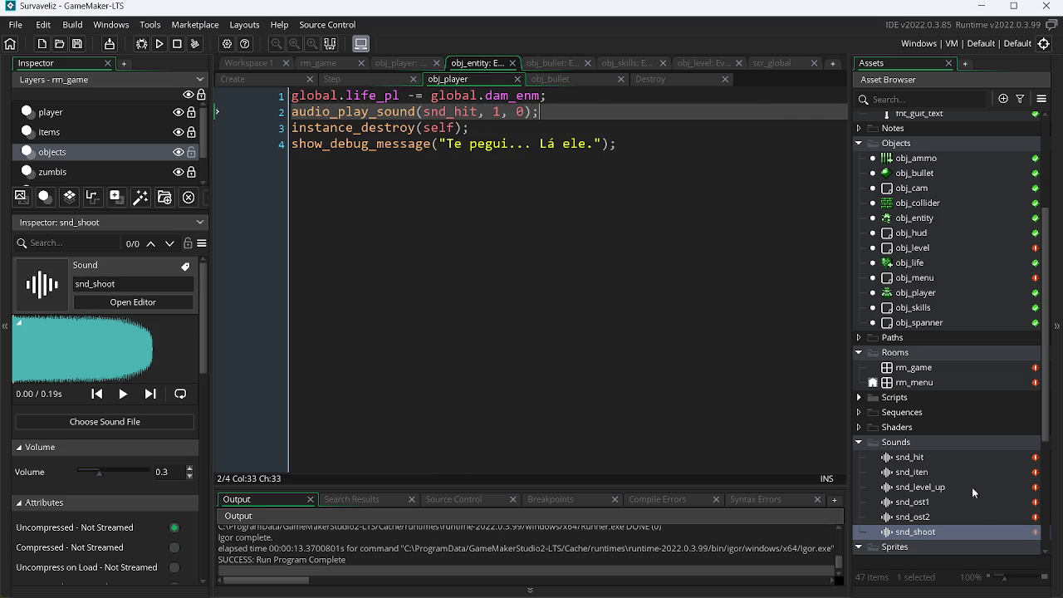
{"action": "left_click", "coordinate": [385, 63]}
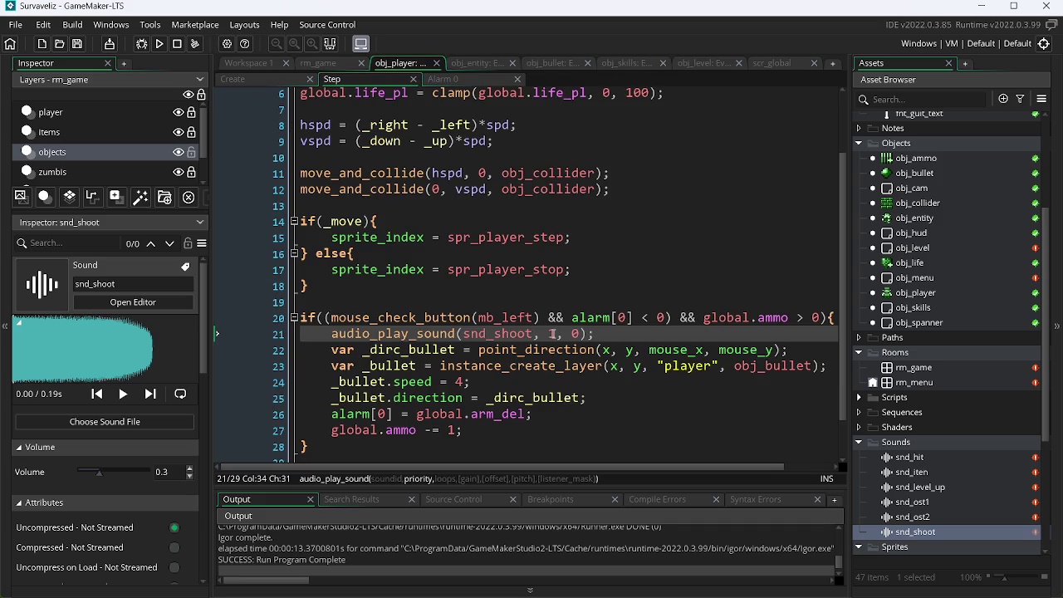
Set the shooting sound's priority to 0, then review the other objects' sound code.
{"action": "key", "text": "BackSpace"}
{"action": "type", "text": "0"}
{"action": "left_click", "coordinate": [233, 79]}
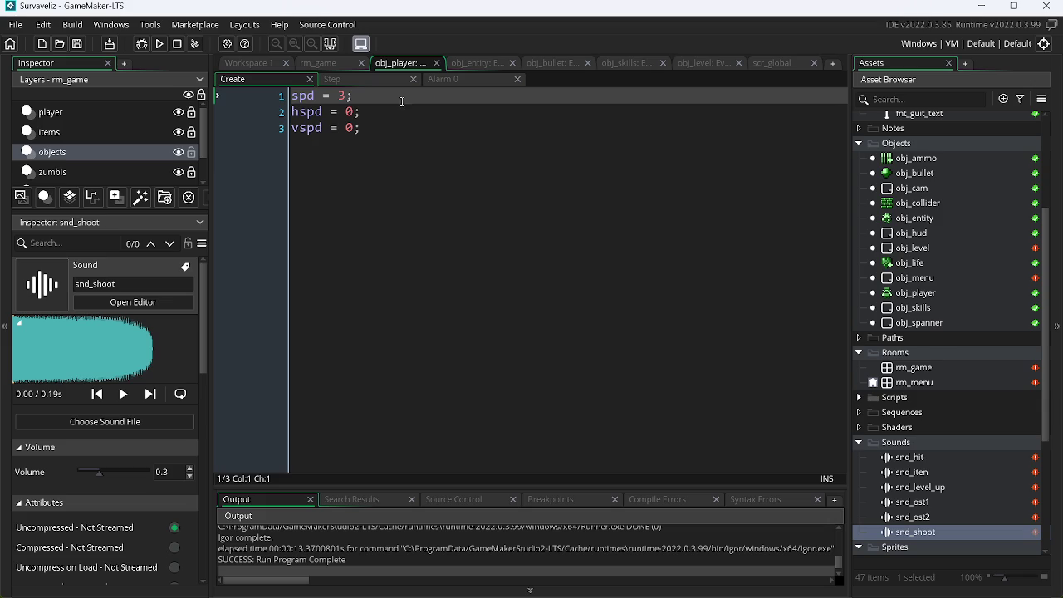
{"action": "left_click", "coordinate": [352, 79]}
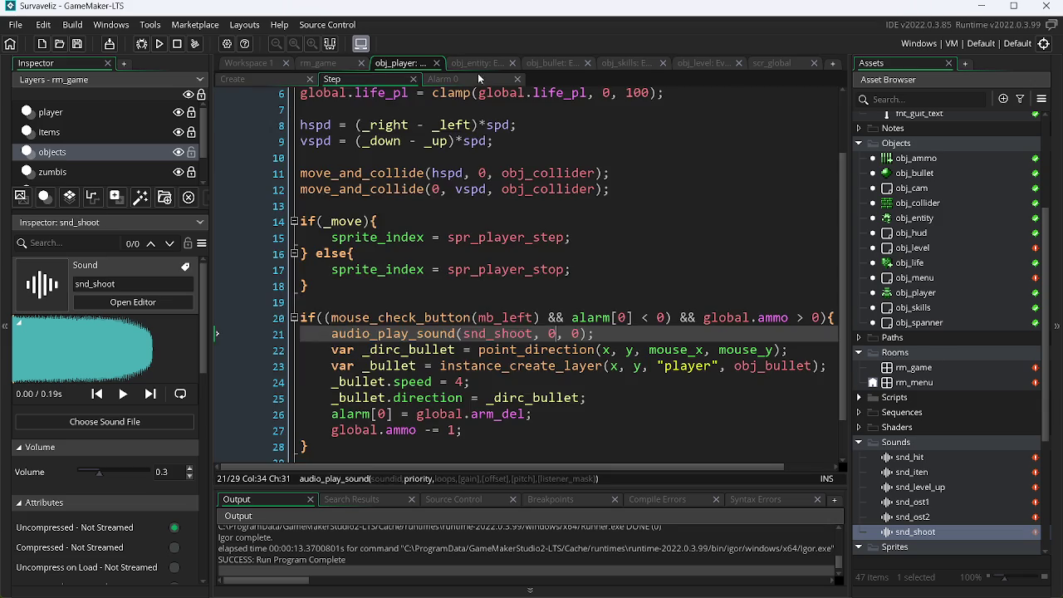
{"action": "left_click", "coordinate": [477, 64]}
{"action": "left_click", "coordinate": [554, 63]}
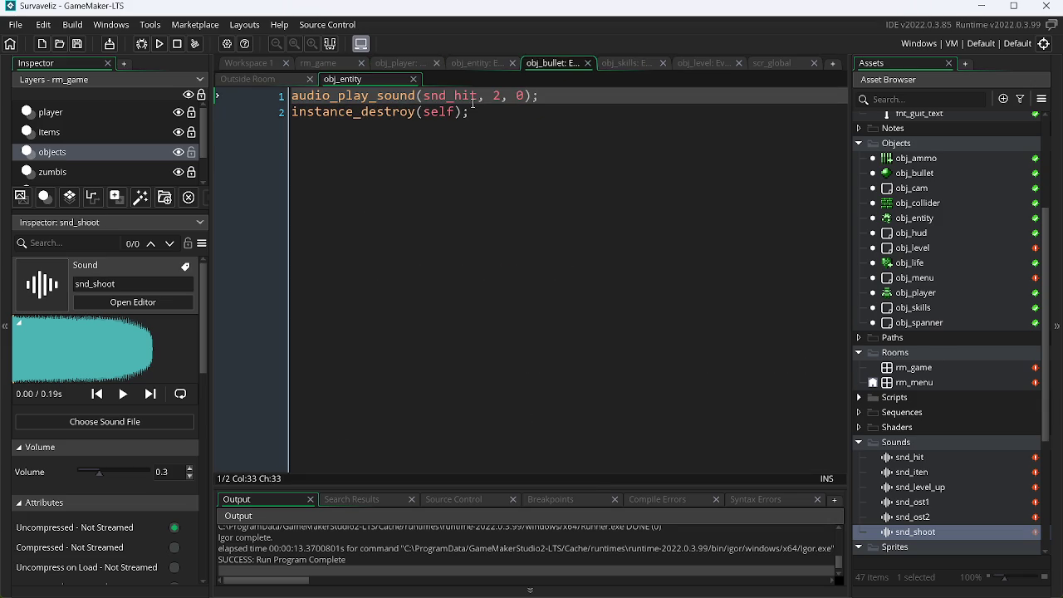
{"action": "left_click", "coordinate": [253, 77]}
{"action": "left_click", "coordinate": [357, 79]}
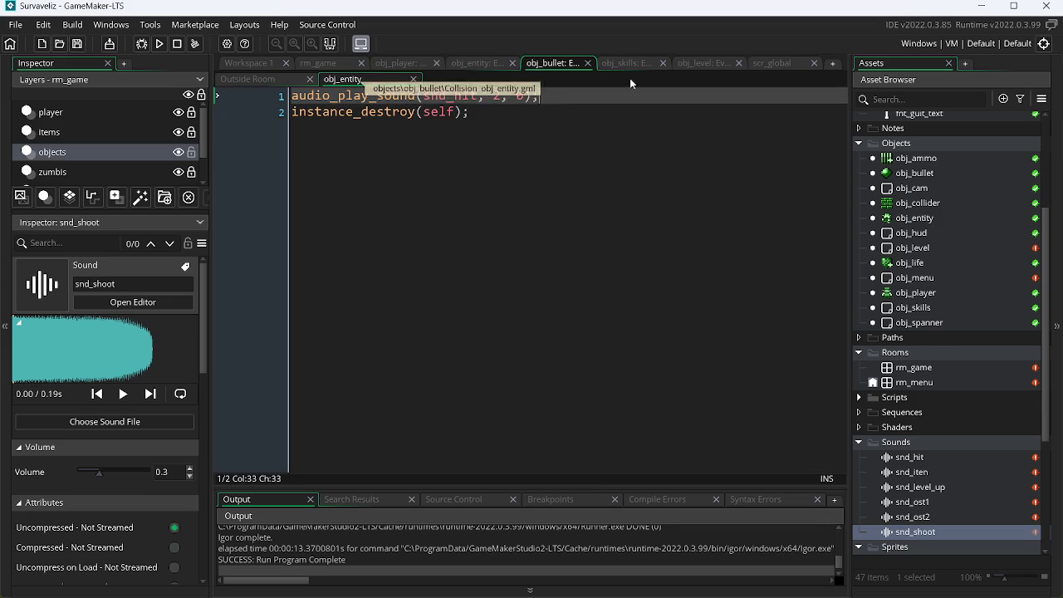
{"action": "left_click", "coordinate": [618, 65]}
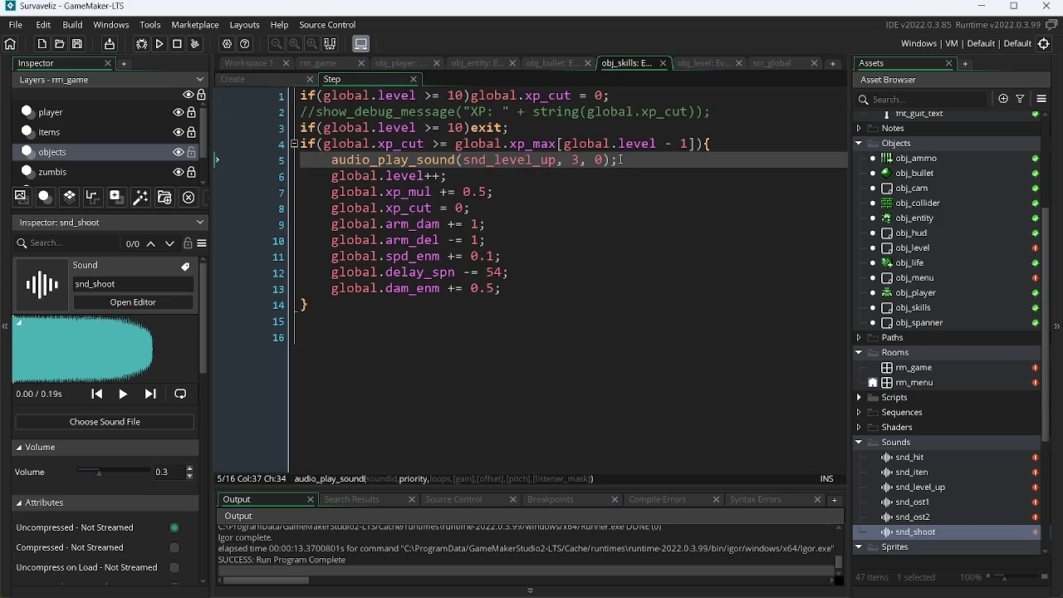
{"action": "left_click", "coordinate": [696, 64]}
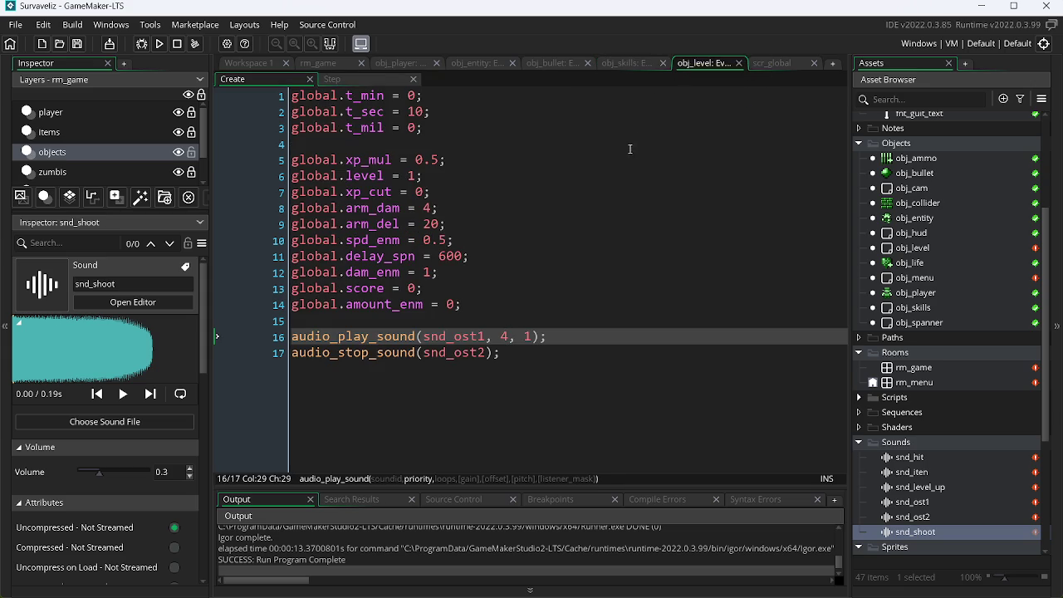
{"action": "left_click", "coordinate": [784, 63]}
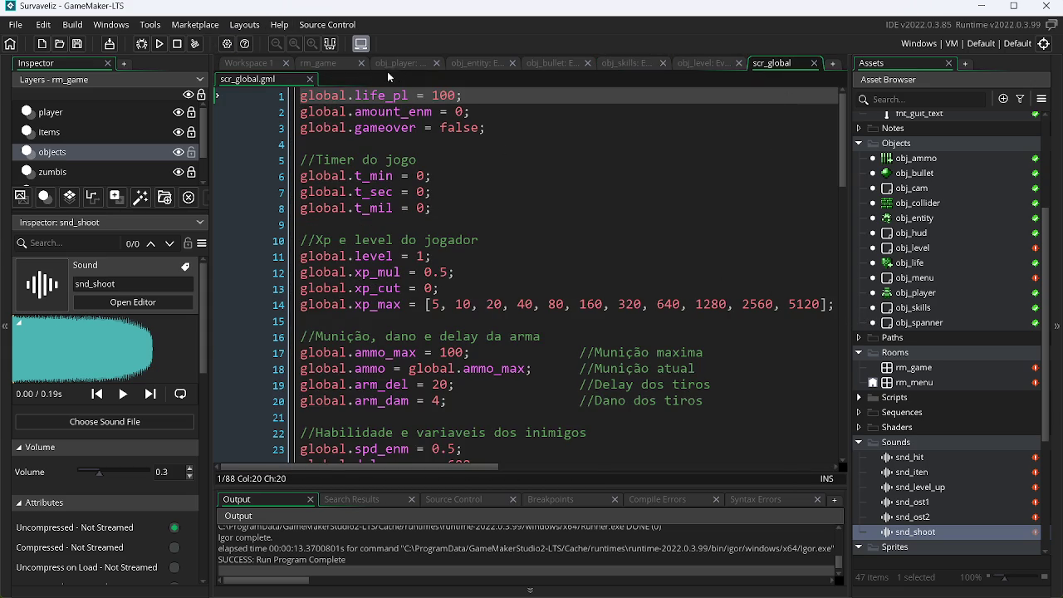
Change the shooting sound priority to 1 and the obj_level music priority to 5.
{"action": "left_click", "coordinate": [411, 67]}
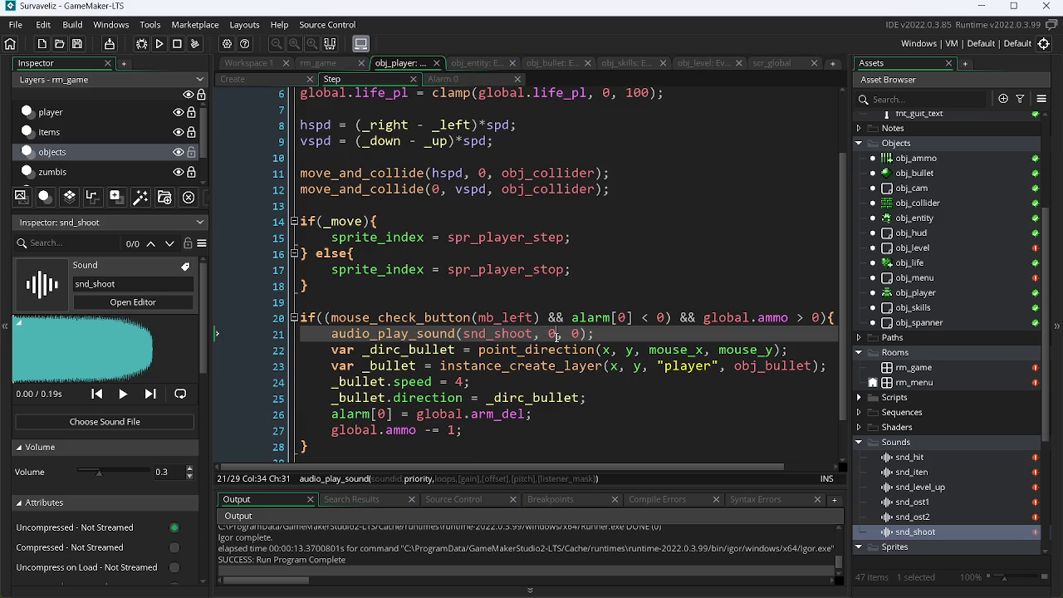
{"action": "key", "text": "BackSpace"}
{"action": "type", "text": "1"}
{"action": "left_click", "coordinate": [689, 69]}
{"action": "left_click", "coordinate": [508, 337]}
{"action": "key", "text": "BackSpace"}
{"action": "type", "text": "5, 1);"}
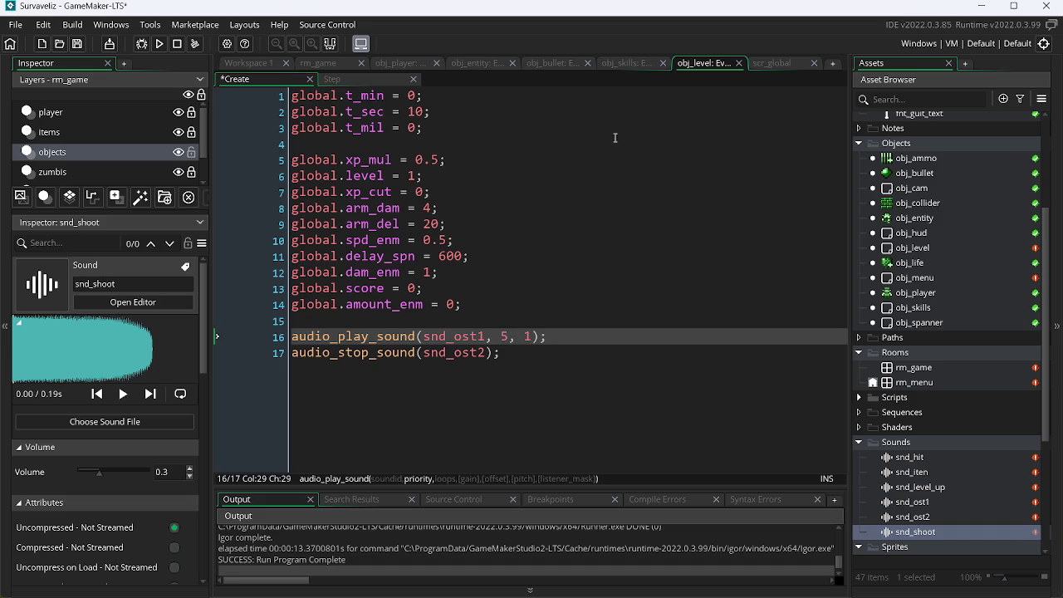
Set the bullet-hit sound priority to 3 and the player-hit sound priority to 2.
{"action": "left_click", "coordinate": [628, 67]}
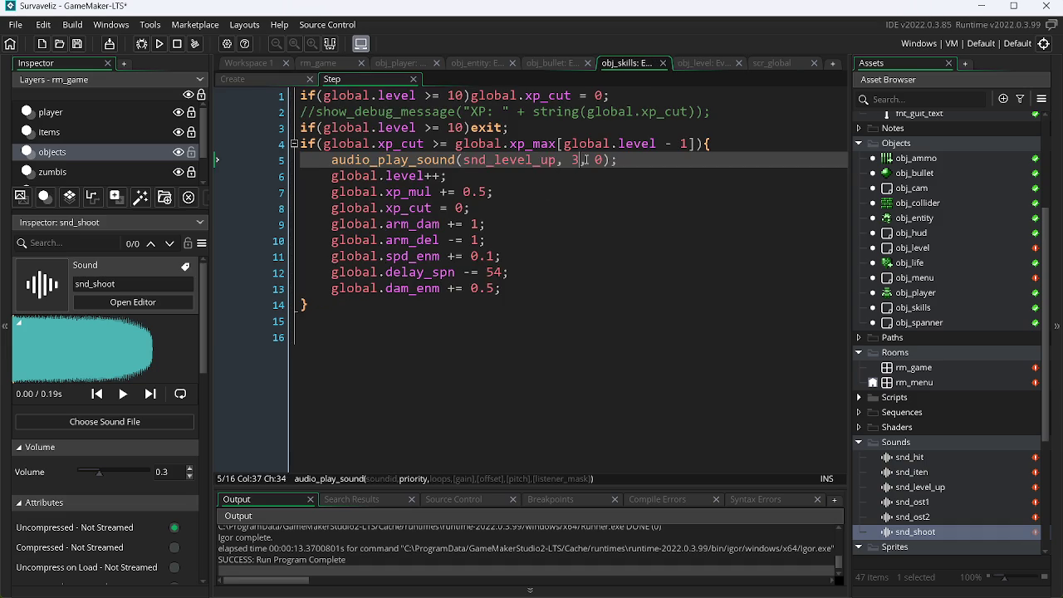
{"action": "left_click", "coordinate": [552, 63]}
{"action": "left_click", "coordinate": [503, 97]}
{"action": "key", "text": "BackSpace"}
{"action": "type", "text": "3"}
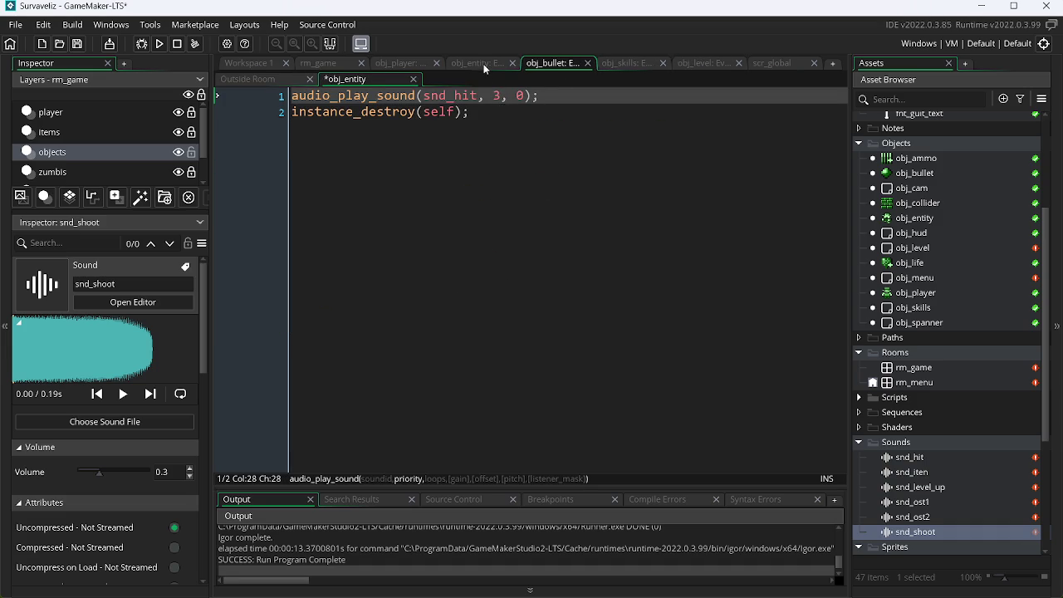
{"action": "left_click", "coordinate": [482, 65]}
{"action": "key", "text": "Up"}
{"action": "key", "text": "BackSpace"}
{"action": "type", "text": "2"}
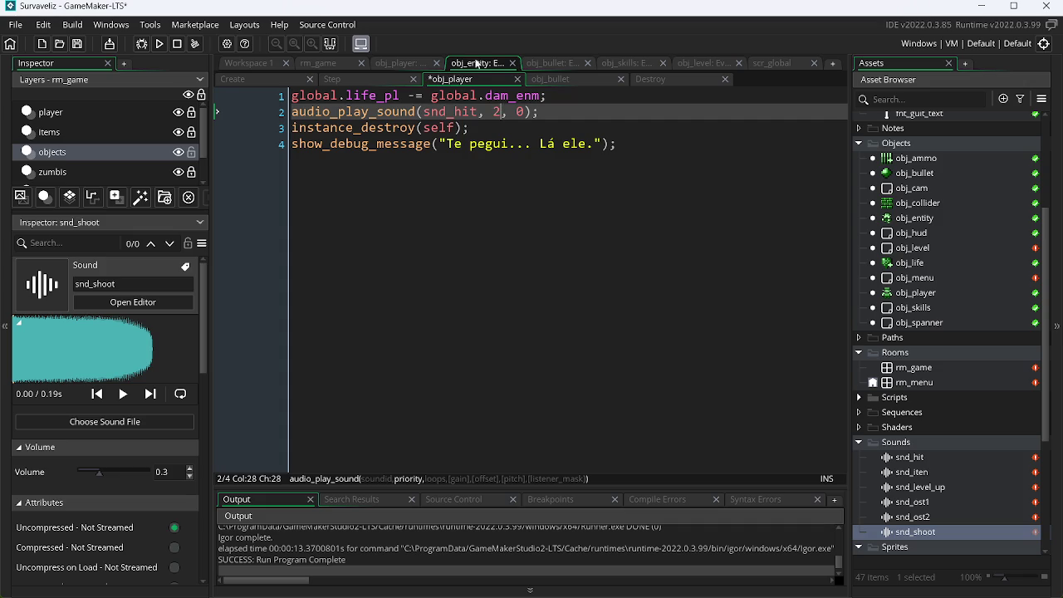
Re-edit the bullet-hit sound's priority, recheck the other sound calls, and save the project.
{"action": "left_click", "coordinate": [397, 63]}
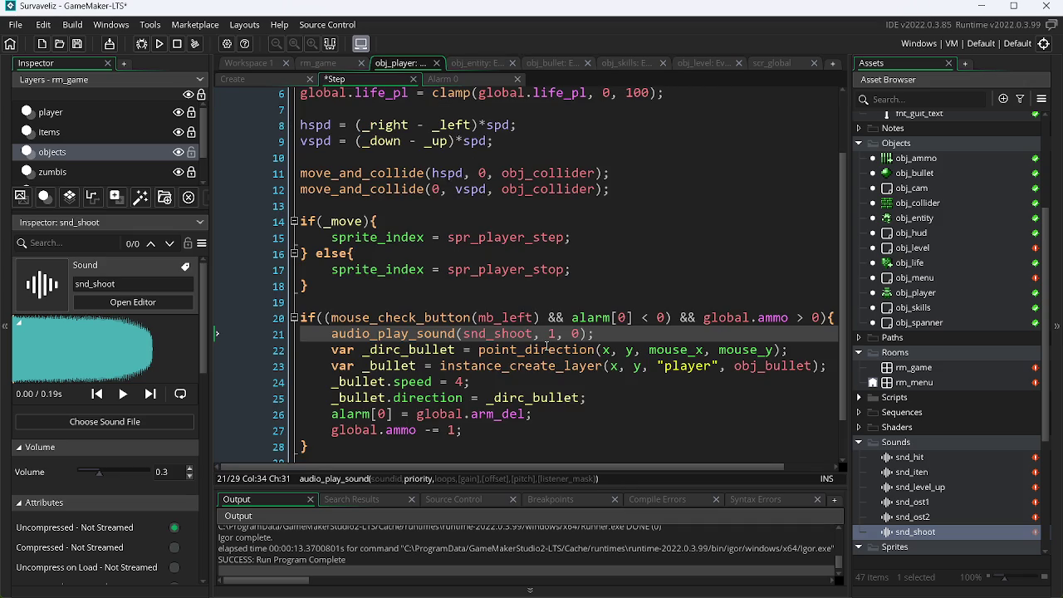
{"action": "left_click", "coordinate": [706, 64]}
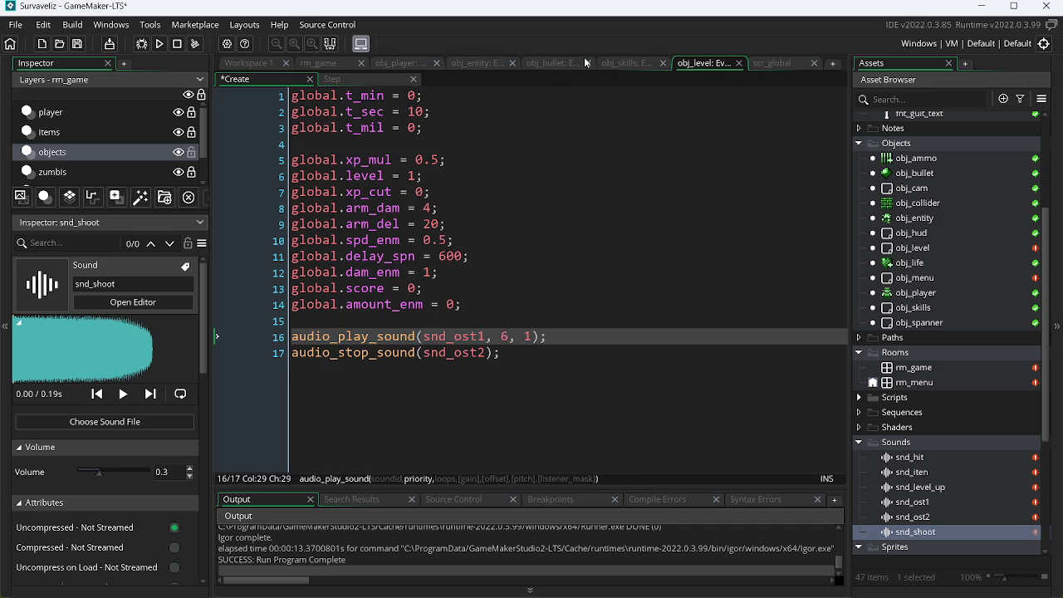
{"action": "left_click", "coordinate": [623, 64]}
{"action": "left_click", "coordinate": [573, 159]}
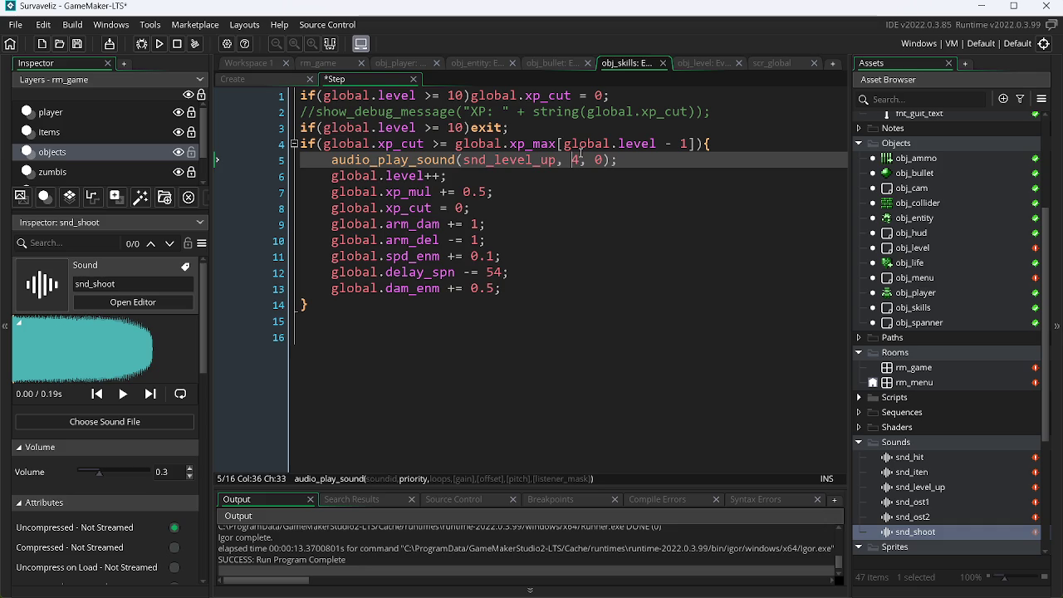
{"action": "left_click", "coordinate": [549, 64]}
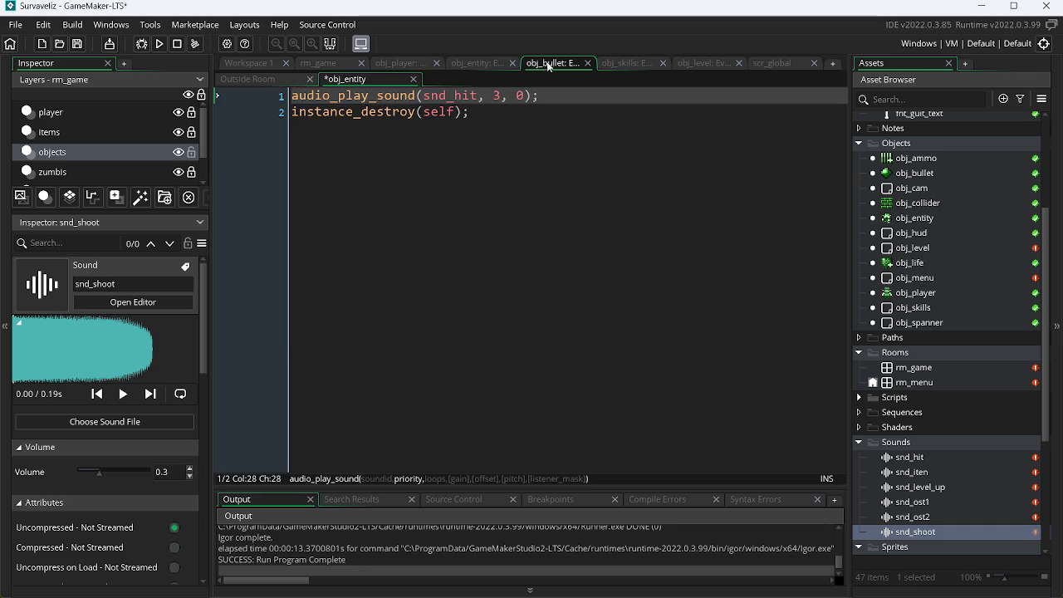
{"action": "key", "text": "BackSpace"}
{"action": "type", "text": "2"}
{"action": "left_click", "coordinate": [490, 64]}
{"action": "key", "text": "Left"}
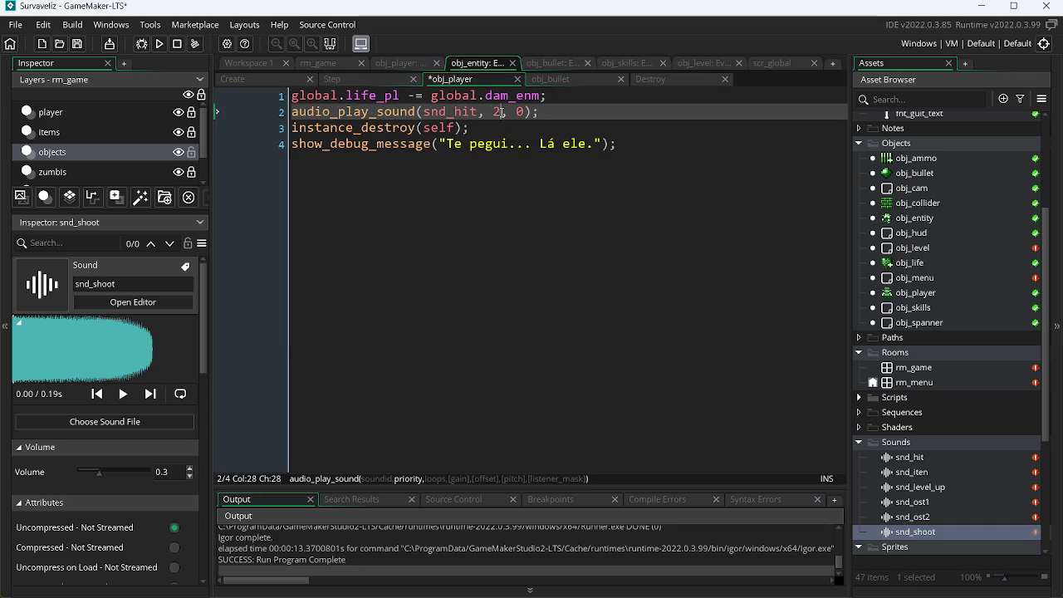
{"action": "left_click", "coordinate": [421, 66]}
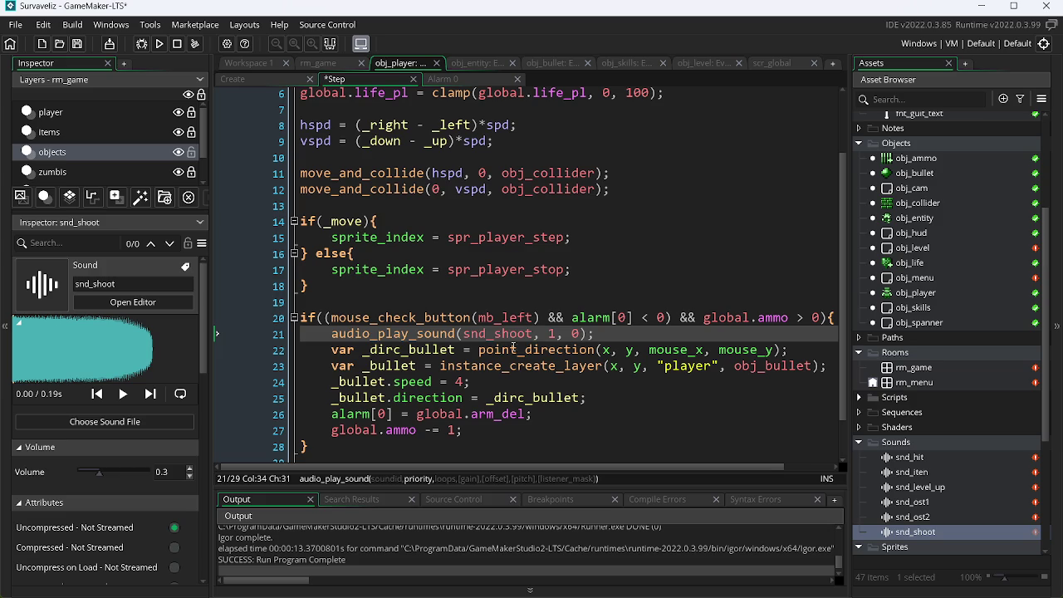
{"action": "key", "text": "Right"}
{"action": "key", "text": "ctrl+s"}
Bring up obj_player's context menu, then dismiss it without choosing anything.
{"action": "left_click", "coordinate": [926, 295]}
{"action": "right_click", "coordinate": [926, 294]}
{"action": "key", "text": "Escape"}
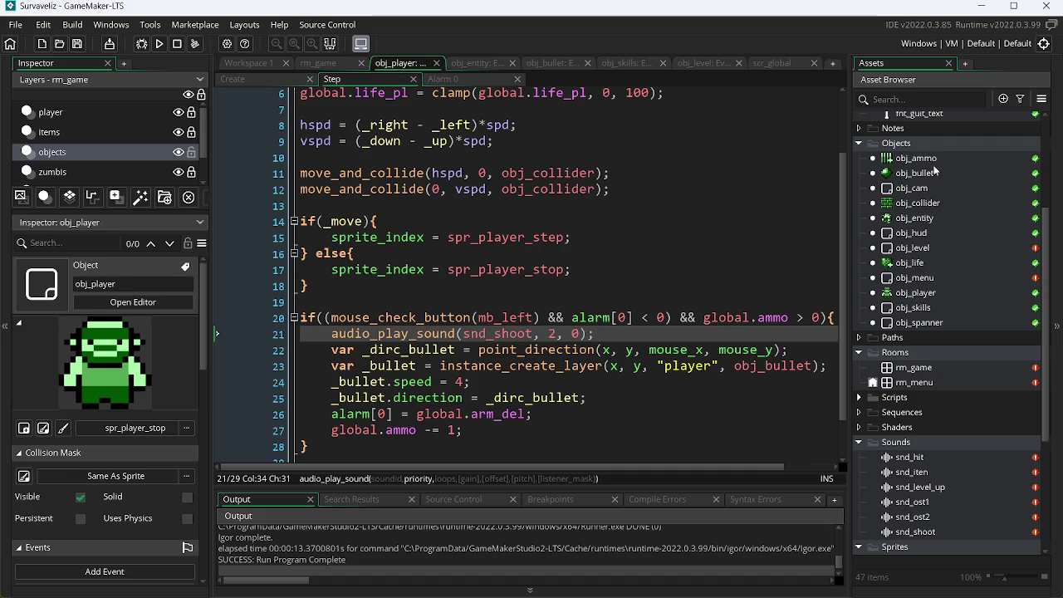
Open all event scripts for obj_ammo and obj_bullet.
{"action": "left_click", "coordinate": [933, 161]}
{"action": "double_click", "coordinate": [933, 161]}
{"action": "left_click", "coordinate": [705, 186]}
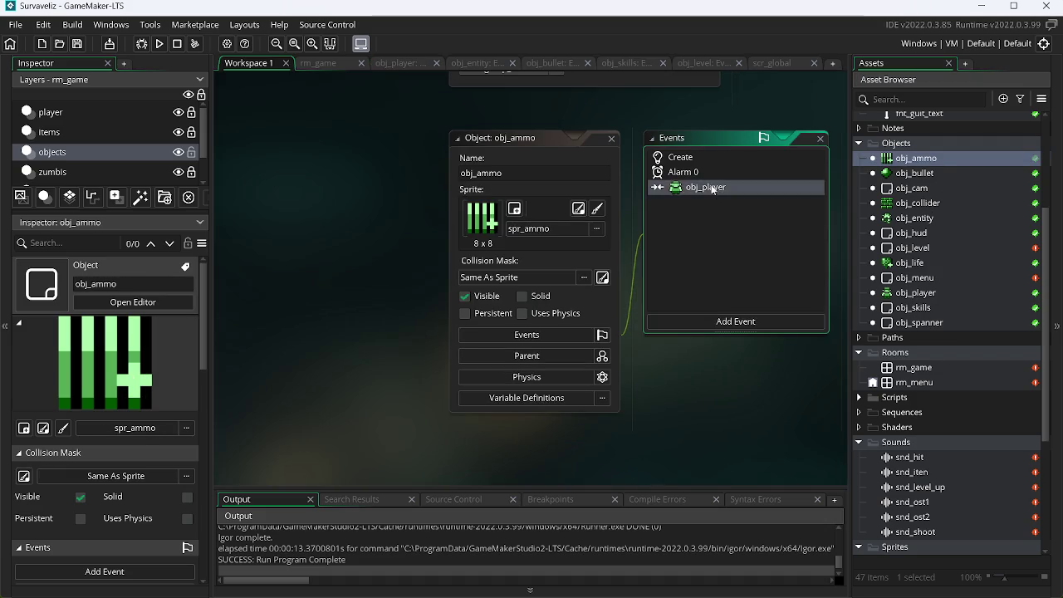
{"action": "right_click", "coordinate": [927, 159]}
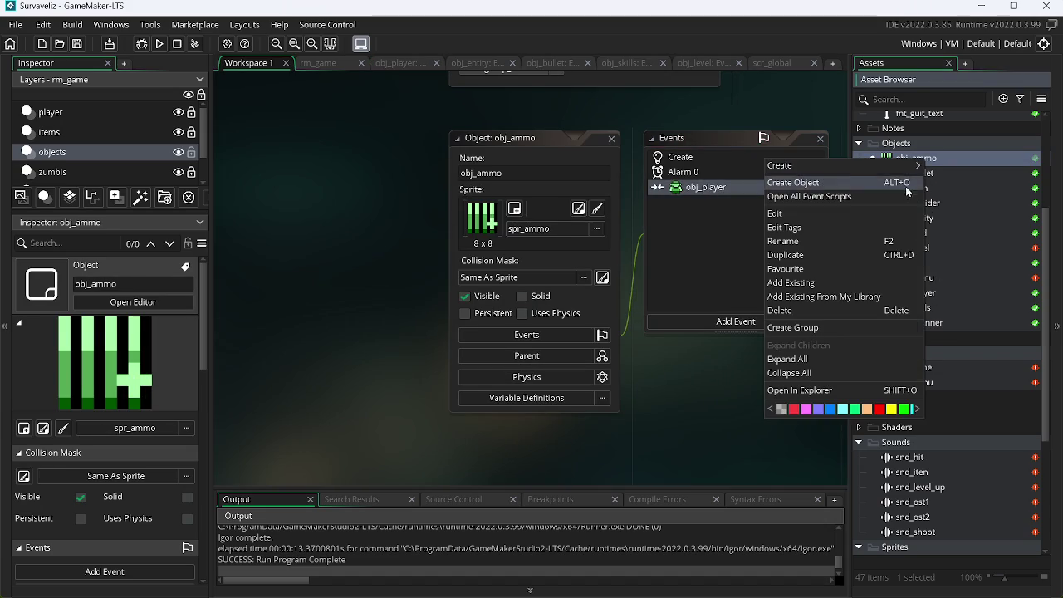
{"action": "left_click", "coordinate": [862, 197]}
{"action": "left_click", "coordinate": [263, 62]}
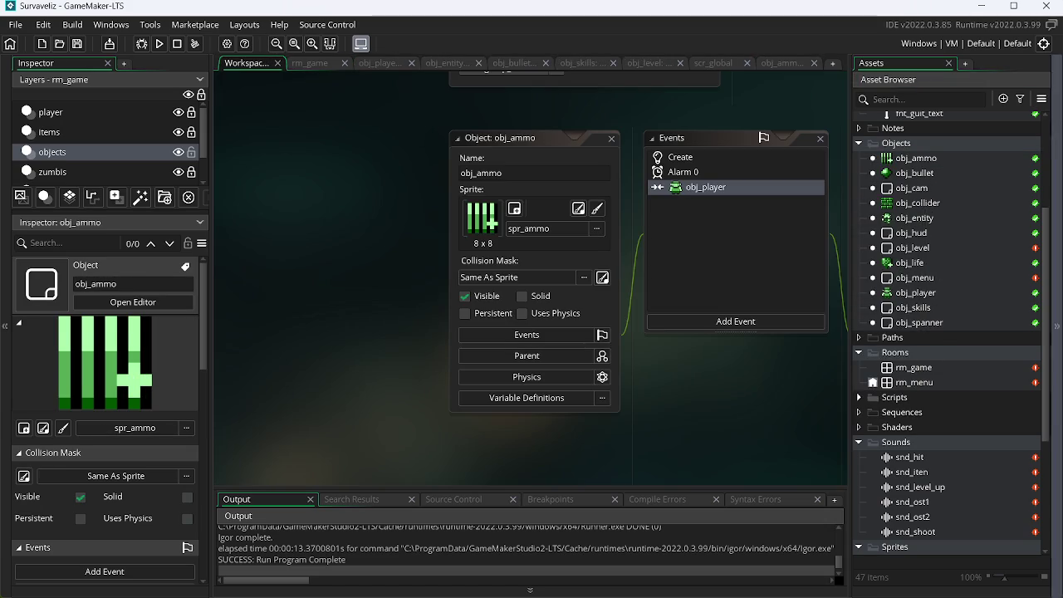
{"action": "left_click", "coordinate": [898, 176]}
{"action": "right_click", "coordinate": [931, 175]}
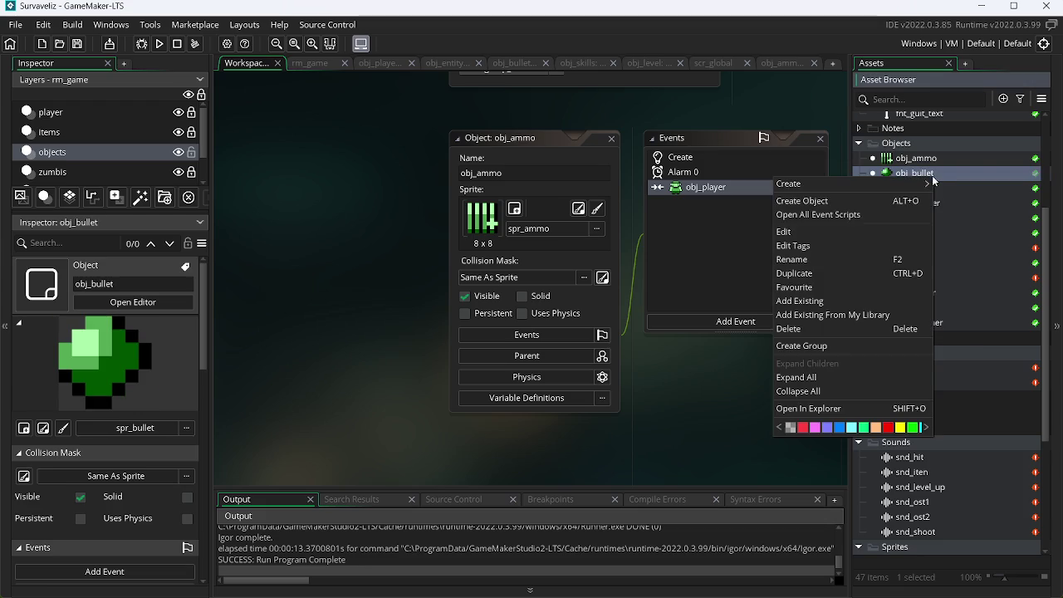
{"action": "left_click", "coordinate": [864, 208]}
Add audio_play_sound(snd_iten, 0, 0); at the top of obj_ammo's Alarm 0 code.
{"action": "left_click", "coordinate": [781, 63]}
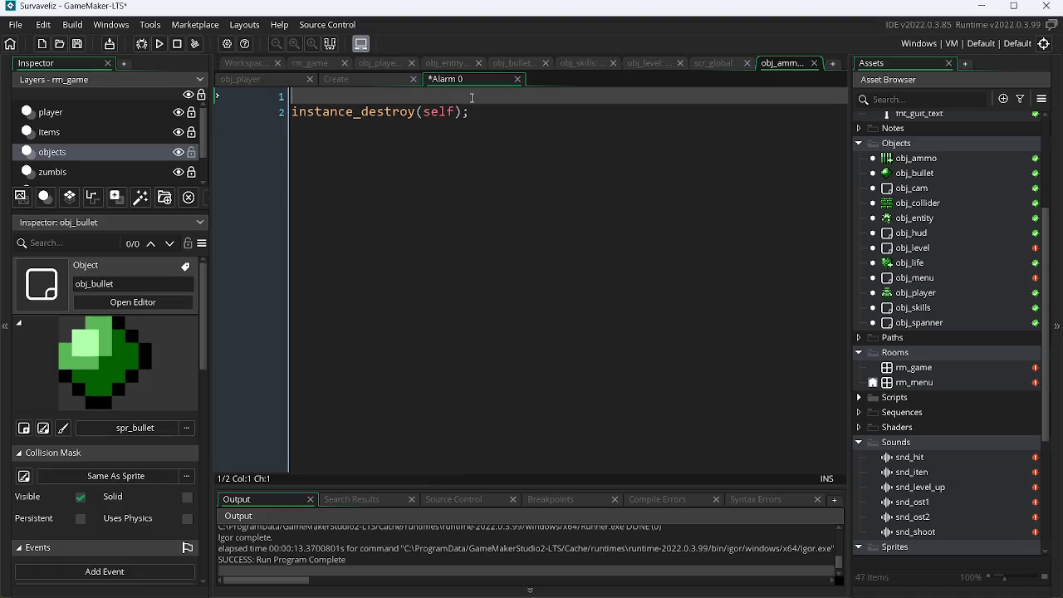
{"action": "left_click", "coordinate": [472, 98]}
{"action": "type", "text": "play"}
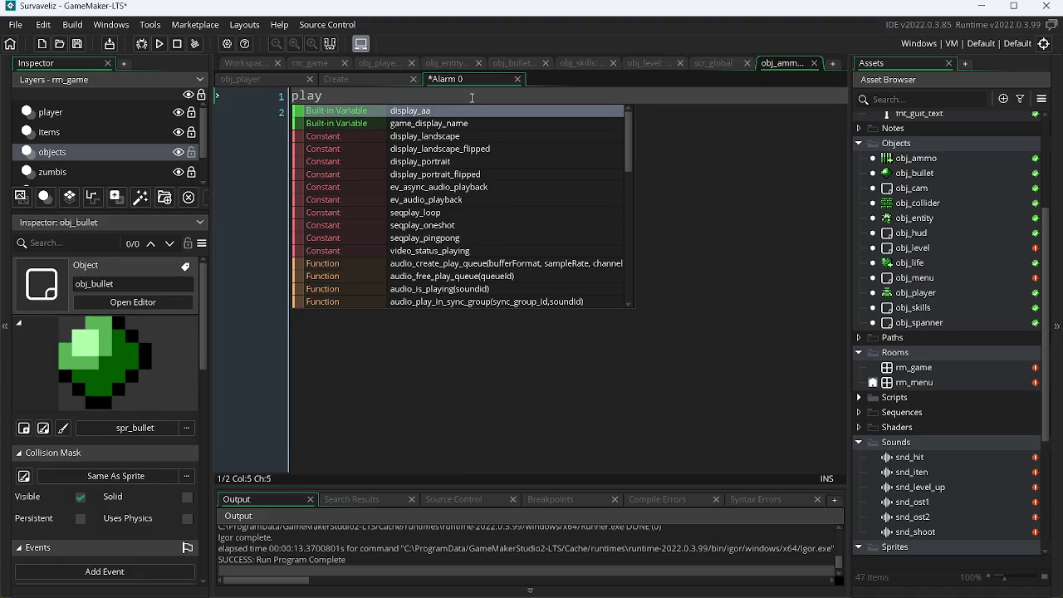
{"action": "type", "text": "_s"}
{"action": "key", "text": "Return"}
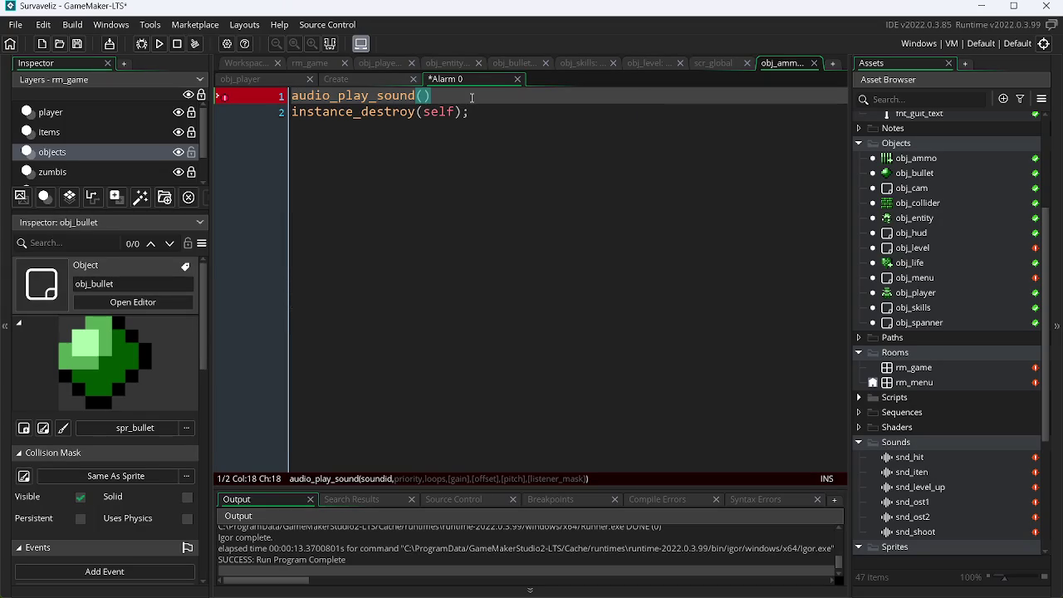
{"action": "type", "text": "snd_"}
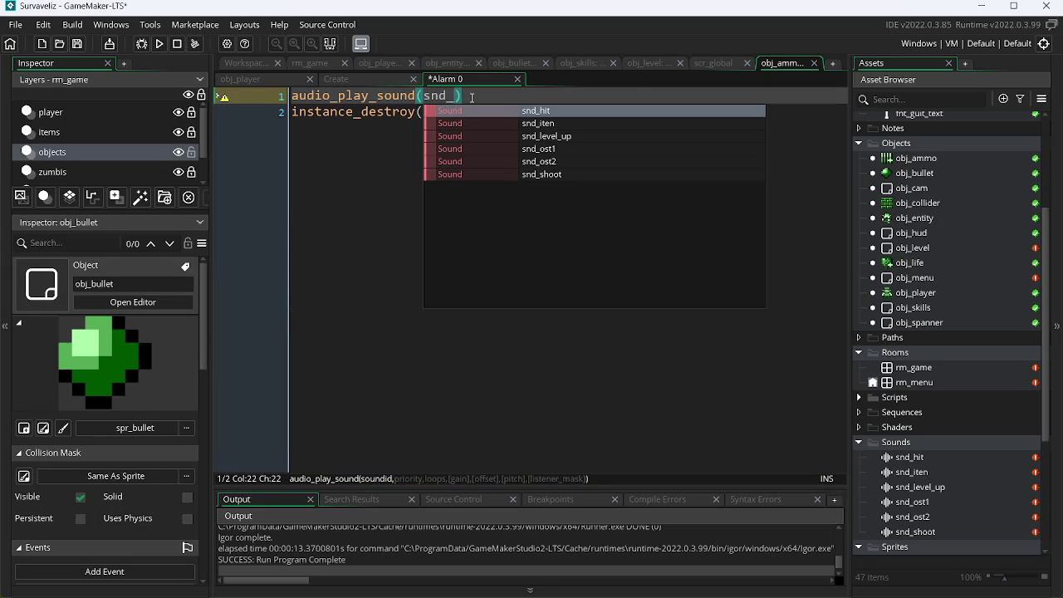
{"action": "key", "text": "Down"}
{"action": "key", "text": "Down"}
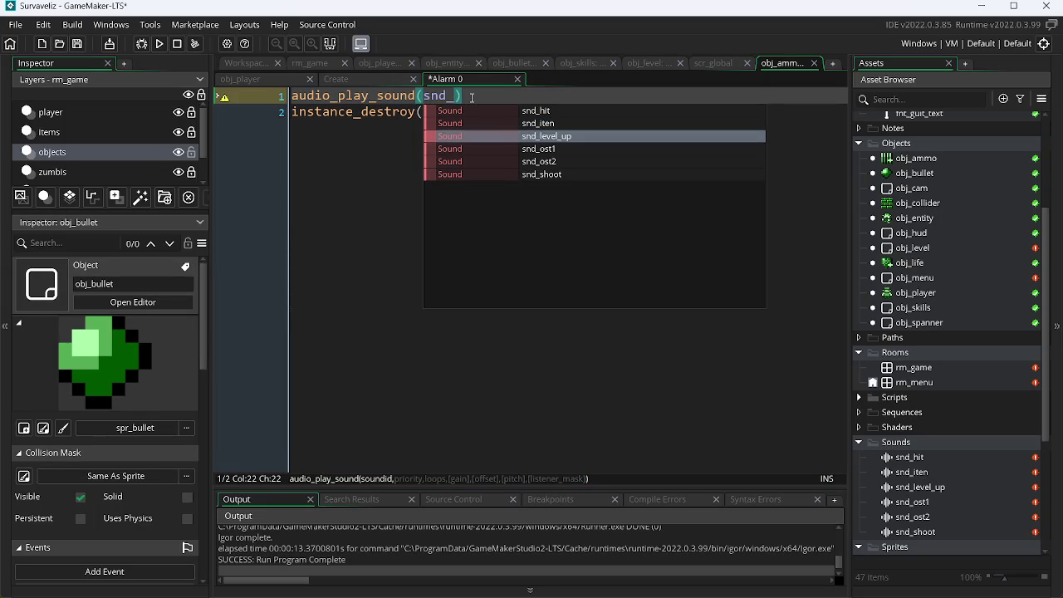
{"action": "key", "text": "Up"}
{"action": "key", "text": "Return"}
{"action": "type", "text": ", 0, 0"}
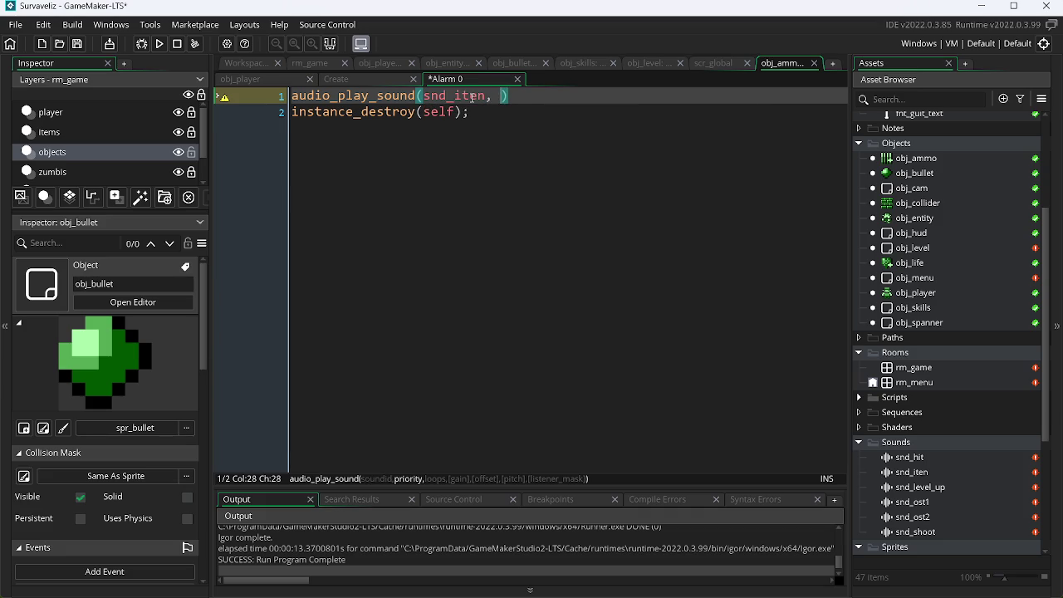
{"action": "type", "text": ");"}
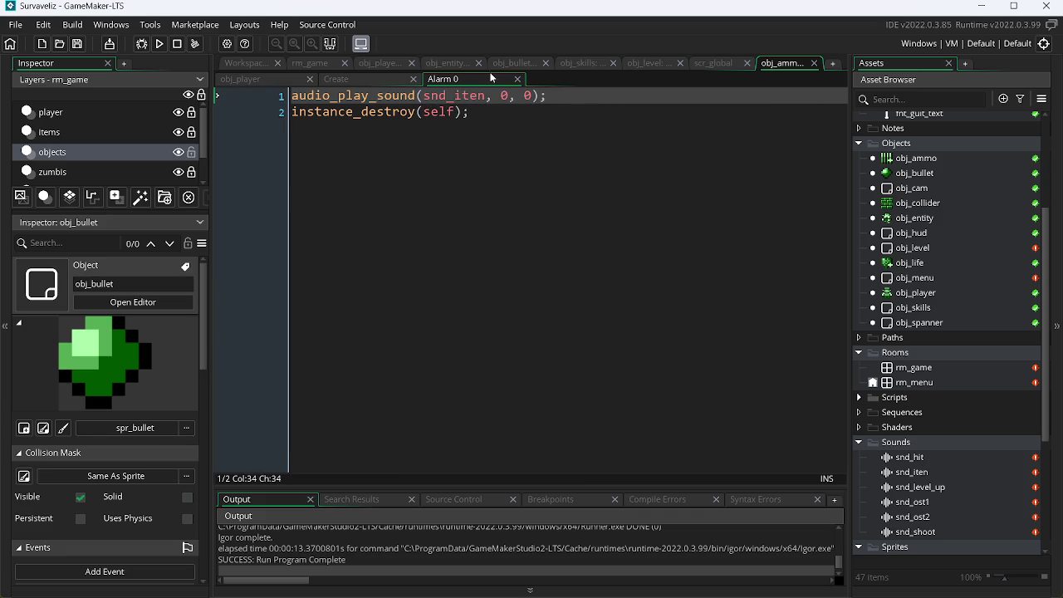
Dock obj_bullet's code beside obj_ammo, change its sound name to snd_iten, and save.
{"action": "mouse_move", "coordinate": [522, 66]}
{"action": "left_mouse_down"}
{"action": "mouse_move", "coordinate": [510, 64]}
{"action": "mouse_move", "coordinate": [715, 65]}
{"action": "left_mouse_up"}
{"action": "left_click", "coordinate": [475, 95]}
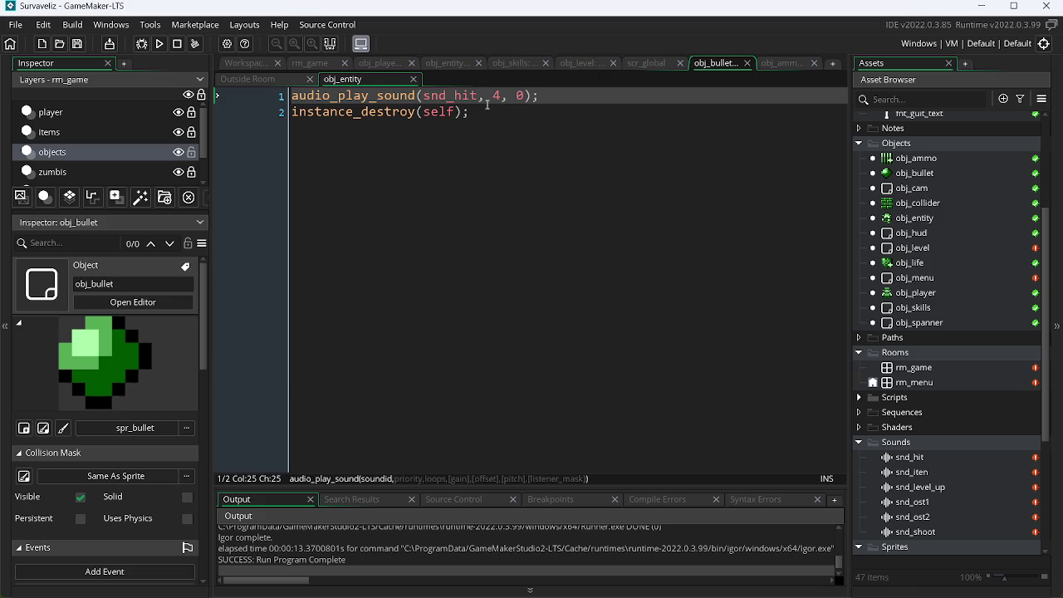
{"action": "key", "text": "BackSpace"}
{"action": "key", "text": "BackSpace"}
{"action": "key", "text": "BackSpace"}
{"action": "type", "text": "i"}
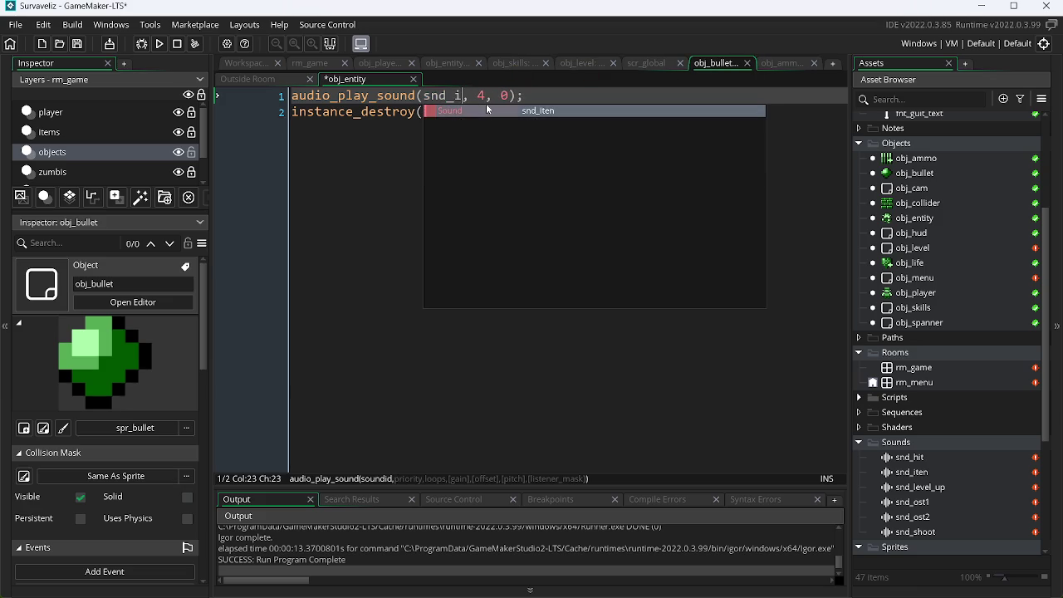
{"action": "key", "text": "Return"}
{"action": "key", "text": "ctrl+s"}
Cycle through the scr_global, obj_level, obj_skills and obj_player tabs, ending on obj_entity's player collision.
{"action": "left_click", "coordinate": [648, 64]}
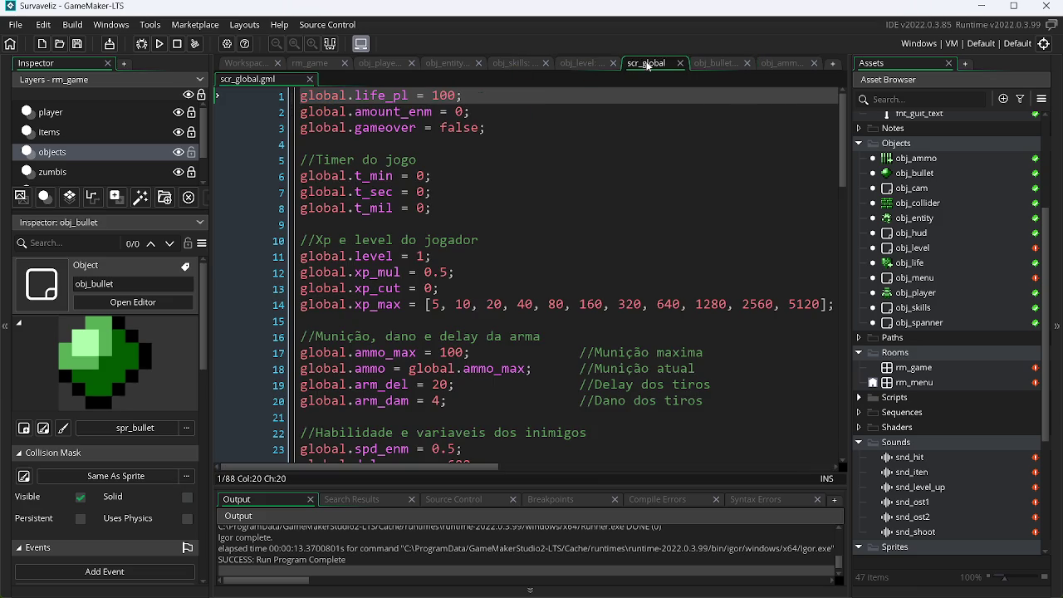
{"action": "left_click", "coordinate": [586, 64]}
{"action": "left_click", "coordinate": [502, 64]}
{"action": "left_click", "coordinate": [444, 64]}
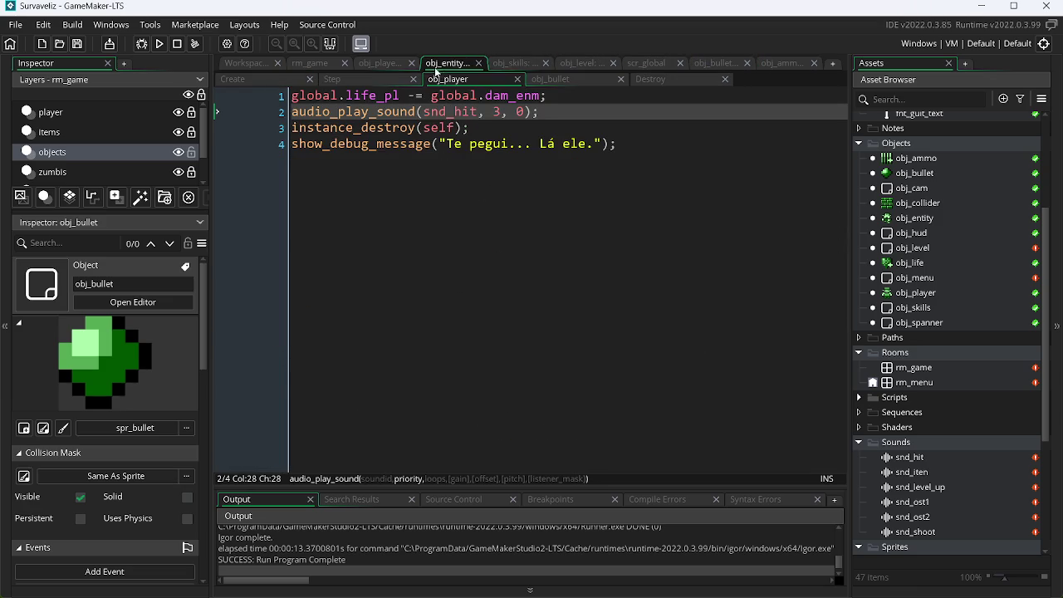
{"action": "left_click", "coordinate": [372, 62]}
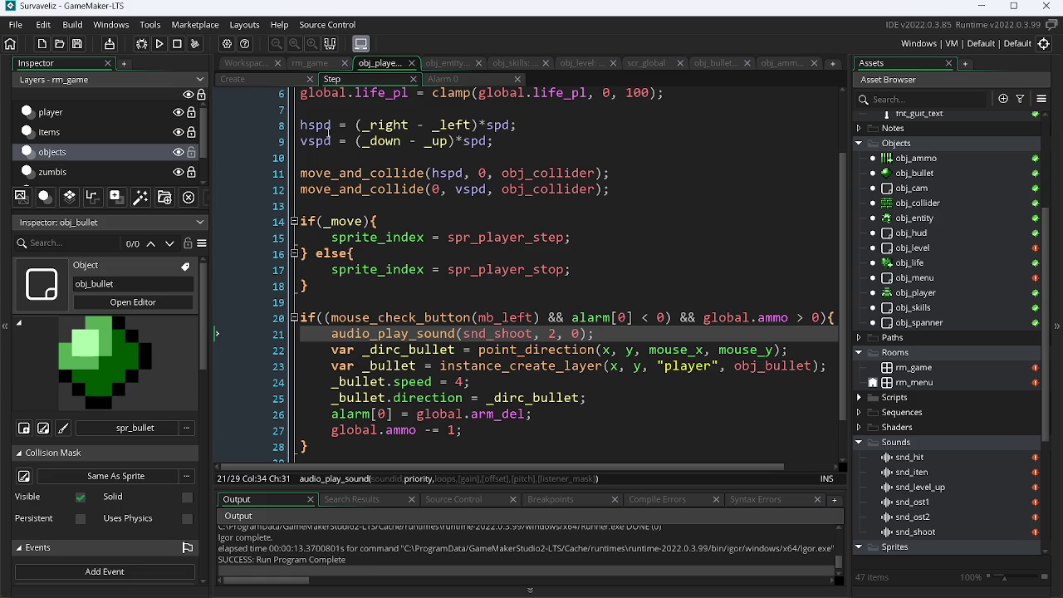
{"action": "left_click", "coordinate": [439, 64]}
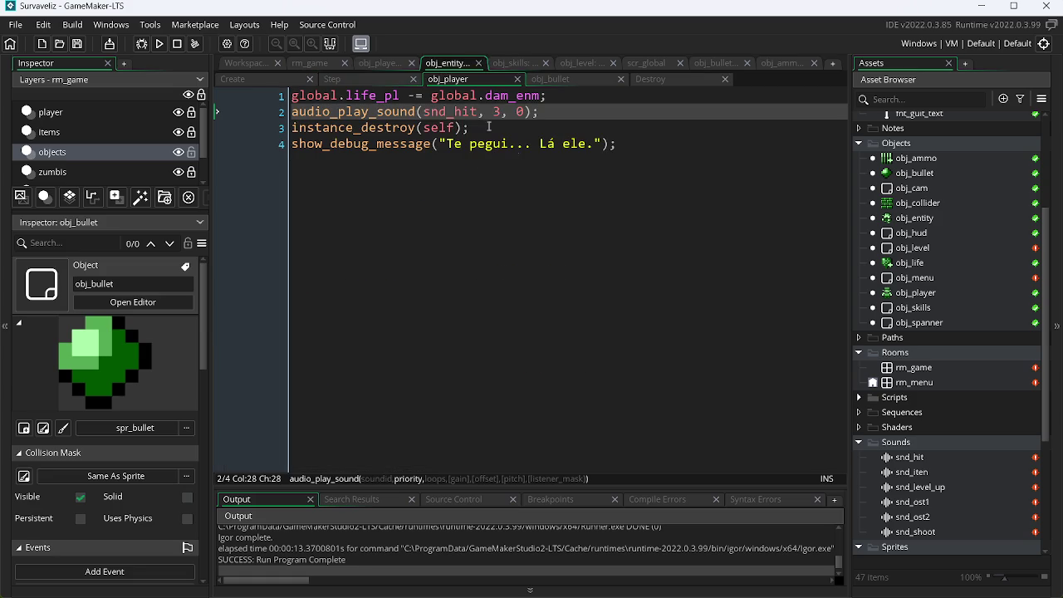
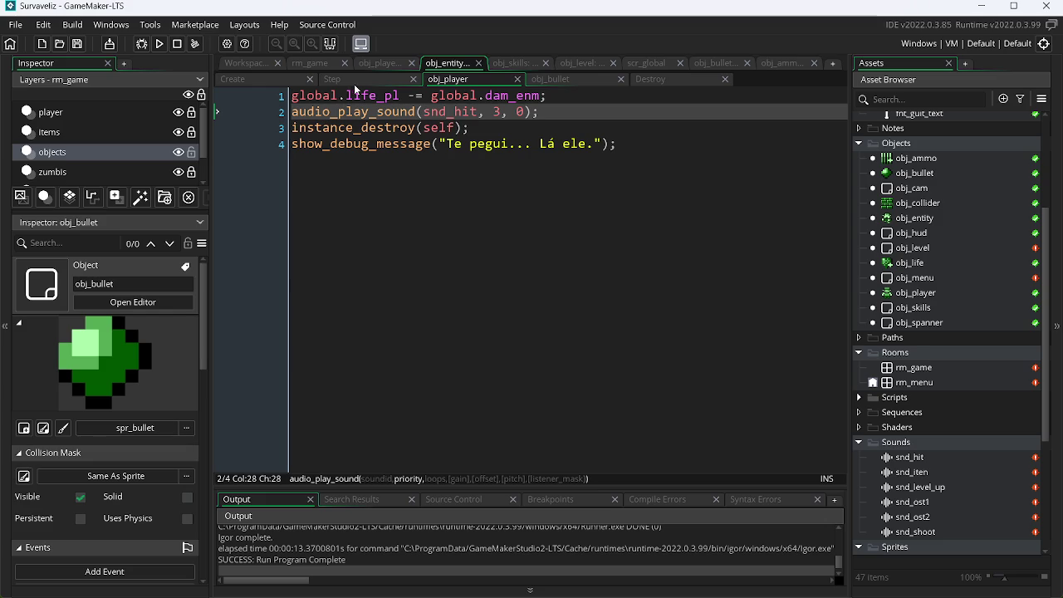
Add an empty first line in the bullet collision code and autocomplete audio_play_sound.
{"action": "left_click", "coordinate": [573, 81]}
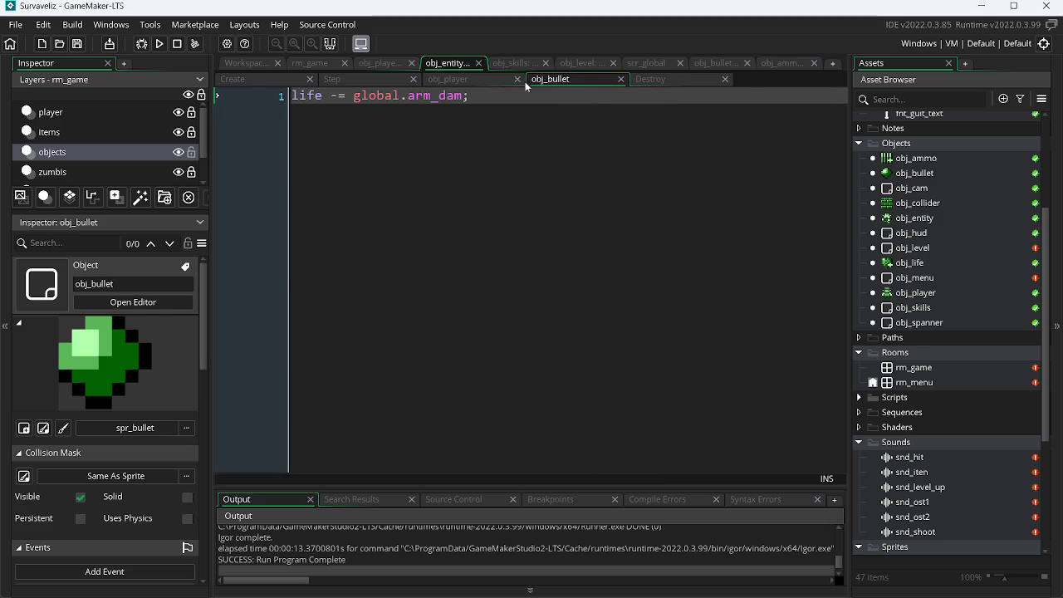
{"action": "key", "text": "Return"}
{"action": "key", "text": "Up"}
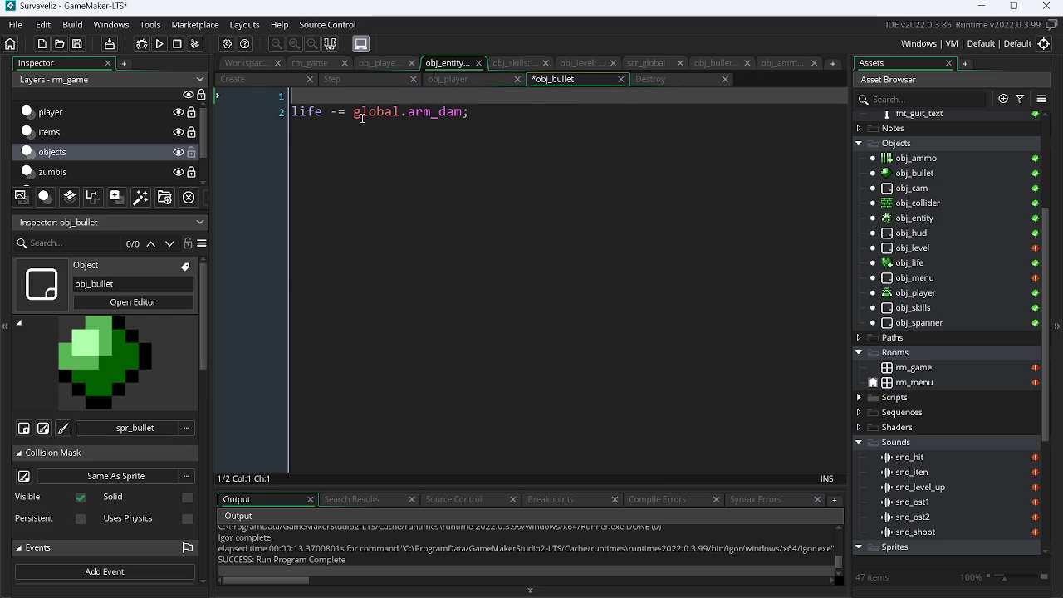
{"action": "type", "text": "play"}
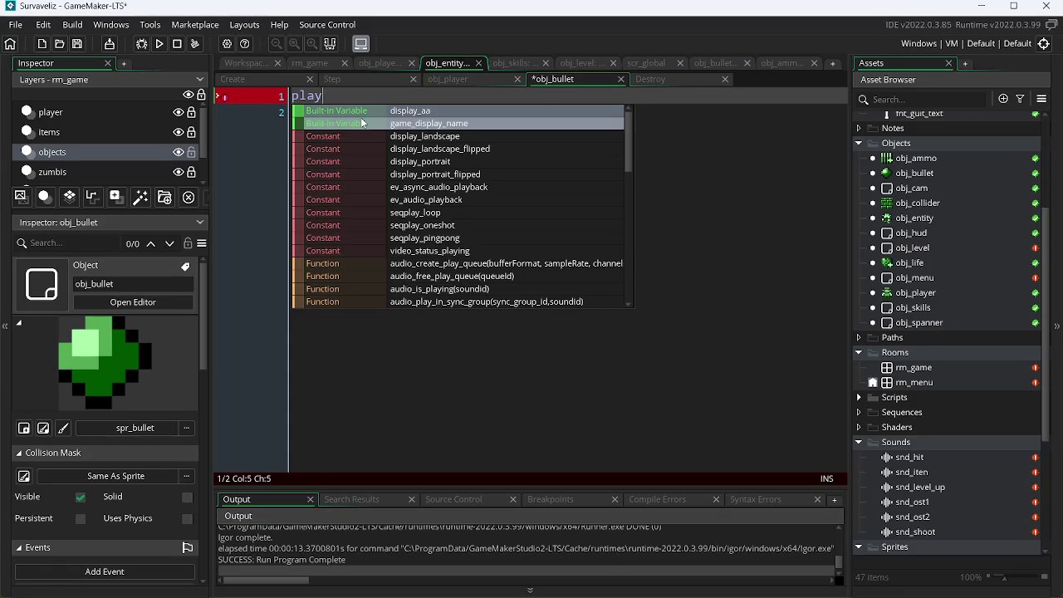
{"action": "type", "text": "_sn"}
{"action": "key", "text": "BackSpace"}
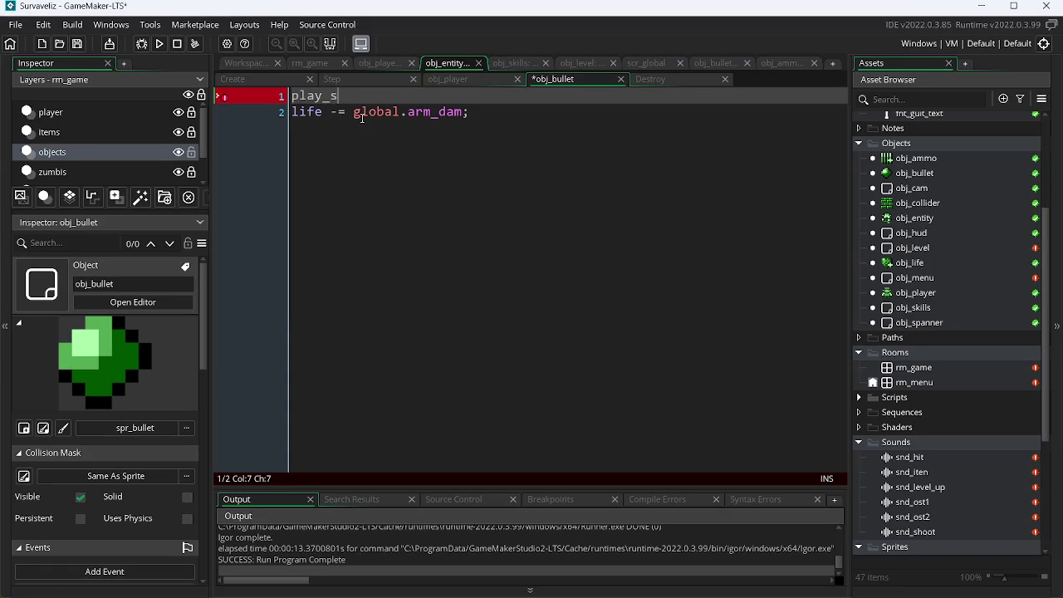
{"action": "key", "text": "Return"}
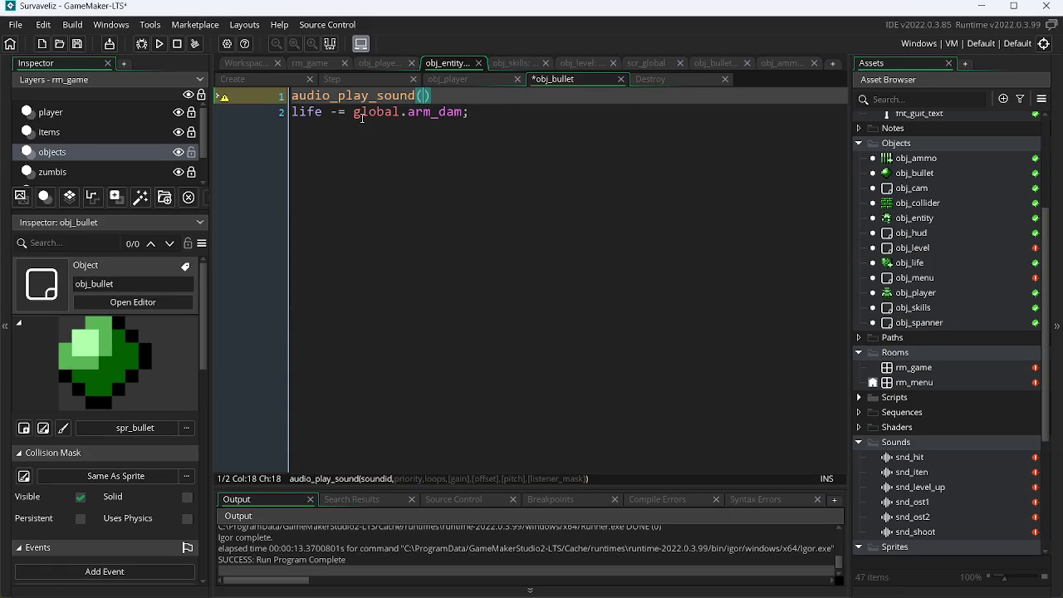
Complete the call as audio_play_sound(snd_hit, 0, 0); and save the code.
{"action": "type", "text": "snd_"}
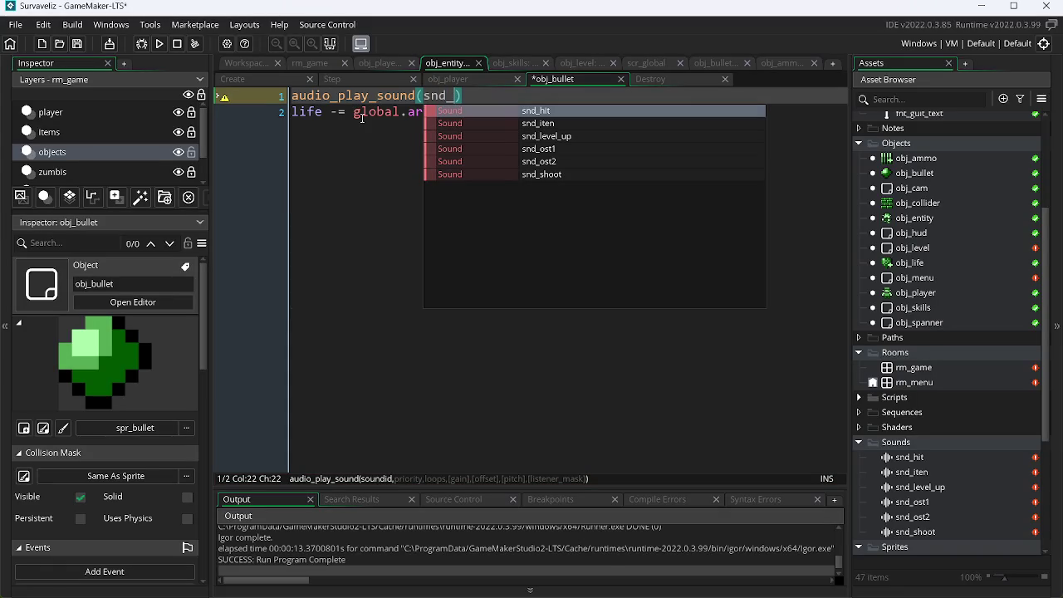
{"action": "key", "text": "Down"}
{"action": "key", "text": "Up"}
{"action": "key", "text": "Return"}
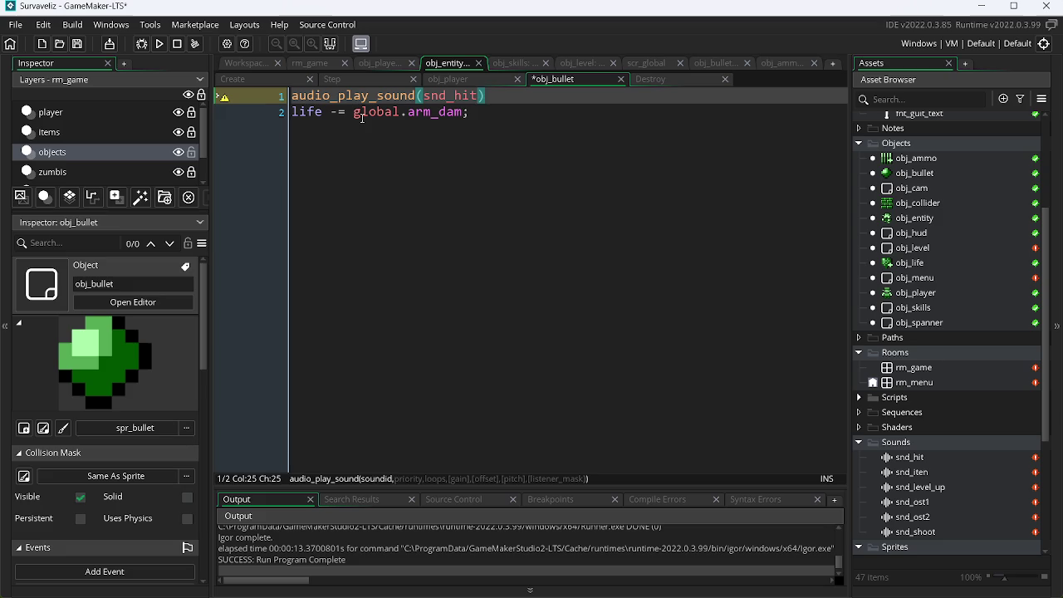
{"action": "type", "text": ", 0, 0);"}
{"action": "key", "text": "ctrl+s"}
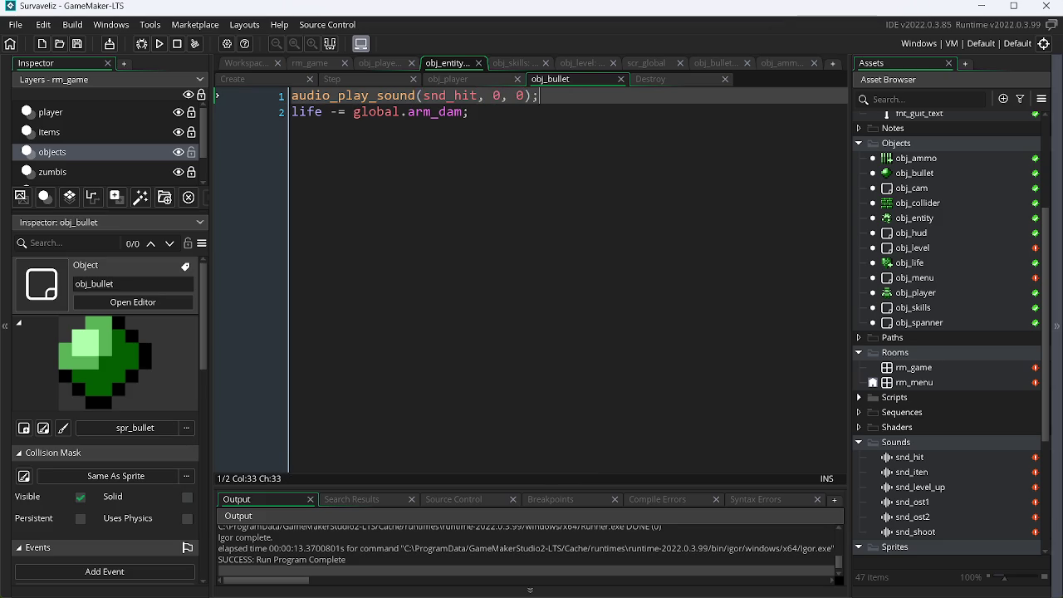
{"action": "left_click", "coordinate": [514, 63]}
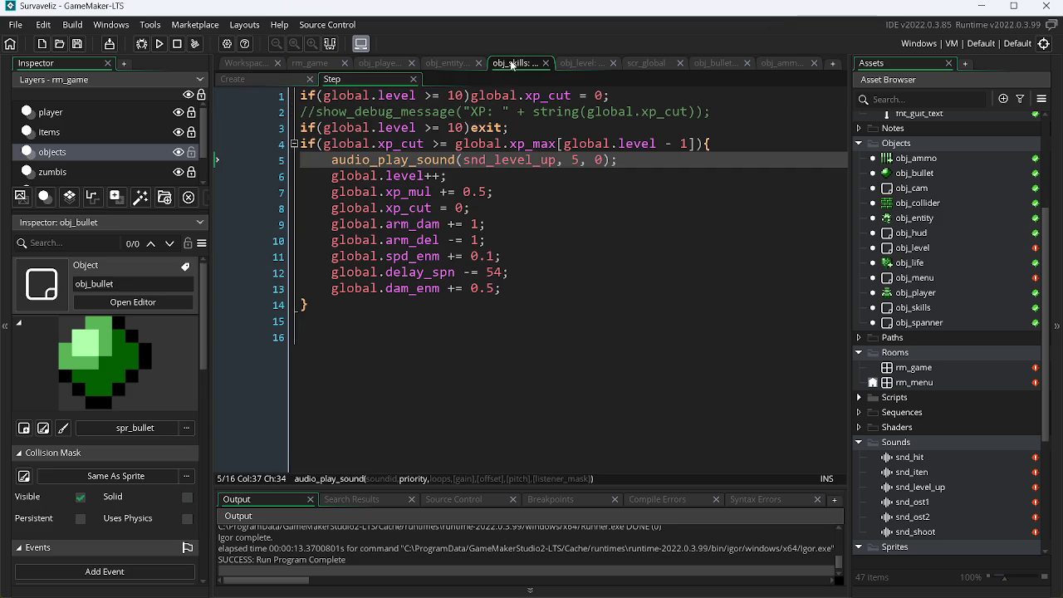
From the scr_global script, run the game and start it from the title screen.
{"action": "left_click", "coordinate": [649, 64]}
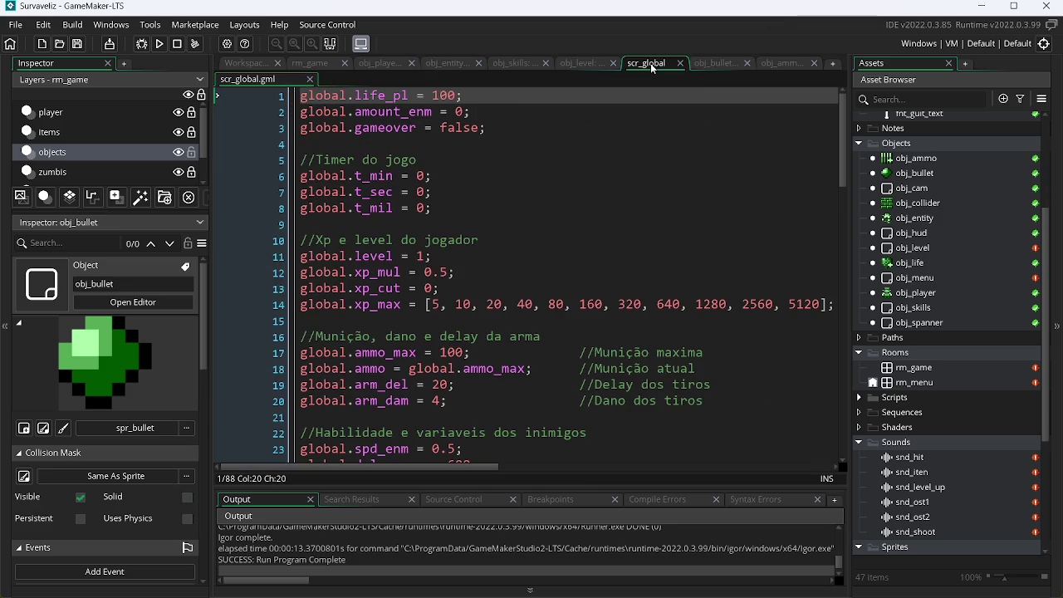
{"action": "left_click", "coordinate": [148, 50]}
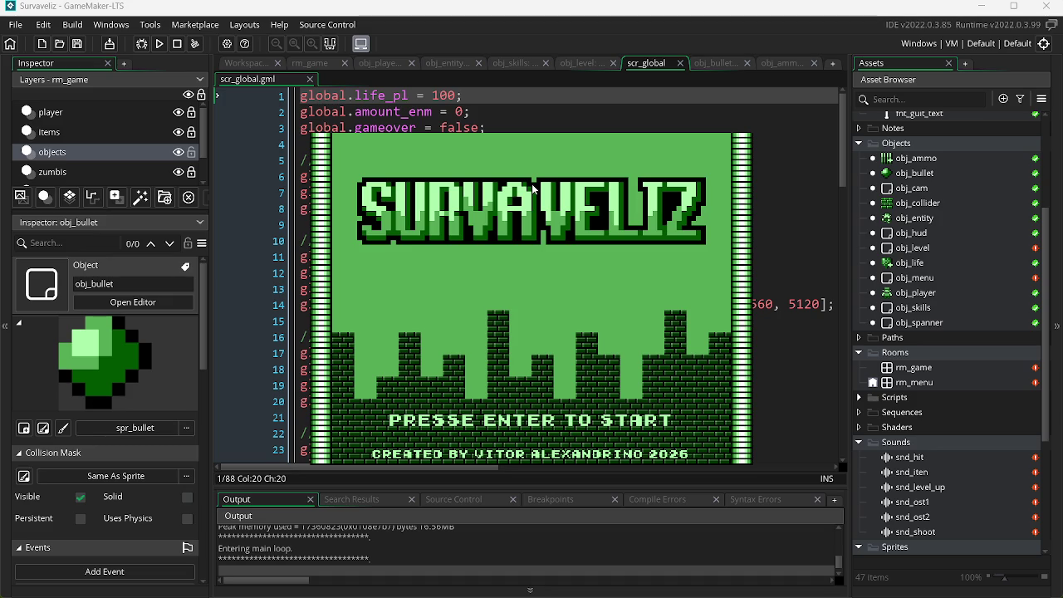
{"action": "key", "text": "Return"}
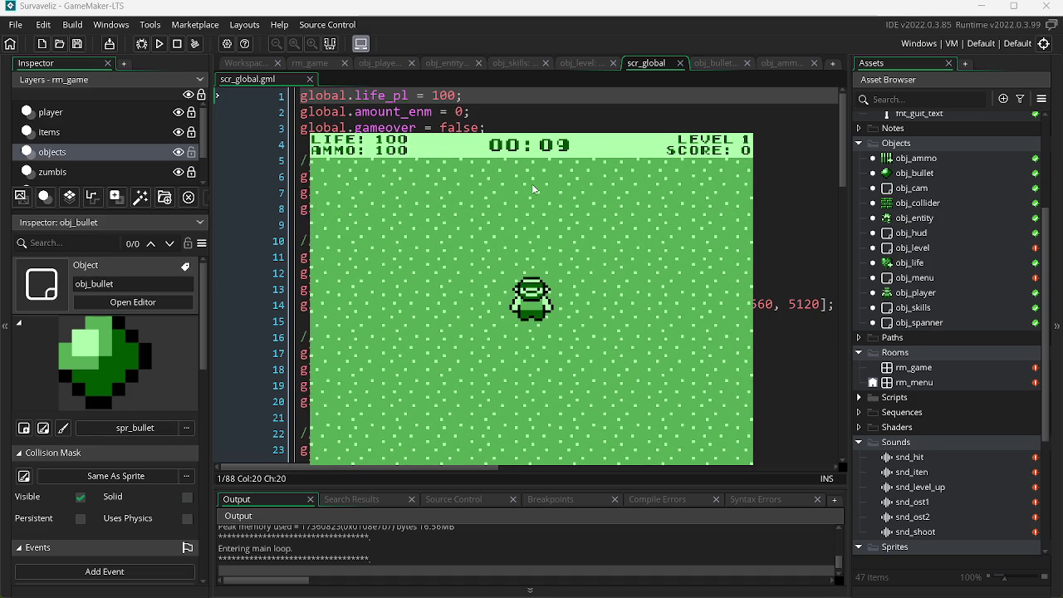
Fire a few shots and walk the player around the arena, then close the game.
{"action": "left_click", "coordinate": [603, 380]}
{"action": "left_click", "coordinate": [602, 379]}
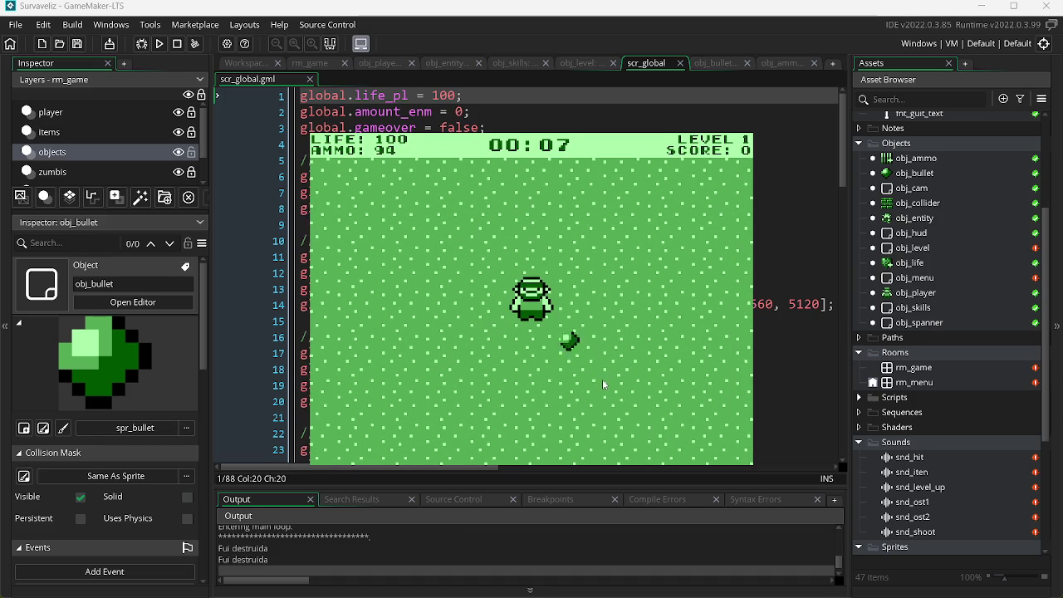
{"action": "key", "text": "w"}
{"action": "left_click", "coordinate": [601, 379]}
{"action": "key", "text": "a"}
{"action": "key", "text": "s"}
{"action": "key", "text": "a"}
{"action": "key", "text": "w"}
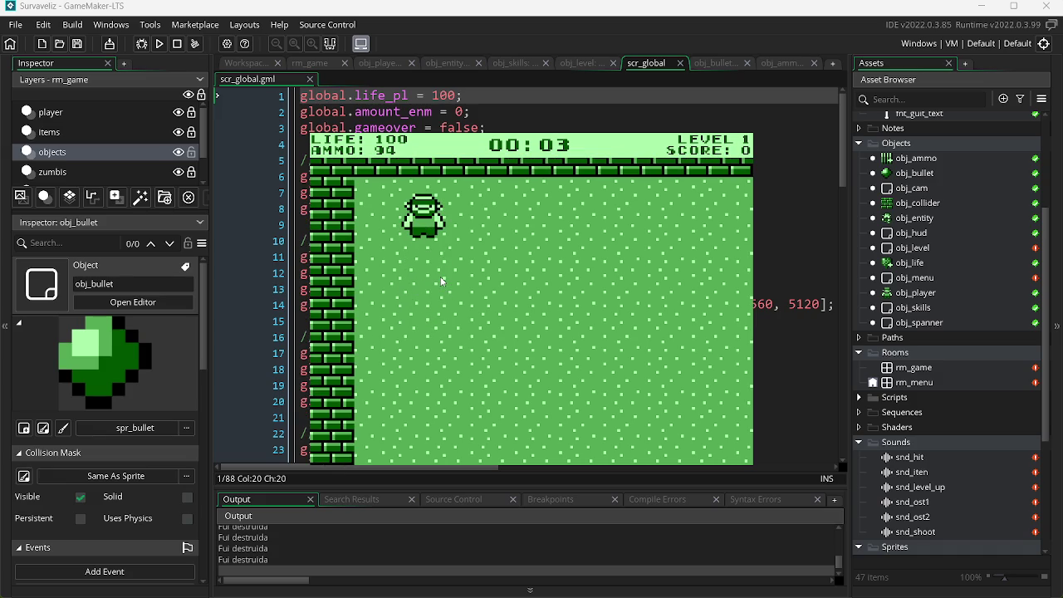
{"action": "key", "text": "d"}
{"action": "key", "text": "s"}
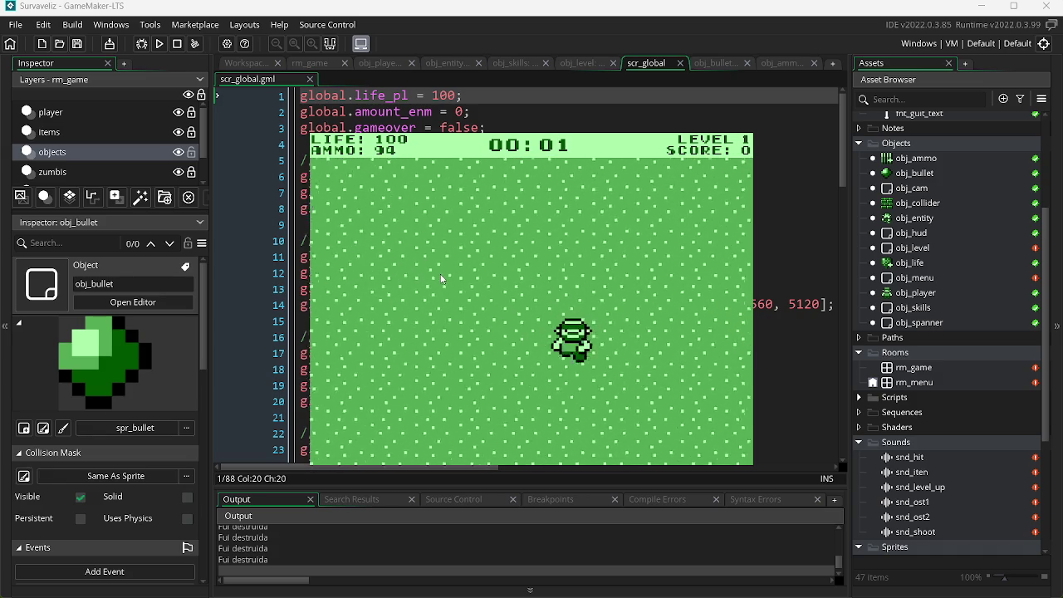
{"action": "key", "text": "a"}
{"action": "key", "text": "s"}
{"action": "key", "text": "d"}
{"action": "key", "text": "a"}
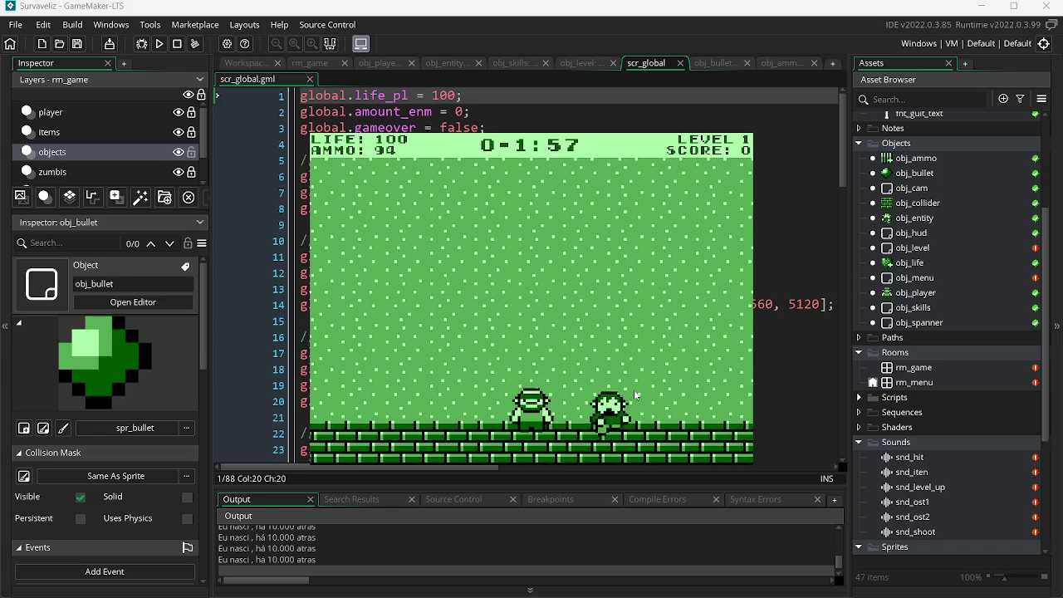
{"action": "key", "text": "Escape"}
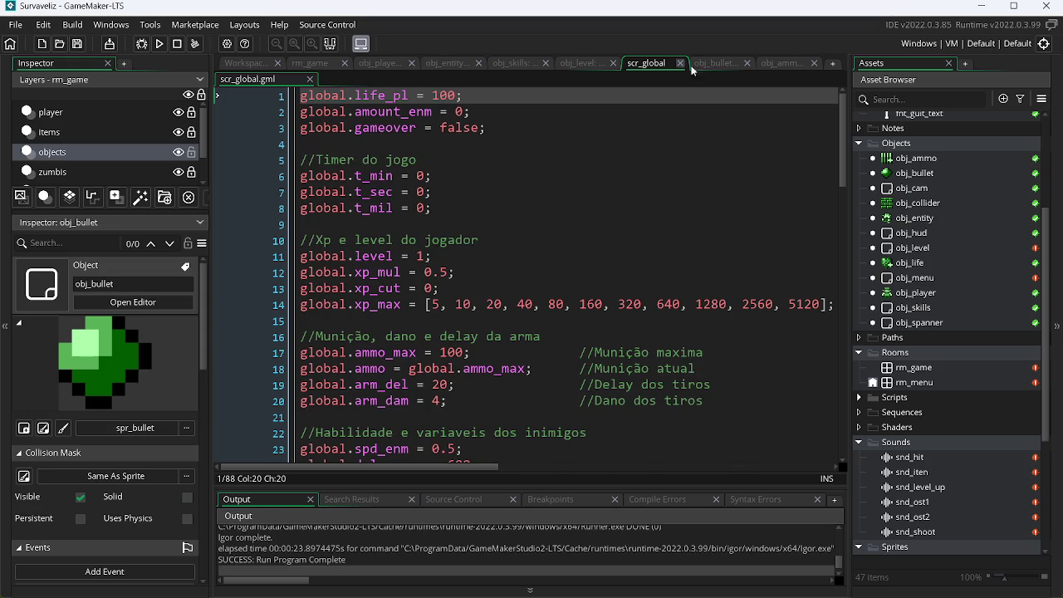
{"action": "left_click", "coordinate": [582, 63]}
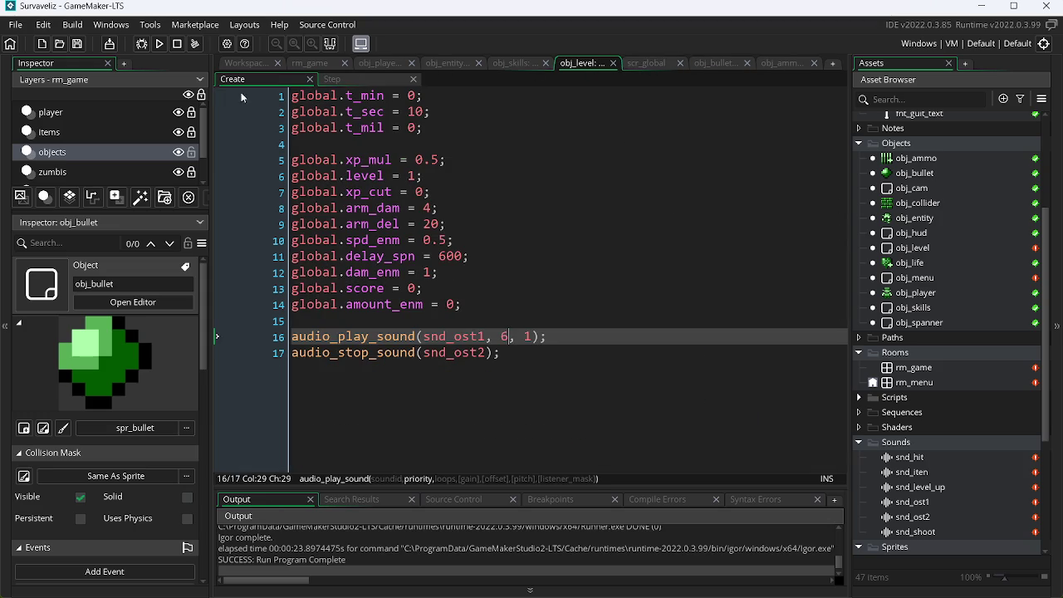
Set t_sec from 10 to 0 and t_min from 0 to 10 in obj_level's Create event.
{"action": "double_click", "coordinate": [418, 113]}
{"action": "type", "text": "0"}
{"action": "left_click", "coordinate": [406, 96]}
{"action": "type", "text": "1"}
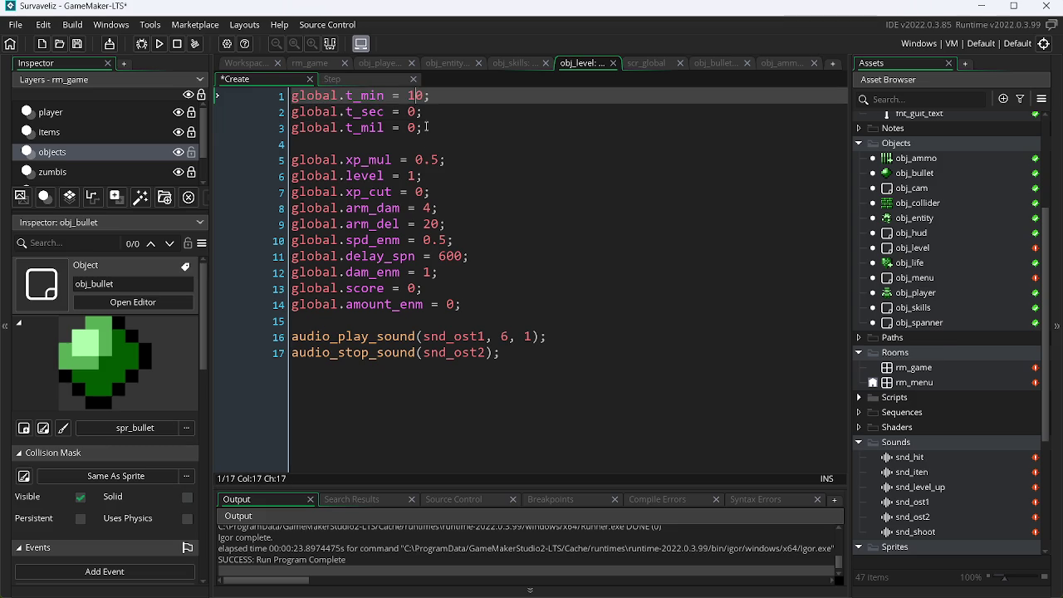
Run the game, start it, and fire bullets in several directions.
{"action": "left_click", "coordinate": [160, 44]}
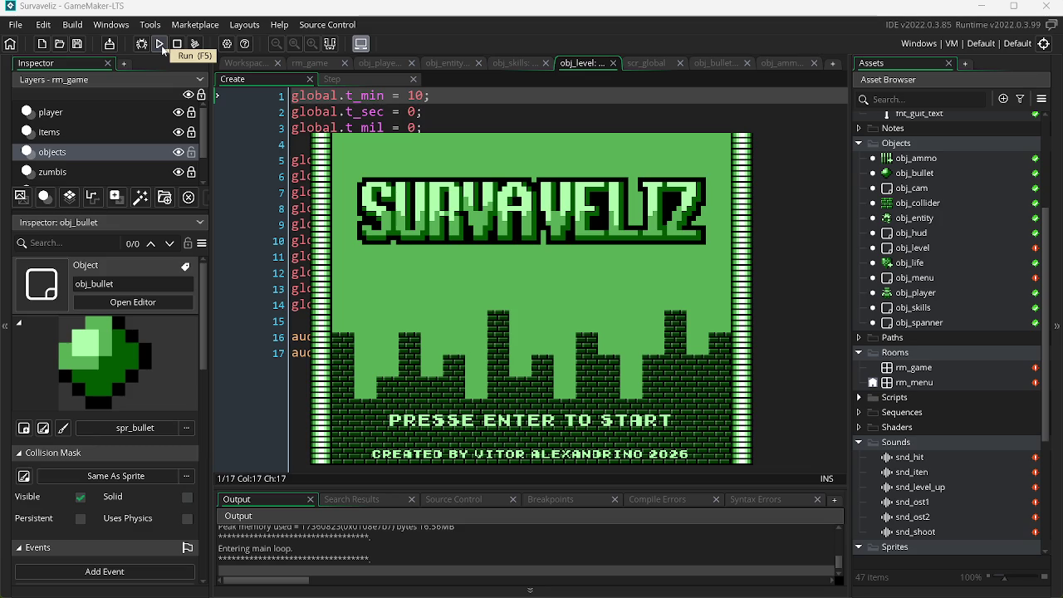
{"action": "key", "text": "Return"}
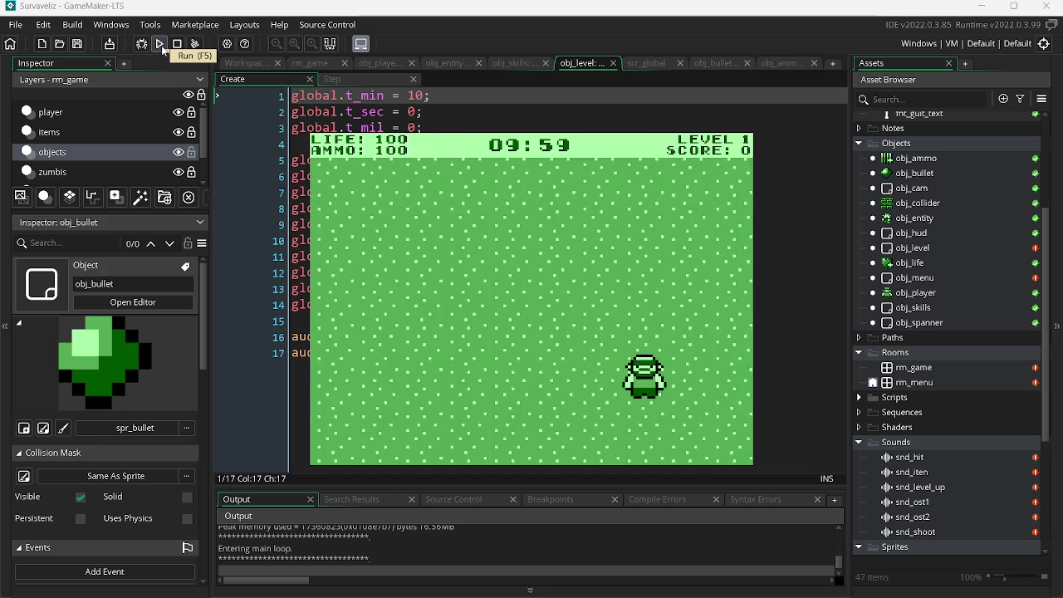
{"action": "left_click", "coordinate": [473, 208]}
{"action": "left_click", "coordinate": [472, 209]}
{"action": "left_click", "coordinate": [552, 371]}
{"action": "left_click", "coordinate": [552, 370]}
{"action": "left_click", "coordinate": [478, 247]}
{"action": "left_click", "coordinate": [532, 274]}
{"action": "left_click", "coordinate": [589, 292]}
{"action": "left_click", "coordinate": [588, 288]}
Walk the player to the top, bottom and left walls and back to mid-screen.
{"action": "key", "text": "a"}
{"action": "key", "text": "w"}
{"action": "key", "text": "s"}
{"action": "key", "text": "d"}
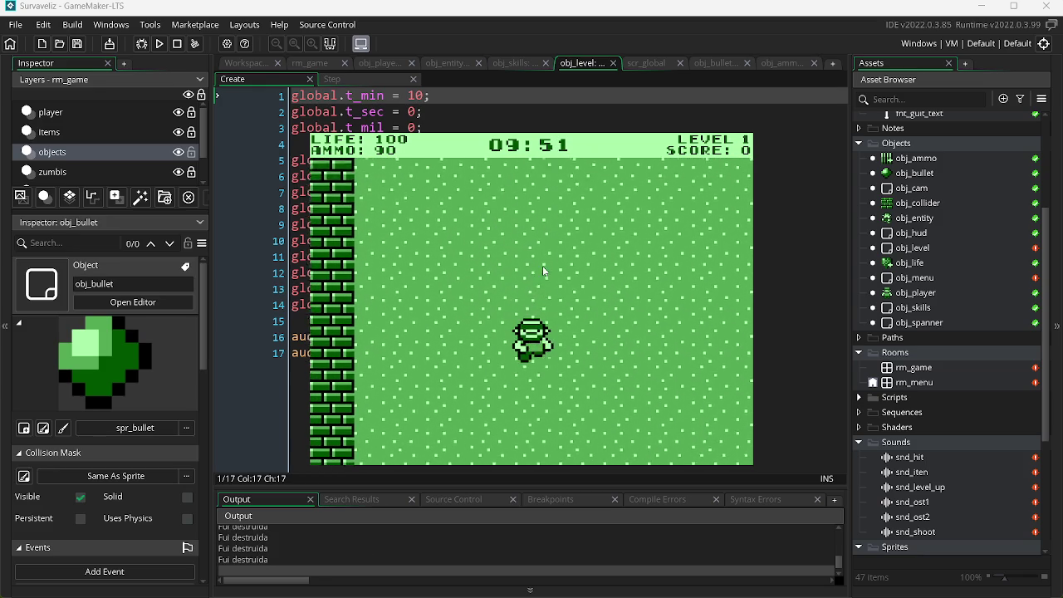
{"action": "key", "text": "s"}
{"action": "key", "text": "w"}
{"action": "key", "text": "a"}
{"action": "key", "text": "a"}
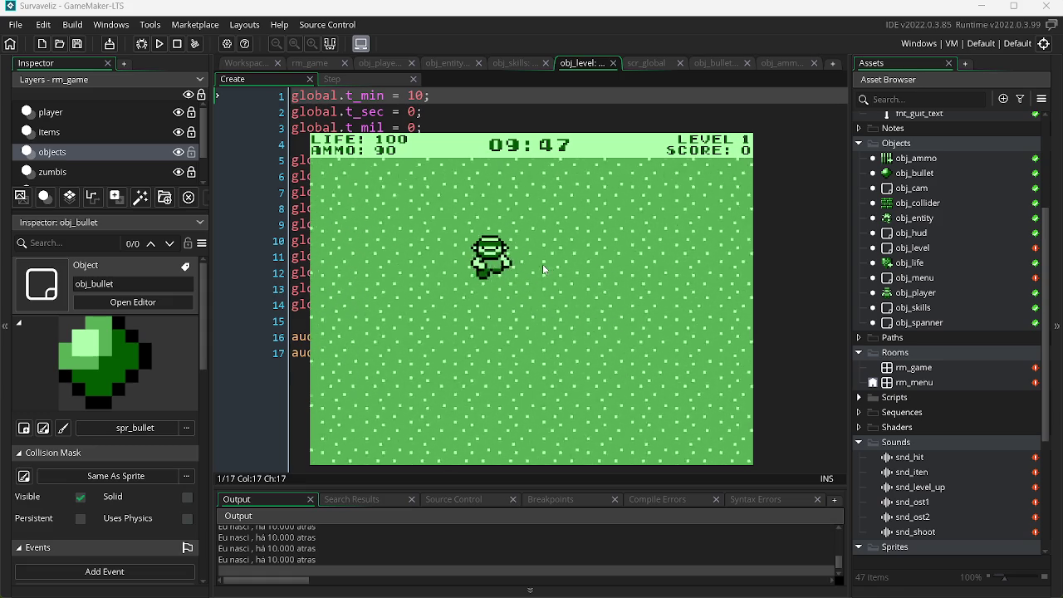
{"action": "key", "text": "w"}
{"action": "key", "text": "s"}
{"action": "key", "text": "d"}
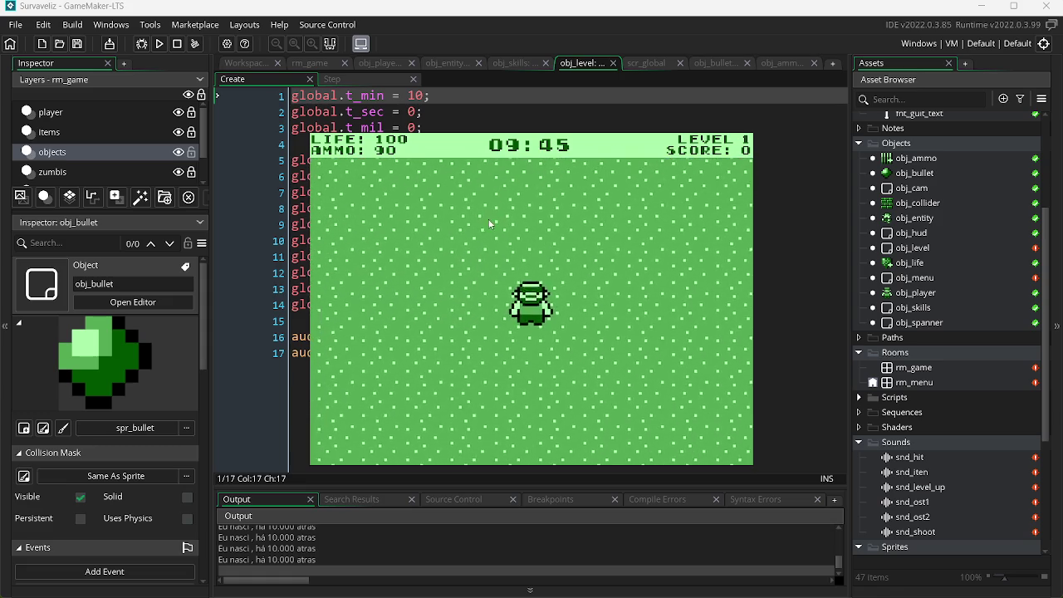
Shoot down the approaching zombie, then close the game.
{"action": "left_click", "coordinate": [420, 213]}
{"action": "left_click", "coordinate": [420, 215]}
{"action": "left_click", "coordinate": [415, 232]}
{"action": "left_click", "coordinate": [411, 253]}
{"action": "left_click", "coordinate": [407, 275]}
{"action": "left_click", "coordinate": [406, 290]}
{"action": "left_click", "coordinate": [405, 291]}
{"action": "left_click", "coordinate": [406, 291]}
{"action": "key", "text": "Escape"}
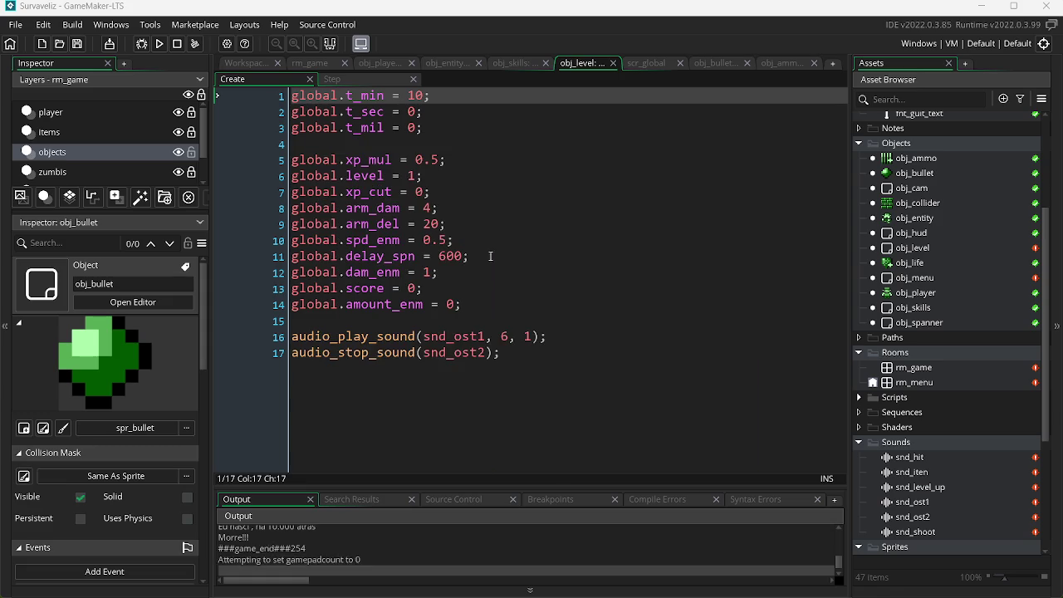
{"action": "left_click", "coordinate": [520, 66]}
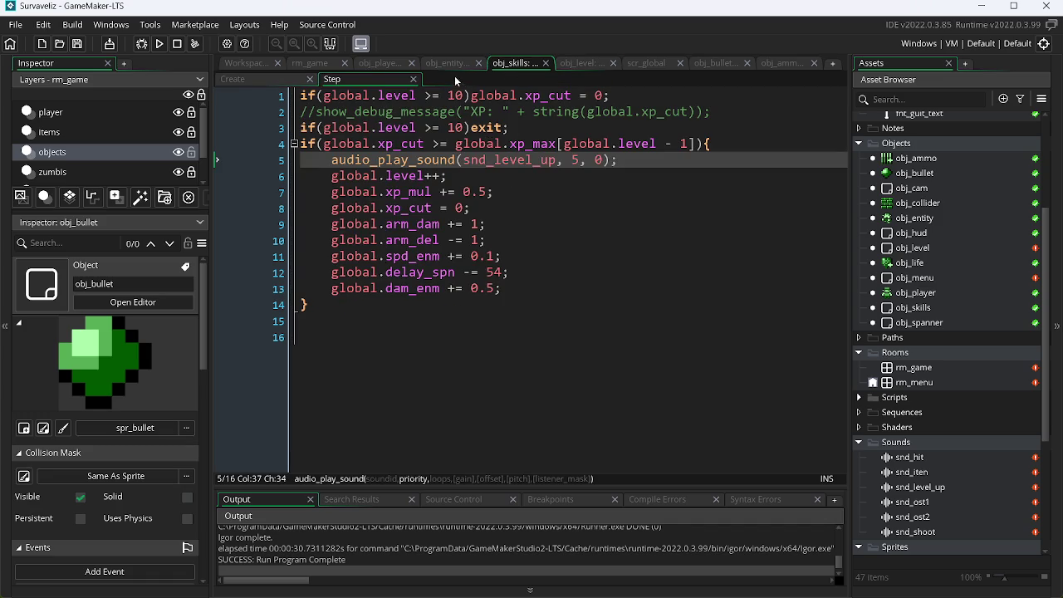
Review the obj_entity bullet collision, obj_player, Step and enemy Create event code.
{"action": "left_click", "coordinate": [447, 63]}
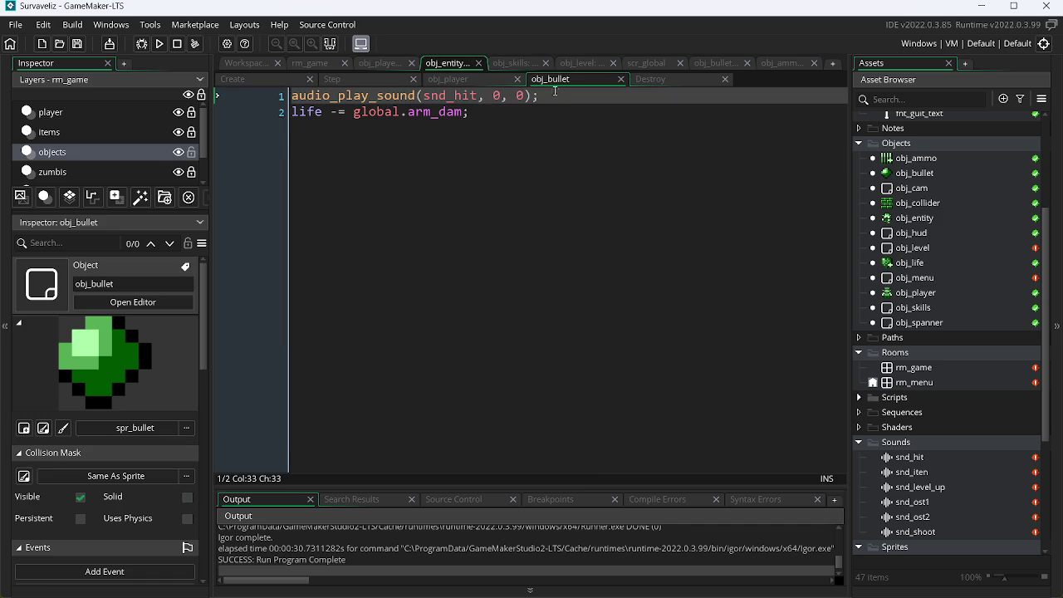
{"action": "left_click", "coordinate": [490, 79]}
{"action": "left_click", "coordinate": [350, 78]}
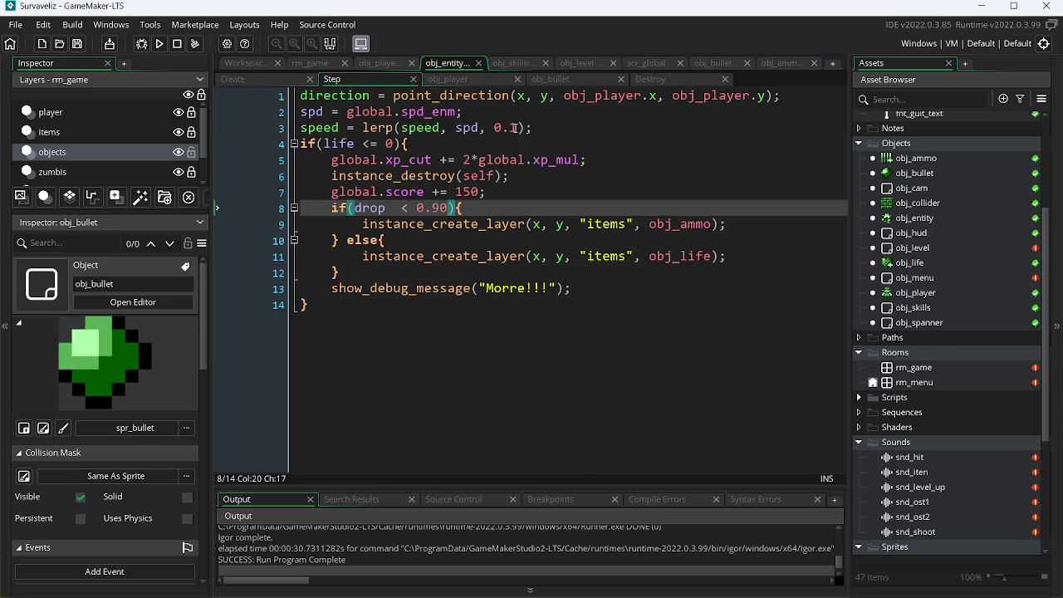
{"action": "left_click", "coordinate": [583, 75]}
{"action": "left_click", "coordinate": [269, 78]}
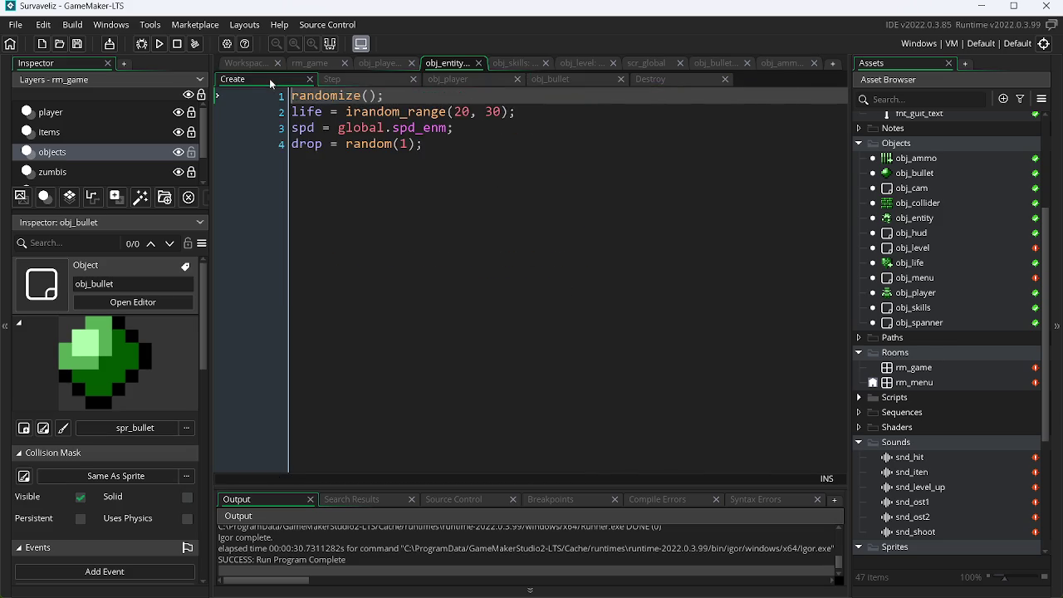
Check the obj_level, scr_global and obj_skills Step code, then build and run the game.
{"action": "left_click", "coordinate": [578, 61]}
{"action": "left_click", "coordinate": [643, 68]}
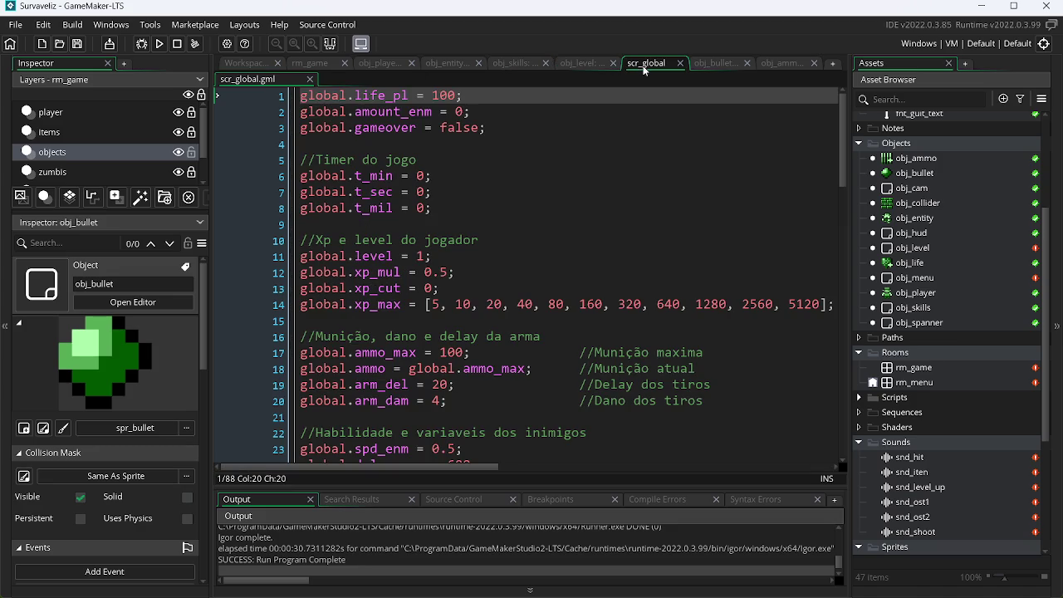
{"action": "left_click", "coordinate": [517, 60]}
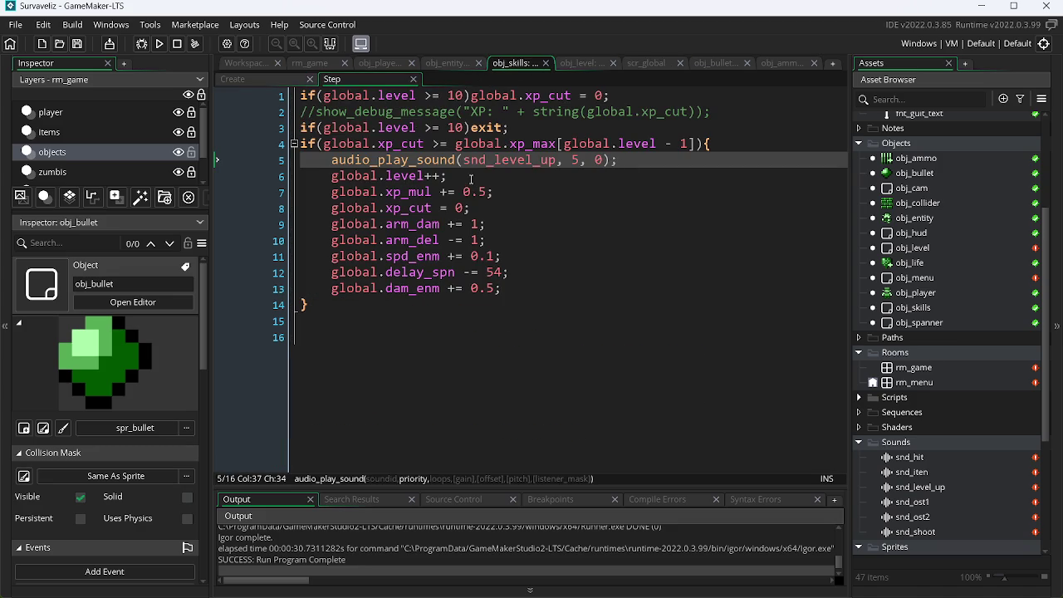
{"action": "left_click", "coordinate": [158, 44]}
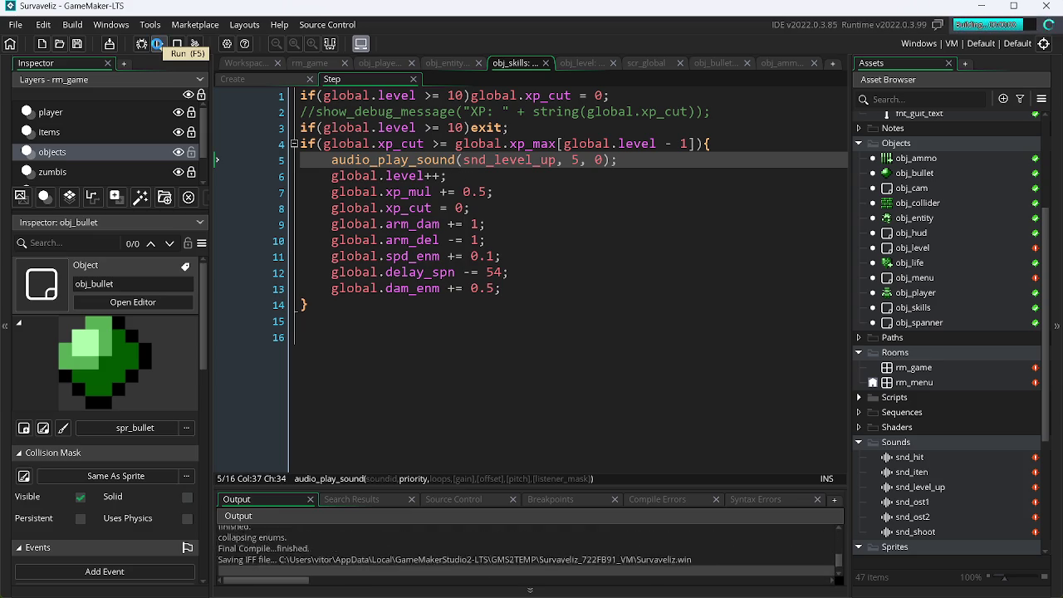
Start the game, fire a shot and move the player down-left, then right.
{"action": "key", "text": "Return"}
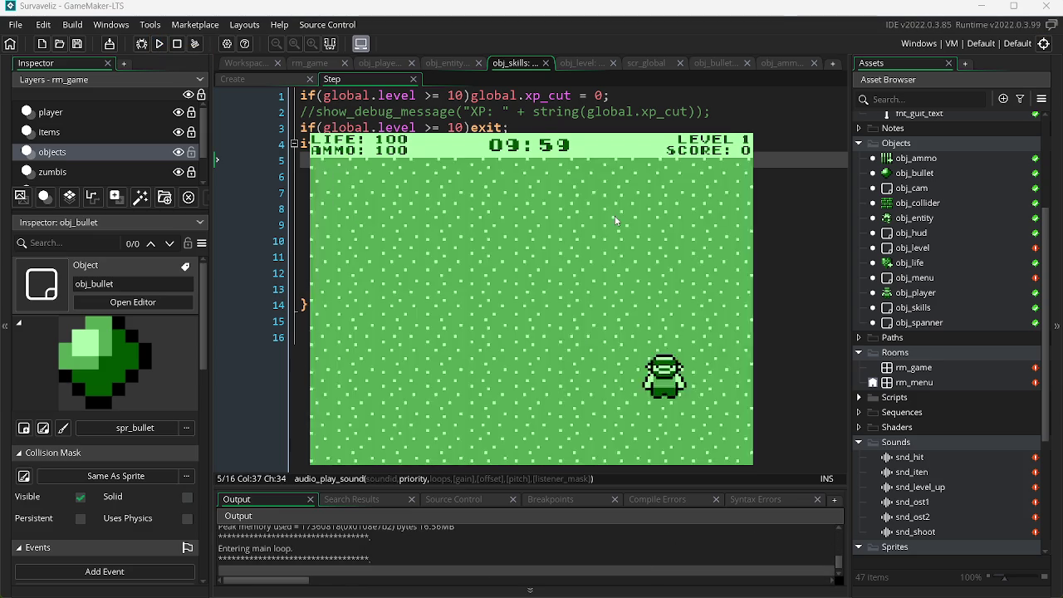
{"action": "left_click", "coordinate": [470, 216]}
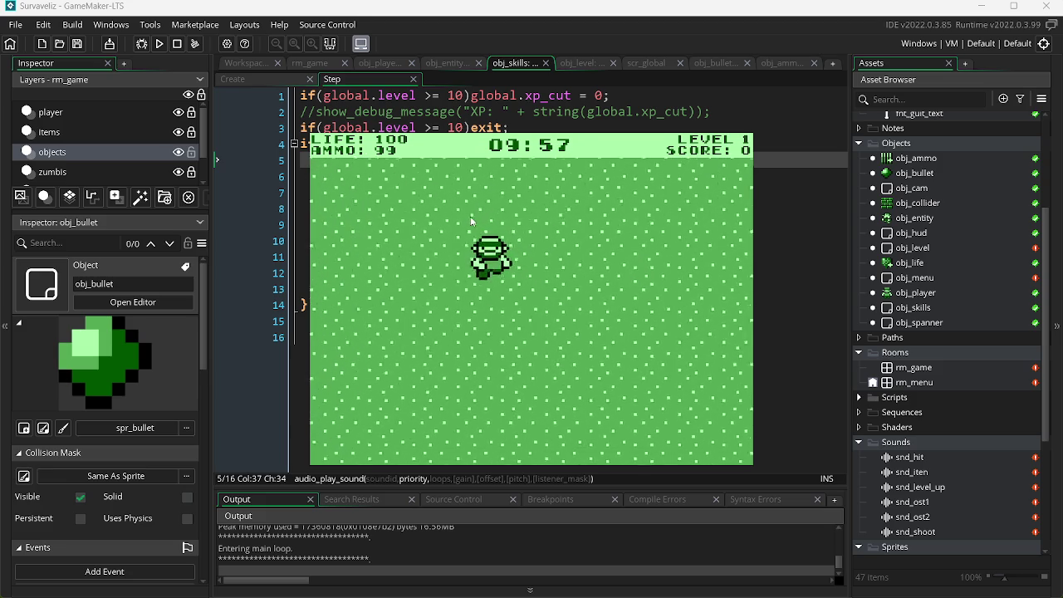
{"action": "key", "text": "a"}
{"action": "key", "text": "s"}
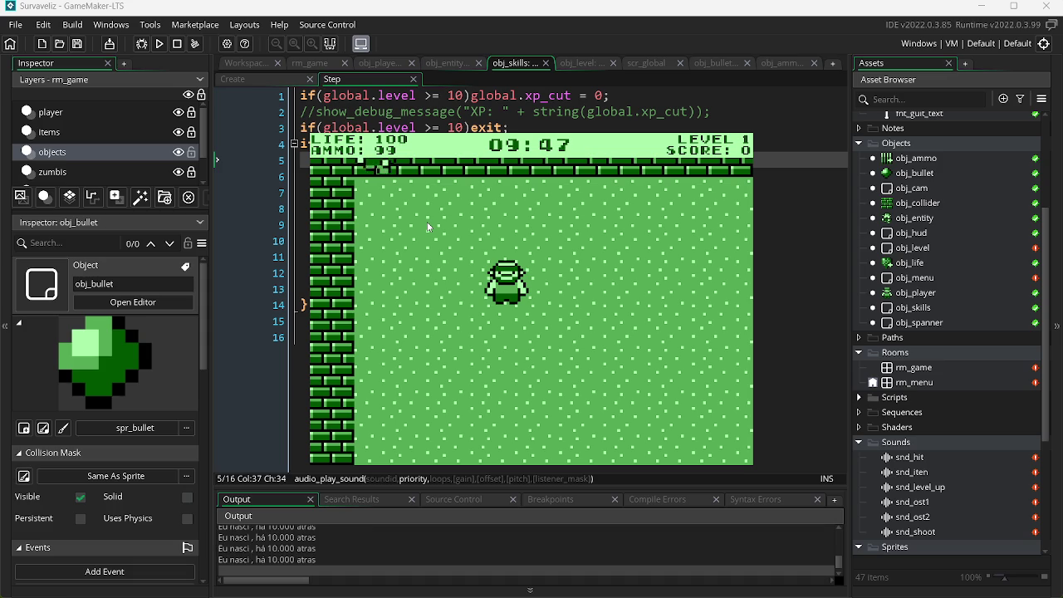
{"action": "key", "text": "space"}
{"action": "key", "text": "Right"}
Kill the approaching zombie for 150 points, collect the ammo pickup, and close the game.
{"action": "left_click", "coordinate": [415, 250]}
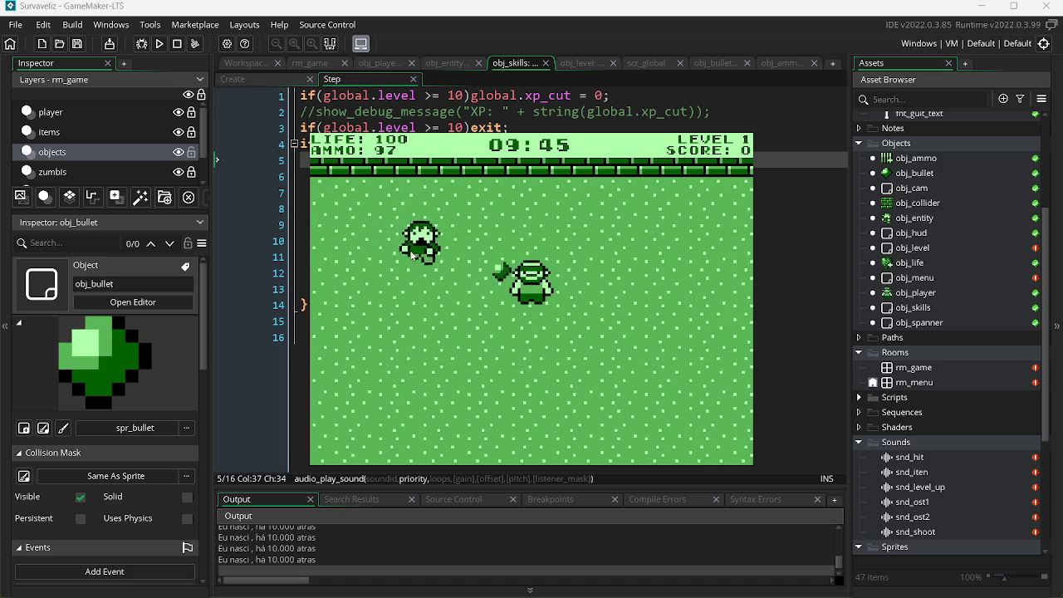
{"action": "left_click", "coordinate": [407, 274]}
{"action": "left_click", "coordinate": [400, 280]}
{"action": "left_click", "coordinate": [399, 284]}
{"action": "left_click", "coordinate": [399, 284]}
{"action": "left_click", "coordinate": [398, 285]}
{"action": "left_click", "coordinate": [398, 286]}
{"action": "key", "text": "Left"}
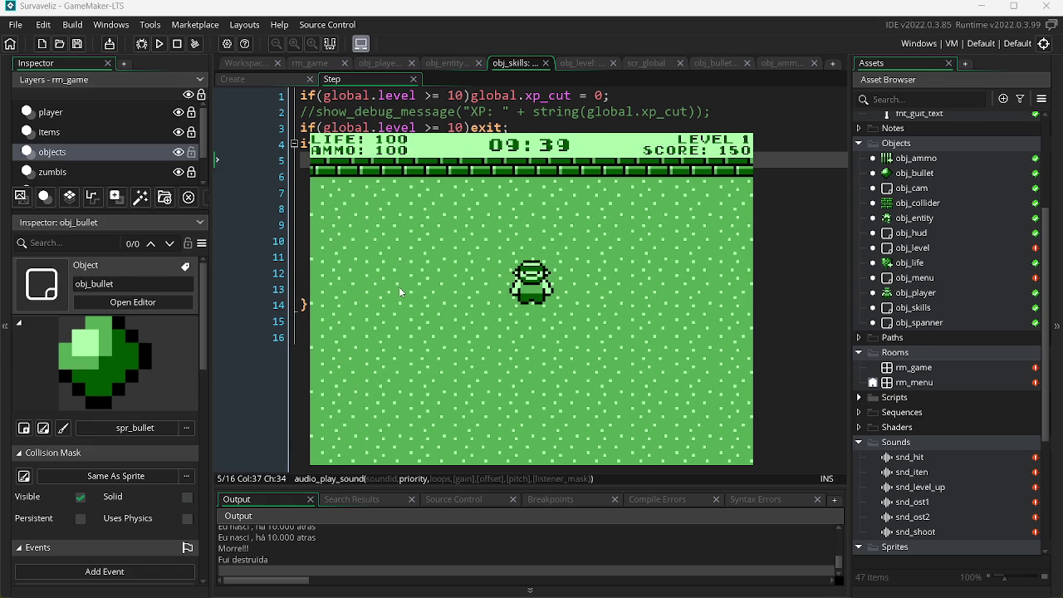
{"action": "key", "text": "Escape"}
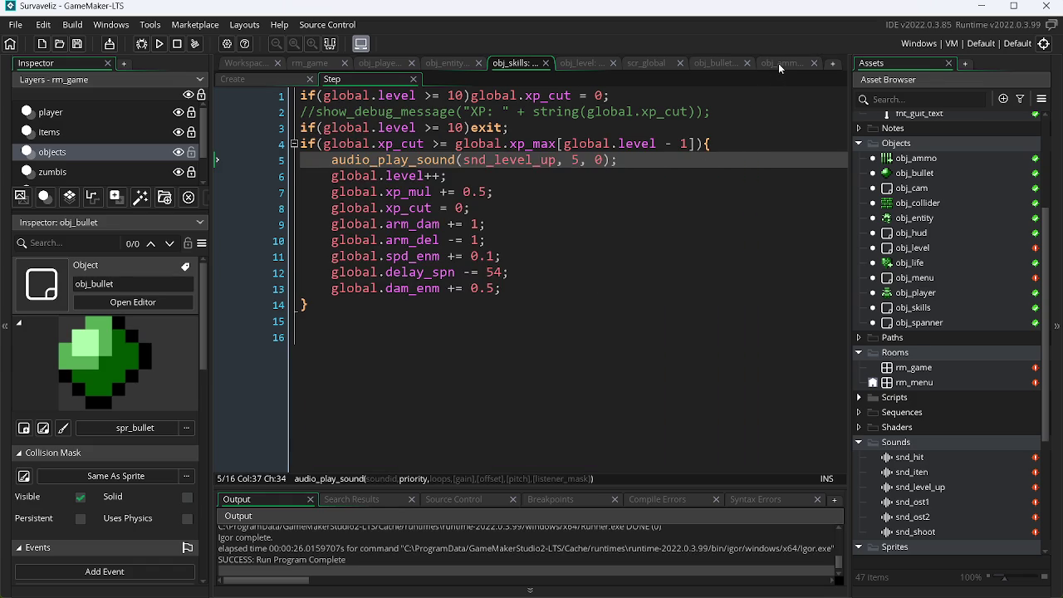
Open the snd_iten sound asset, preview it twice, and close the sound editor.
{"action": "left_click", "coordinate": [778, 63]}
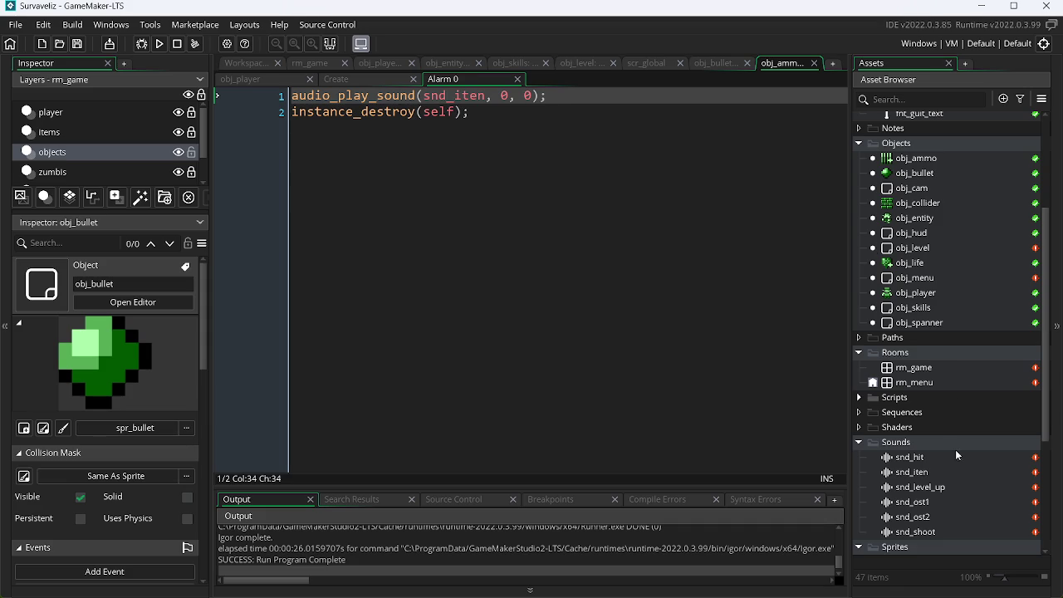
{"action": "double_click", "coordinate": [929, 472]}
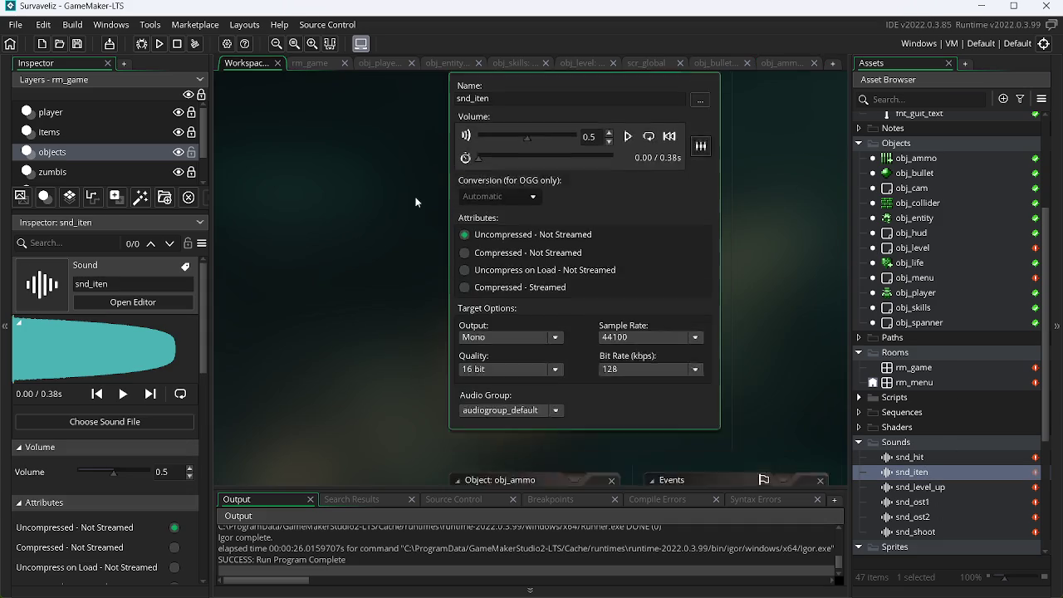
{"action": "left_click", "coordinate": [628, 165]}
{"action": "left_click", "coordinate": [627, 164]}
{"action": "left_click", "coordinate": [712, 94]}
Change snd_iten to snd_hit in obj_bullet's obj_entity collision code and save.
{"action": "left_click", "coordinate": [779, 63]}
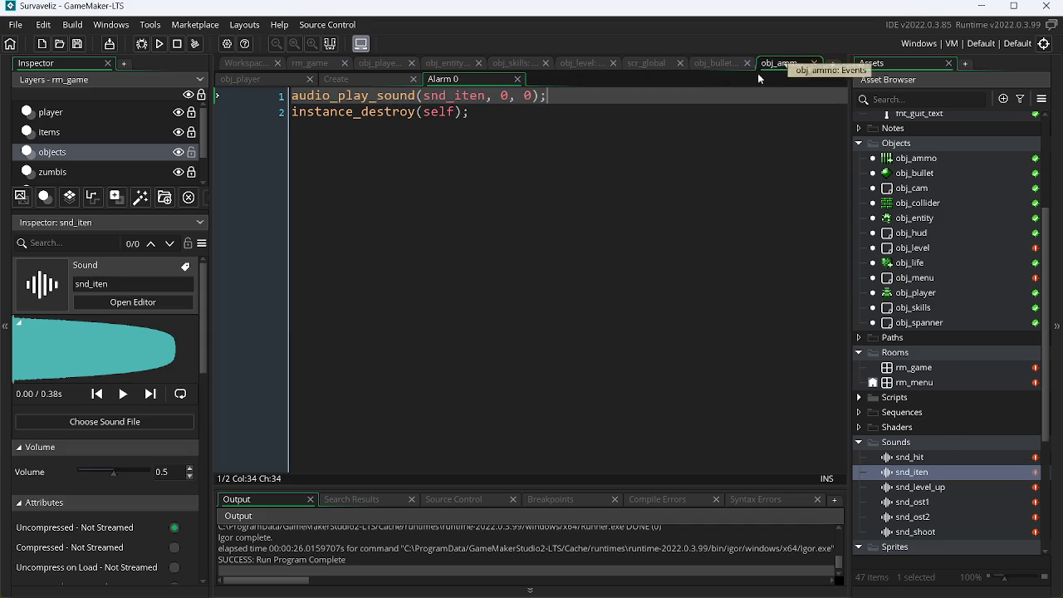
{"action": "left_click", "coordinate": [711, 65]}
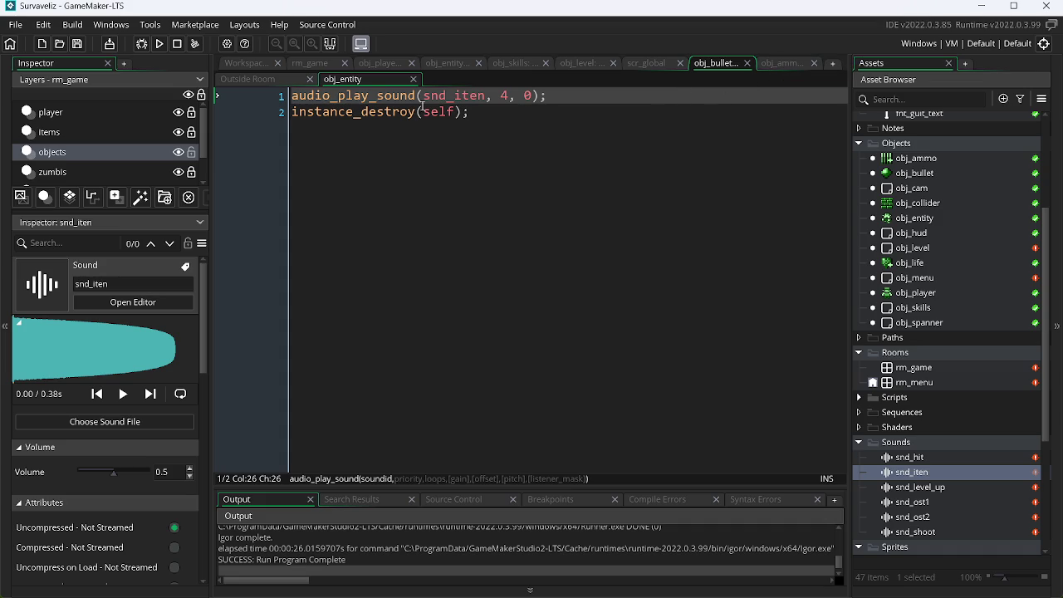
{"action": "left_click", "coordinate": [479, 98]}
{"action": "key", "text": "BackSpace"}
{"action": "key", "text": "BackSpace"}
{"action": "key", "text": "BackSpace"}
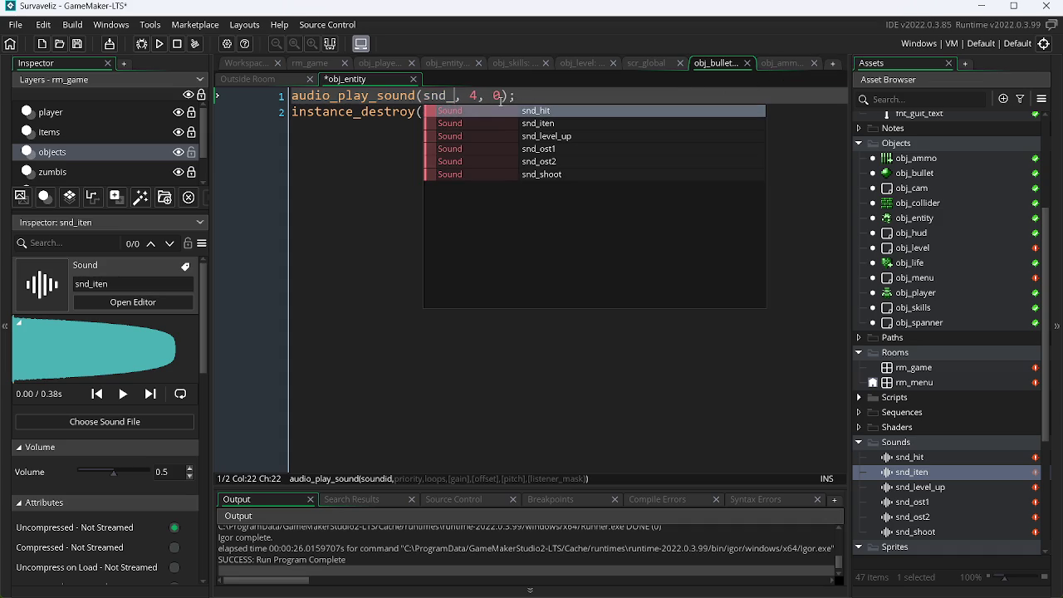
{"action": "type", "text": "hit"}
{"action": "key", "text": "ctrl+s"}
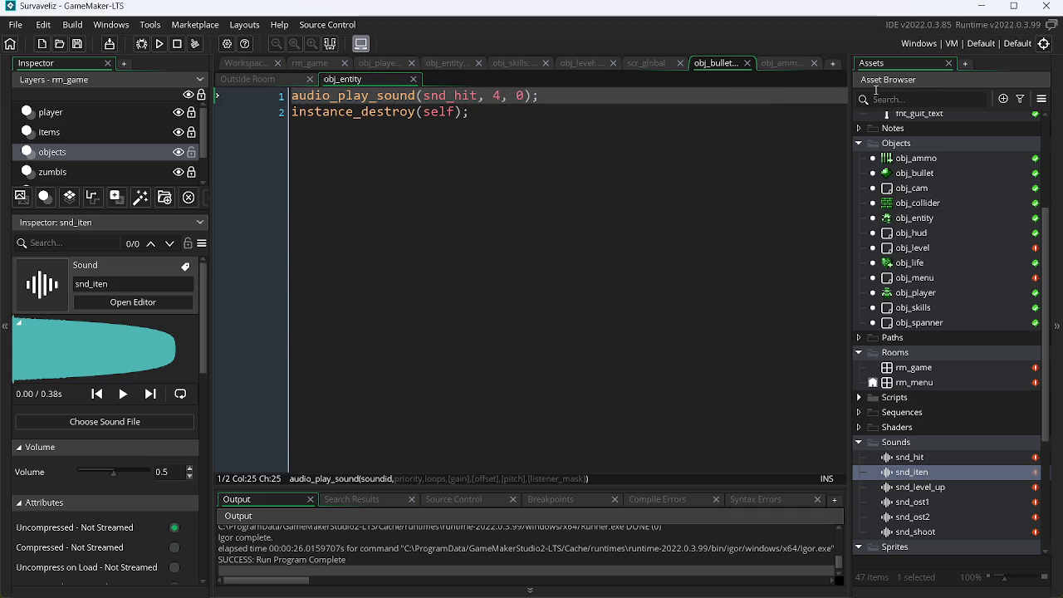
{"action": "left_click", "coordinate": [776, 63]}
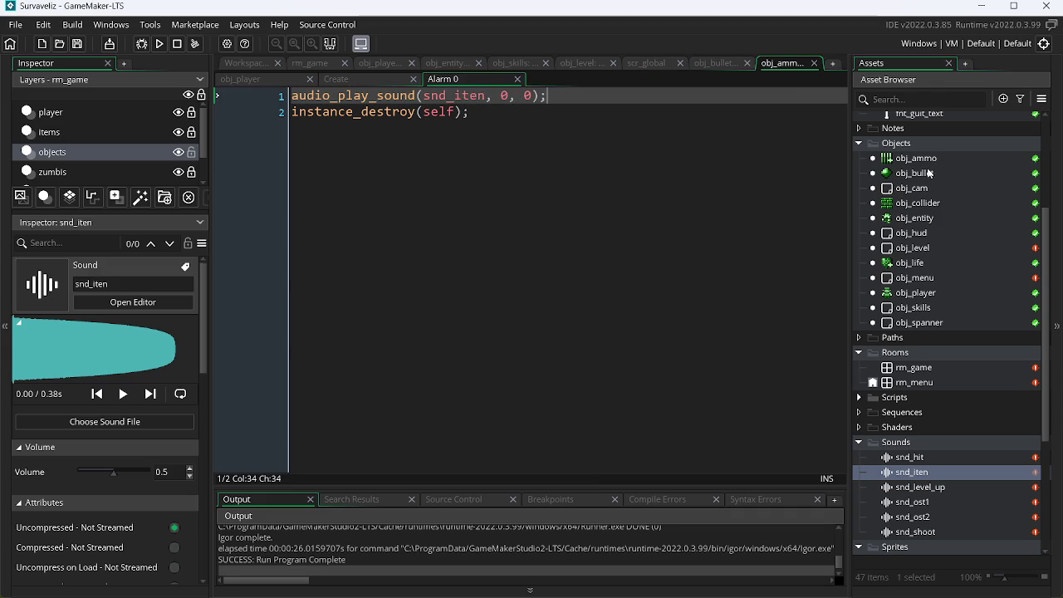
Open all of obj_life's events and view its Create and player-collision code.
{"action": "right_click", "coordinate": [905, 266]}
{"action": "left_click", "coordinate": [819, 303]}
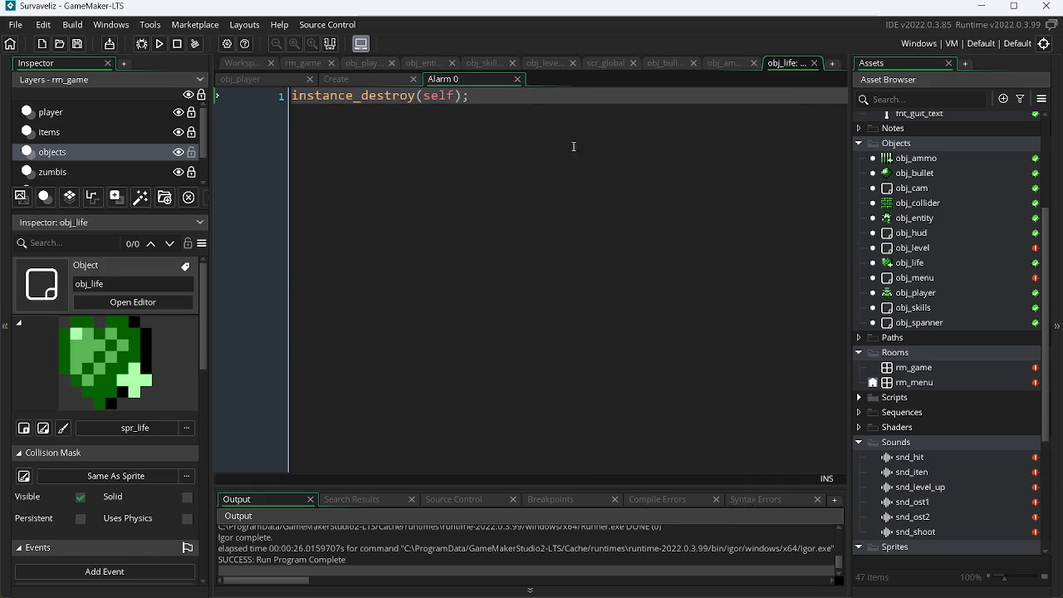
{"action": "left_click", "coordinate": [354, 81]}
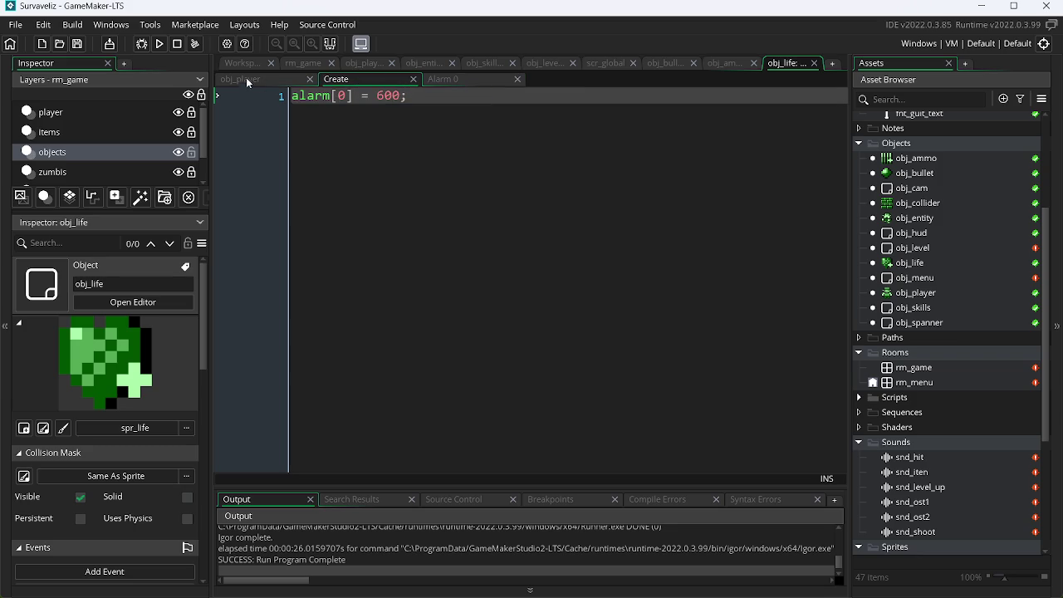
{"action": "left_click", "coordinate": [272, 87]}
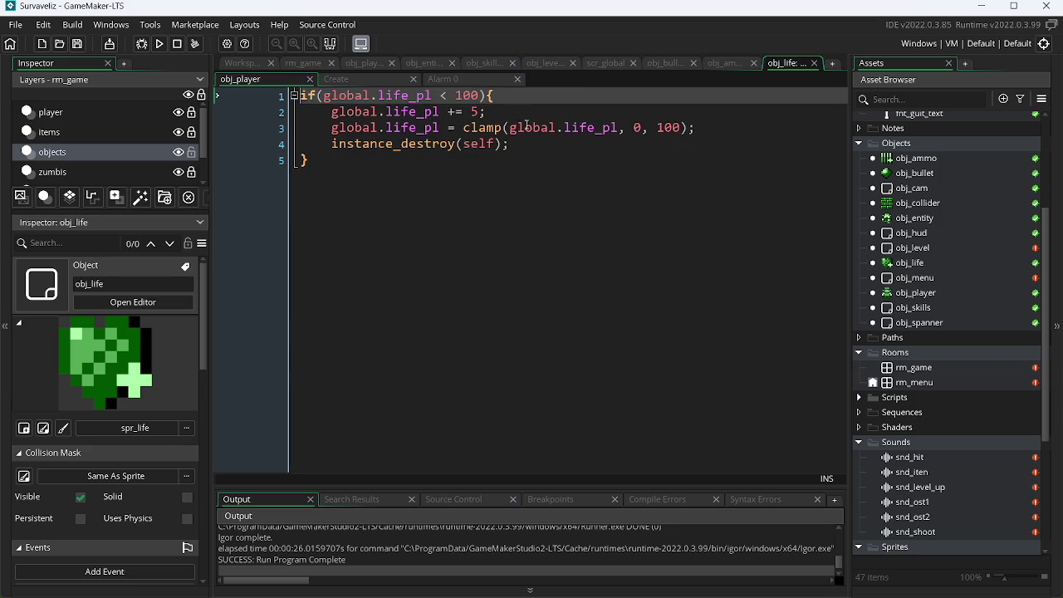
Remove the snd_iten audio_play_sound line from obj_ammo's Alarm 0 code.
{"action": "left_click", "coordinate": [737, 69]}
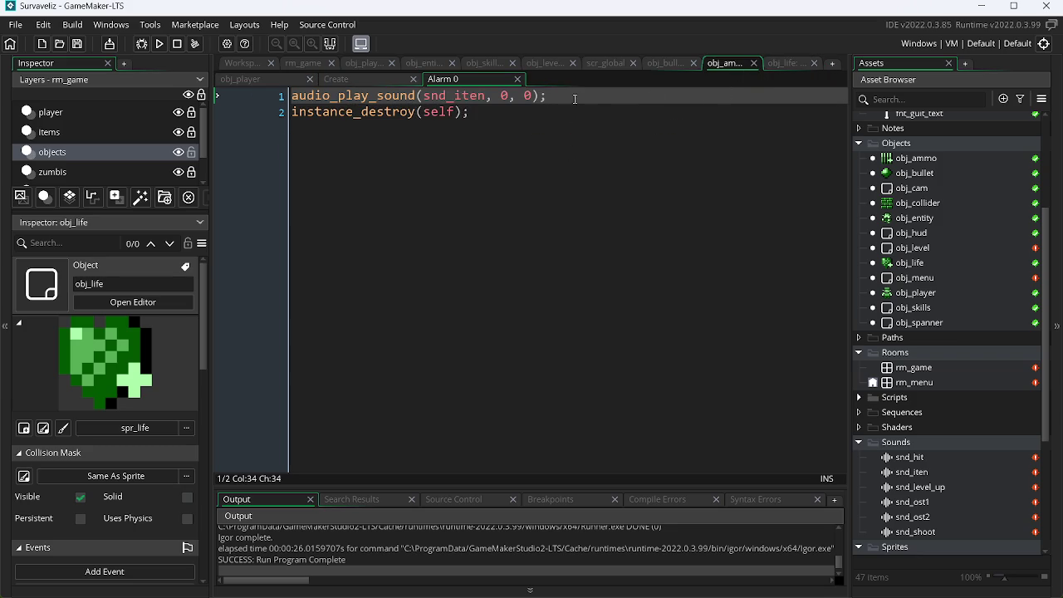
{"action": "key", "text": "shift+Left"}
{"action": "key", "text": "shift+Left"}
{"action": "key", "text": "shift+Left"}
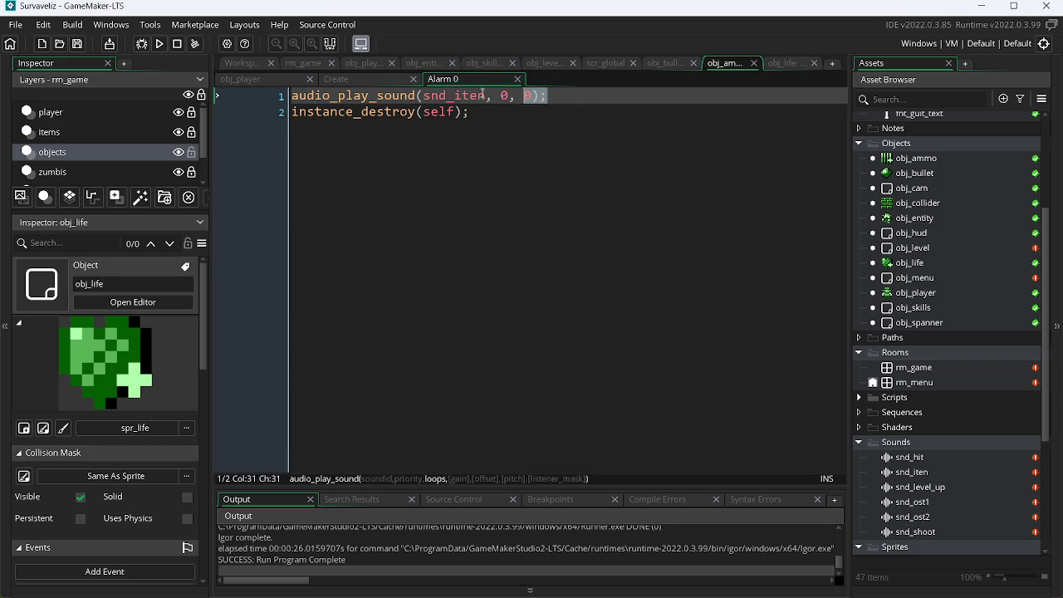
{"action": "key", "text": "shift+Home"}
{"action": "key", "text": "ctrl+c"}
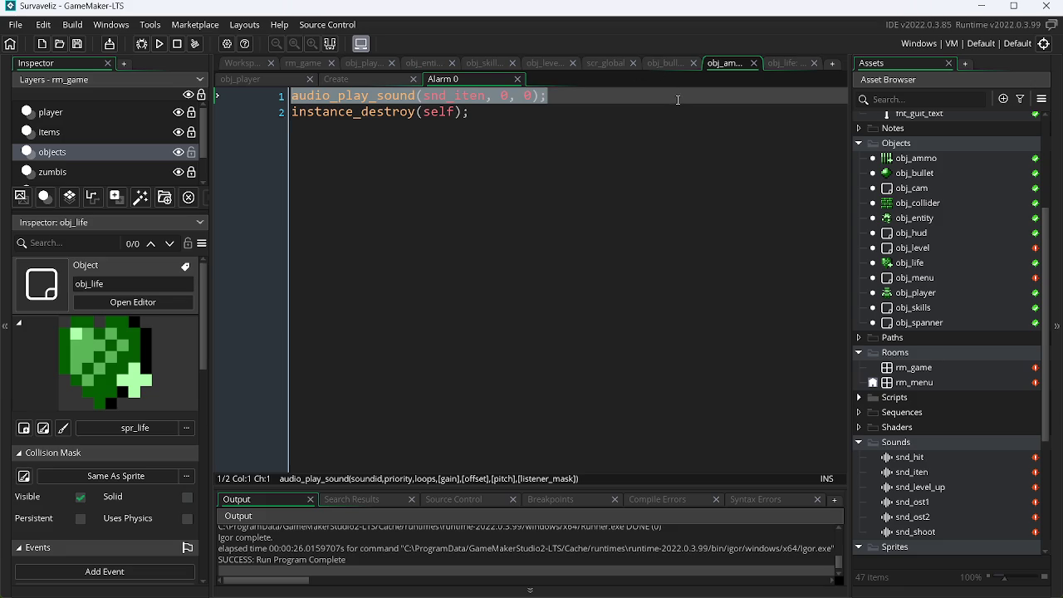
{"action": "key", "text": "Delete"}
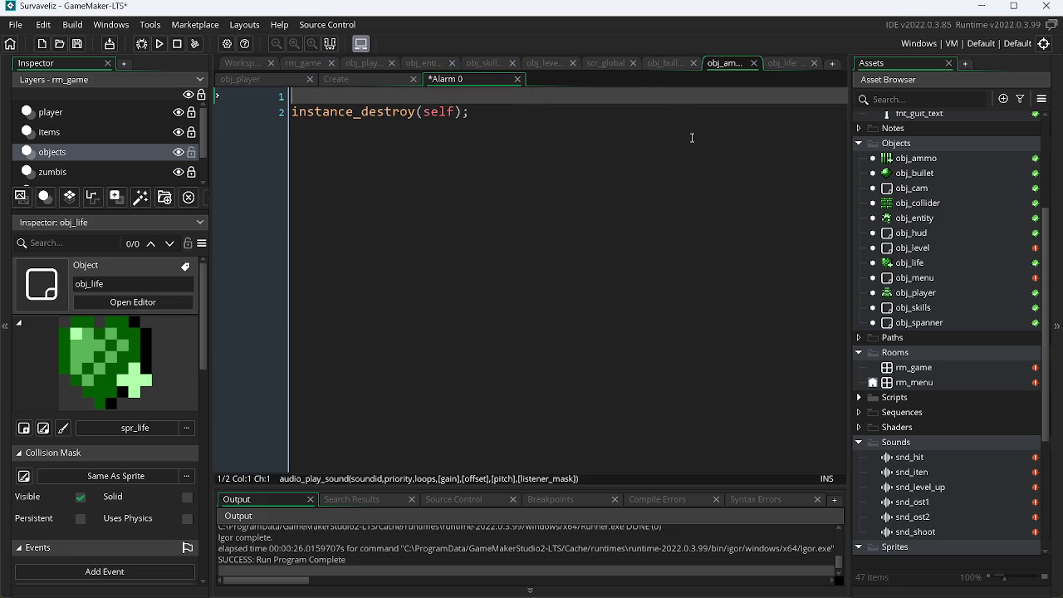
{"action": "key", "text": "Delete"}
Paste the snd_iten line inside obj_ammo's player-collision if block and save.
{"action": "left_click", "coordinate": [281, 76]}
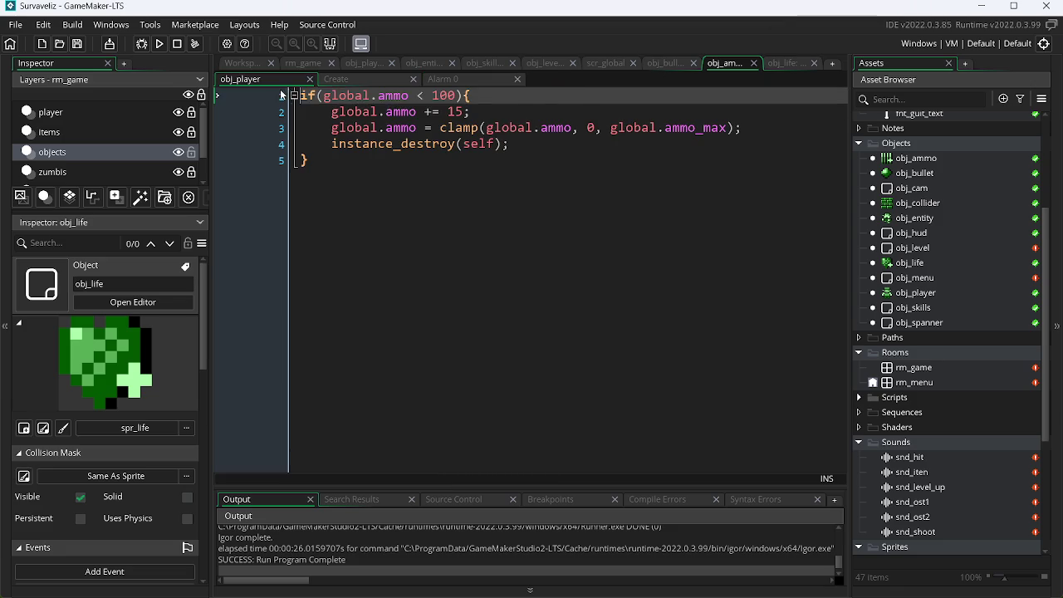
{"action": "left_click", "coordinate": [490, 97]}
{"action": "key", "text": "Return"}
{"action": "key", "text": "ctrl+v"}
{"action": "key", "text": "ctrl+s"}
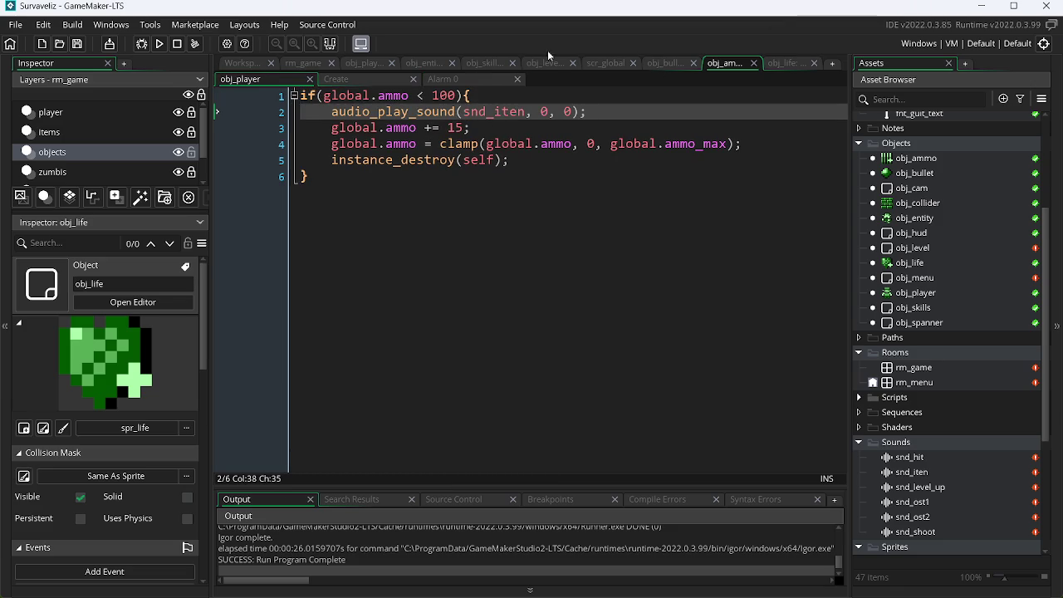
Paste the same snd_iten line into obj_life's player-collision if block.
{"action": "left_click", "coordinate": [780, 64]}
{"action": "left_click", "coordinate": [519, 98]}
{"action": "key", "text": "Return"}
{"action": "key", "text": "ctrl+v"}
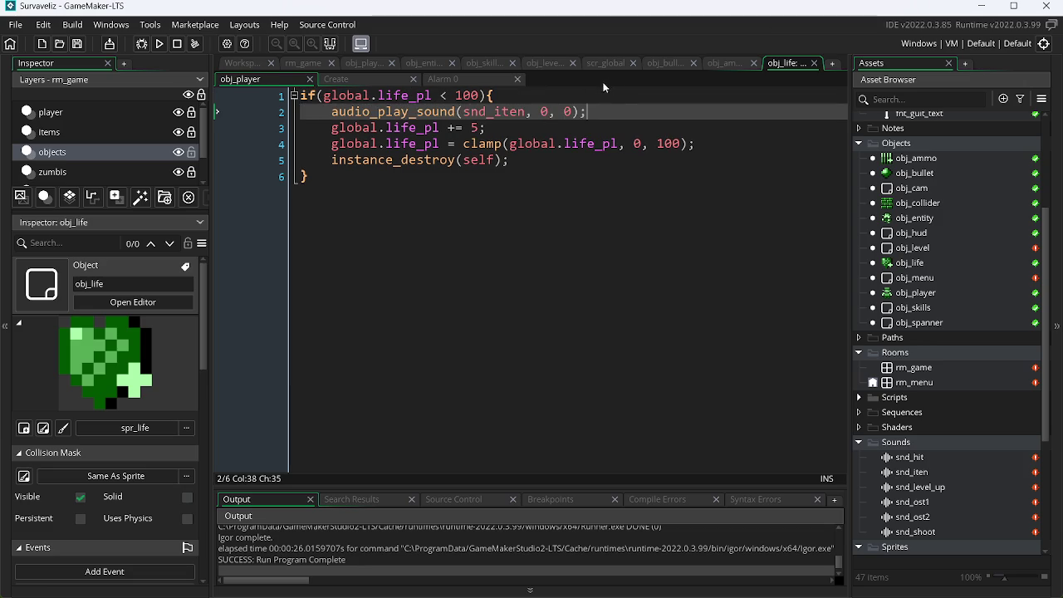
{"action": "left_click", "coordinate": [736, 63]}
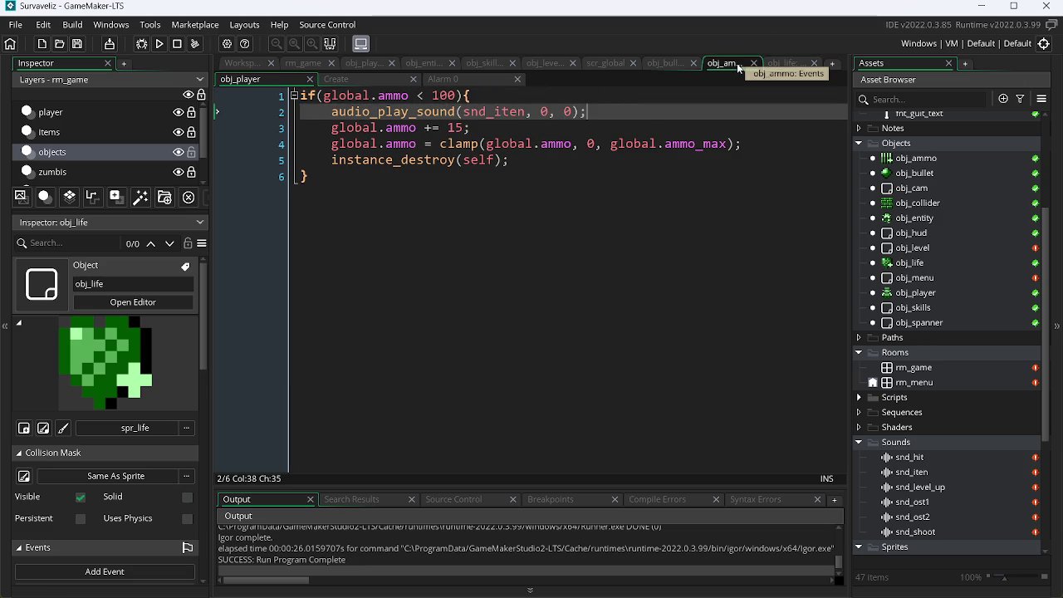
{"action": "left_click", "coordinate": [672, 64]}
{"action": "left_click", "coordinate": [602, 64]}
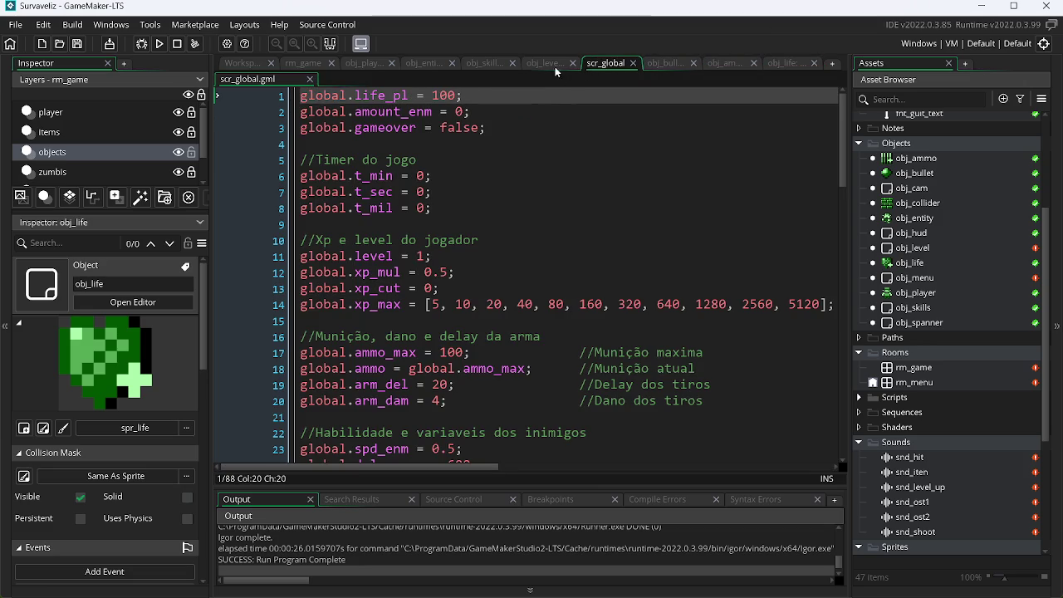
Move the scr_global tab to the end and place obj_level beside obj_ammo.
{"action": "mouse_move", "coordinate": [615, 66]}
{"action": "left_mouse_down"}
{"action": "mouse_move", "coordinate": [959, 49]}
{"action": "mouse_move", "coordinate": [822, 63]}
{"action": "left_mouse_up"}
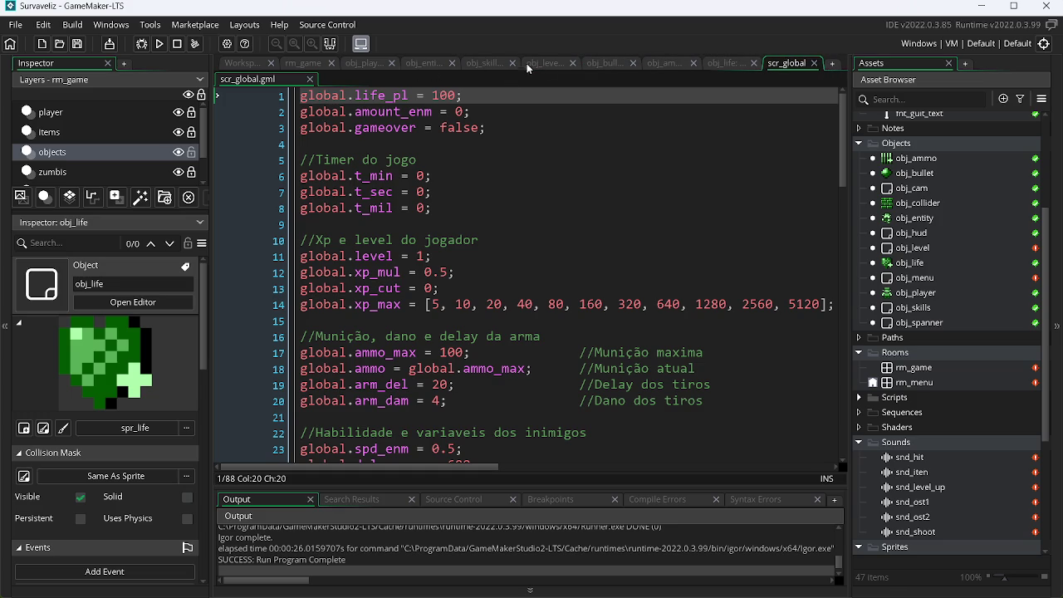
{"action": "mouse_move", "coordinate": [556, 68]}
{"action": "left_mouse_down"}
{"action": "mouse_move", "coordinate": [668, 69]}
{"action": "mouse_move", "coordinate": [627, 67]}
{"action": "left_mouse_up"}
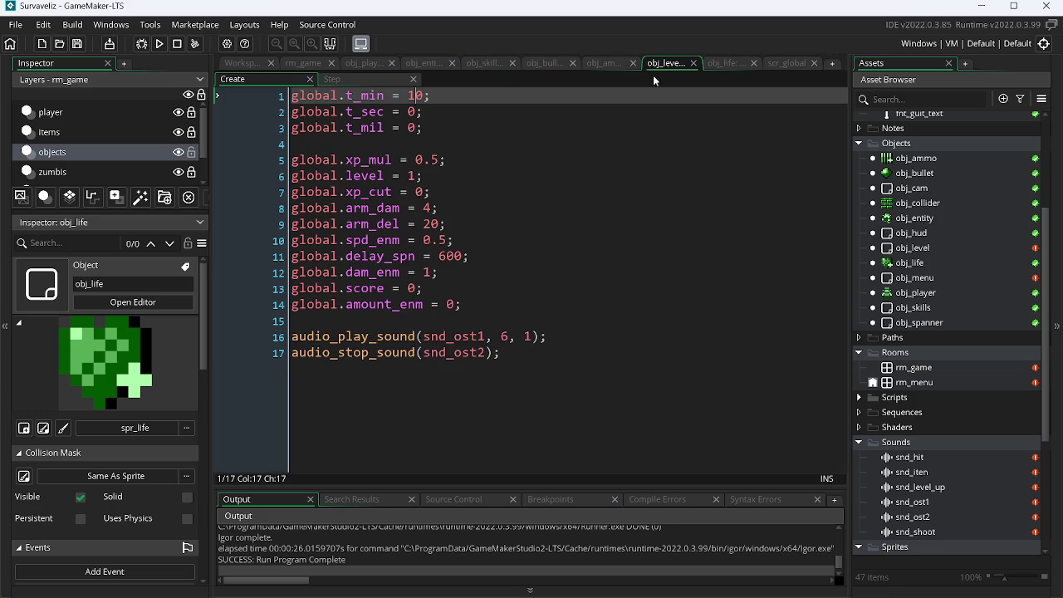
{"action": "left_click", "coordinate": [370, 77]}
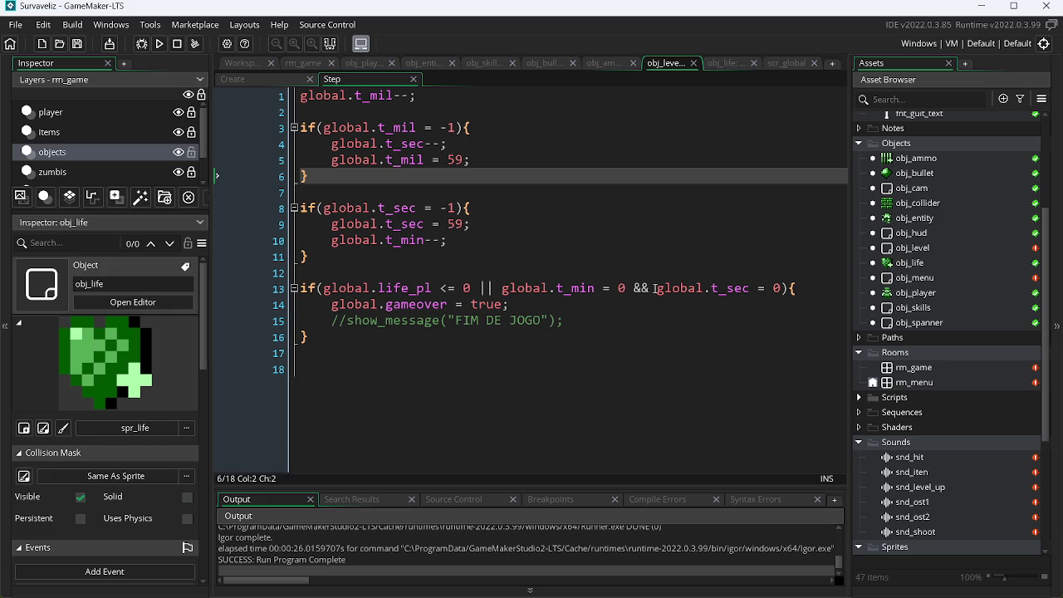
{"action": "left_click", "coordinate": [293, 80]}
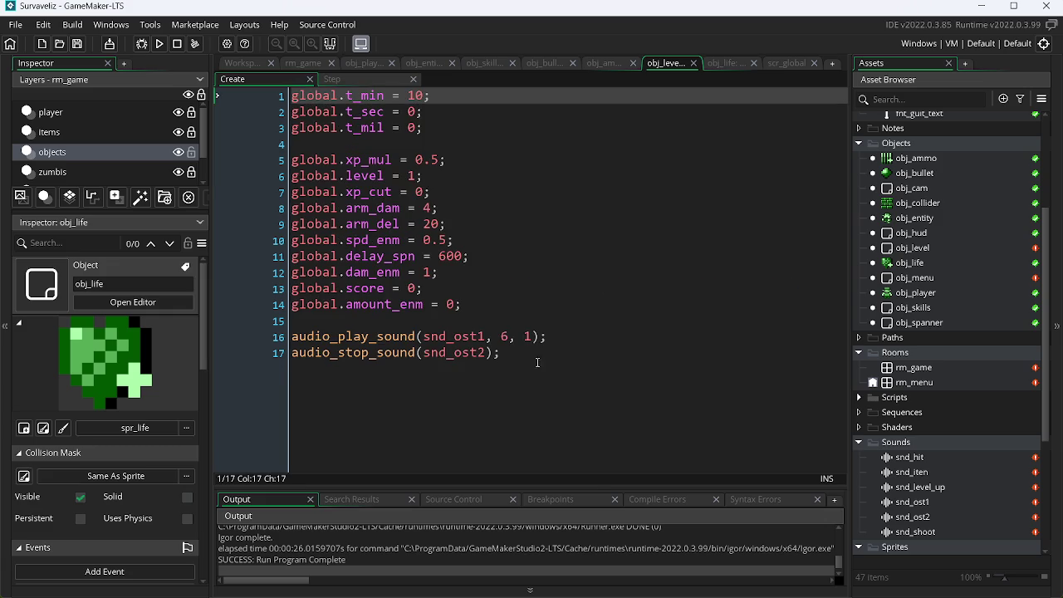
Change the snd_ost1 music priority on line 16 from 6 to 7.
{"action": "left_click", "coordinate": [510, 336]}
{"action": "key", "text": "BackSpace"}
{"action": "type", "text": "7"}
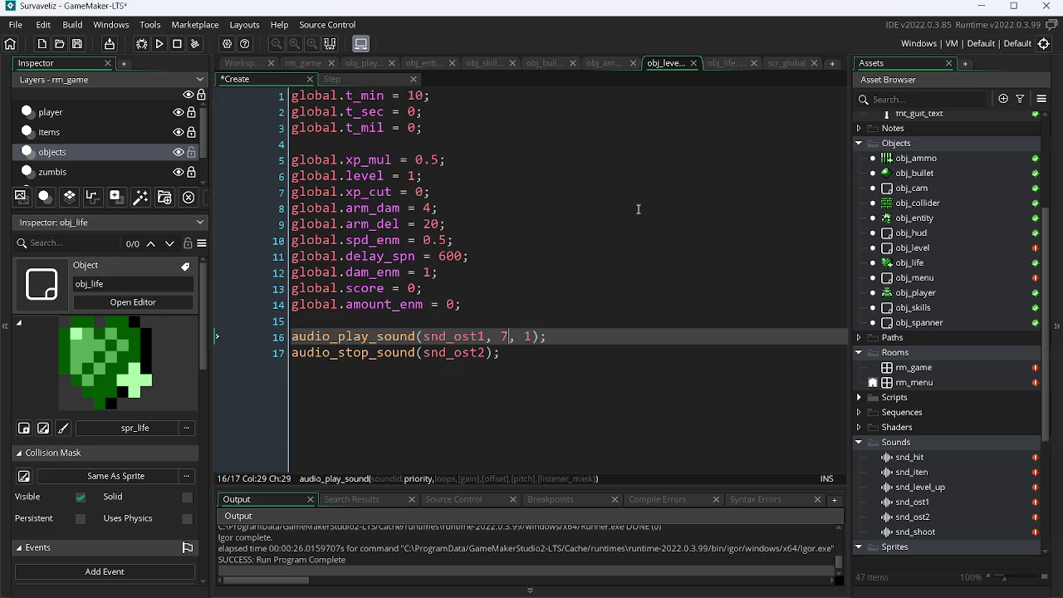
{"action": "left_click", "coordinate": [599, 65]}
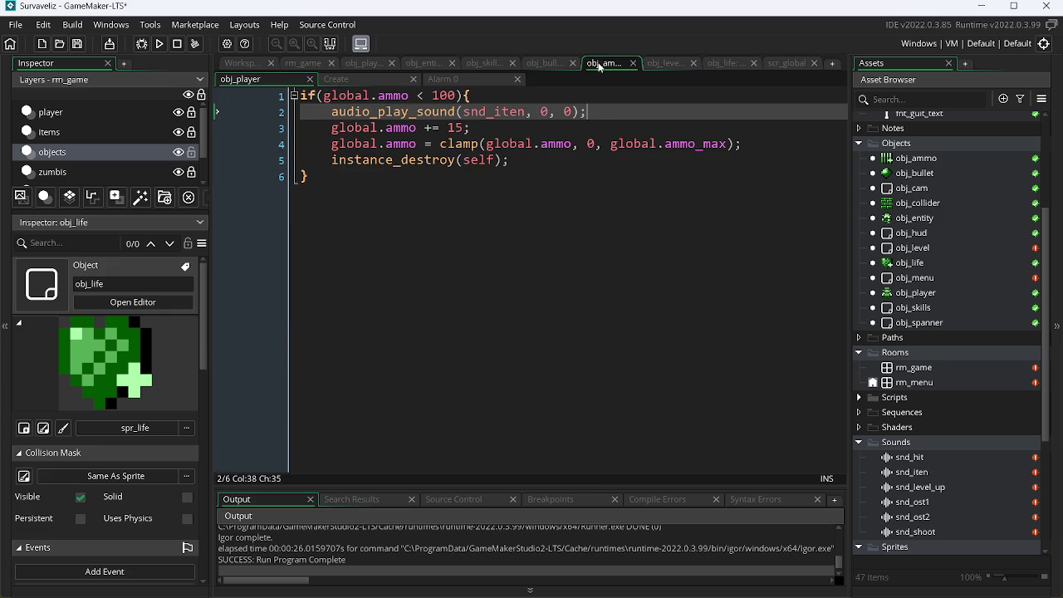
Review the sound code in obj_bullet, obj_entity's events and obj_player's Step event.
{"action": "left_click", "coordinate": [546, 61]}
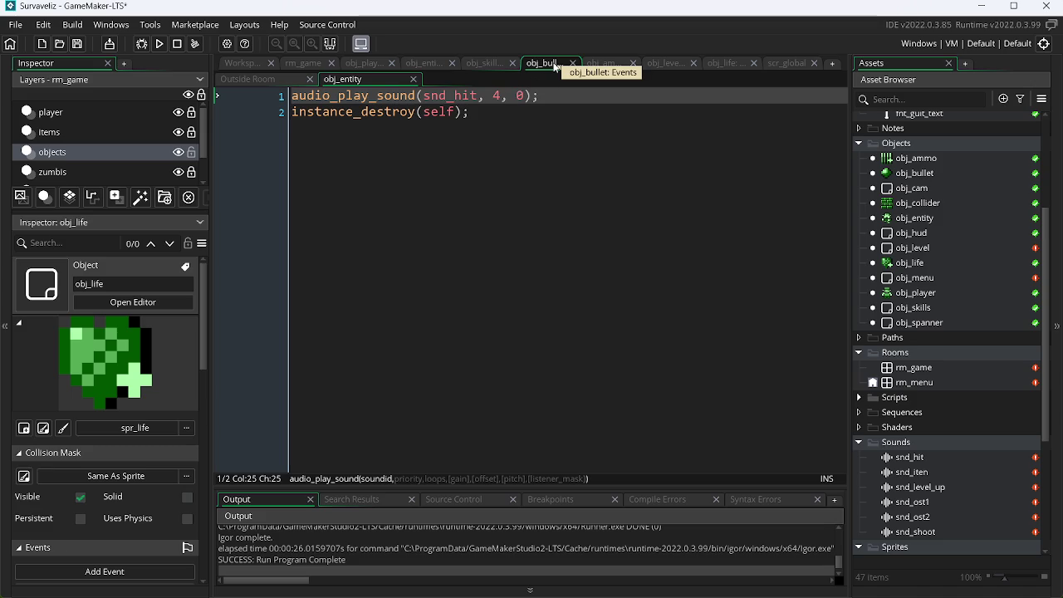
{"action": "left_click", "coordinate": [428, 62]}
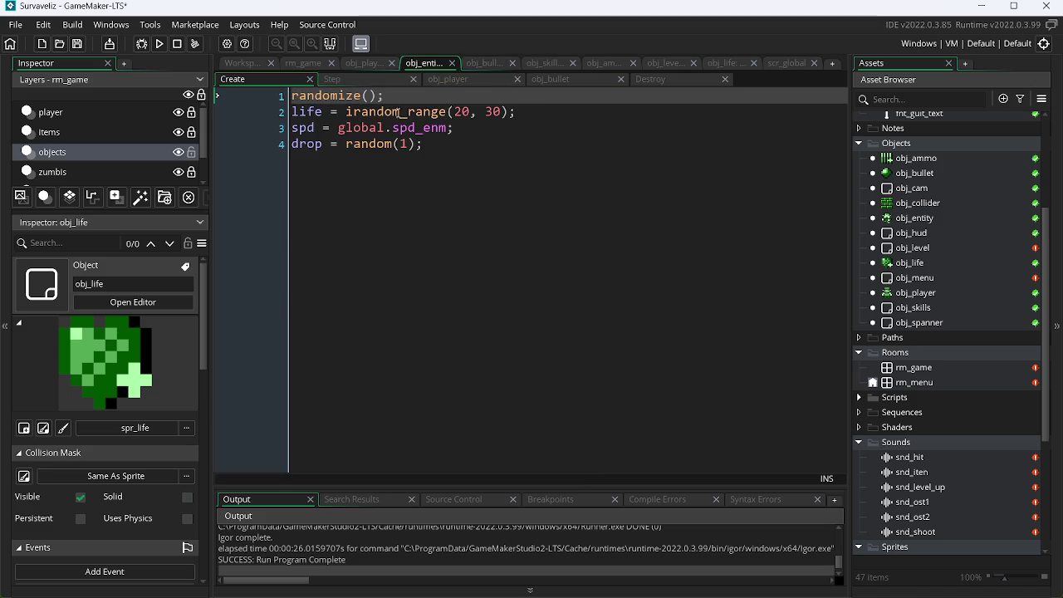
{"action": "left_click", "coordinate": [361, 79]}
{"action": "left_click", "coordinate": [465, 79]}
{"action": "left_click", "coordinate": [555, 79]}
{"action": "left_click", "coordinate": [677, 77]}
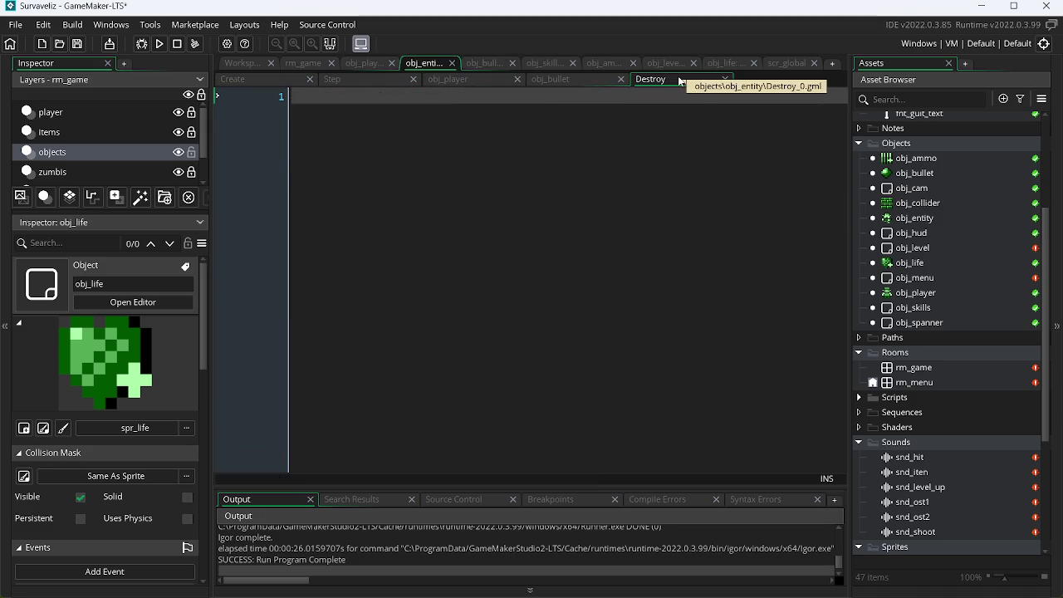
{"action": "left_click", "coordinate": [460, 83]}
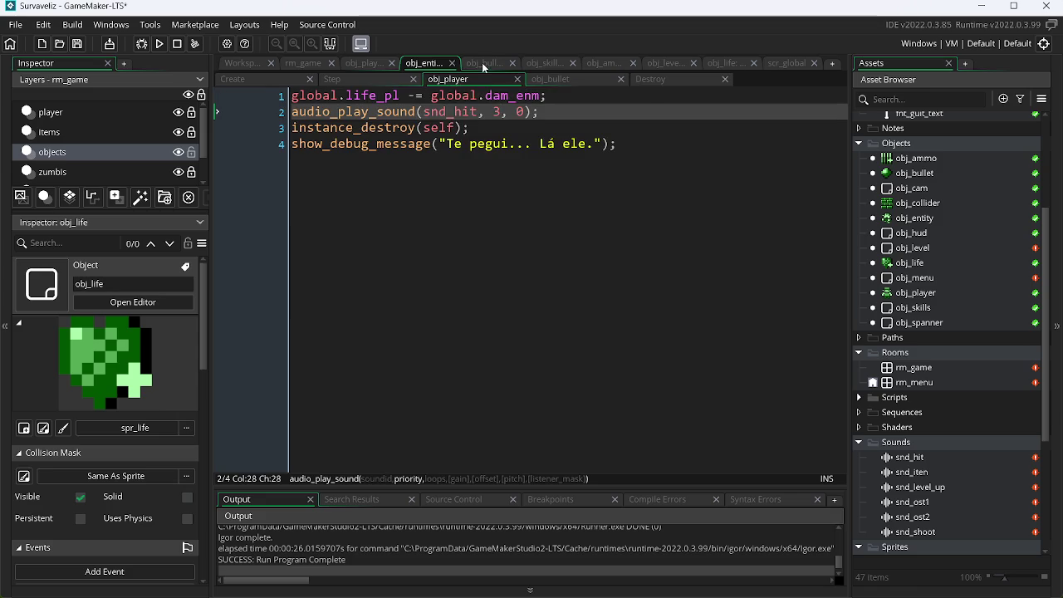
{"action": "left_click", "coordinate": [481, 62]}
{"action": "left_click", "coordinate": [369, 63]}
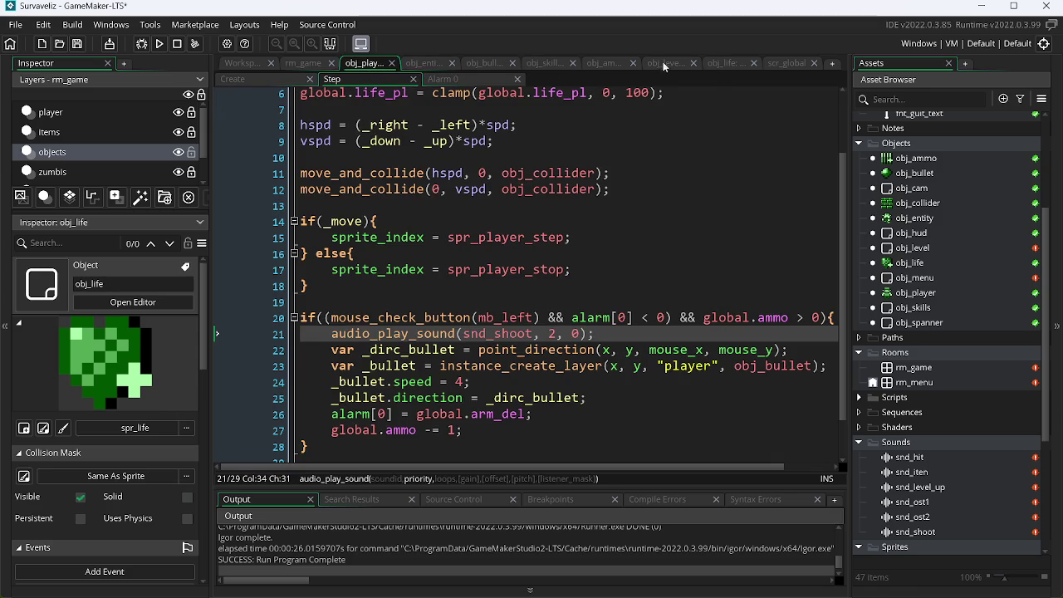
Change the ammo pickup sound's priority from 0 to 6.
{"action": "left_click", "coordinate": [601, 63]}
{"action": "left_click", "coordinate": [557, 98]}
{"action": "left_click", "coordinate": [548, 112]}
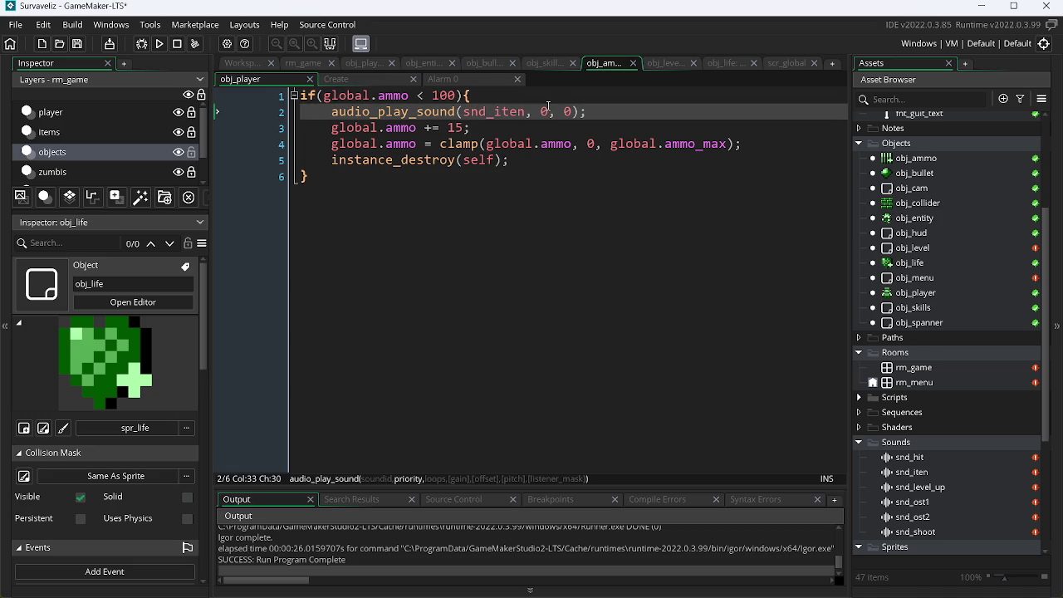
{"action": "key", "text": "BackSpace"}
{"action": "type", "text": "6"}
Check obj_skills' level-up code and go to the life pickup sound's priority, placing obj_life beside obj_skills.
{"action": "left_click", "coordinate": [551, 64]}
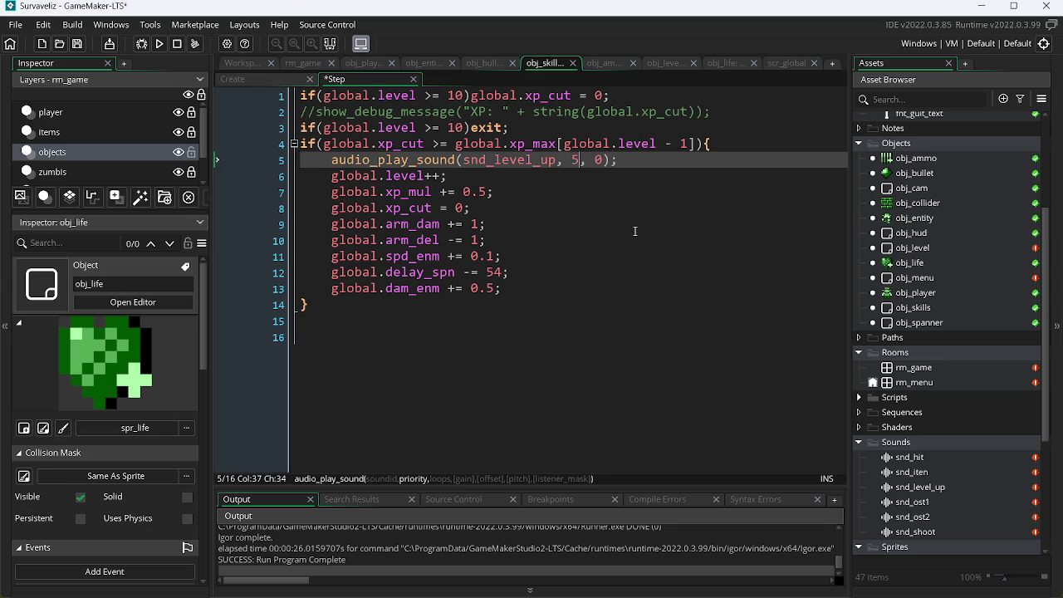
{"action": "left_click", "coordinate": [598, 64]}
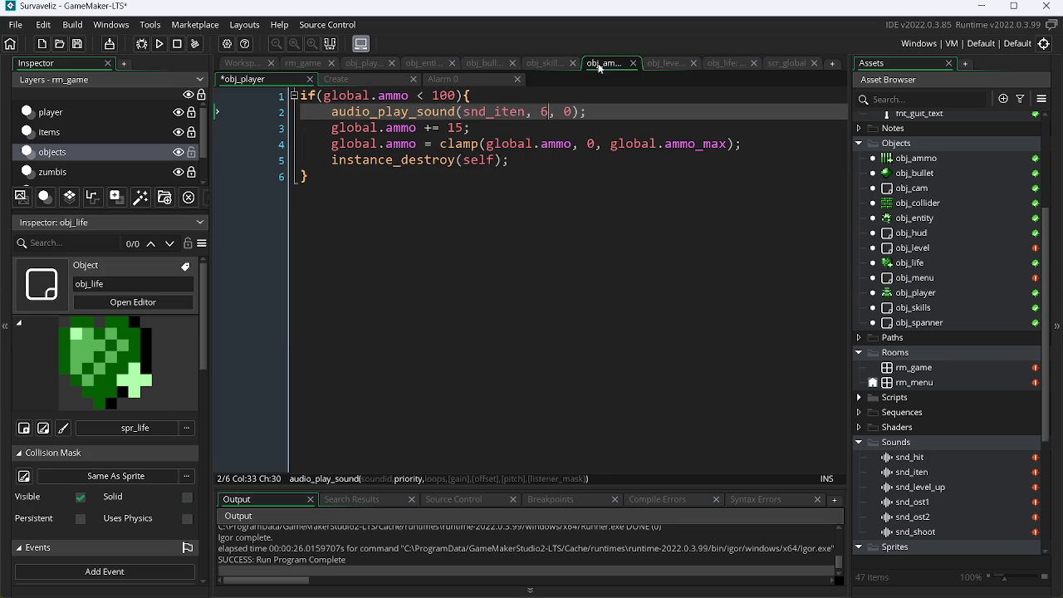
{"action": "left_click", "coordinate": [545, 62]}
{"action": "left_click", "coordinate": [477, 60]}
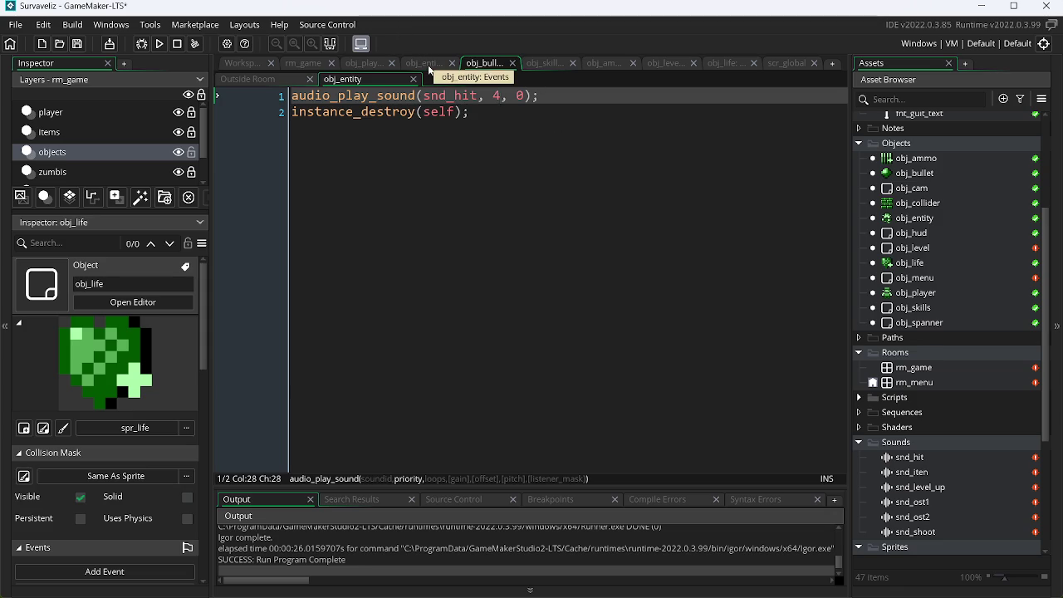
{"action": "left_click", "coordinate": [726, 64]}
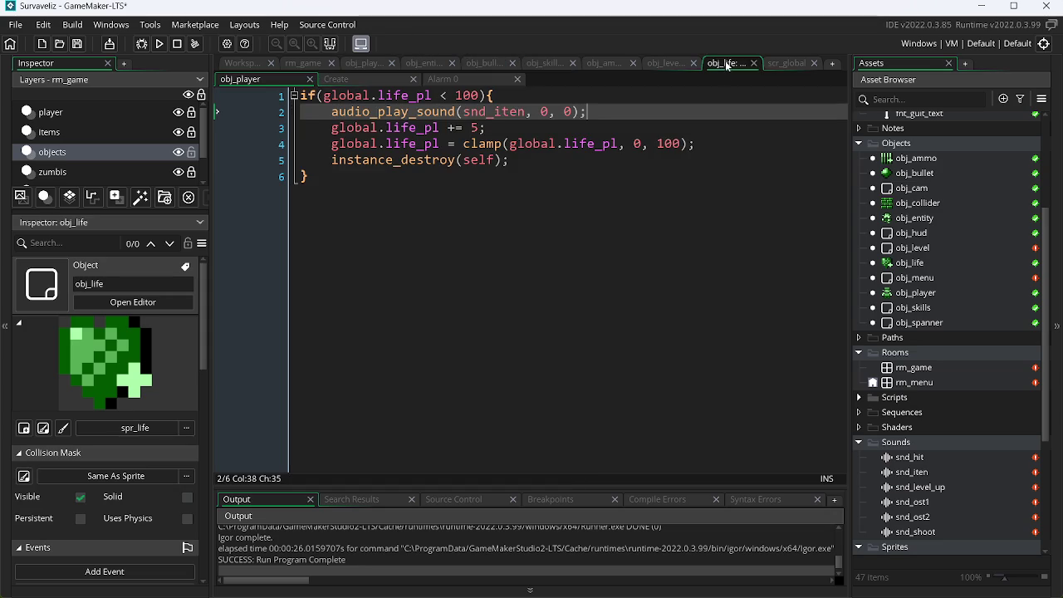
{"action": "mouse_move", "coordinate": [726, 64]}
{"action": "left_mouse_down"}
{"action": "mouse_move", "coordinate": [653, 61]}
{"action": "mouse_move", "coordinate": [602, 78]}
{"action": "left_mouse_up"}
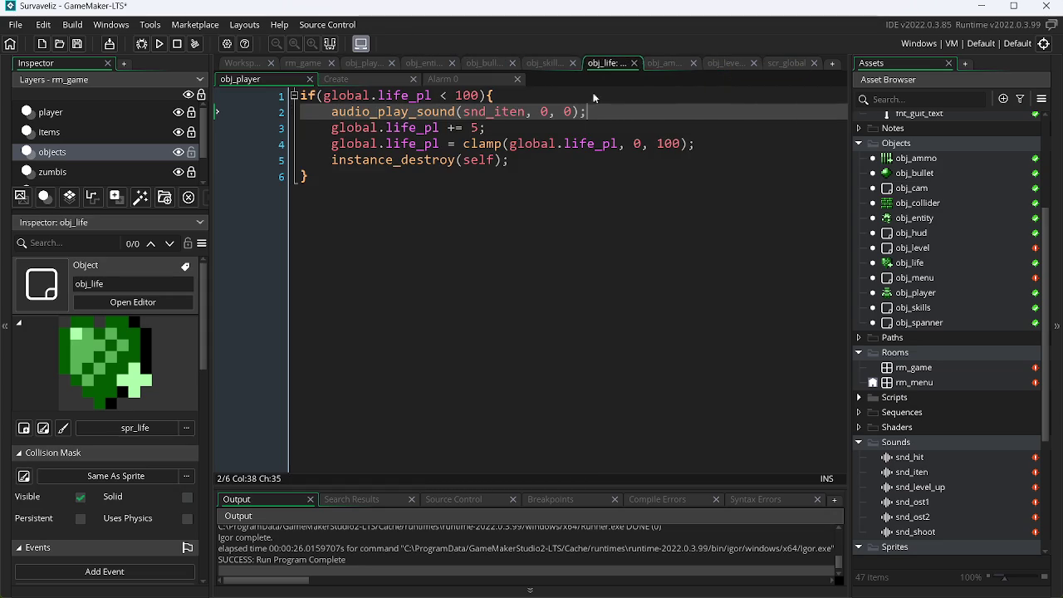
{"action": "left_click", "coordinate": [552, 116]}
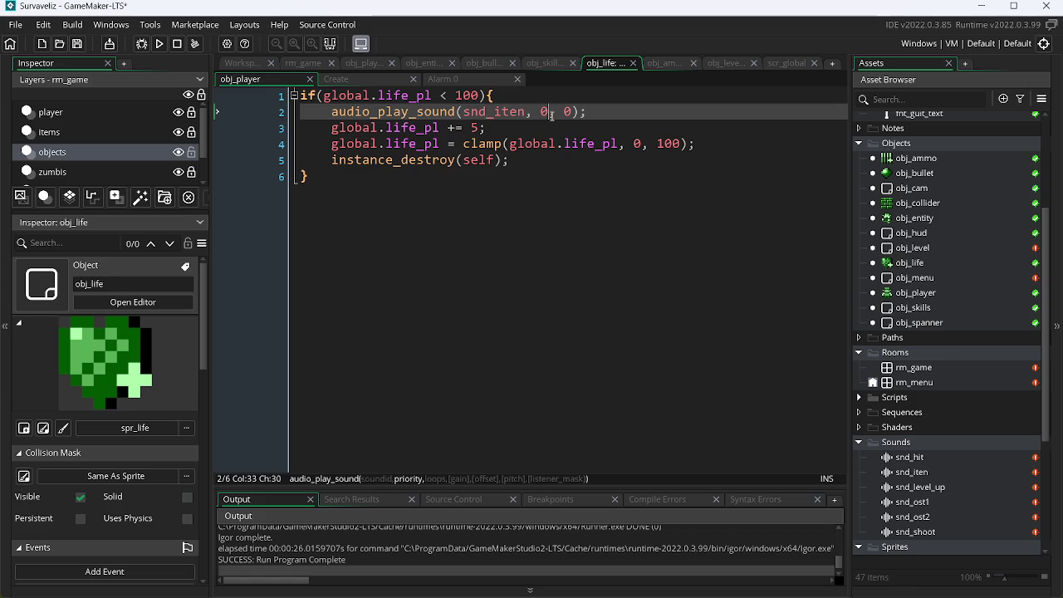
Recheck the edited priorities across objects, ending on obj_player's shoot sound, then run the game.
{"action": "left_click", "coordinate": [717, 62]}
{"action": "left_click", "coordinate": [667, 65]}
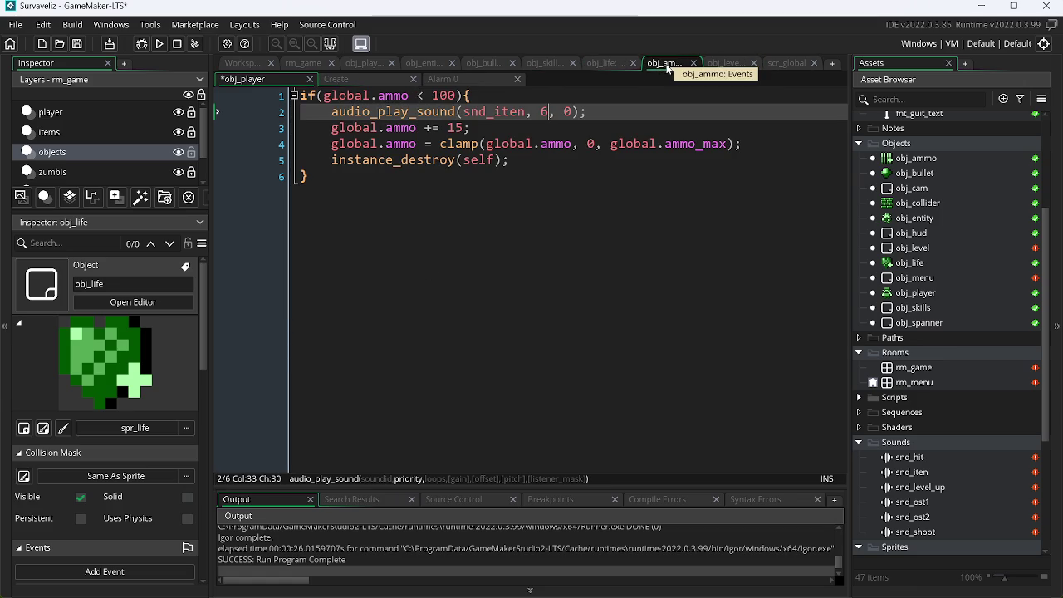
{"action": "left_click", "coordinate": [611, 61]}
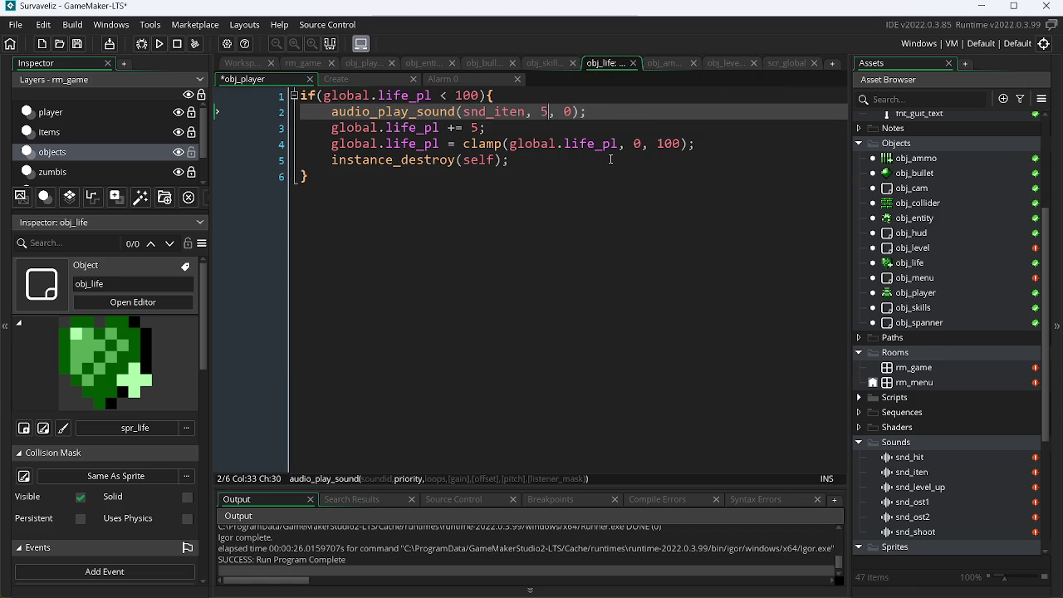
{"action": "left_click", "coordinate": [560, 63]}
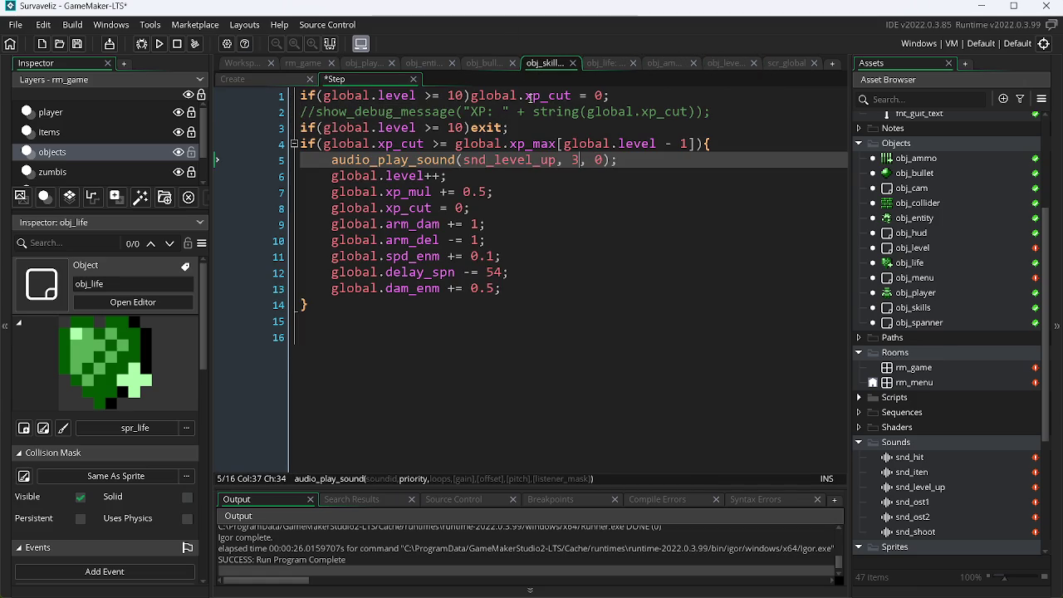
{"action": "left_click", "coordinate": [494, 65]}
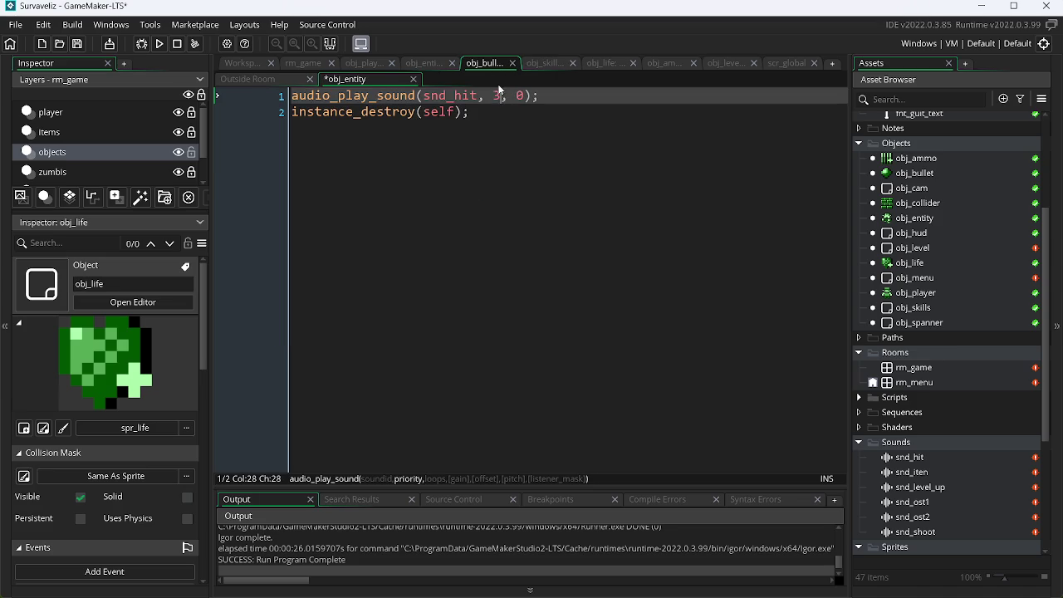
{"action": "left_click", "coordinate": [443, 63]}
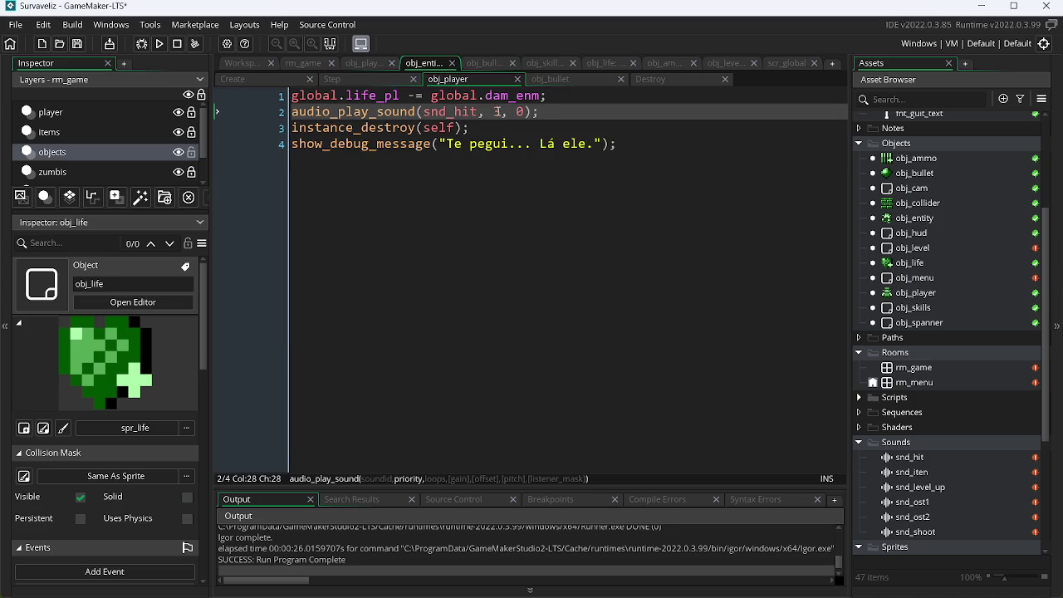
{"action": "left_click", "coordinate": [568, 78]}
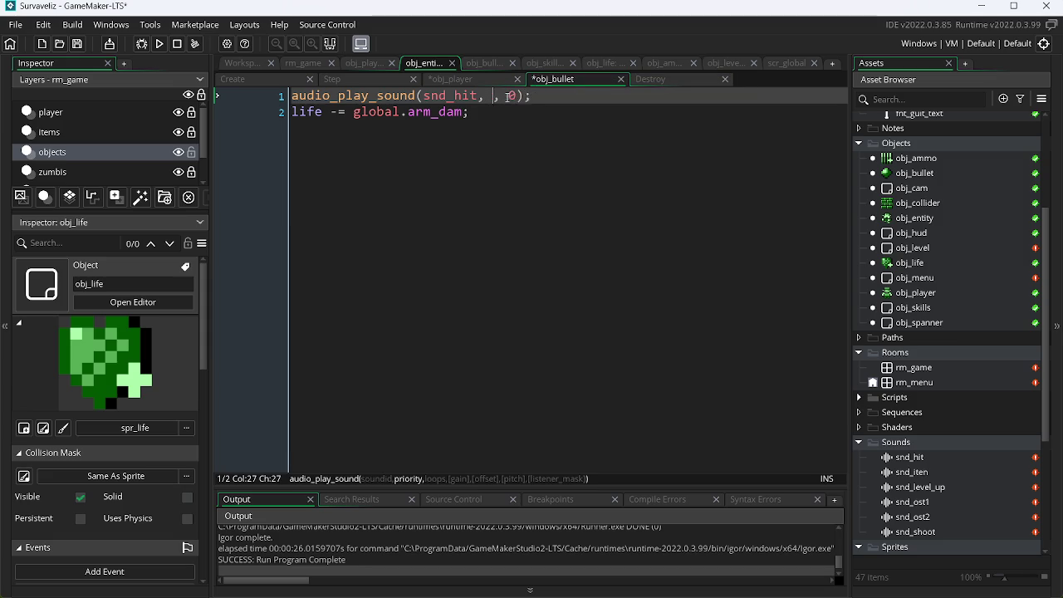
{"action": "left_click", "coordinate": [372, 65]}
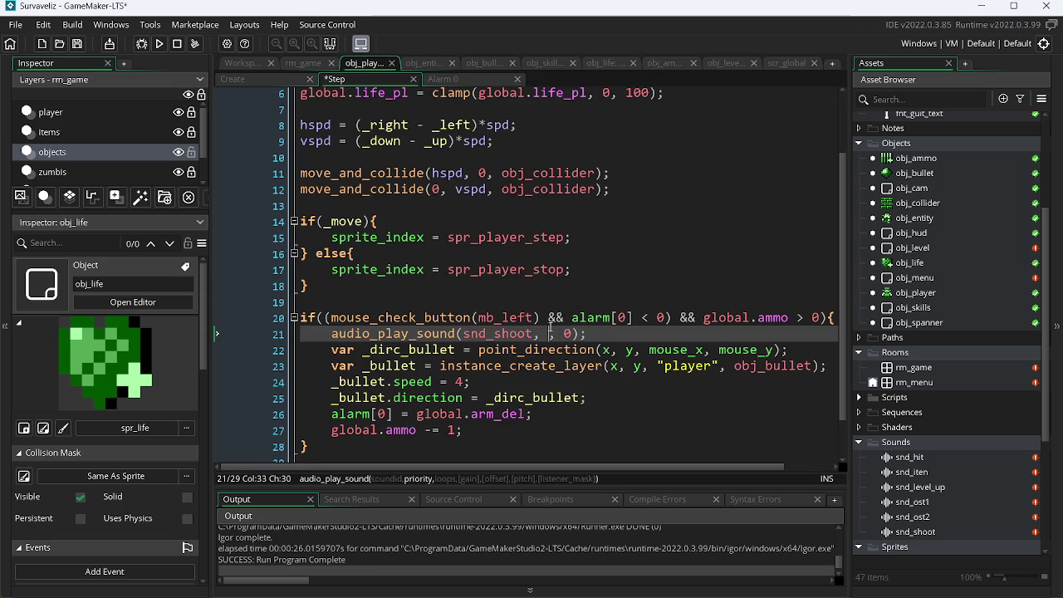
{"action": "left_click", "coordinate": [158, 45]}
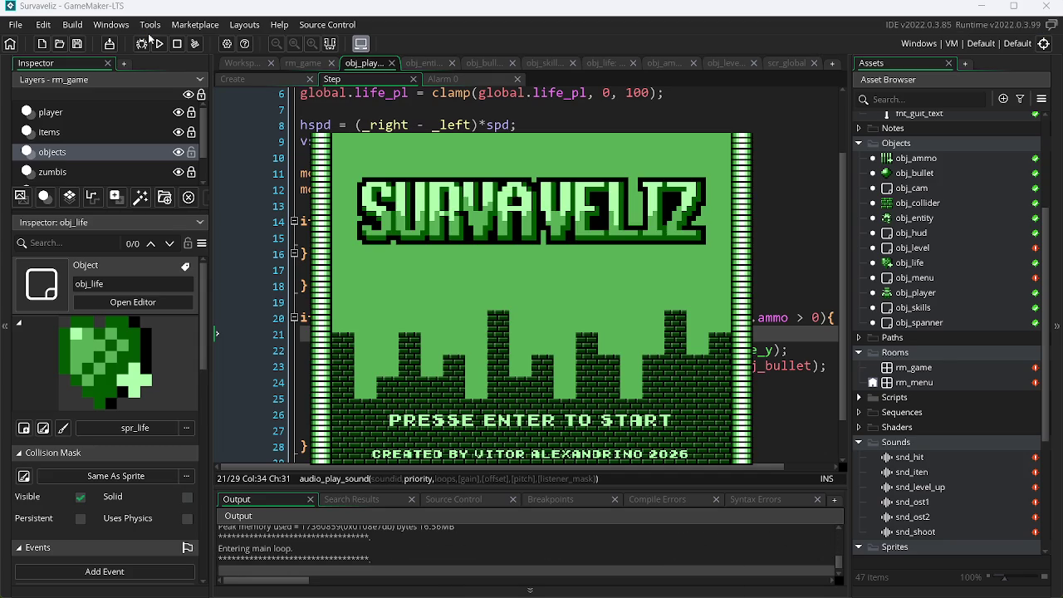
Start the game from the title screen, walk around the room and shoot the top-left zombie.
{"action": "key", "text": "Return"}
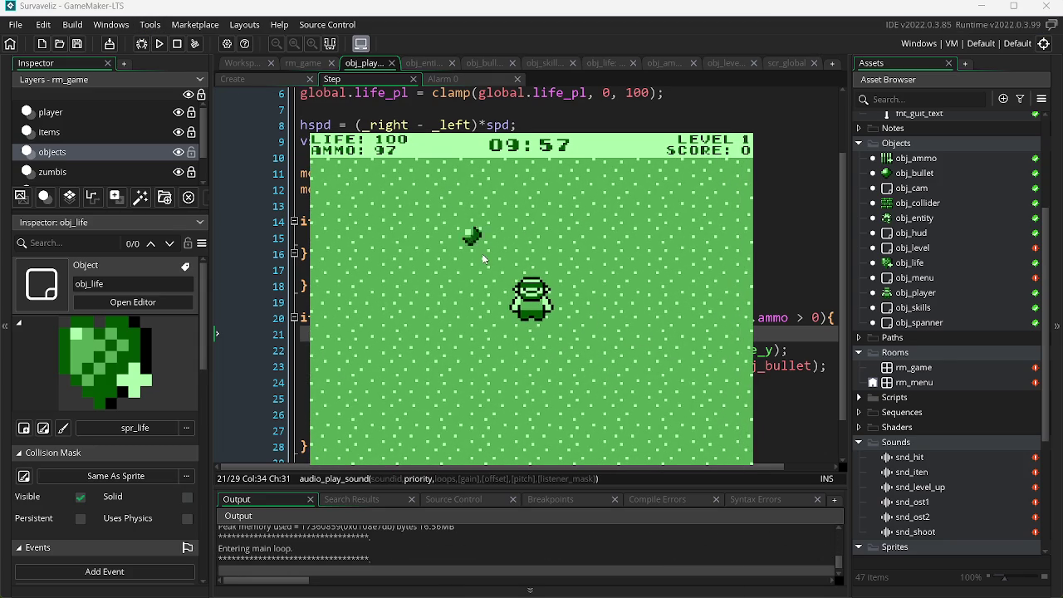
{"action": "key", "text": "Up"}
{"action": "key", "text": "Left"}
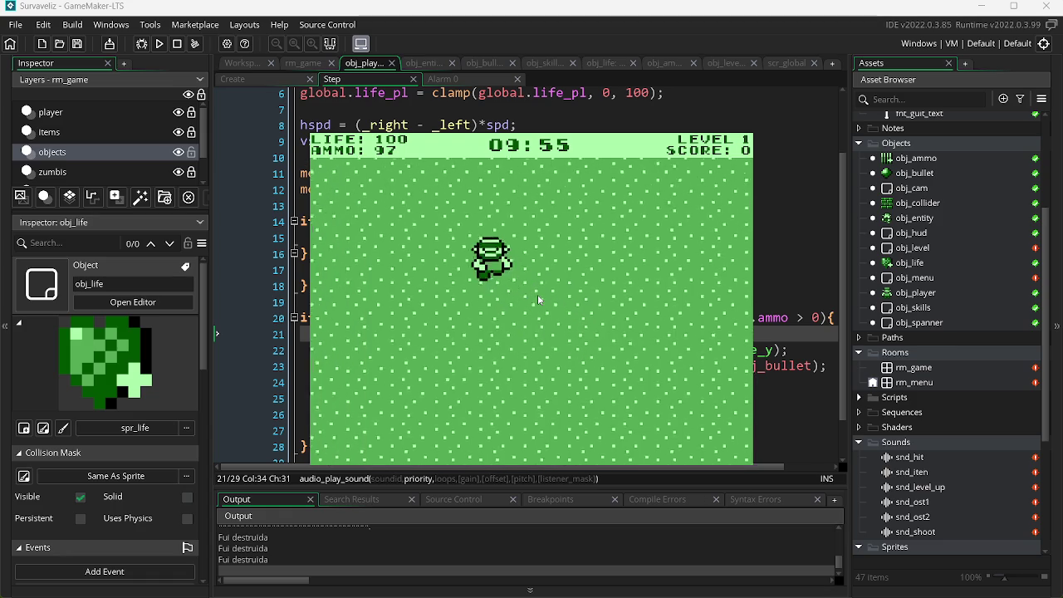
{"action": "key", "text": "Up"}
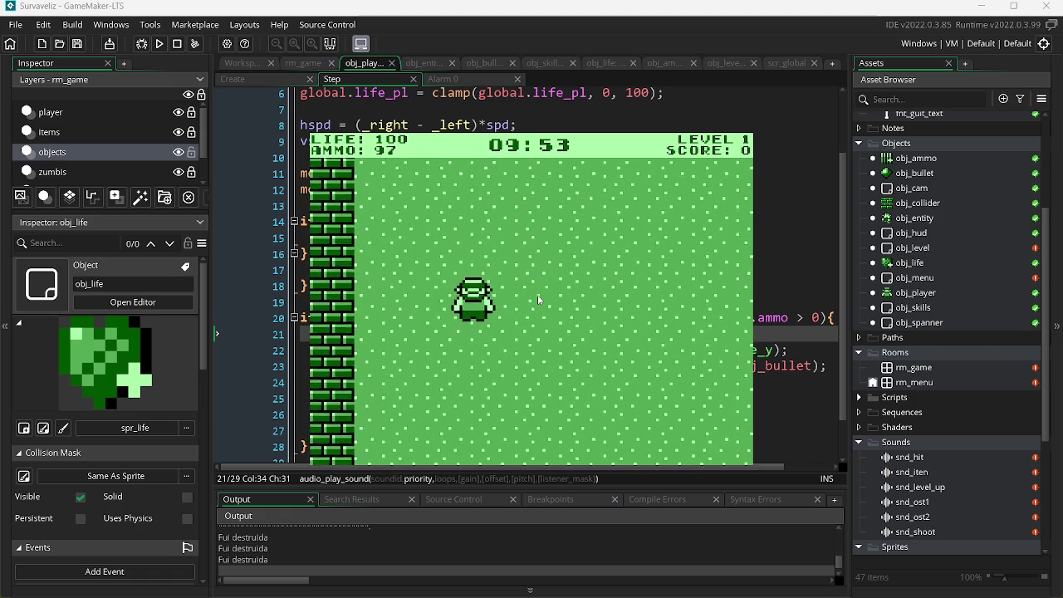
{"action": "key", "text": "Right"}
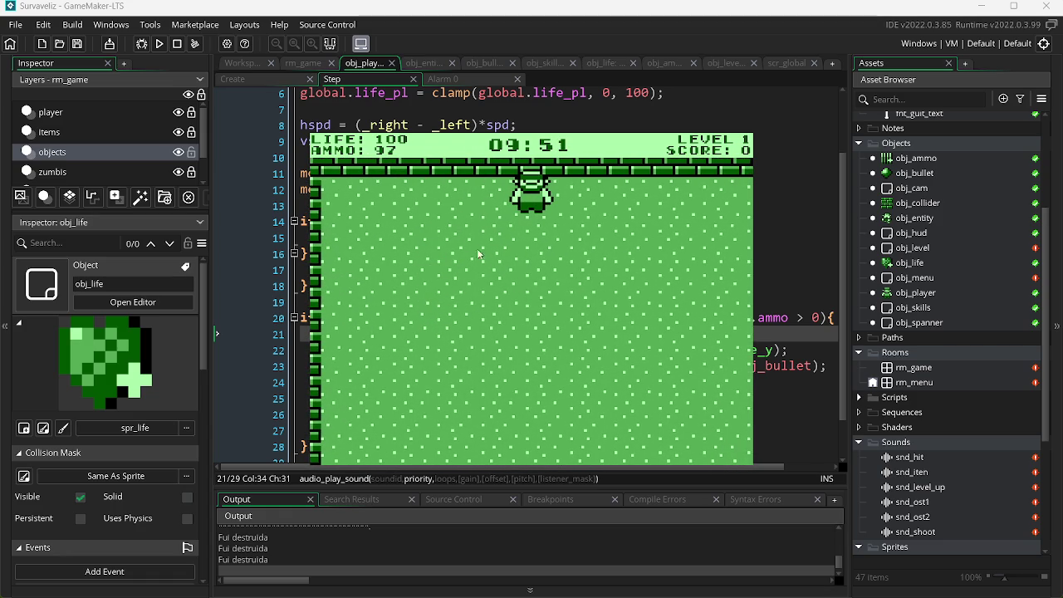
{"action": "key", "text": "Down"}
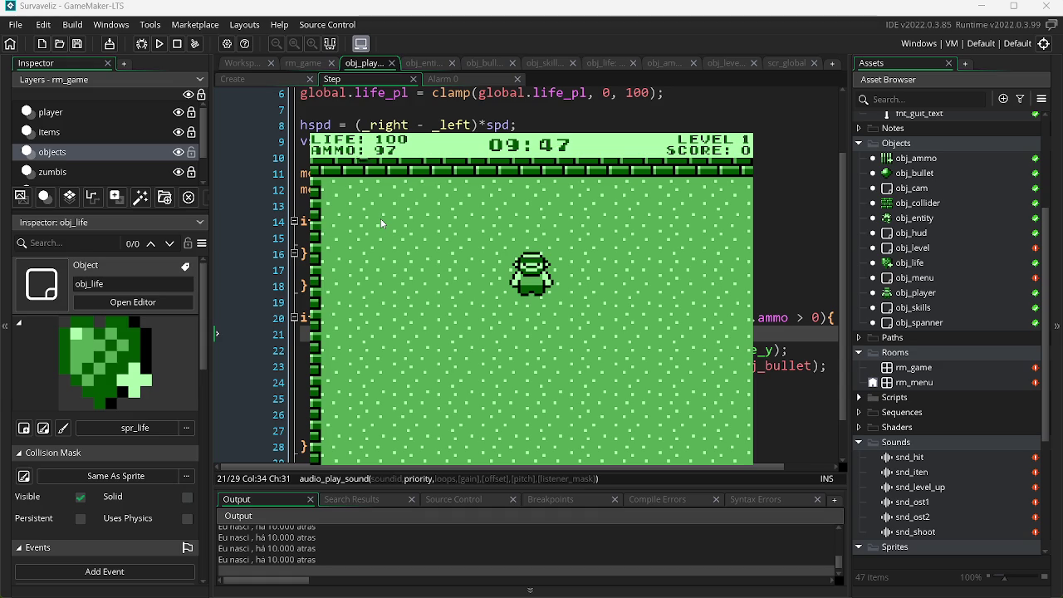
{"action": "left_click", "coordinate": [384, 222]}
{"action": "left_click", "coordinate": [387, 225]}
{"action": "left_click_drag", "start_coordinate": [388, 226], "coordinate": [395, 266]}
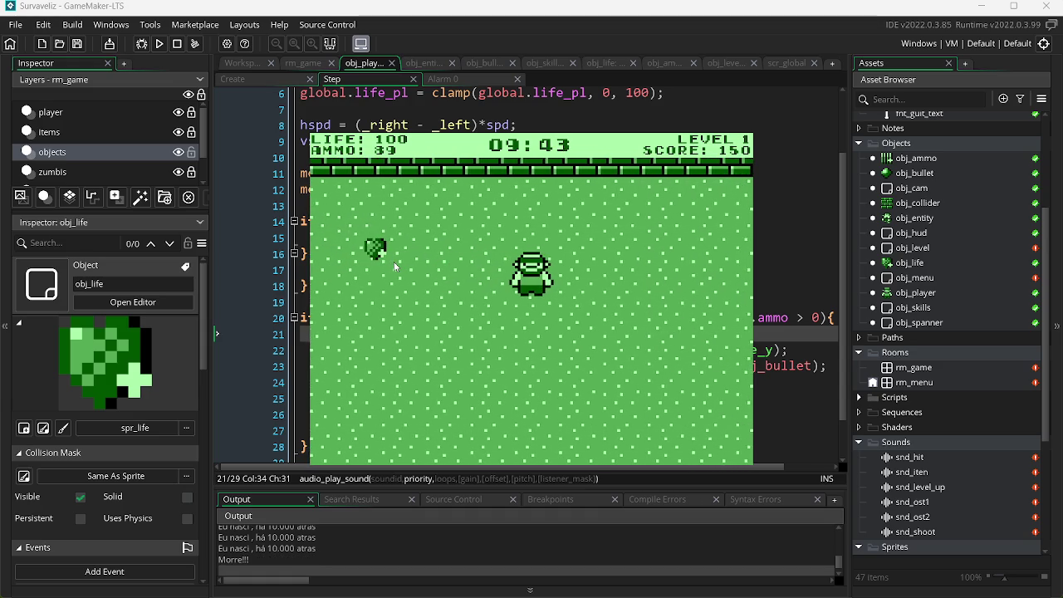
Move toward the dropped heart and ammo while shooting the approaching zombies.
{"action": "key", "text": "d"}
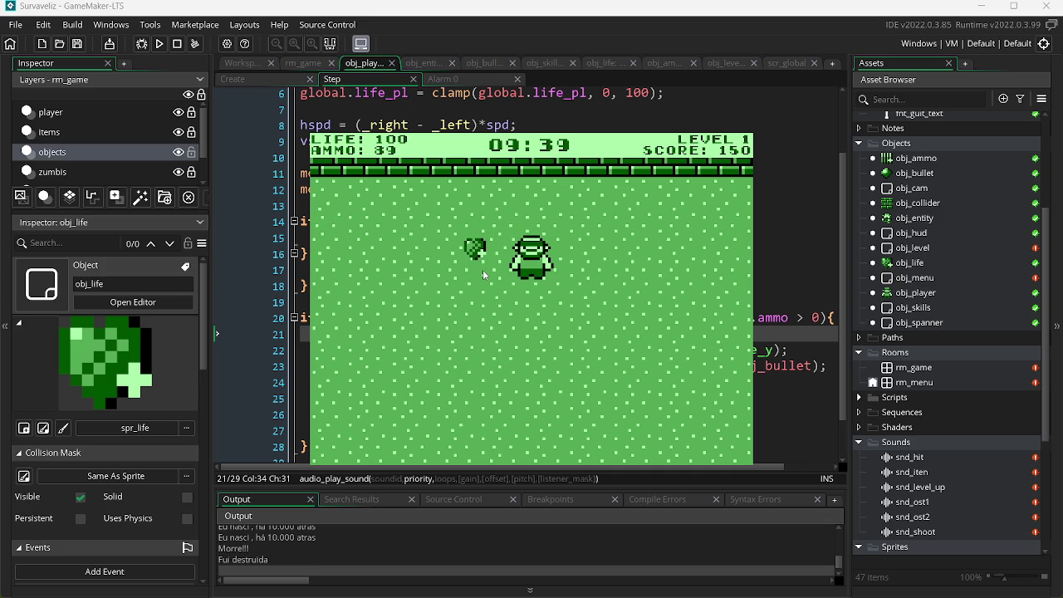
{"action": "key", "text": "d"}
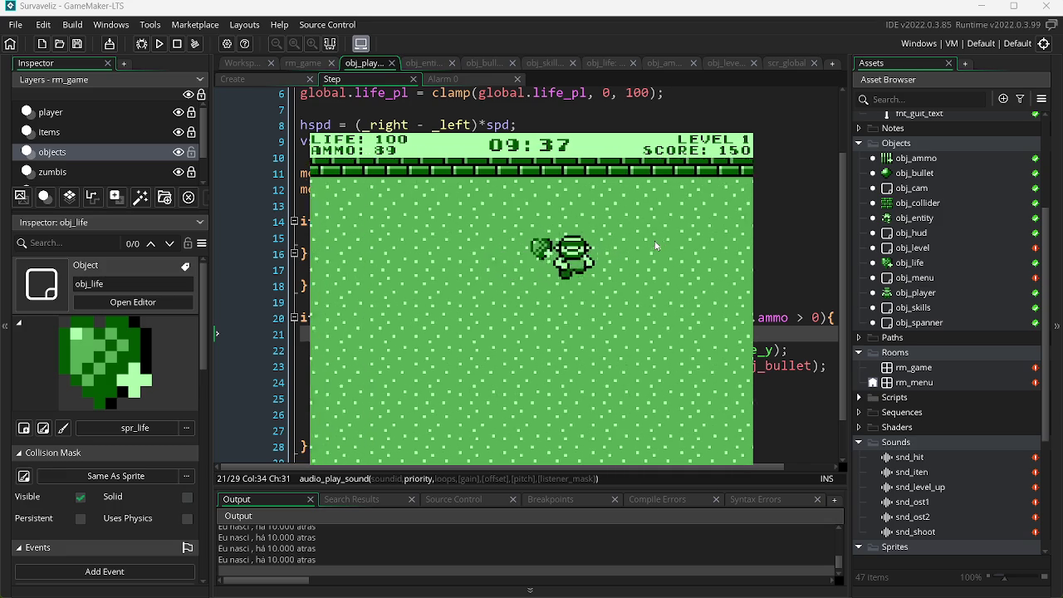
{"action": "key", "text": "s"}
{"action": "key", "text": "w"}
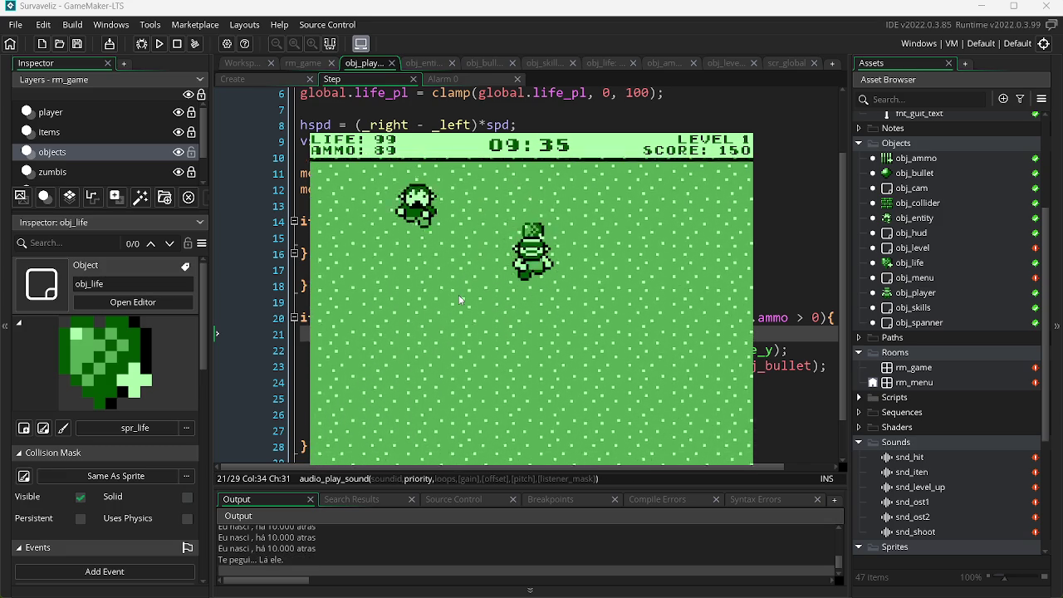
{"action": "key", "text": "s"}
{"action": "key", "text": "a"}
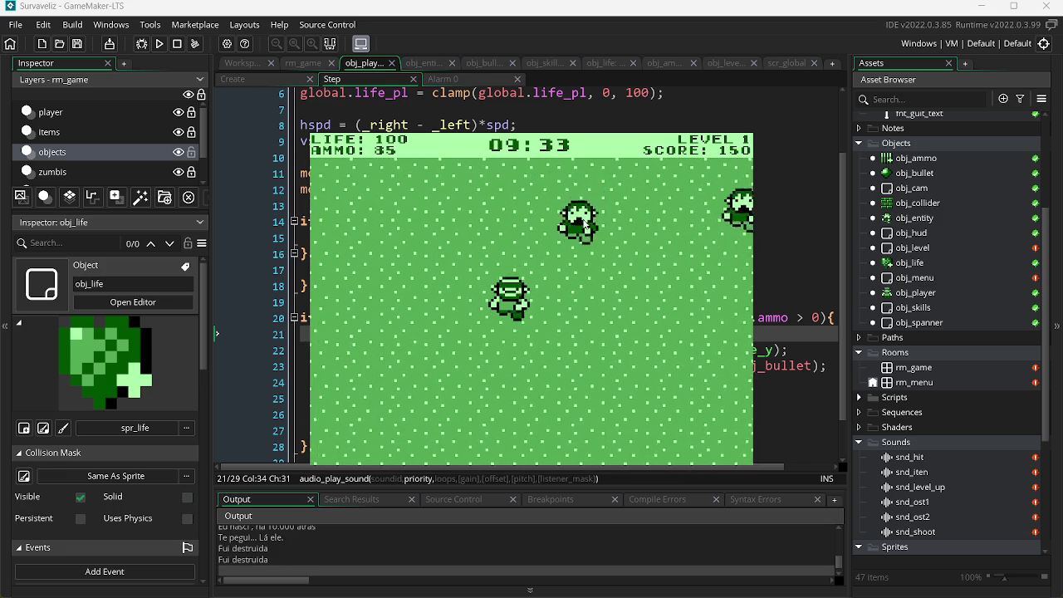
{"action": "left_click", "coordinate": [622, 260]}
{"action": "key", "text": "a"}
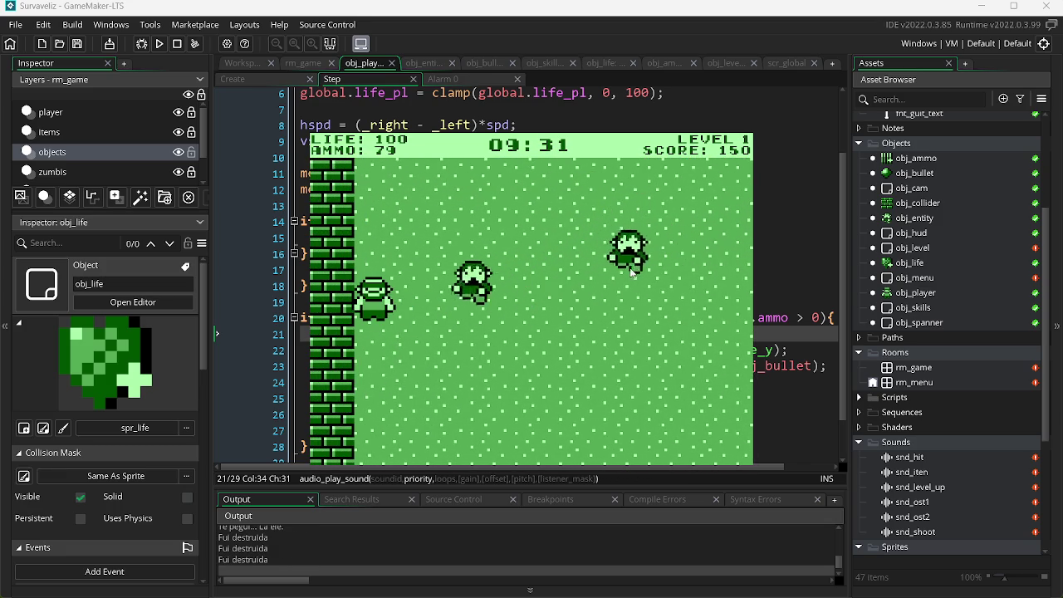
{"action": "left_click", "coordinate": [605, 274]}
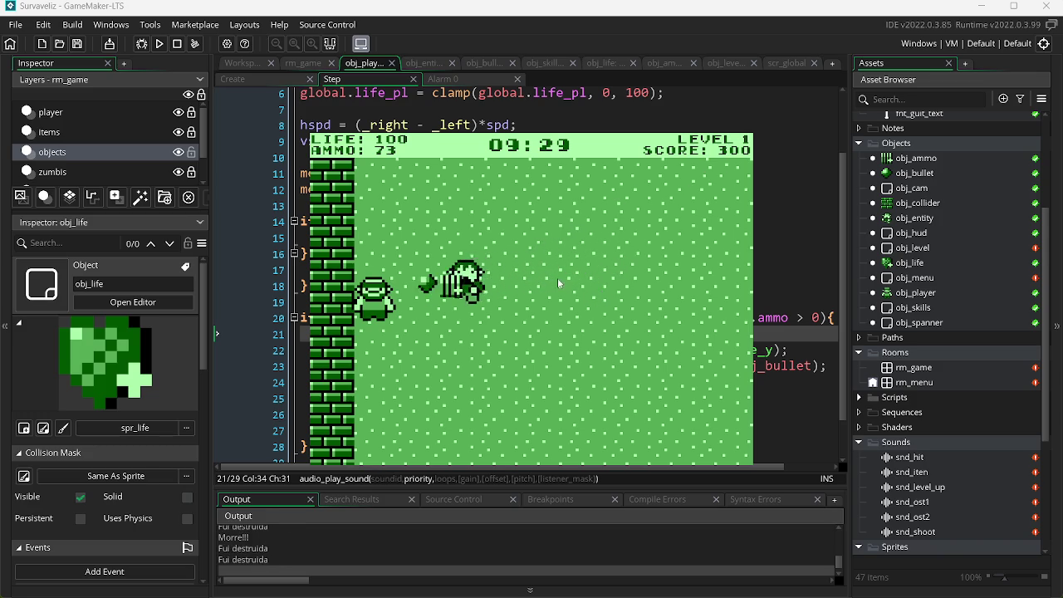
{"action": "key", "text": "w"}
{"action": "left_click", "coordinate": [418, 267]}
{"action": "key", "text": "d"}
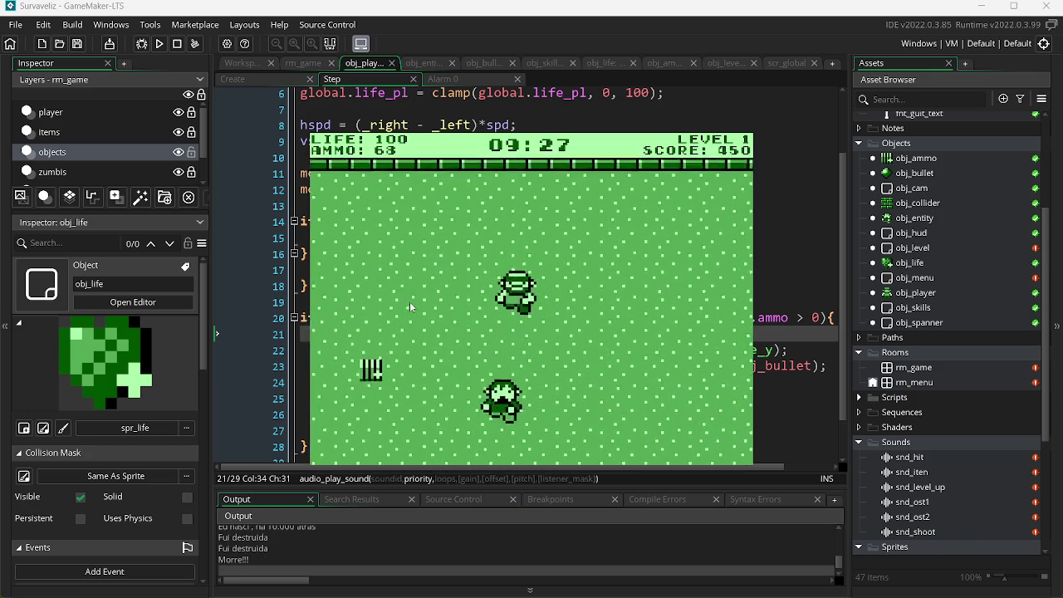
{"action": "key", "text": "a"}
{"action": "left_click", "coordinate": [410, 306]}
{"action": "left_click", "coordinate": [408, 252]}
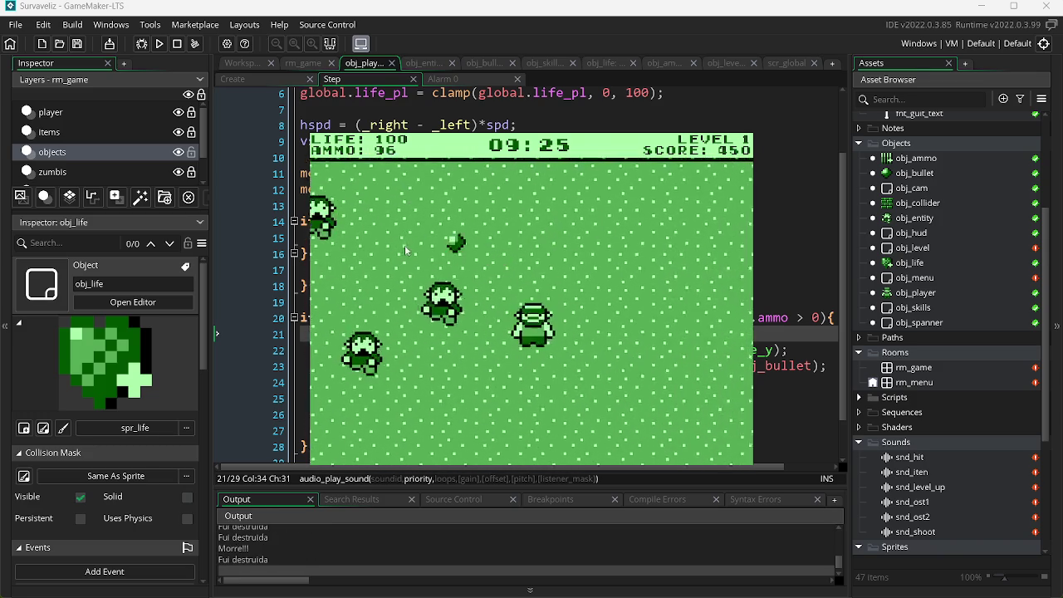
{"action": "left_click", "coordinate": [408, 252]}
{"action": "left_click", "coordinate": [411, 249]}
{"action": "left_click", "coordinate": [414, 245]}
Fight along the wall, clearing the last level 1 zombies to reach Level 2 at score 750.
{"action": "key", "text": "a"}
{"action": "left_click", "coordinate": [631, 241]}
{"action": "left_click", "coordinate": [680, 271]}
{"action": "key", "text": "a"}
{"action": "left_click", "coordinate": [678, 271]}
{"action": "left_click", "coordinate": [679, 271]}
{"action": "left_click", "coordinate": [678, 271]}
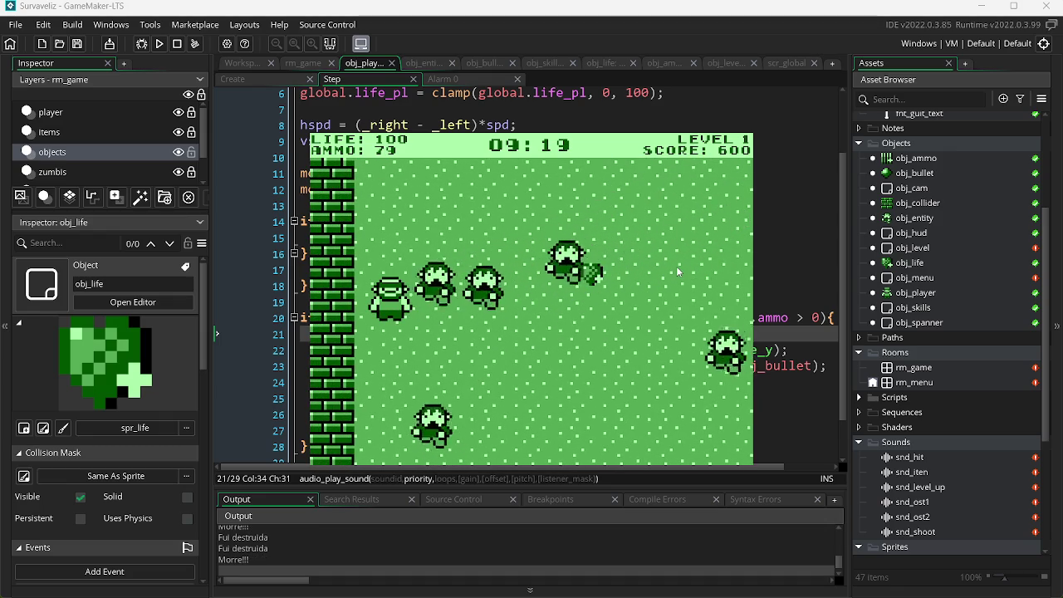
{"action": "left_click", "coordinate": [679, 272]}
{"action": "key", "text": "d"}
{"action": "left_click", "coordinate": [581, 291]}
{"action": "left_click", "coordinate": [456, 316]}
{"action": "left_click", "coordinate": [332, 336]}
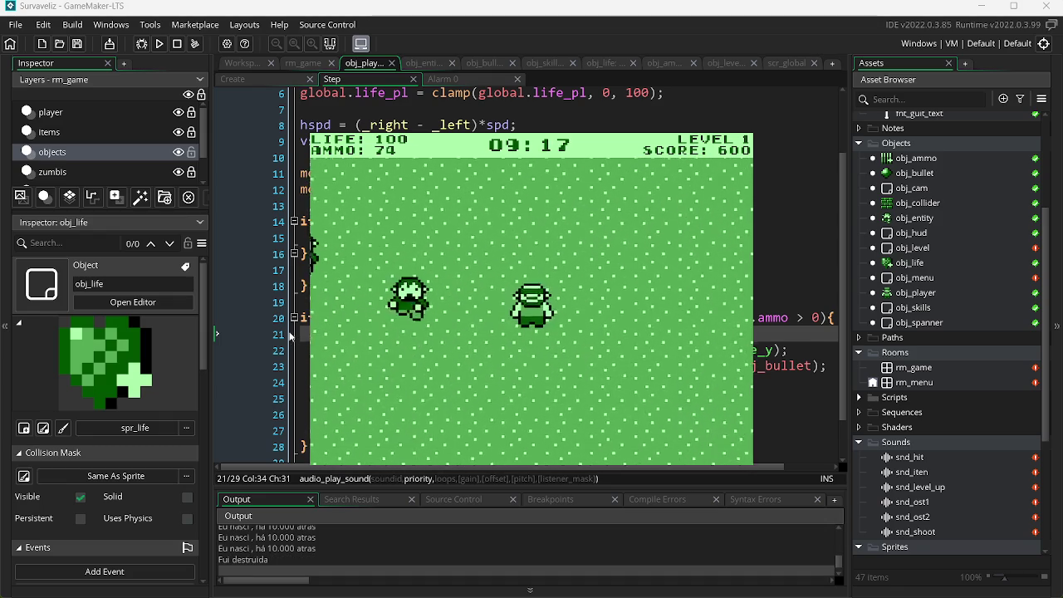
{"action": "left_click", "coordinate": [292, 326]}
{"action": "key", "text": "alt+Tab"}
{"action": "left_click", "coordinate": [446, 272]}
{"action": "key", "text": "a"}
{"action": "left_click", "coordinate": [446, 272]}
{"action": "left_click", "coordinate": [532, 274]}
{"action": "left_click", "coordinate": [623, 274]}
{"action": "left_click", "coordinate": [711, 276]}
{"action": "left_click", "coordinate": [711, 276]}
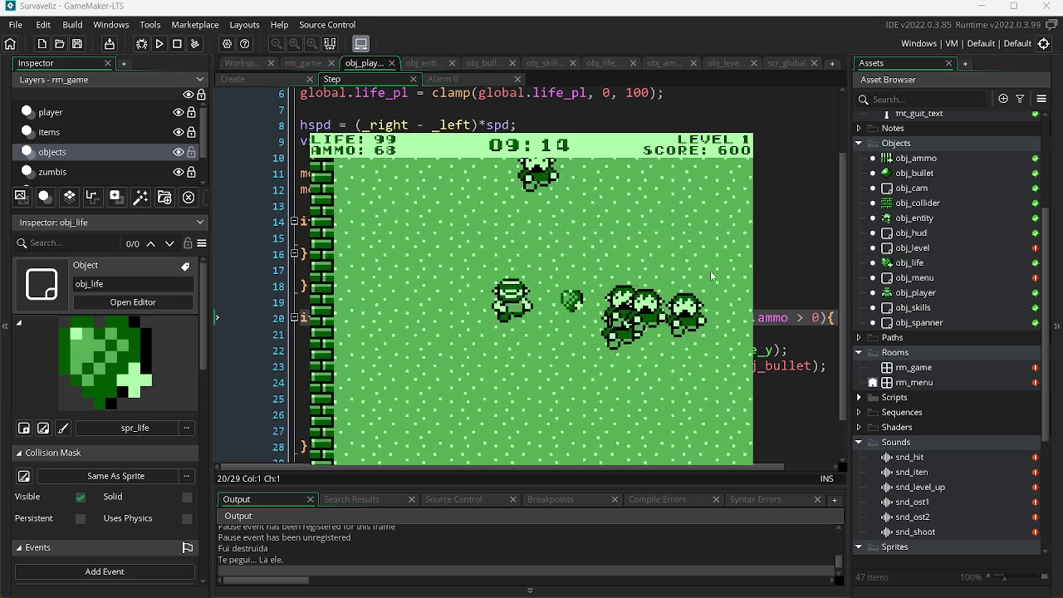
{"action": "key", "text": "d"}
{"action": "left_click", "coordinate": [476, 253]}
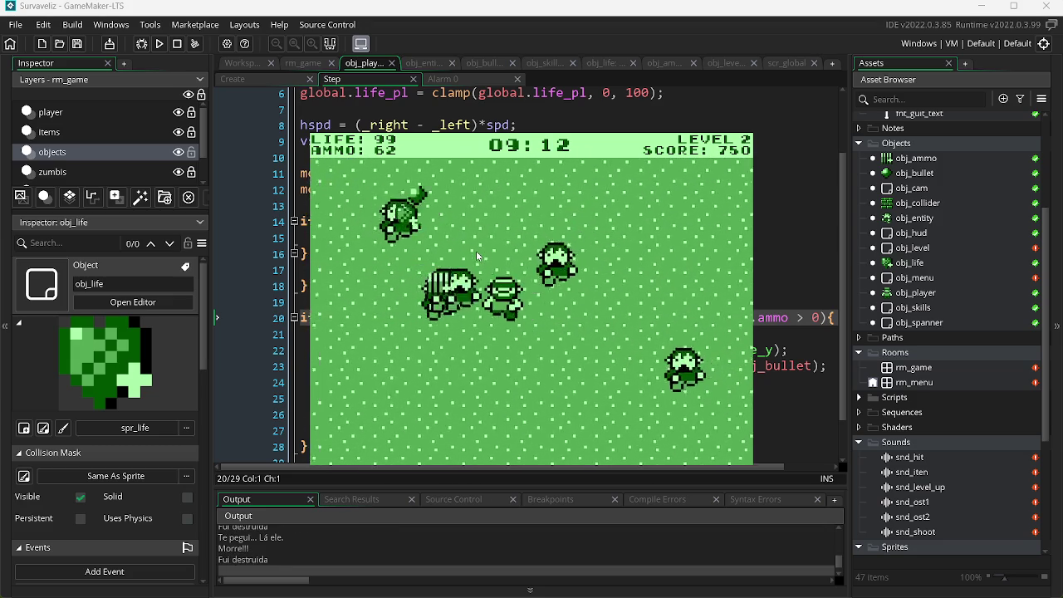
Shoot down the zombie pack ahead while stepping left and right along the wall.
{"action": "left_click", "coordinate": [478, 251]}
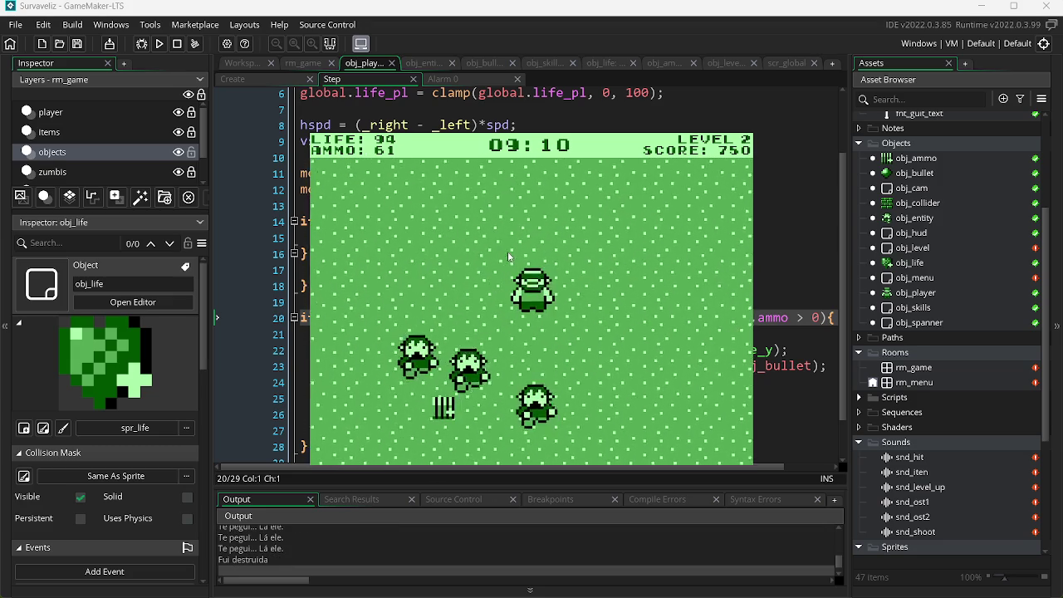
{"action": "left_click", "coordinate": [509, 256]}
{"action": "left_click", "coordinate": [548, 243]}
{"action": "left_click", "coordinate": [581, 232]}
{"action": "left_click", "coordinate": [582, 232]}
{"action": "left_click", "coordinate": [662, 207]}
{"action": "key", "text": "a"}
{"action": "left_click", "coordinate": [664, 213]}
{"action": "left_click", "coordinate": [676, 225]}
{"action": "left_click", "coordinate": [689, 241]}
{"action": "key", "text": "d"}
{"action": "left_click", "coordinate": [678, 243]}
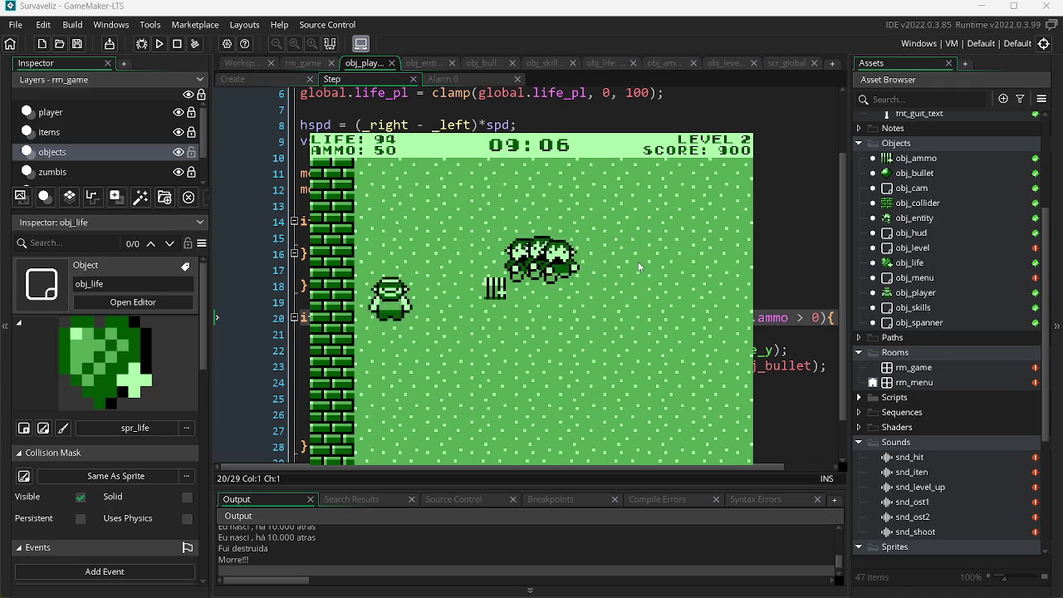
{"action": "left_click", "coordinate": [589, 273]}
Grab ammo on the left, then fire at the zombies closing in.
{"action": "key", "text": "a"}
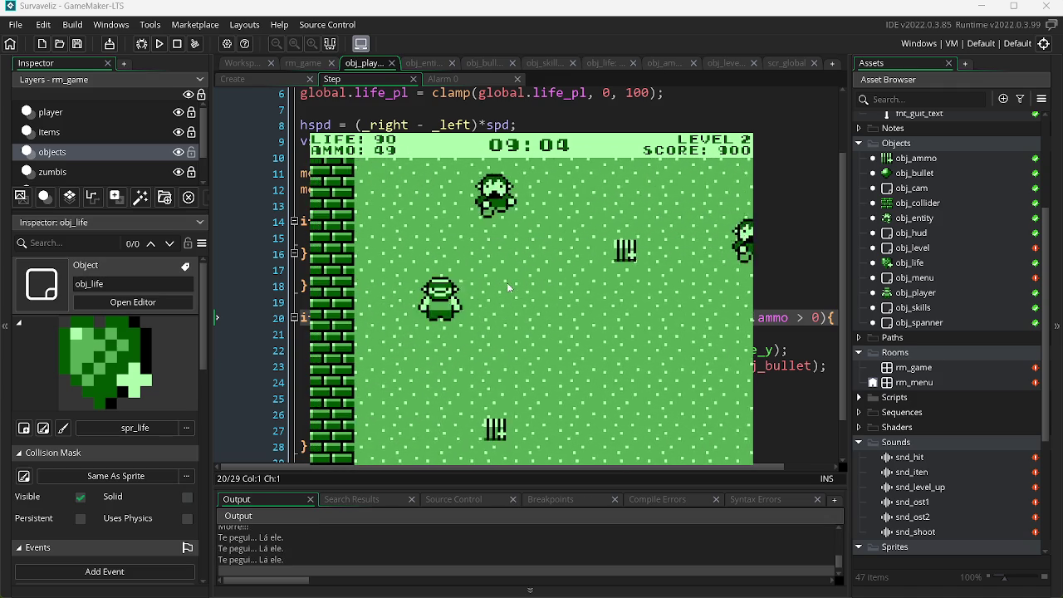
{"action": "key", "text": "d"}
{"action": "left_click", "coordinate": [428, 299]}
{"action": "left_click", "coordinate": [400, 286]}
{"action": "left_click", "coordinate": [411, 265]}
{"action": "left_click", "coordinate": [448, 226]}
{"action": "left_click", "coordinate": [446, 226]}
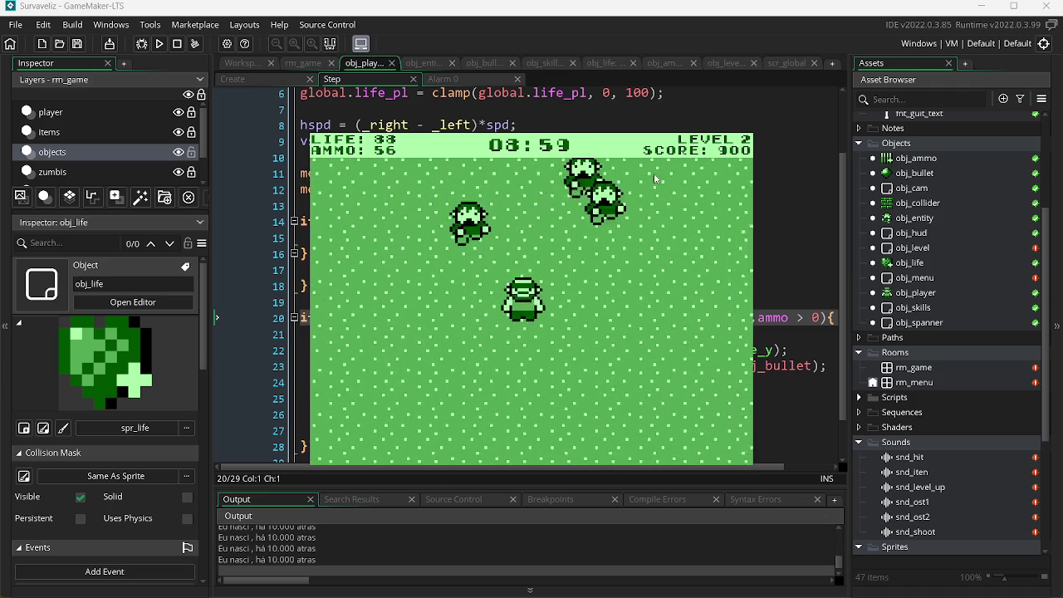
{"action": "key", "text": "a"}
{"action": "left_click", "coordinate": [686, 225]}
{"action": "left_click", "coordinate": [686, 224]}
{"action": "key", "text": "d"}
Shoot the moving zombies for points while strafing left and right.
{"action": "left_click", "coordinate": [531, 216]}
{"action": "left_click", "coordinate": [498, 212]}
{"action": "left_click", "coordinate": [491, 217]}
{"action": "left_click", "coordinate": [532, 220]}
{"action": "left_click", "coordinate": [597, 228]}
{"action": "left_click", "coordinate": [631, 232]}
{"action": "key", "text": "a"}
{"action": "left_click", "coordinate": [643, 235]}
{"action": "key", "text": "a"}
{"action": "left_click", "coordinate": [653, 251]}
{"action": "left_click", "coordinate": [641, 254]}
{"action": "left_click", "coordinate": [641, 254]}
{"action": "key", "text": "d"}
{"action": "left_click", "coordinate": [599, 249]}
Pick up the heart and ammo, then shoot the gathering zombies.
{"action": "key", "text": "d"}
{"action": "key", "text": "s"}
{"action": "key", "text": "s"}
{"action": "left_click", "coordinate": [548, 238]}
{"action": "key", "text": "a"}
{"action": "key", "text": "a"}
{"action": "key", "text": "w"}
{"action": "key", "text": "d"}
{"action": "left_click", "coordinate": [432, 288]}
{"action": "left_click", "coordinate": [432, 288]}
Edge right while repeatedly firing at the zombies on the lower left.
{"action": "key", "text": "d"}
{"action": "left_click", "coordinate": [426, 293]}
{"action": "key", "text": "d"}
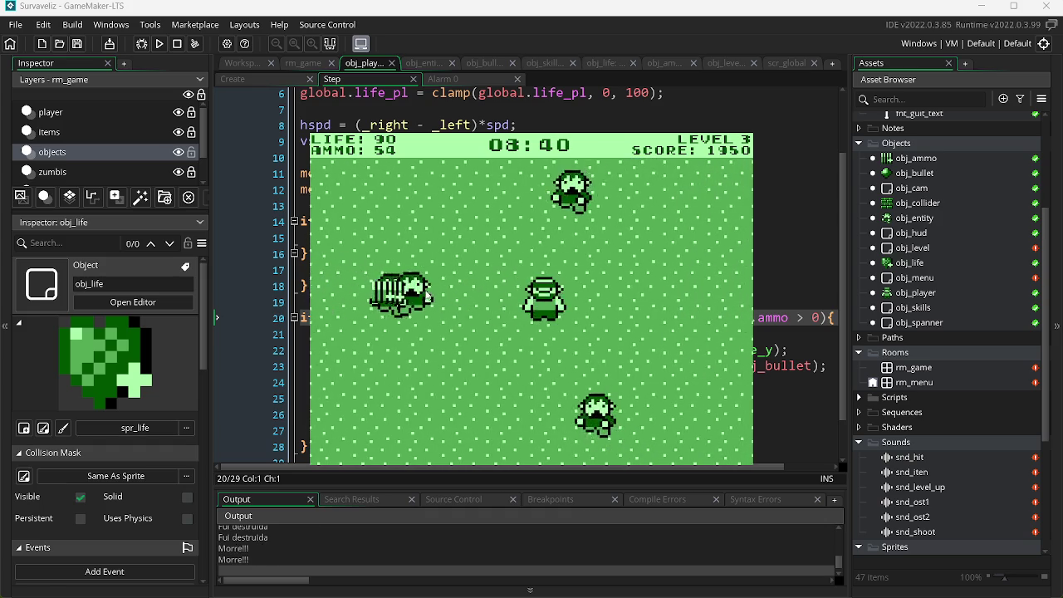
{"action": "left_click", "coordinate": [426, 292]}
{"action": "left_click", "coordinate": [426, 293]}
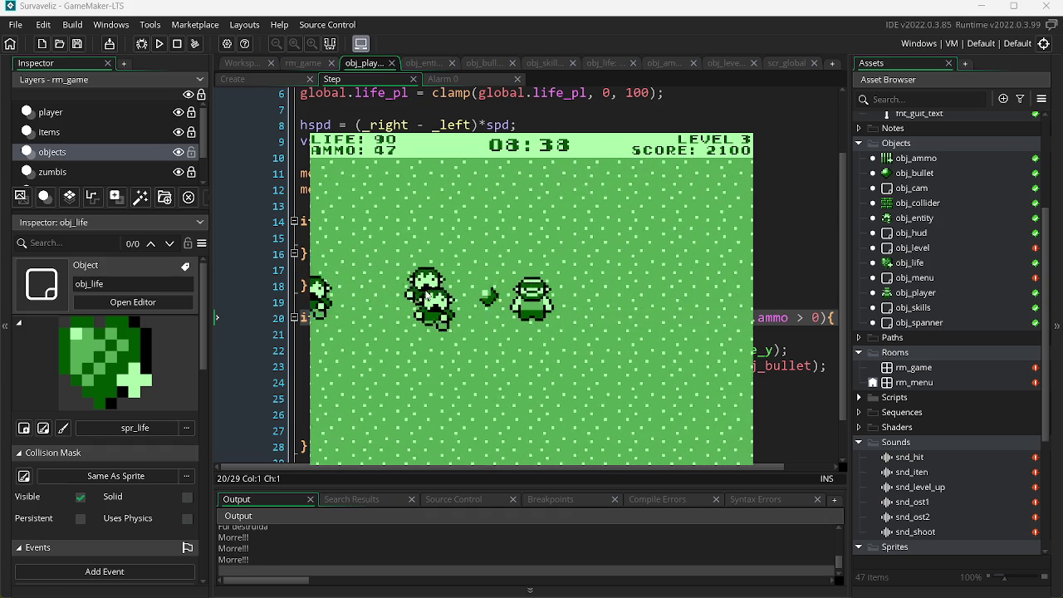
{"action": "key", "text": "d"}
{"action": "left_click", "coordinate": [428, 292]}
{"action": "left_click", "coordinate": [426, 292]}
{"action": "key", "text": "d"}
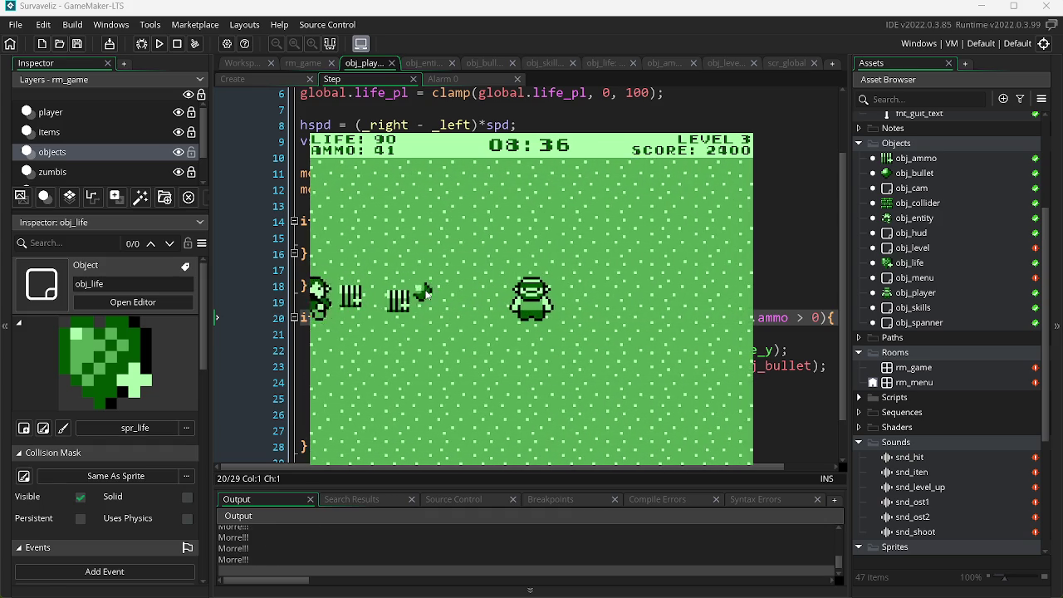
{"action": "left_click", "coordinate": [426, 294]}
Clear the remaining zombies to reach Level 4 with 3000 points, life 88 and 35 ammo.
{"action": "key", "text": "d"}
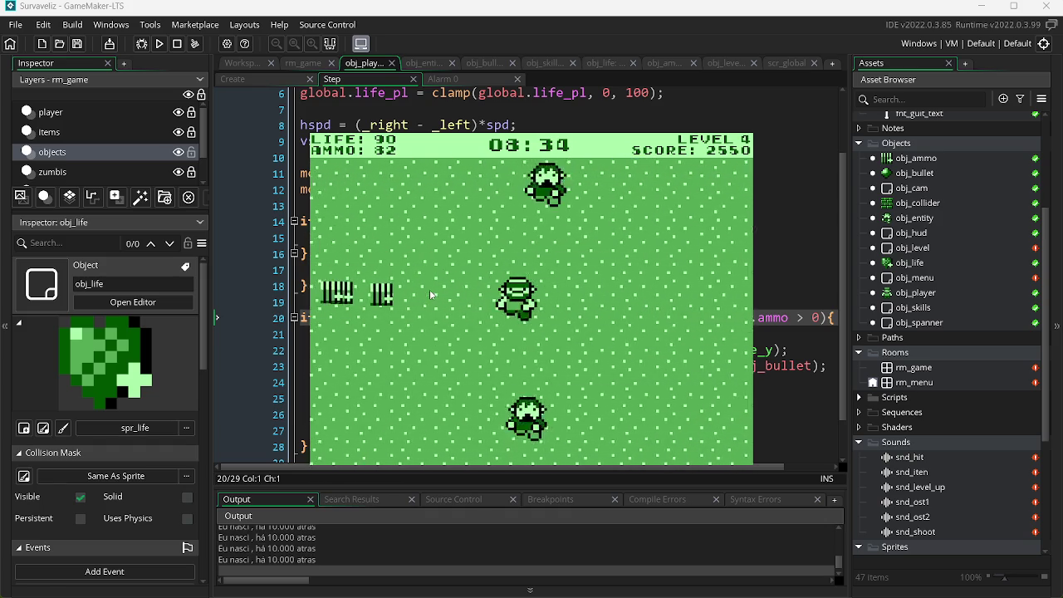
{"action": "key", "text": "d"}
{"action": "left_click", "coordinate": [659, 306]}
{"action": "key", "text": "a"}
{"action": "left_click", "coordinate": [659, 307]}
{"action": "left_click", "coordinate": [663, 283]}
{"action": "key", "text": "d"}
{"action": "left_click", "coordinate": [439, 307]}
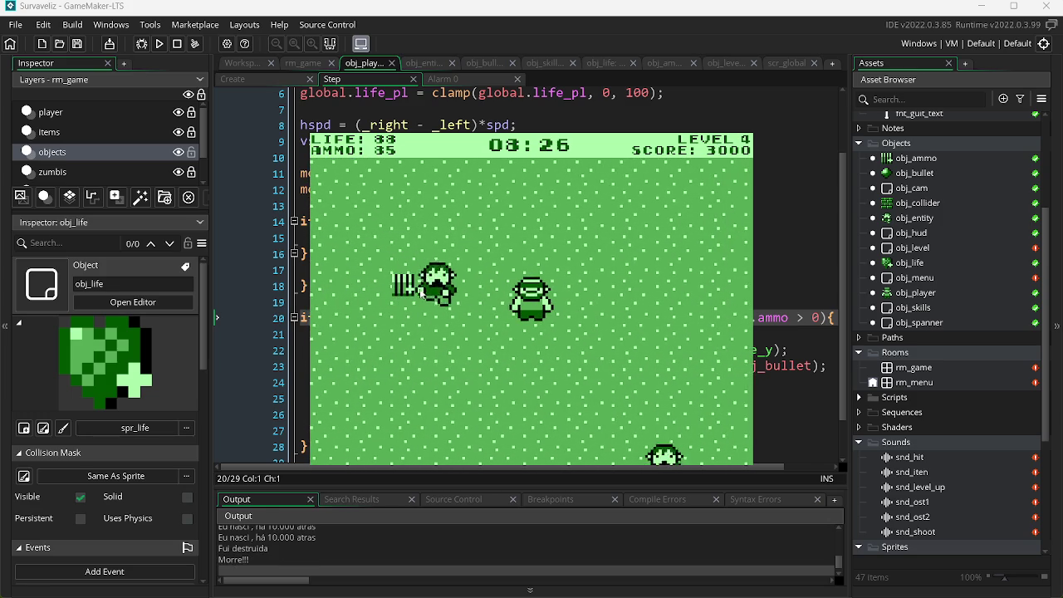
Shoot zombies on both sides while strafing left and right until level 5.
{"action": "left_click", "coordinate": [421, 293]}
{"action": "key", "text": "d"}
{"action": "left_click", "coordinate": [421, 293]}
{"action": "key", "text": "a"}
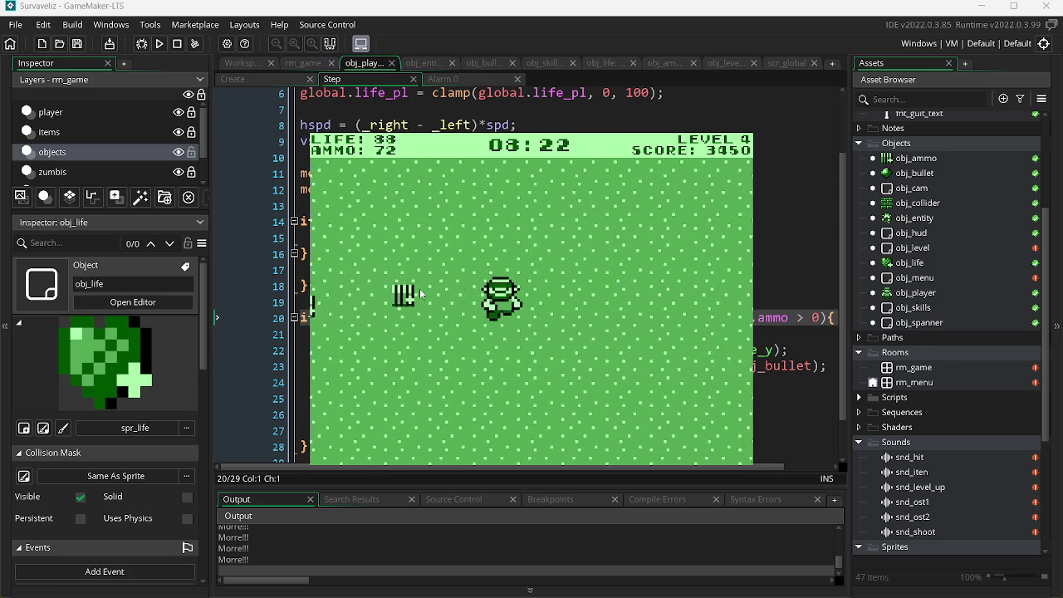
{"action": "key", "text": "d"}
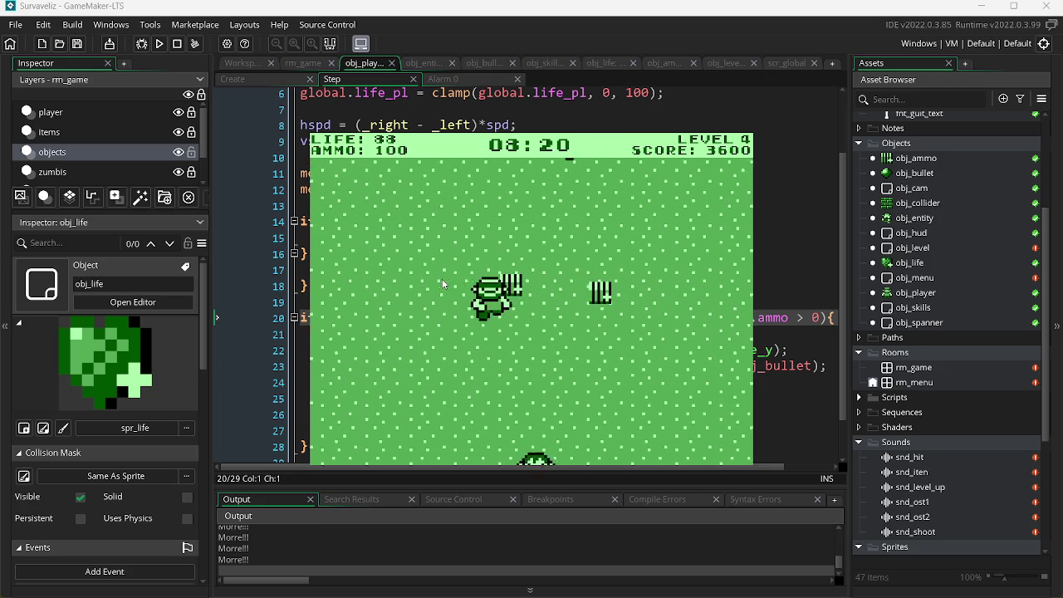
{"action": "key", "text": "d"}
{"action": "left_click", "coordinate": [666, 294]}
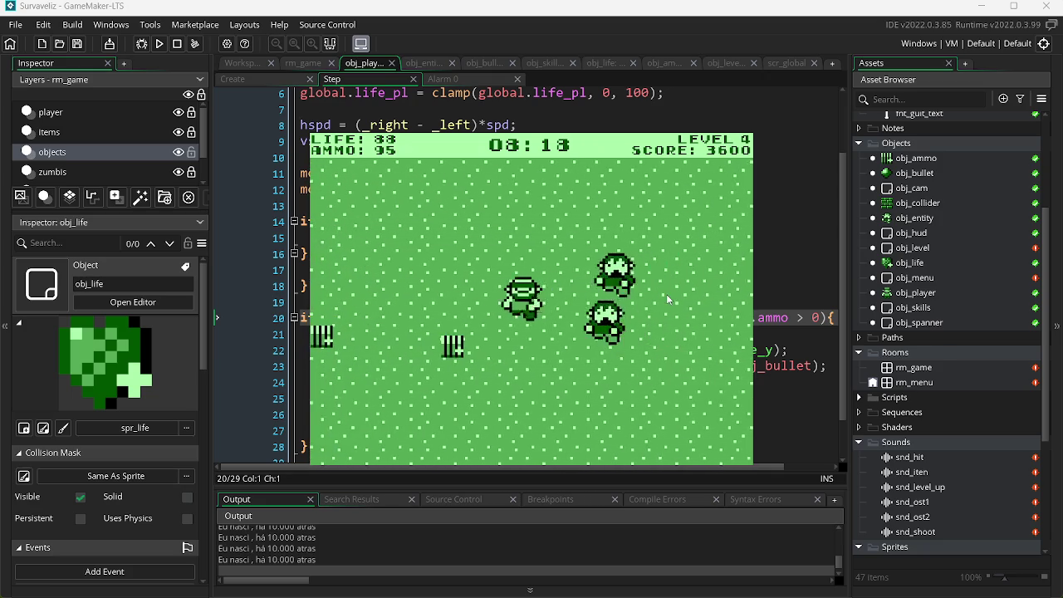
{"action": "left_click", "coordinate": [665, 305]}
{"action": "key", "text": "a"}
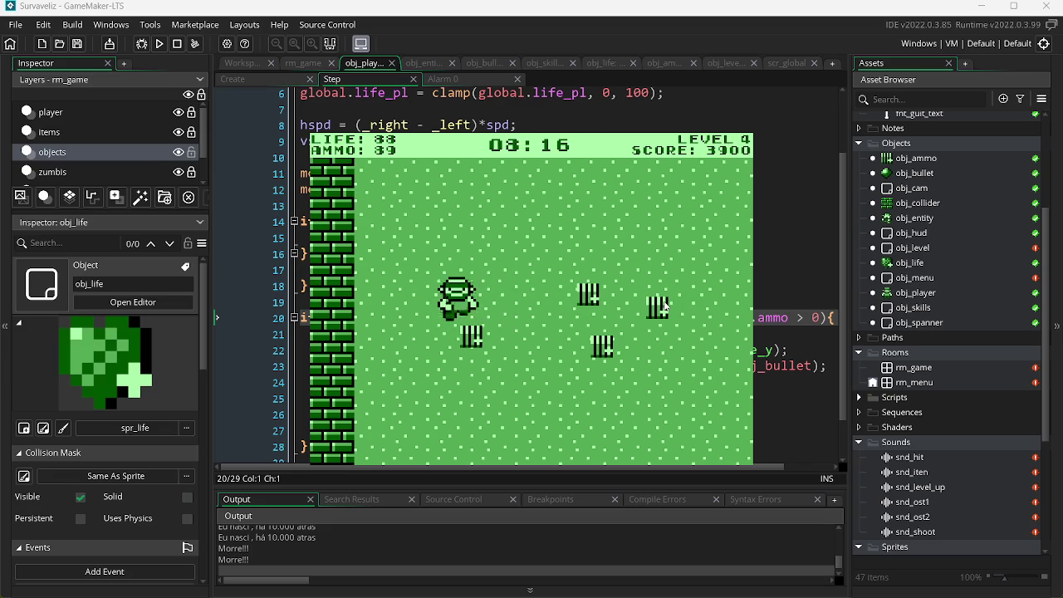
{"action": "key", "text": "d"}
{"action": "left_click", "coordinate": [635, 308]}
{"action": "left_click", "coordinate": [631, 305]}
{"action": "left_click", "coordinate": [629, 304]}
{"action": "left_click", "coordinate": [425, 324]}
Keep firing at zombies and walk through the ammo pickups until level 6.
{"action": "key", "text": "w"}
{"action": "key", "text": "d"}
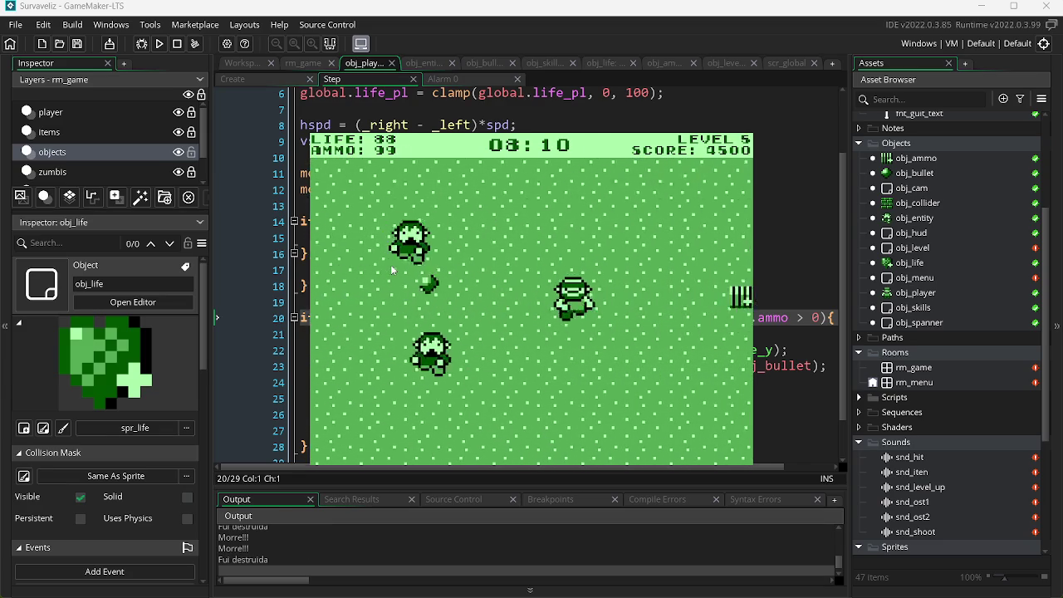
{"action": "left_click", "coordinate": [407, 314]}
{"action": "left_click", "coordinate": [408, 316]}
{"action": "left_click", "coordinate": [406, 304]}
{"action": "key", "text": "a"}
{"action": "key", "text": "d"}
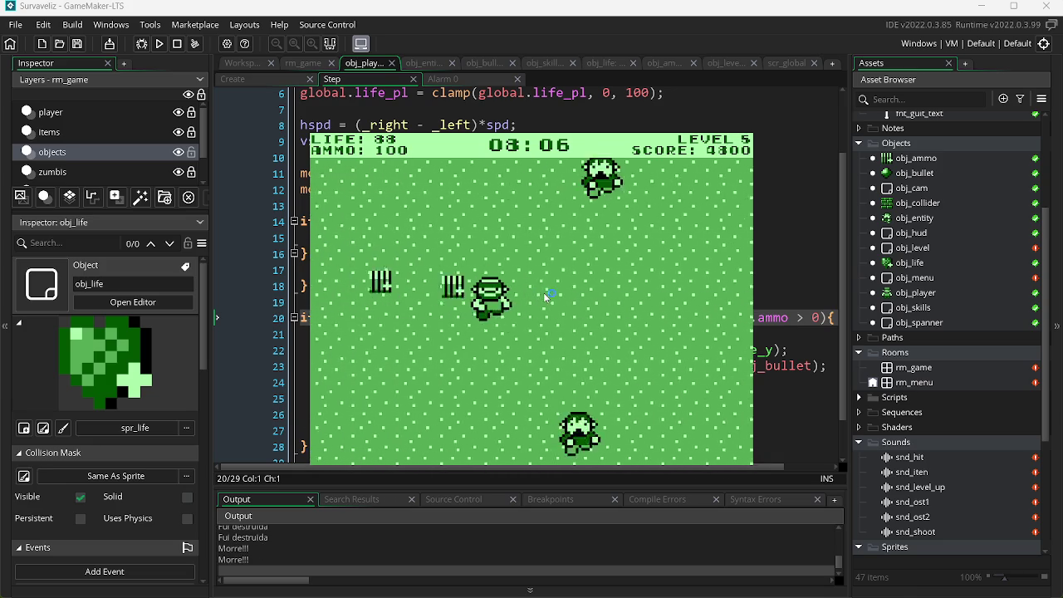
{"action": "left_click", "coordinate": [709, 252]}
{"action": "key", "text": "a"}
{"action": "left_click", "coordinate": [710, 274]}
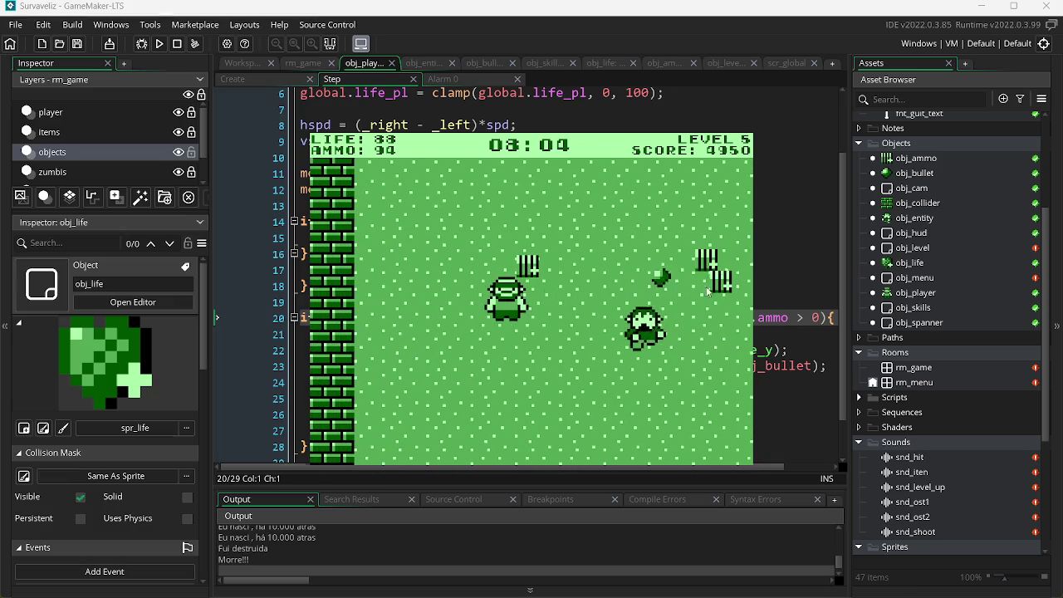
{"action": "key", "text": "s"}
{"action": "key", "text": "d"}
{"action": "left_click", "coordinate": [407, 258]}
{"action": "key", "text": "a"}
{"action": "left_click", "coordinate": [363, 280]}
{"action": "left_click", "coordinate": [362, 274]}
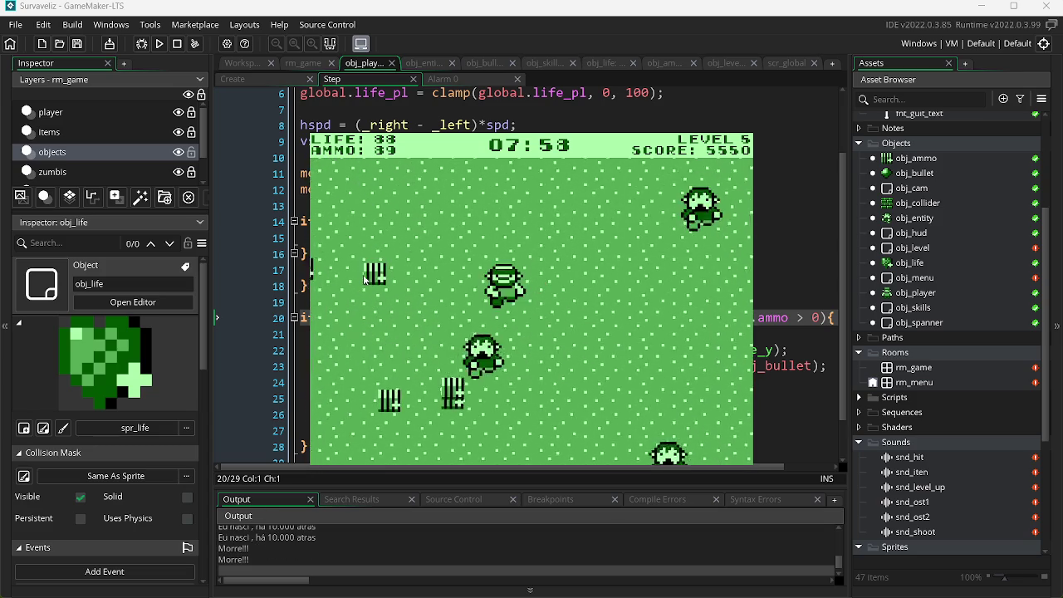
{"action": "left_click", "coordinate": [682, 309]}
{"action": "key", "text": "a"}
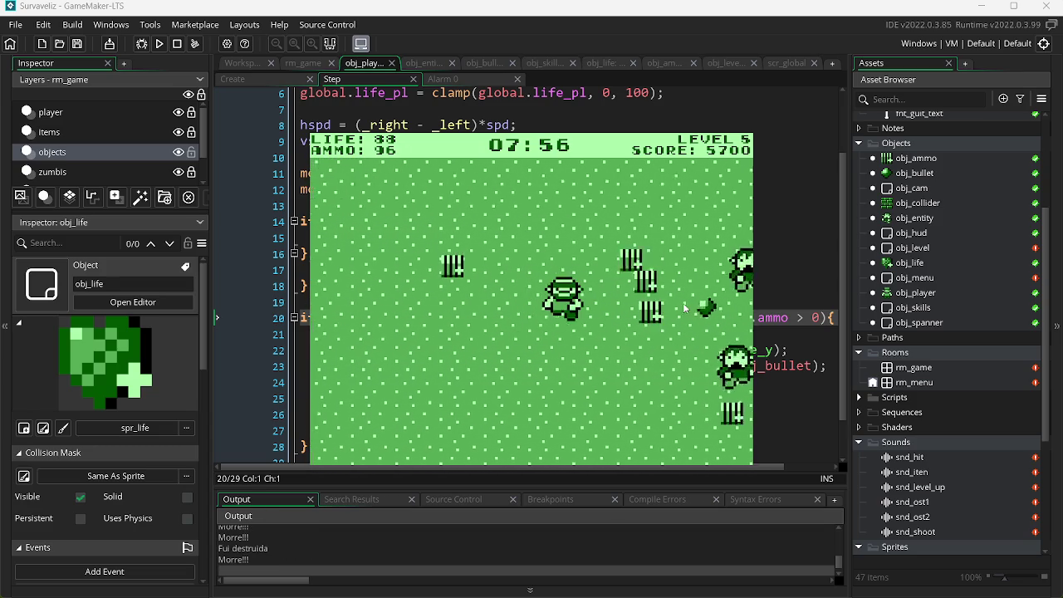
{"action": "left_click", "coordinate": [683, 309]}
{"action": "left_click", "coordinate": [683, 307]}
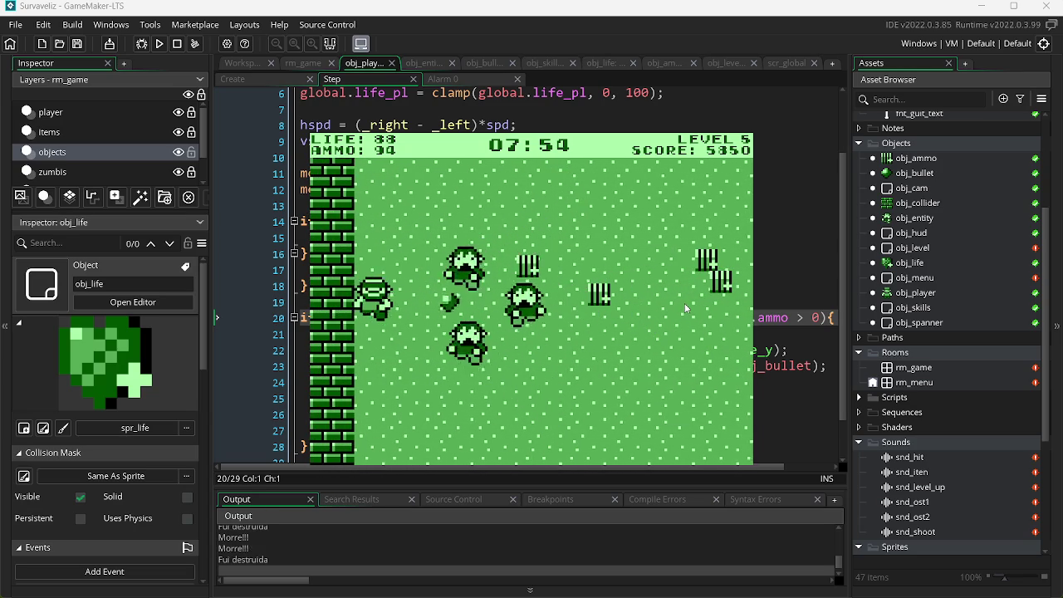
{"action": "key", "text": "d"}
{"action": "left_click", "coordinate": [350, 293]}
{"action": "key", "text": "d"}
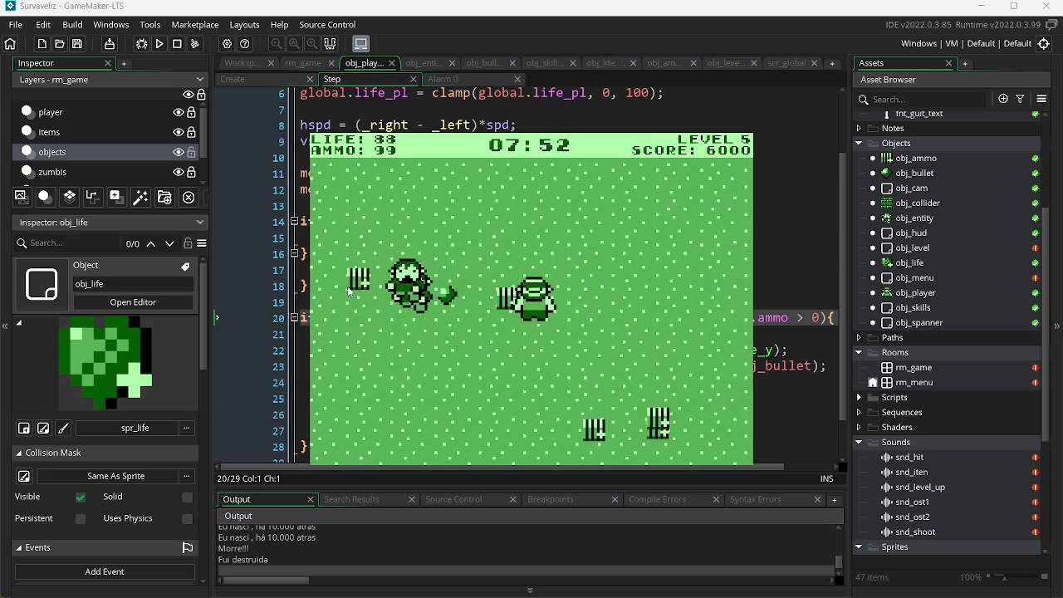
{"action": "left_click", "coordinate": [349, 292]}
{"action": "key", "text": "s"}
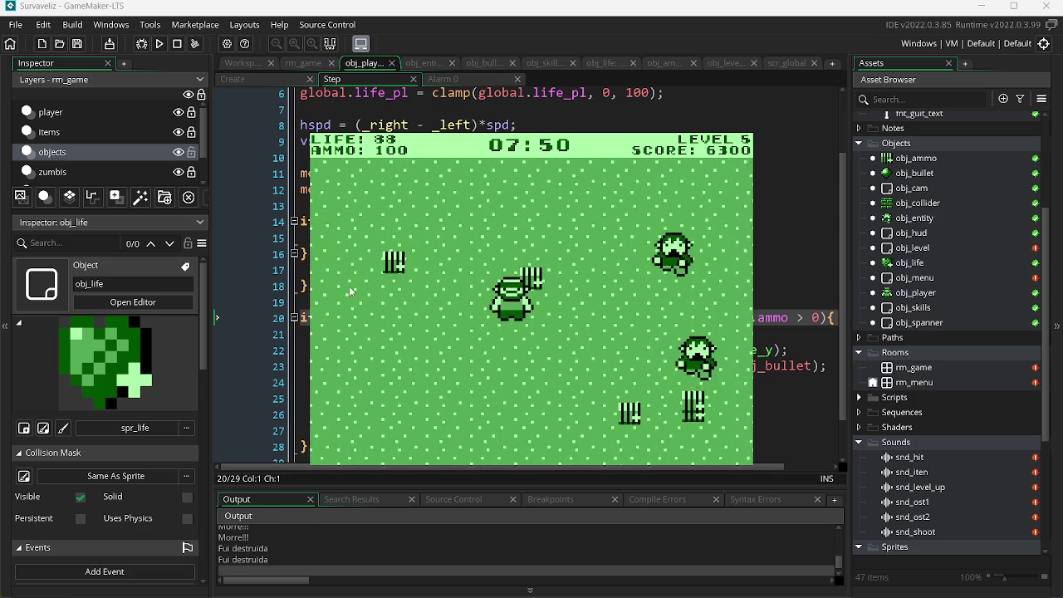
{"action": "key", "text": "a"}
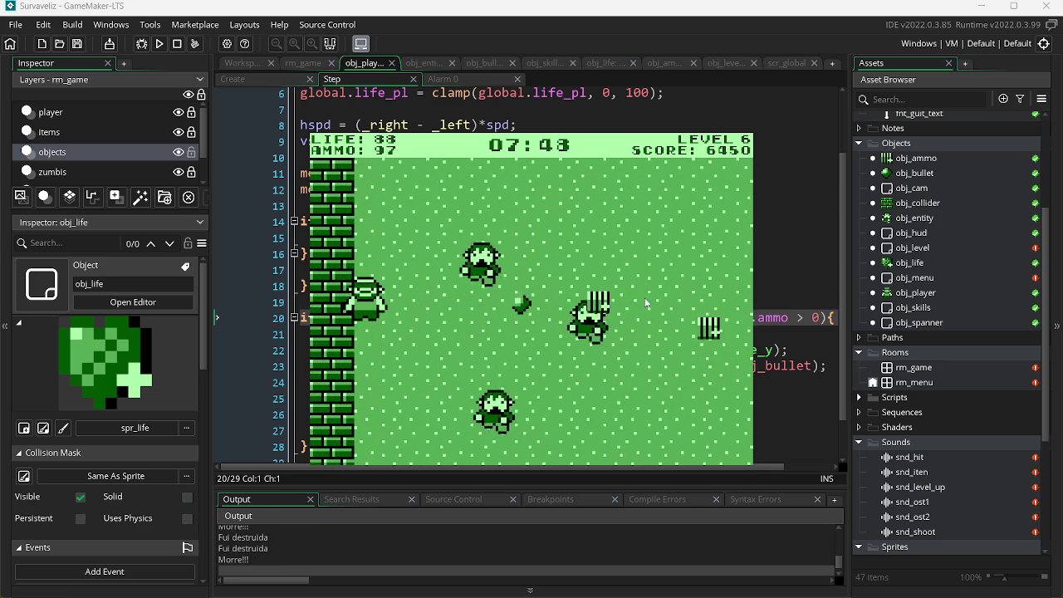
{"action": "left_click", "coordinate": [368, 301]}
Shoot the zombies from beside the brick wall, collecting ammo, until level 7.
{"action": "left_click", "coordinate": [368, 301]}
{"action": "left_click", "coordinate": [369, 300]}
{"action": "left_click", "coordinate": [373, 300]}
{"action": "key", "text": "a"}
{"action": "key", "text": "a"}
{"action": "left_click", "coordinate": [644, 310]}
{"action": "left_click", "coordinate": [645, 309]}
{"action": "key", "text": "d"}
{"action": "left_click", "coordinate": [445, 279]}
{"action": "left_click", "coordinate": [408, 259]}
{"action": "left_click", "coordinate": [409, 265]}
{"action": "key", "text": "a"}
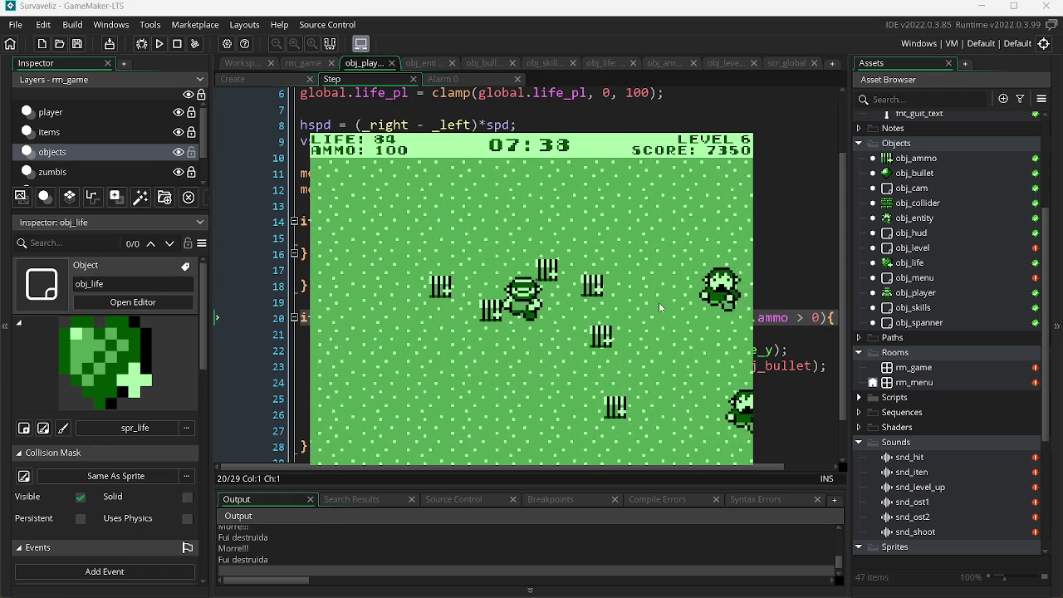
{"action": "key", "text": "a"}
{"action": "left_click", "coordinate": [540, 338]}
{"action": "key", "text": "d"}
{"action": "left_click", "coordinate": [390, 353]}
{"action": "left_click", "coordinate": [457, 247]}
{"action": "key", "text": "a"}
{"action": "left_click", "coordinate": [667, 274]}
{"action": "key", "text": "d"}
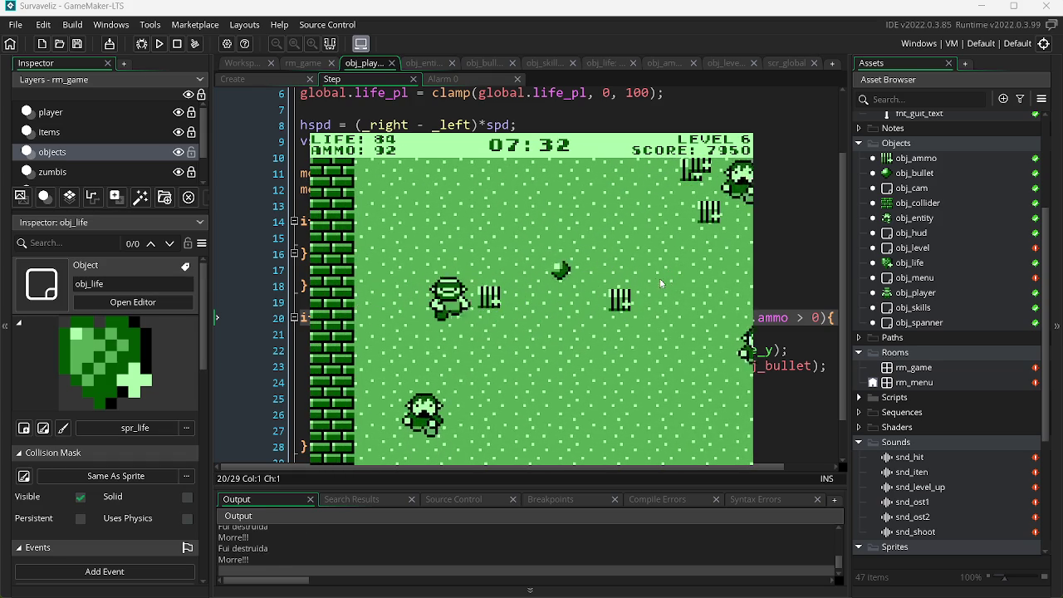
{"action": "key", "text": "d"}
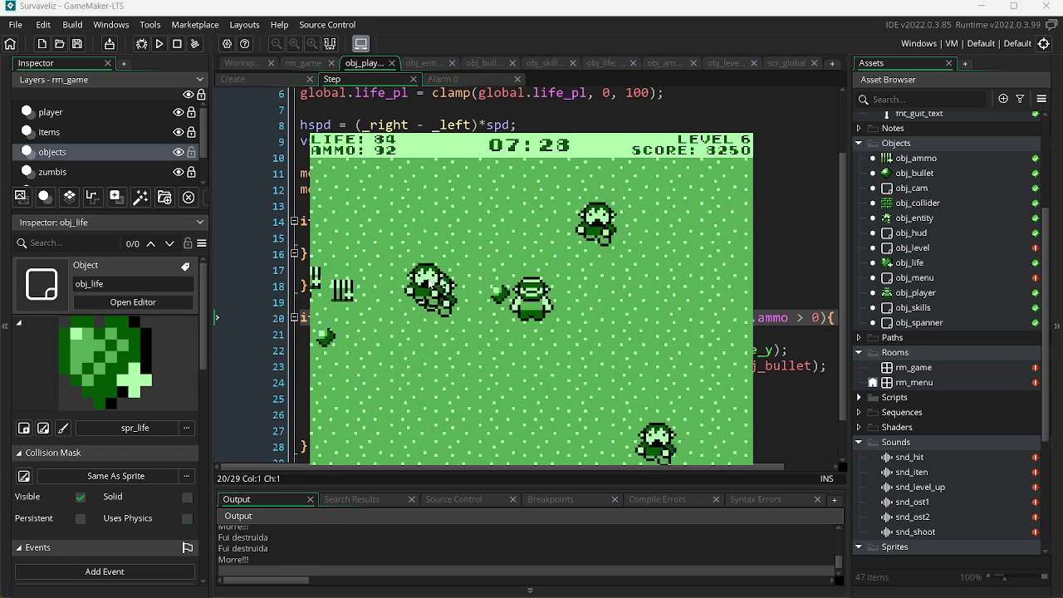
{"action": "left_click", "coordinate": [693, 276]}
{"action": "key", "text": "a"}
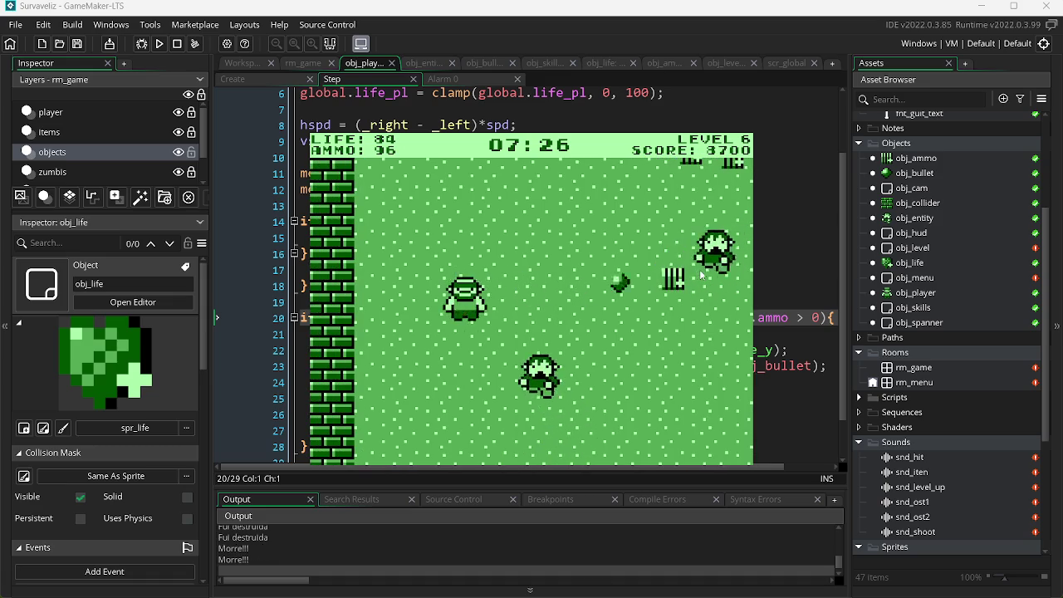
{"action": "left_click", "coordinate": [431, 309]}
{"action": "key", "text": "d"}
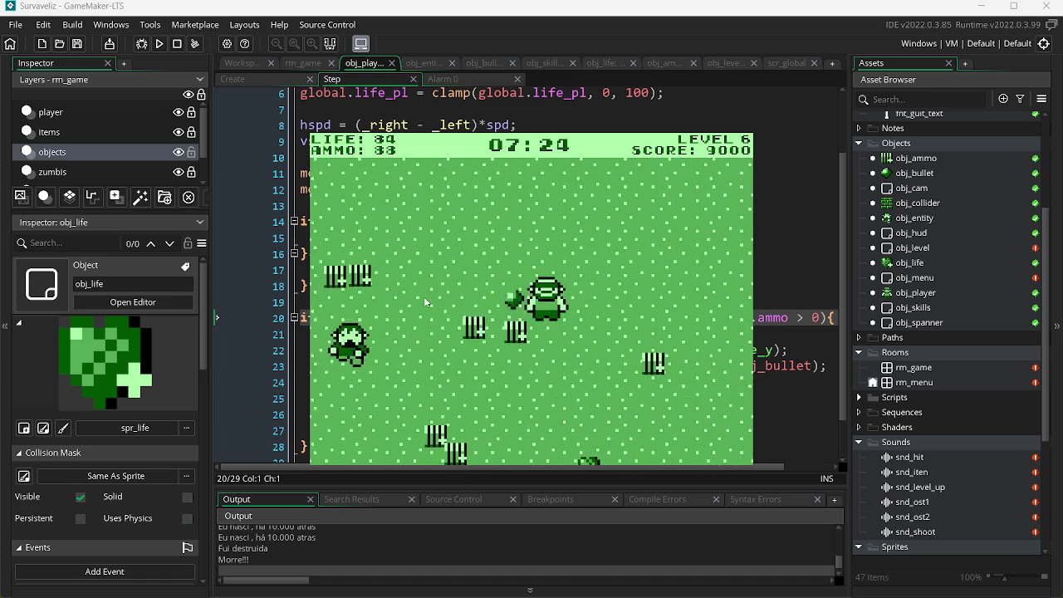
{"action": "key", "text": "a"}
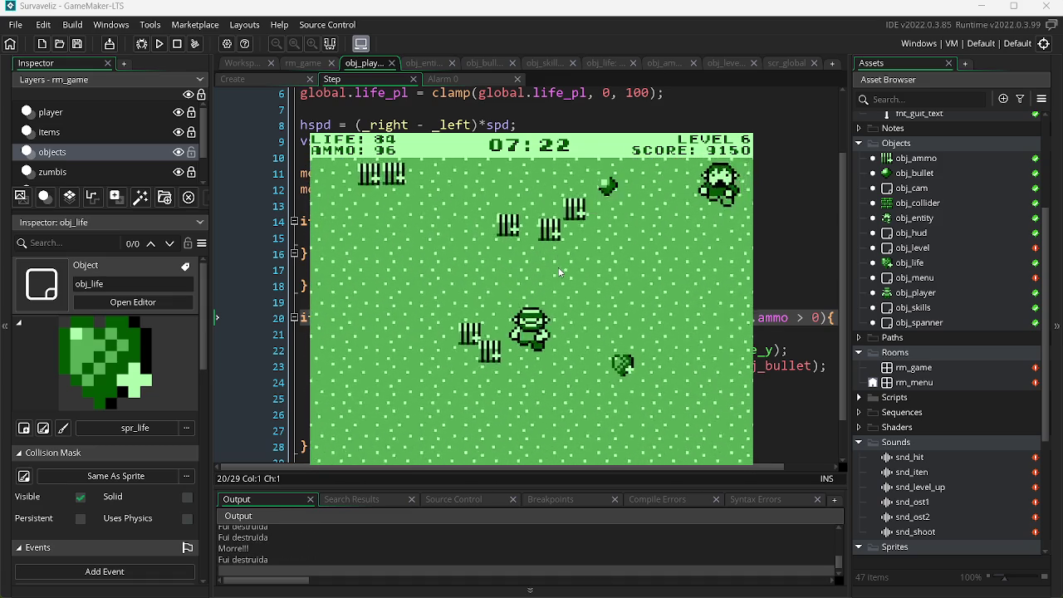
{"action": "left_click", "coordinate": [669, 274]}
{"action": "key", "text": "d"}
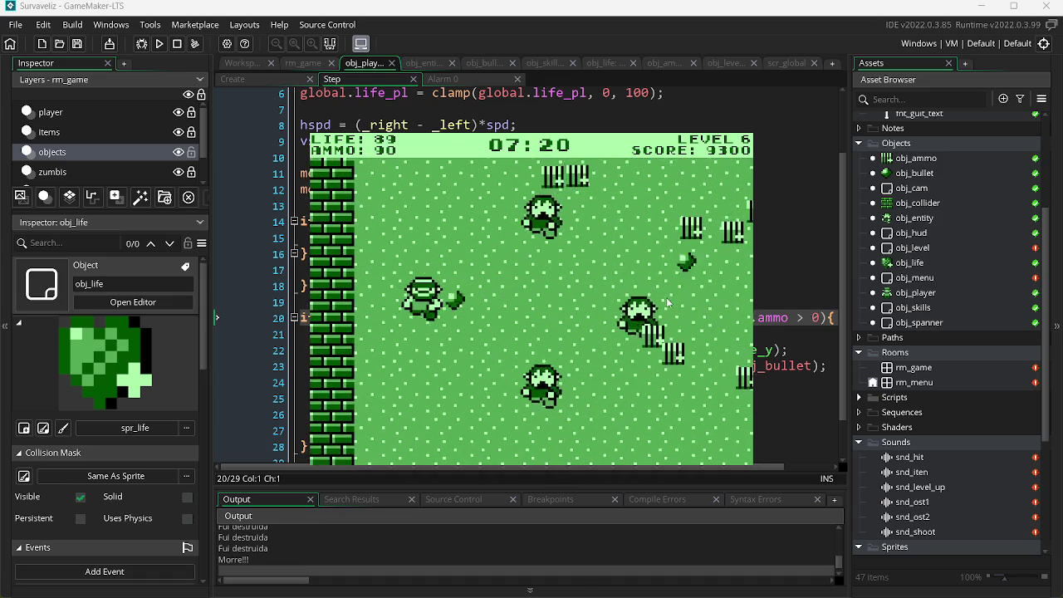
{"action": "left_click", "coordinate": [407, 305]}
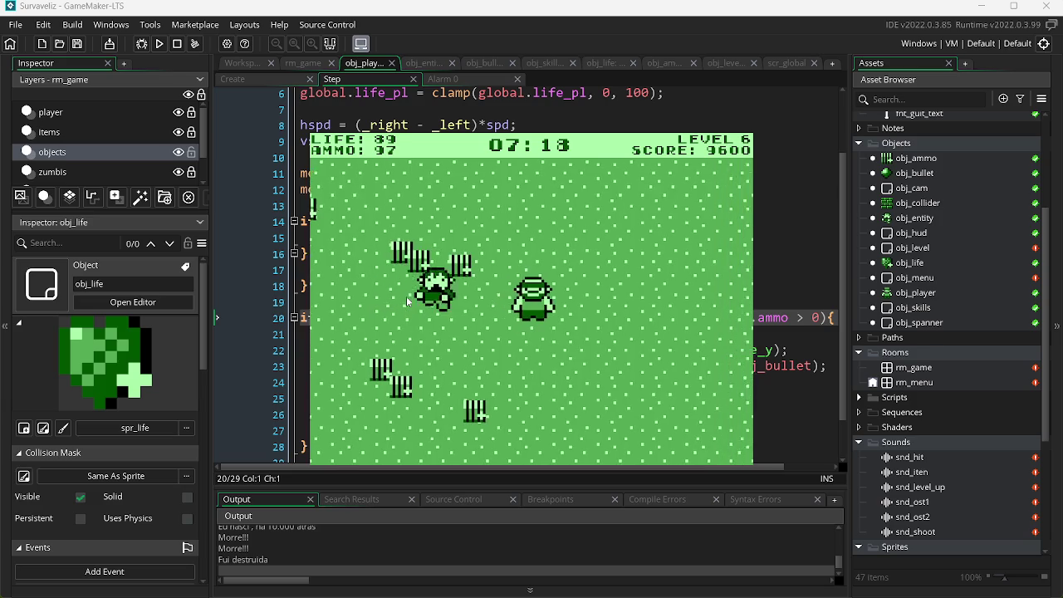
{"action": "left_click", "coordinate": [670, 265]}
{"action": "key", "text": "a"}
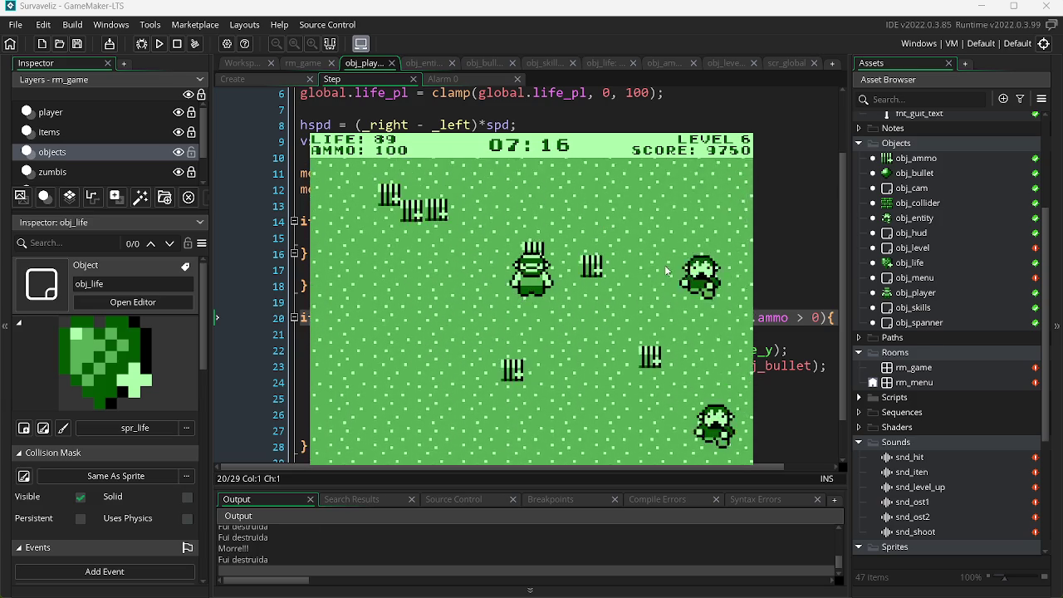
{"action": "left_click", "coordinate": [690, 320]}
{"action": "key", "text": "d"}
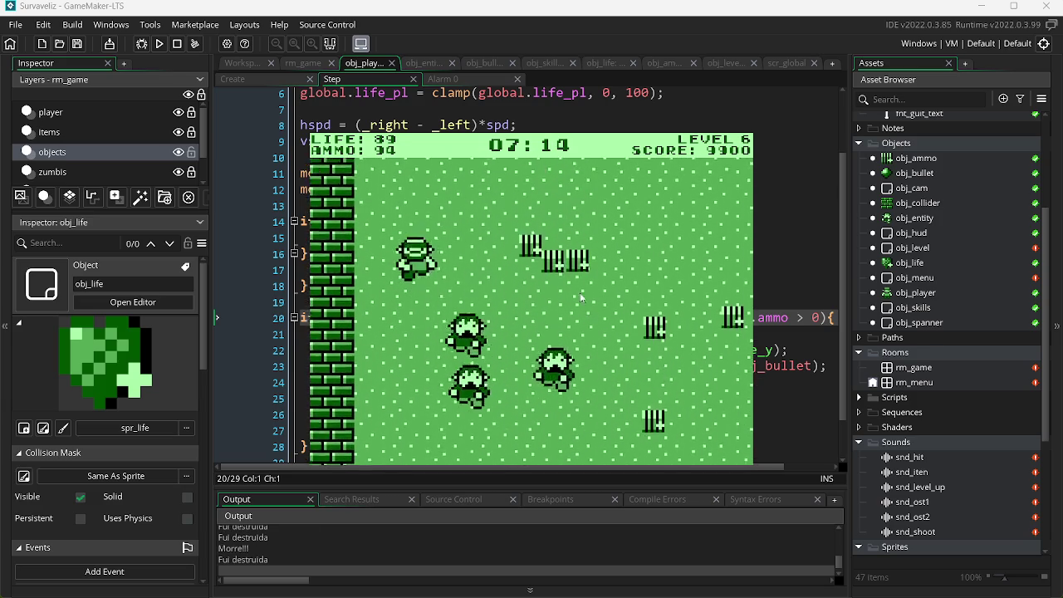
{"action": "left_click", "coordinate": [442, 301]}
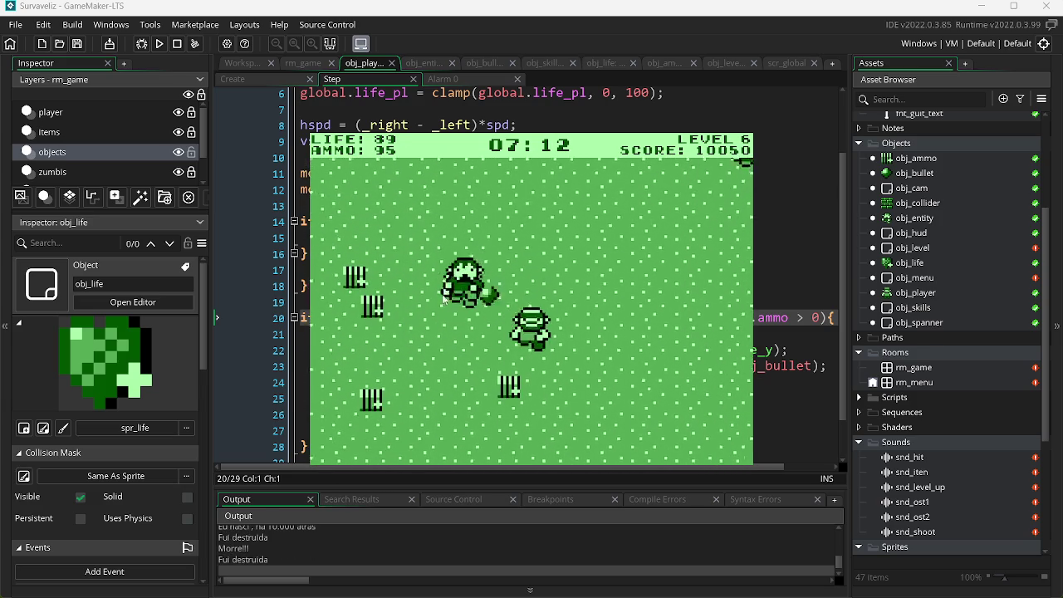
{"action": "left_click", "coordinate": [623, 252]}
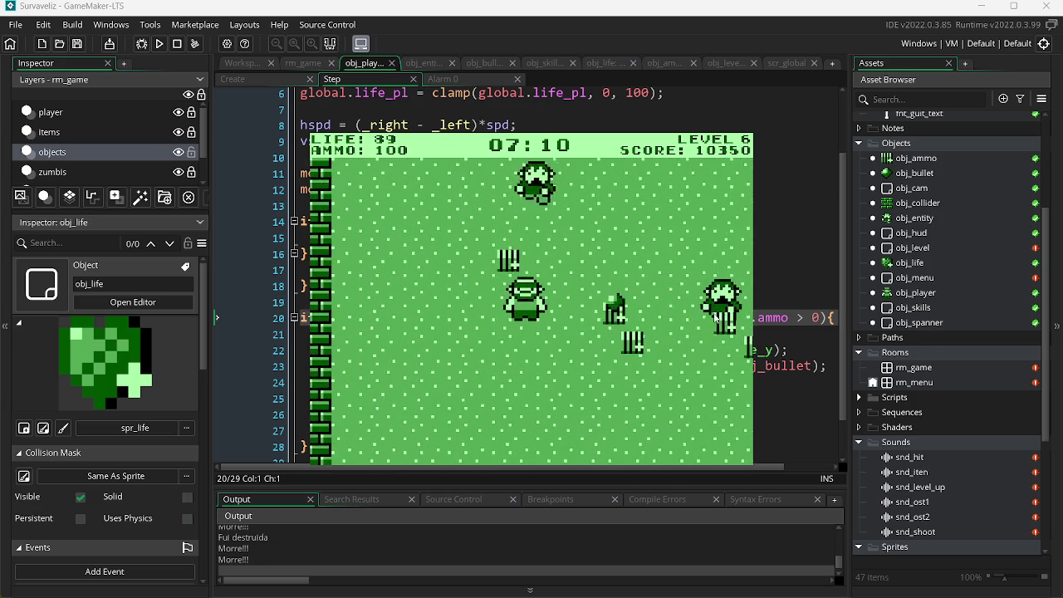
{"action": "left_click", "coordinate": [410, 281]}
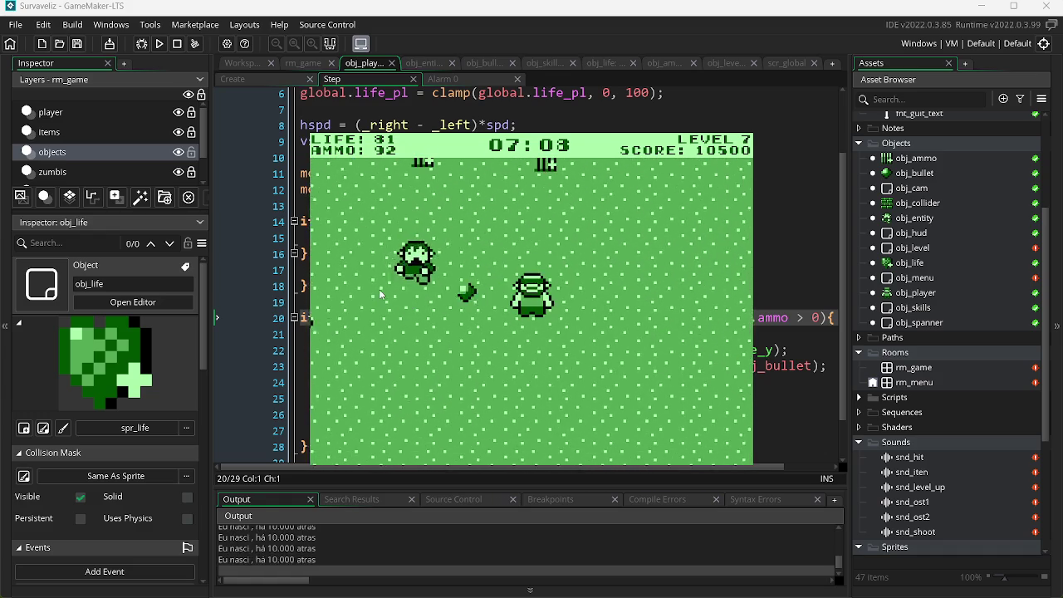
On level 7, shoot a zombie and walk back and forth past the brick wall.
{"action": "left_click", "coordinate": [393, 286]}
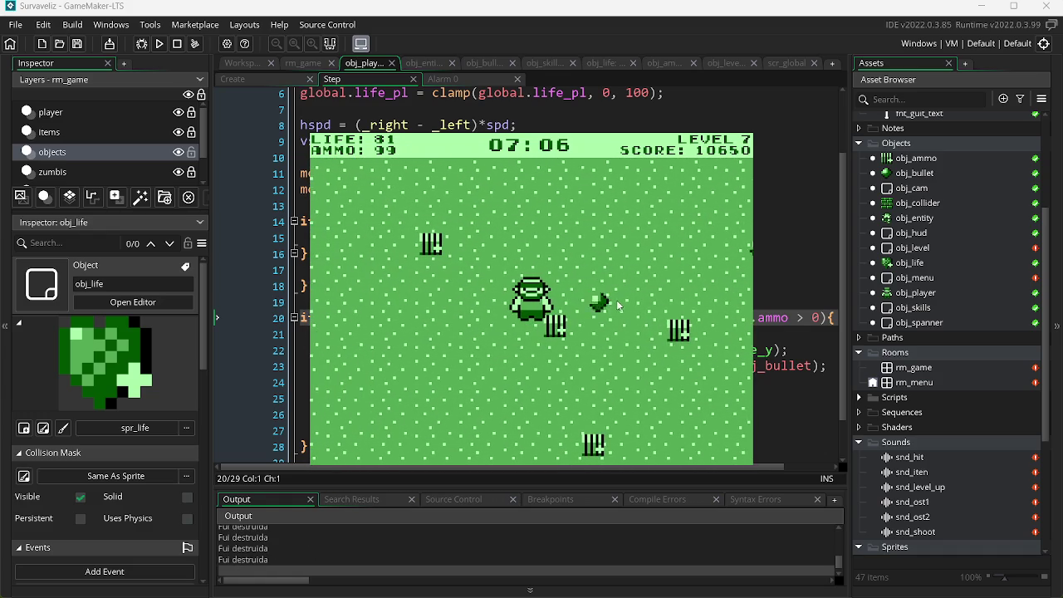
{"action": "key", "text": "a"}
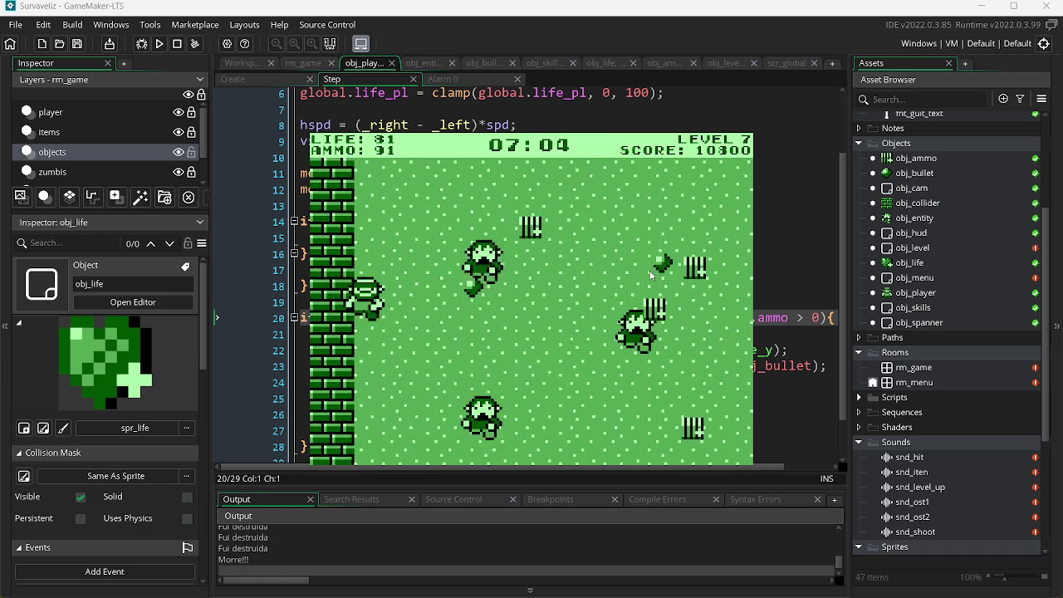
{"action": "key", "text": "d"}
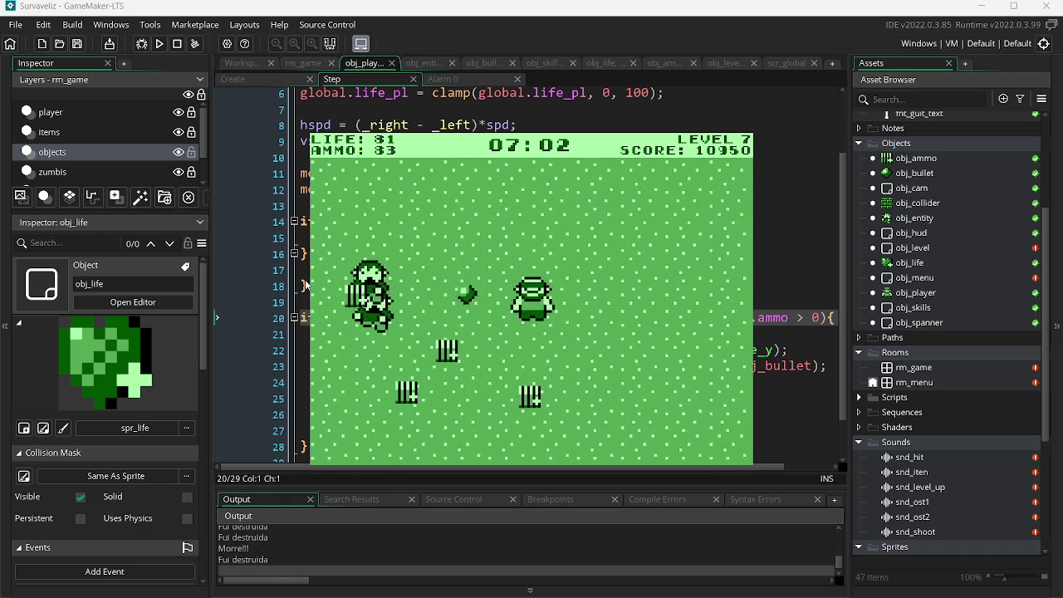
{"action": "key", "text": "a"}
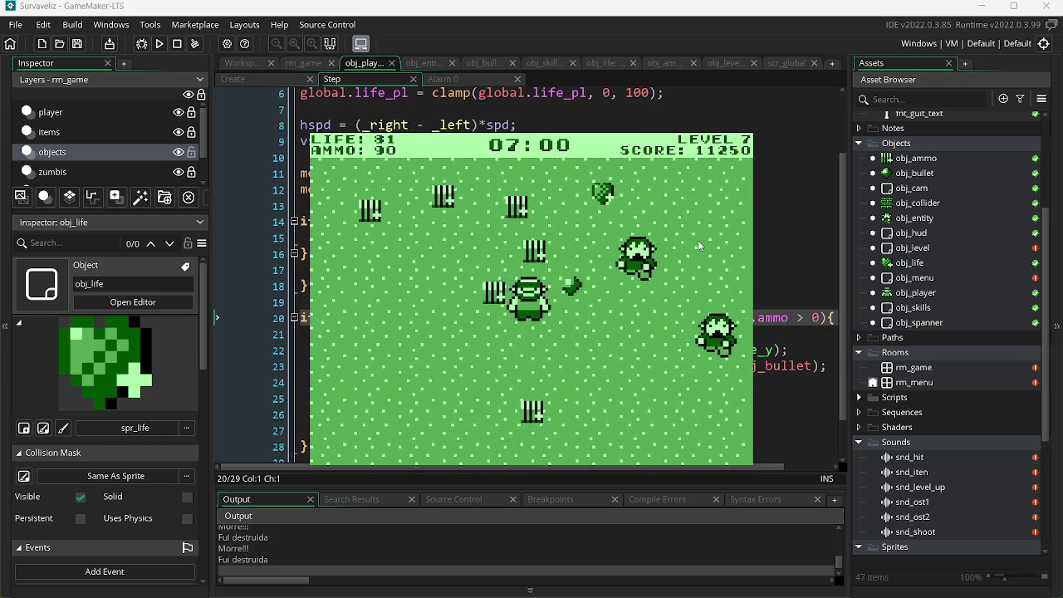
{"action": "key", "text": "d"}
{"action": "key", "text": "a"}
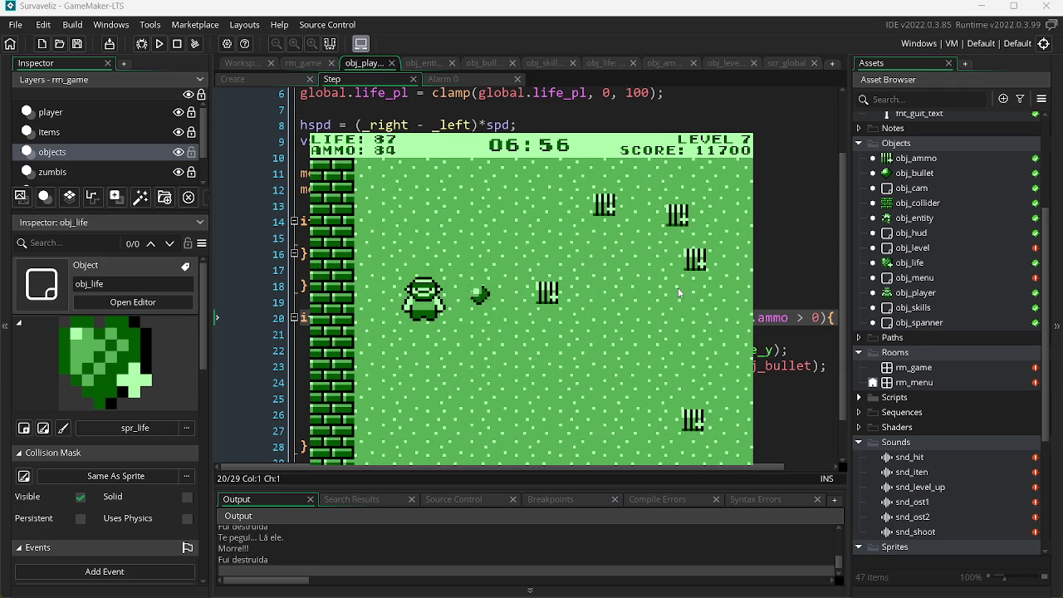
{"action": "key", "text": "d"}
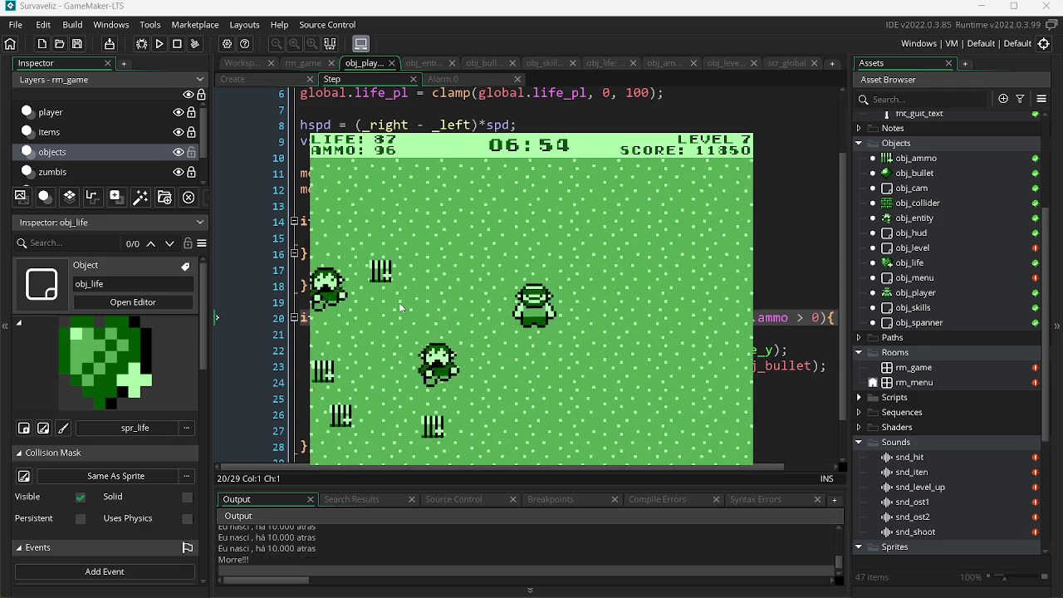
Move around the arena dodging zombies and picking up ammo and a life pickup.
{"action": "key", "text": "s"}
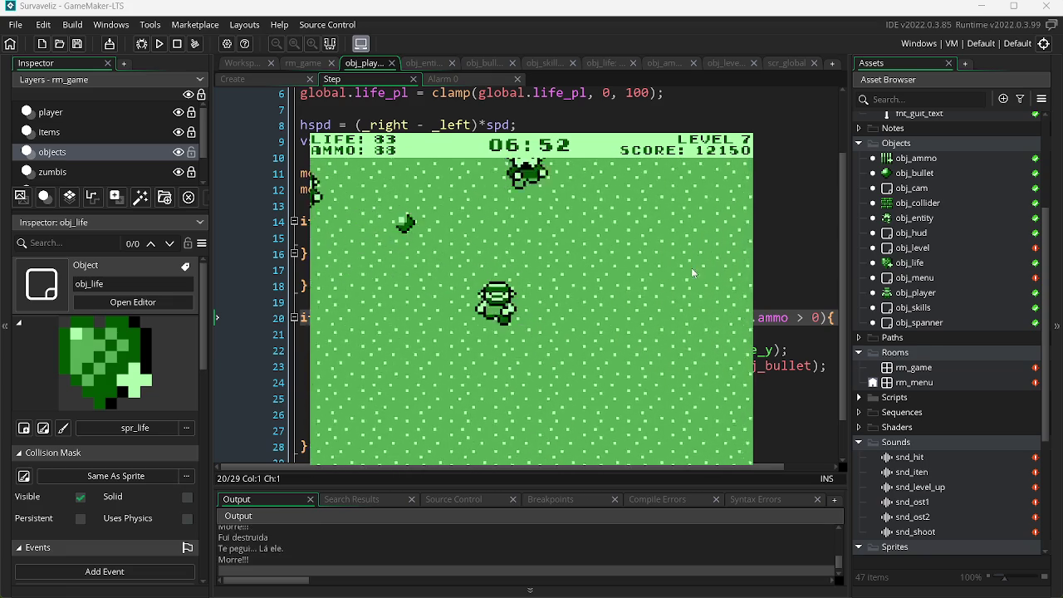
{"action": "key", "text": "w"}
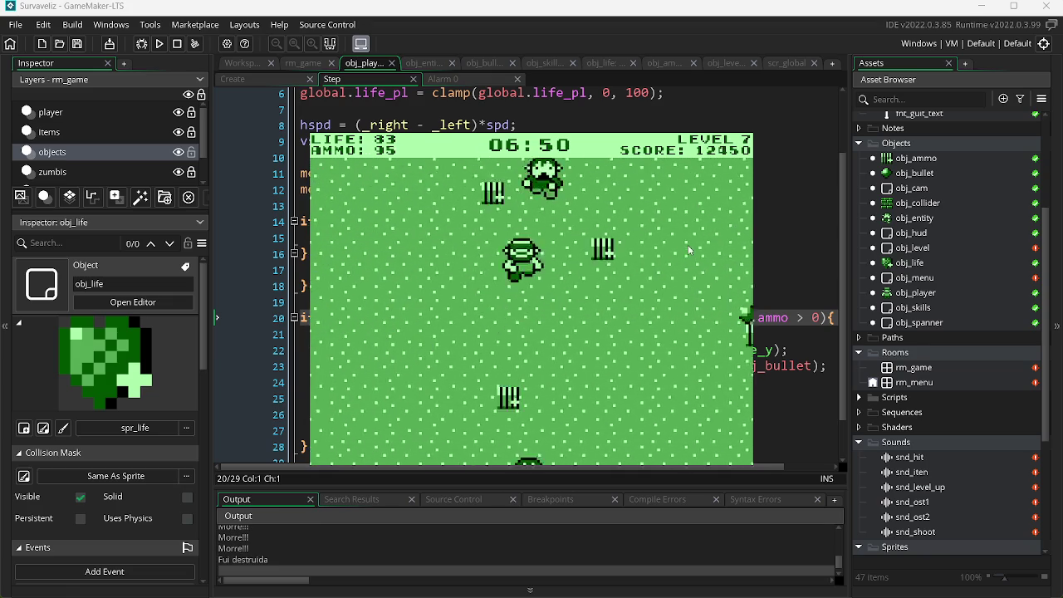
{"action": "key", "text": "a"}
{"action": "key", "text": "d"}
{"action": "key", "text": "w"}
{"action": "key", "text": "a"}
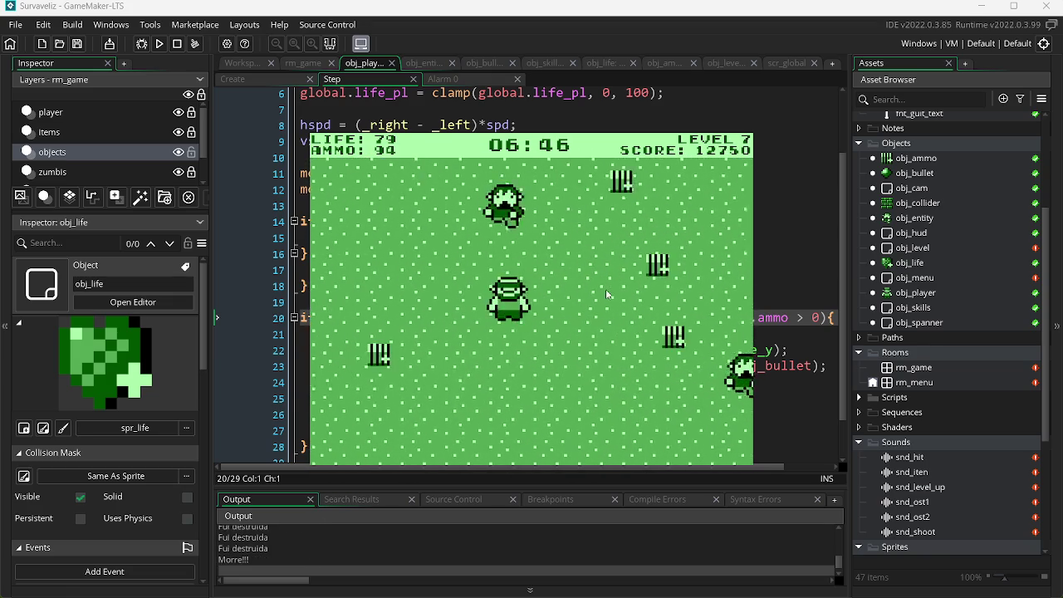
{"action": "key", "text": "d"}
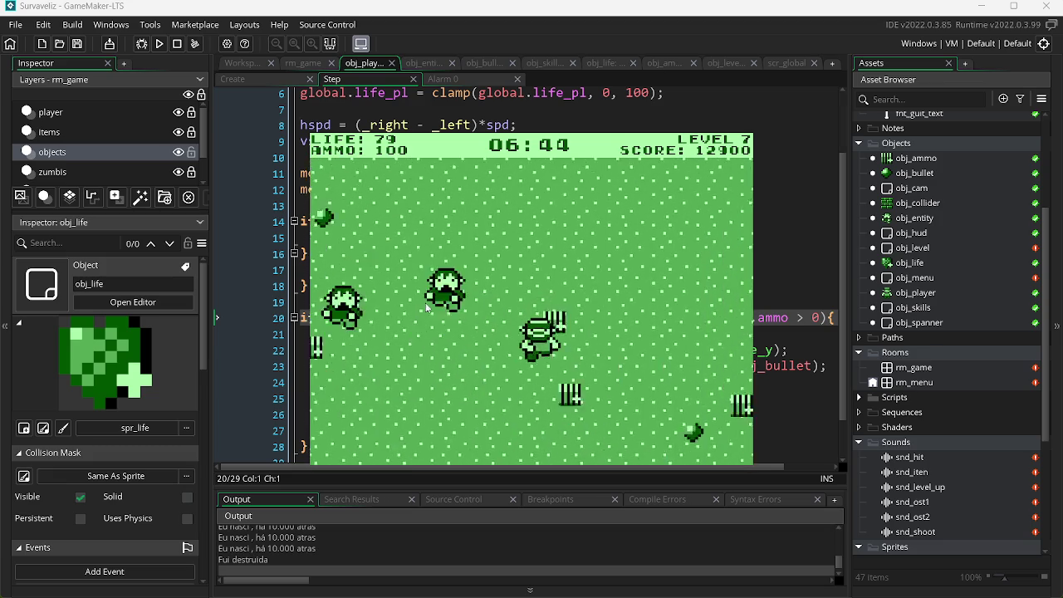
{"action": "key", "text": "w"}
{"action": "key", "text": "a"}
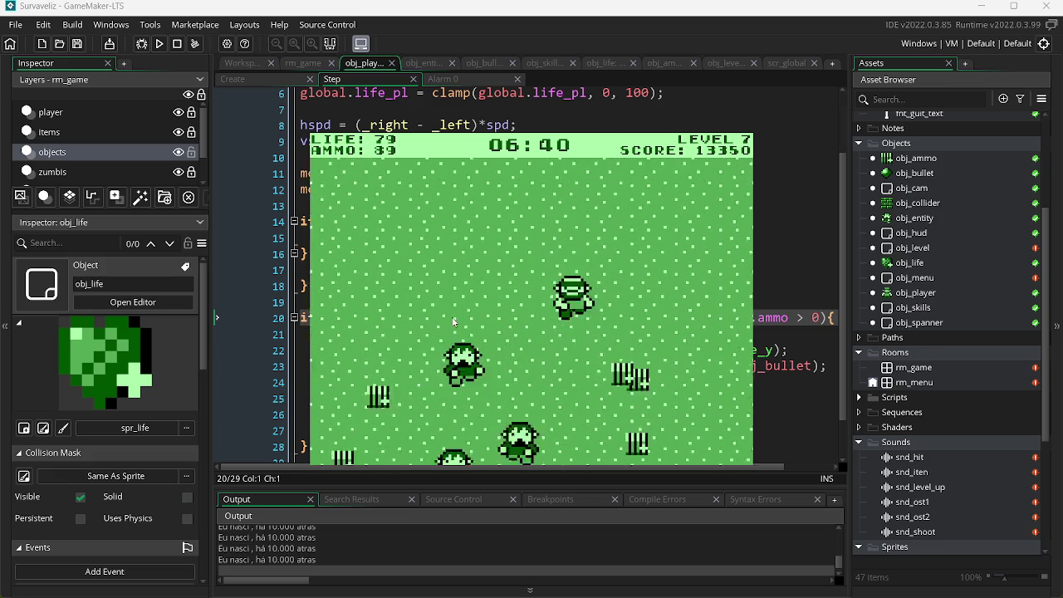
{"action": "left_click", "coordinate": [426, 300]}
{"action": "key", "text": "w"}
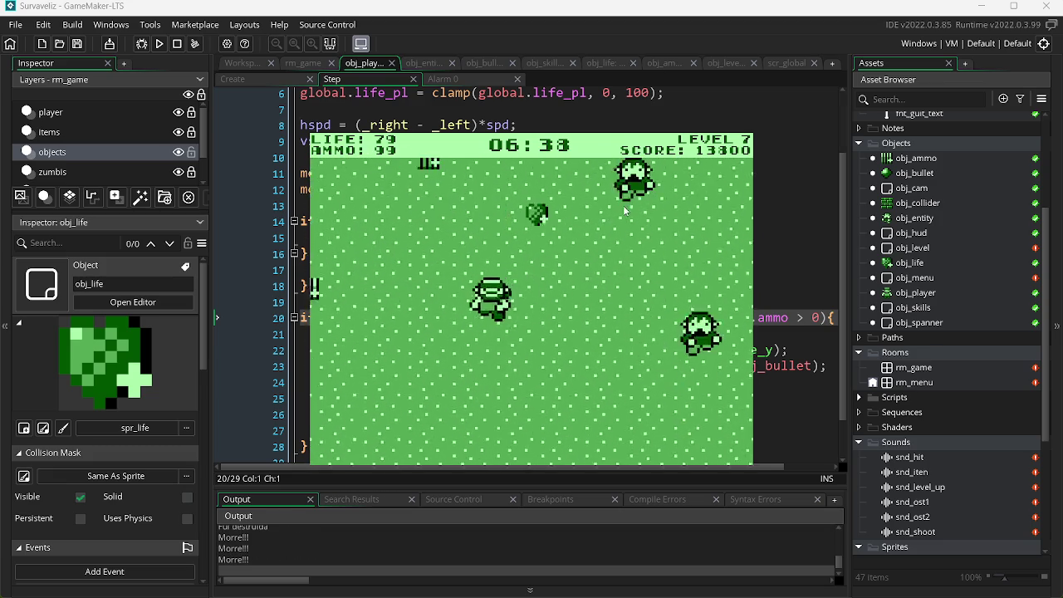
Shoot the approaching zombies and gather more life and ammo pickups.
{"action": "left_click", "coordinate": [688, 296]}
{"action": "left_click", "coordinate": [687, 297]}
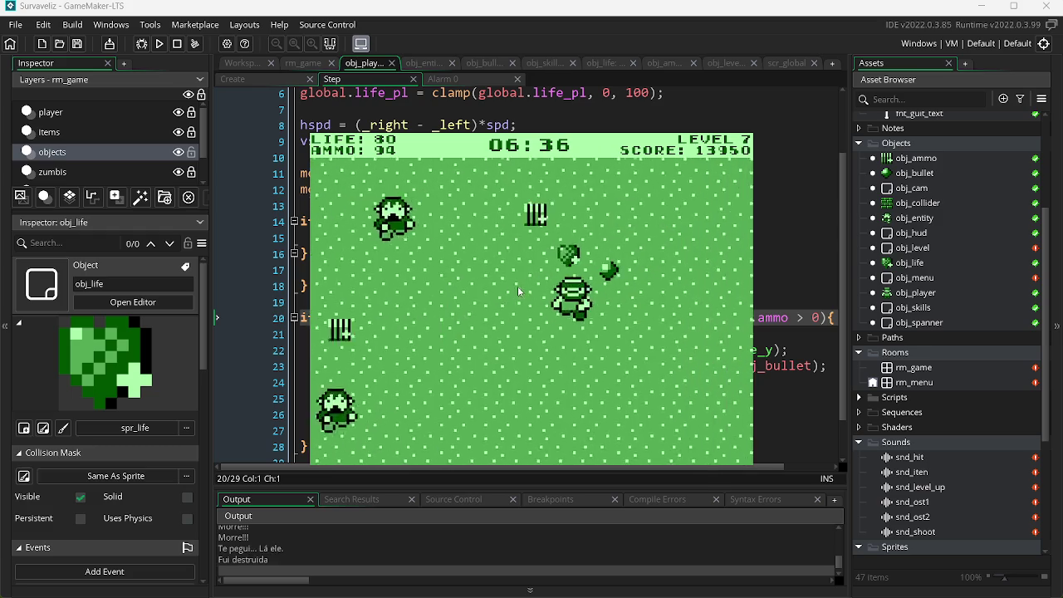
{"action": "left_click", "coordinate": [482, 293]}
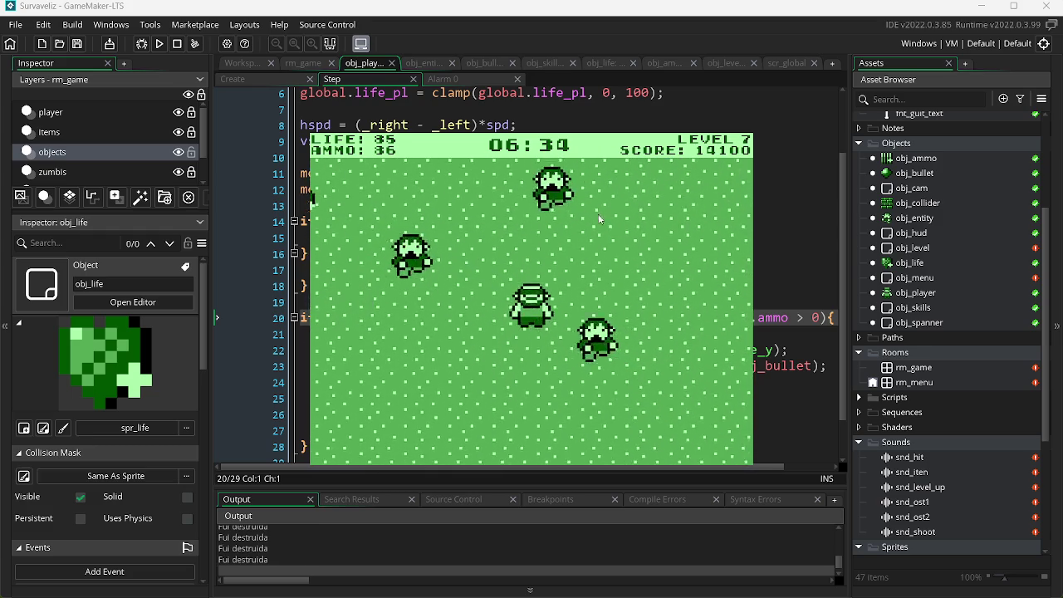
{"action": "left_click", "coordinate": [714, 243]}
{"action": "key", "text": "d"}
{"action": "left_click", "coordinate": [569, 224]}
{"action": "left_click", "coordinate": [585, 235]}
{"action": "left_click", "coordinate": [602, 245]}
{"action": "left_click", "coordinate": [616, 257]}
{"action": "left_click", "coordinate": [616, 254]}
{"action": "key", "text": "a"}
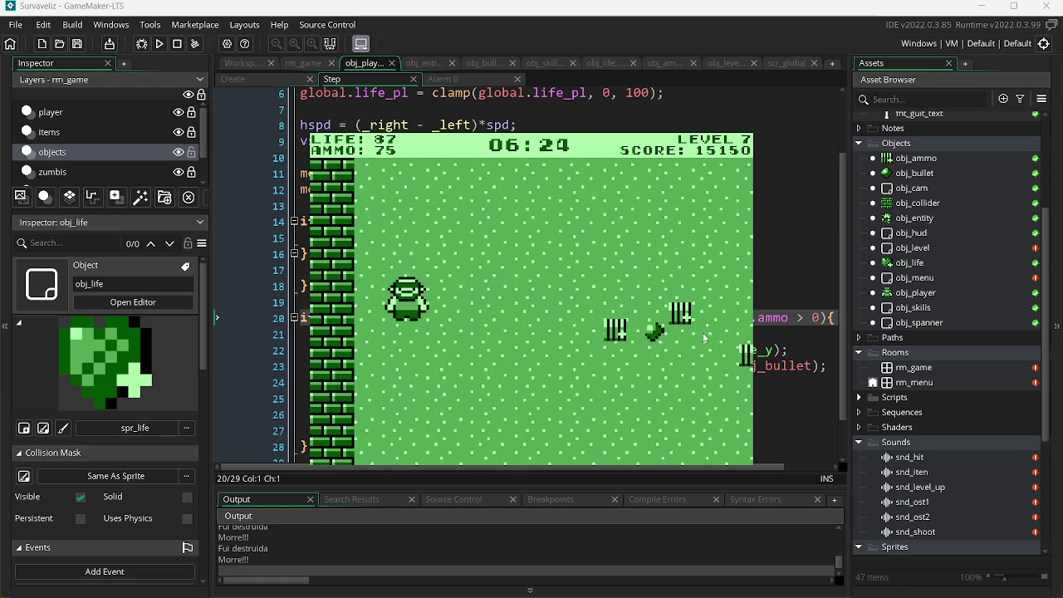
{"action": "key", "text": "d"}
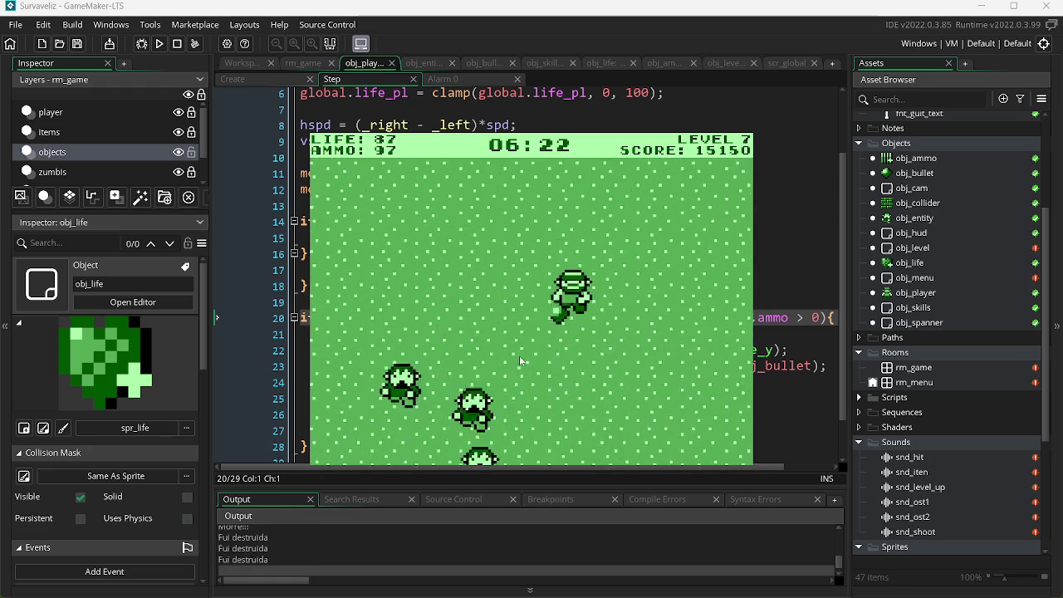
Kill the remaining zombies to advance to level 8 with a score of 23650.
{"action": "left_click", "coordinate": [374, 311]}
{"action": "key", "text": "d"}
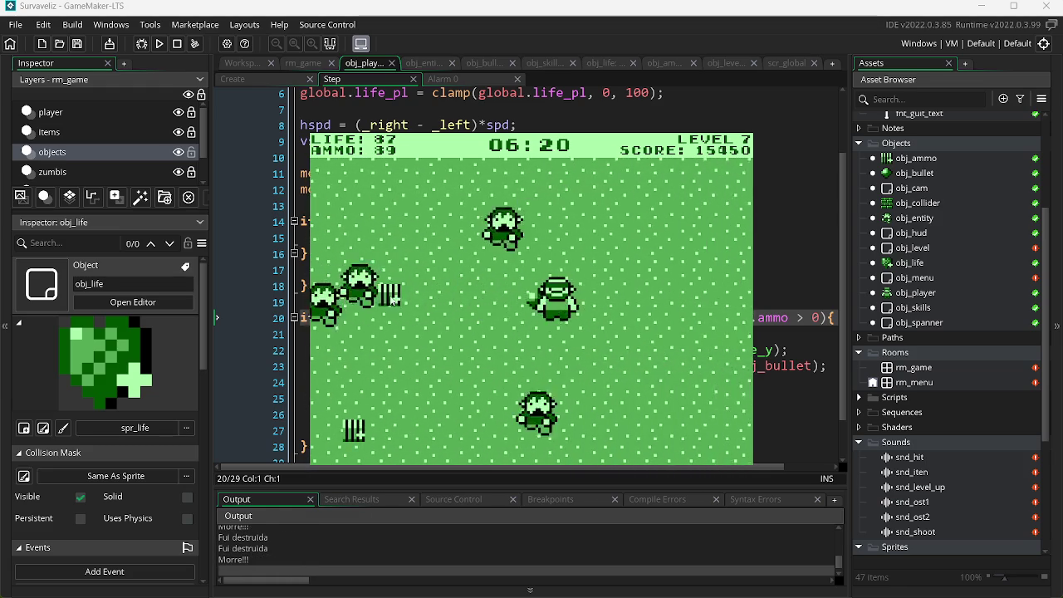
{"action": "key", "text": "d"}
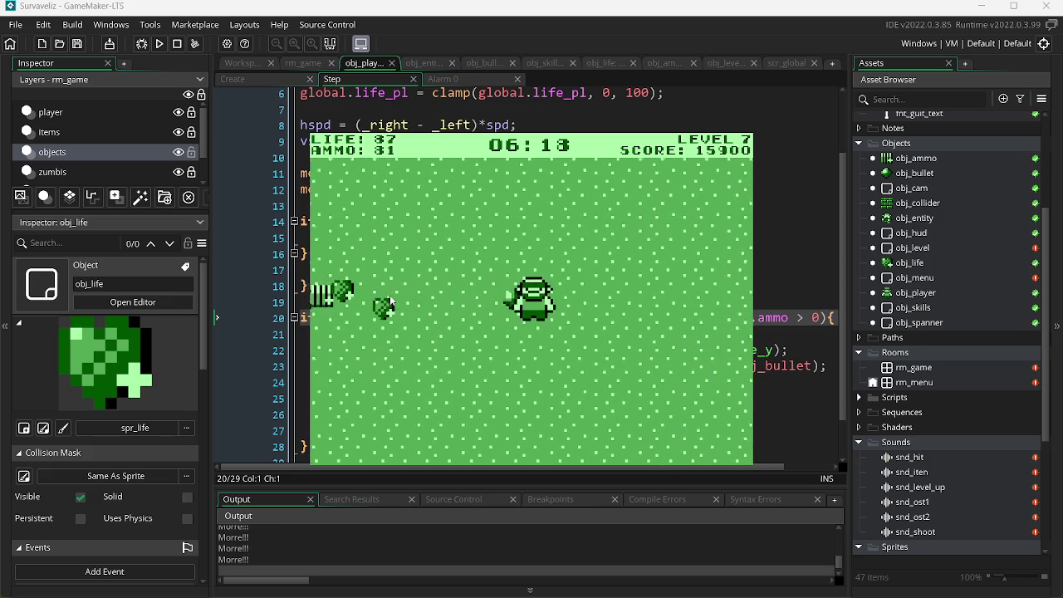
{"action": "key", "text": "d"}
{"action": "left_click", "coordinate": [668, 276]}
{"action": "left_click", "coordinate": [683, 304]}
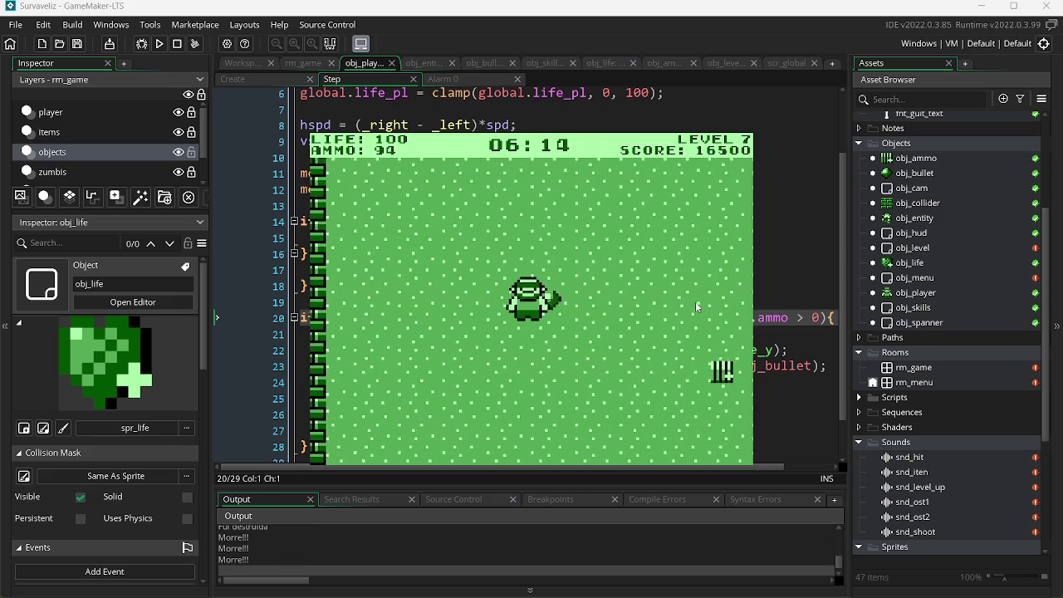
{"action": "left_click", "coordinate": [698, 304]}
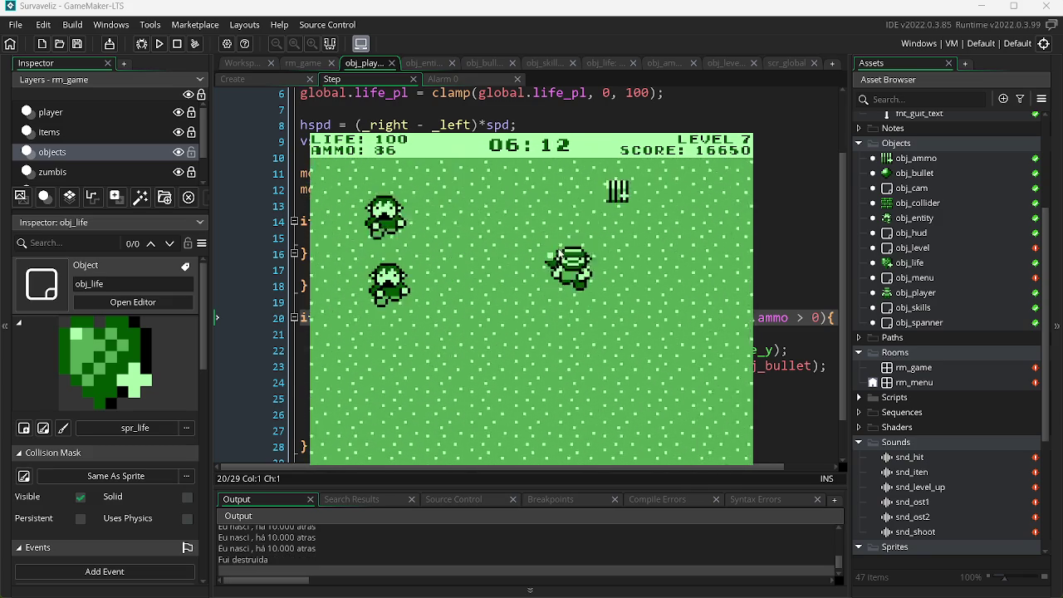
{"action": "left_click", "coordinate": [559, 246]}
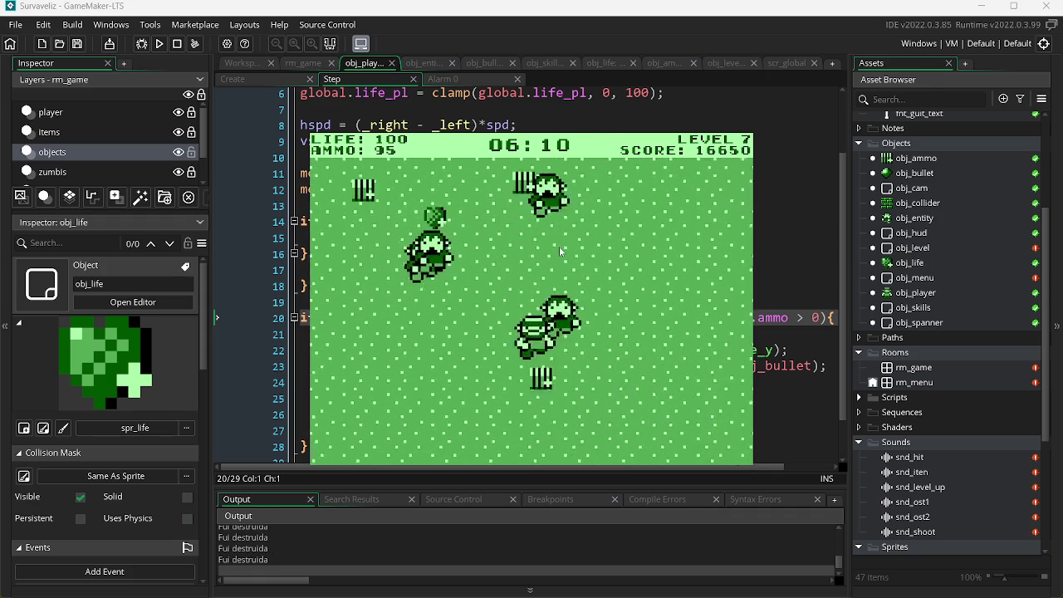
{"action": "left_click", "coordinate": [496, 237]}
{"action": "left_click", "coordinate": [448, 294]}
{"action": "left_click", "coordinate": [721, 301]}
{"action": "left_click", "coordinate": [717, 303]}
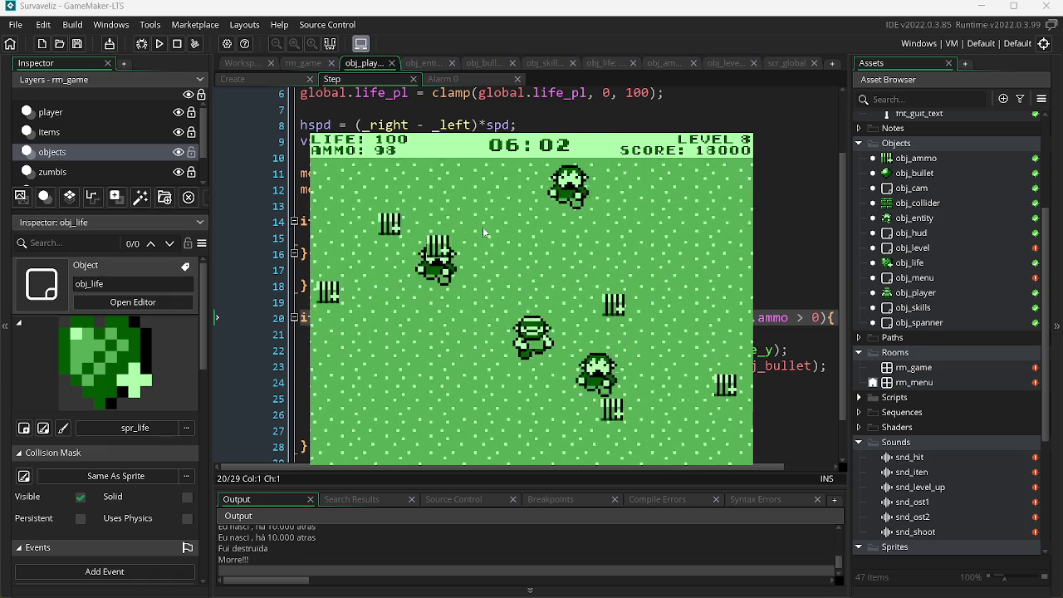
{"action": "left_click", "coordinate": [700, 195]}
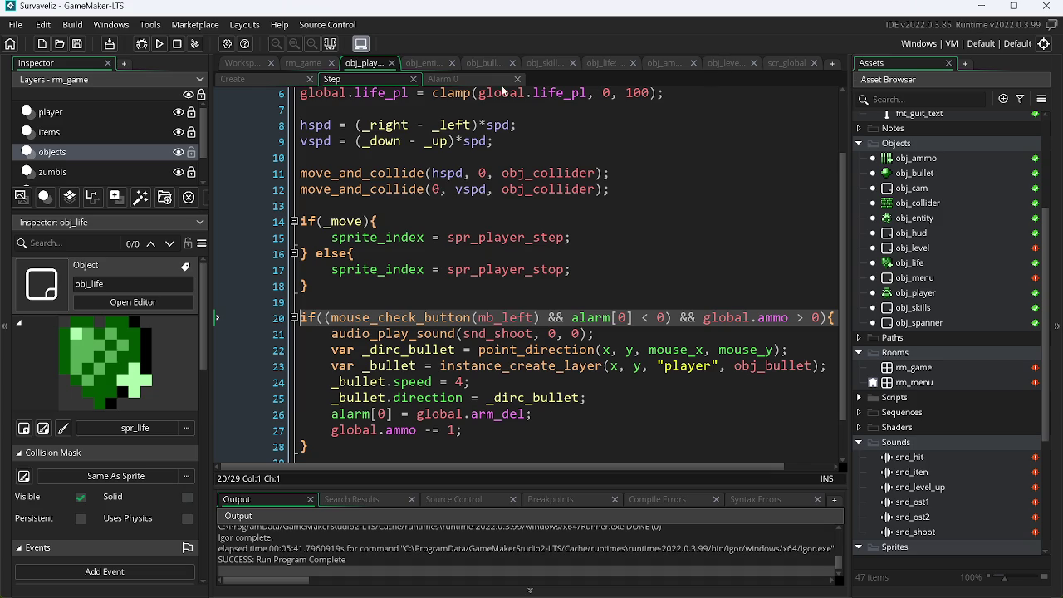
Show obj_entity's Step event code with the 0.84 drop chance, then switch to OBS Studio.
{"action": "left_click", "coordinate": [434, 69]}
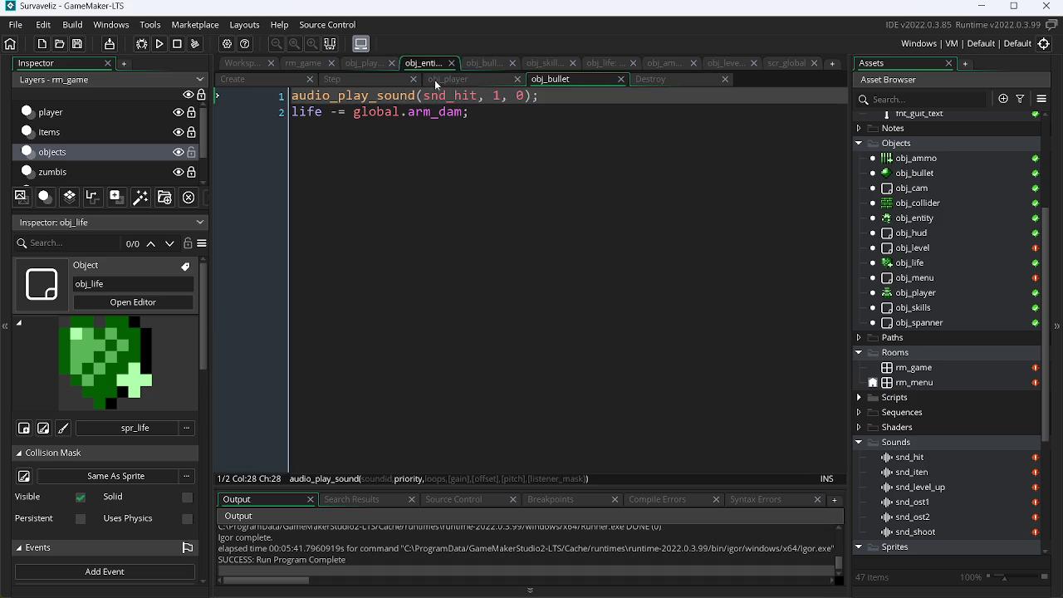
{"action": "left_click", "coordinate": [332, 79]}
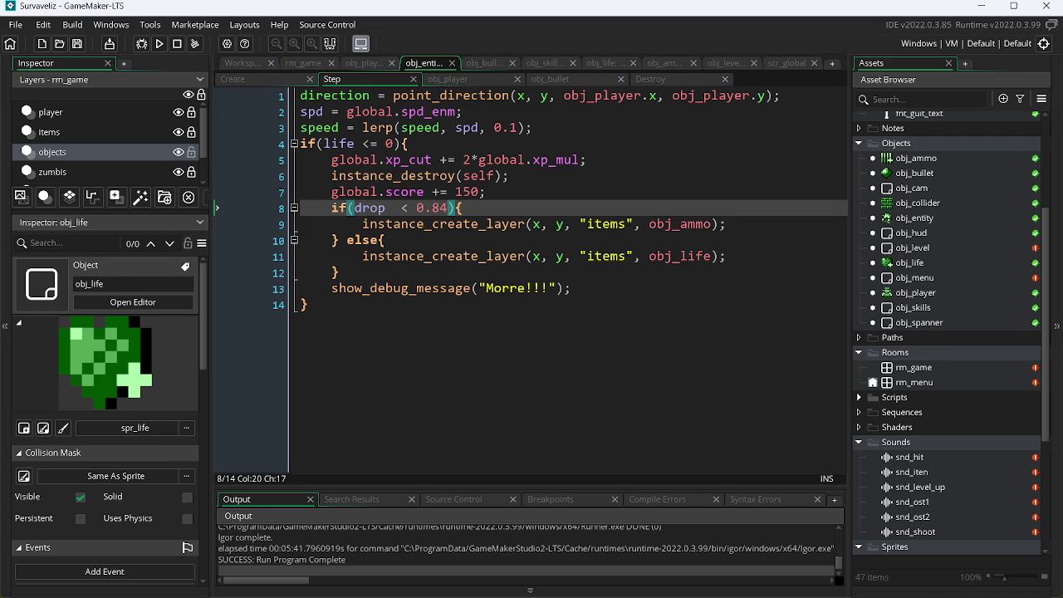
{"action": "mouse_move", "coordinate": [931, 562]}
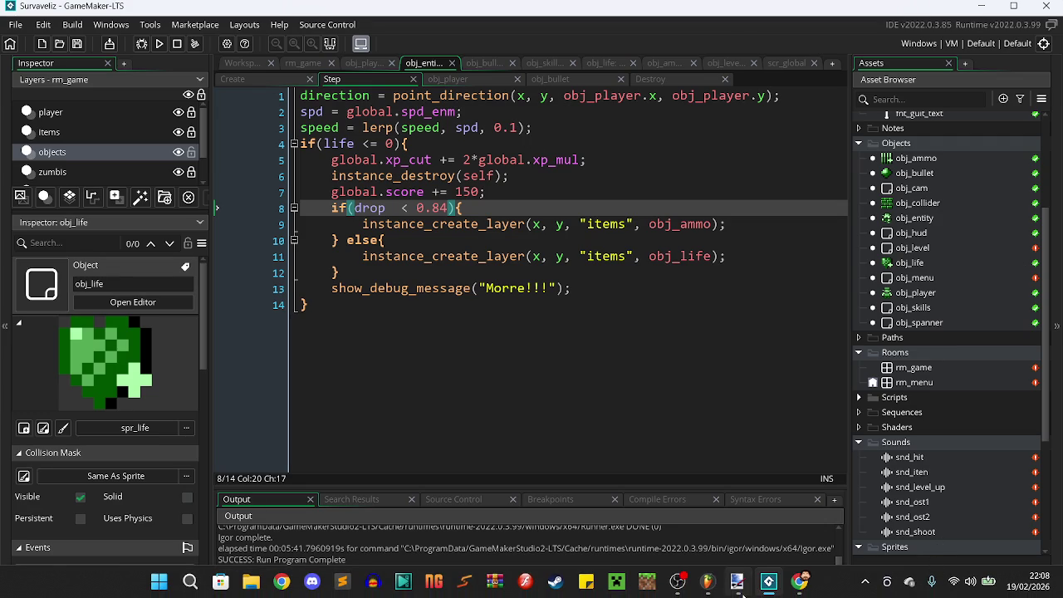
{"action": "left_click", "coordinate": [705, 582]}
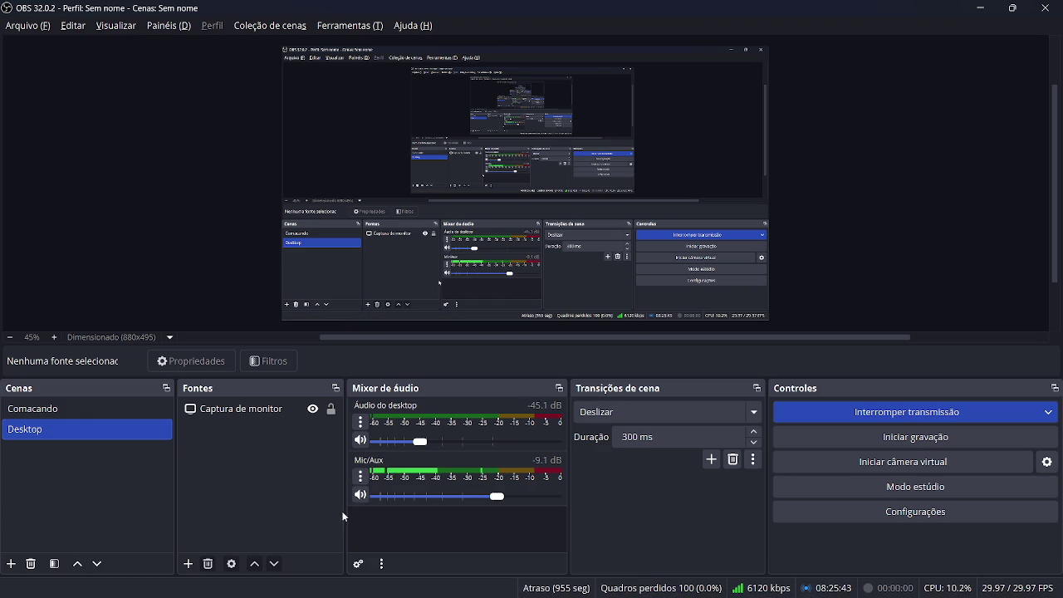
Unmute the Mic/Aux input in OBS Studio's Audio Mixer.
{"action": "left_click", "coordinate": [980, 7]}
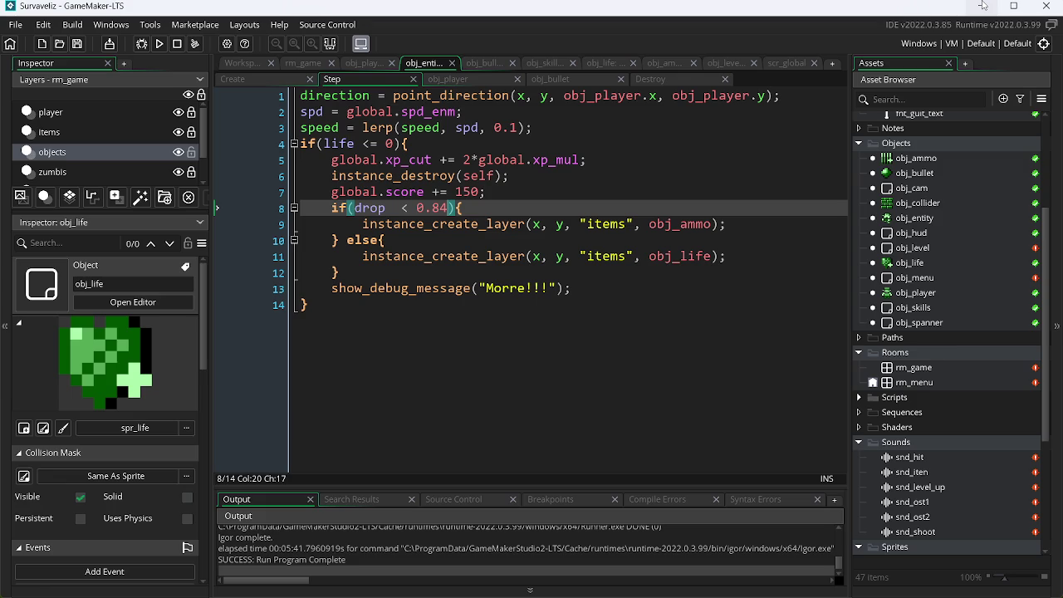
{"action": "key", "text": "alt+Tab"}
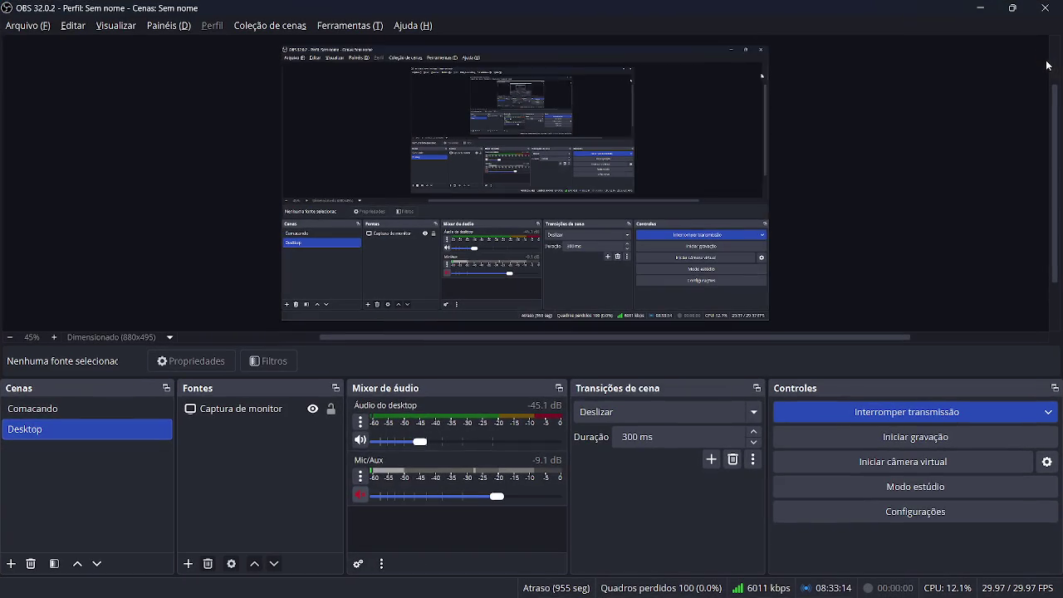
{"action": "left_click", "coordinate": [360, 495]}
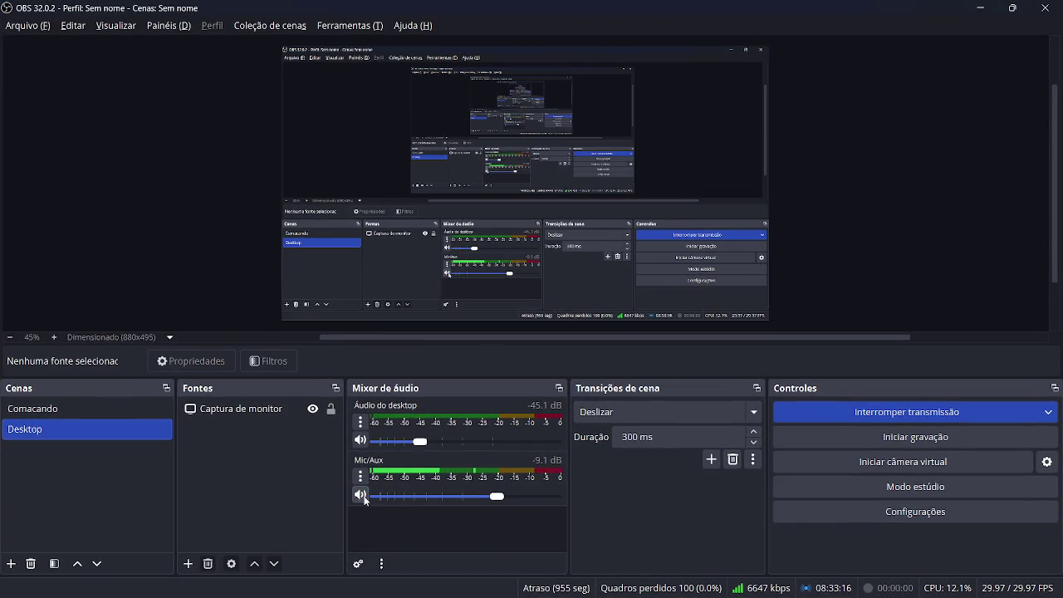
Minimize OBS and bring Paint.NET with assets.png to the front.
{"action": "left_click", "coordinate": [981, 9]}
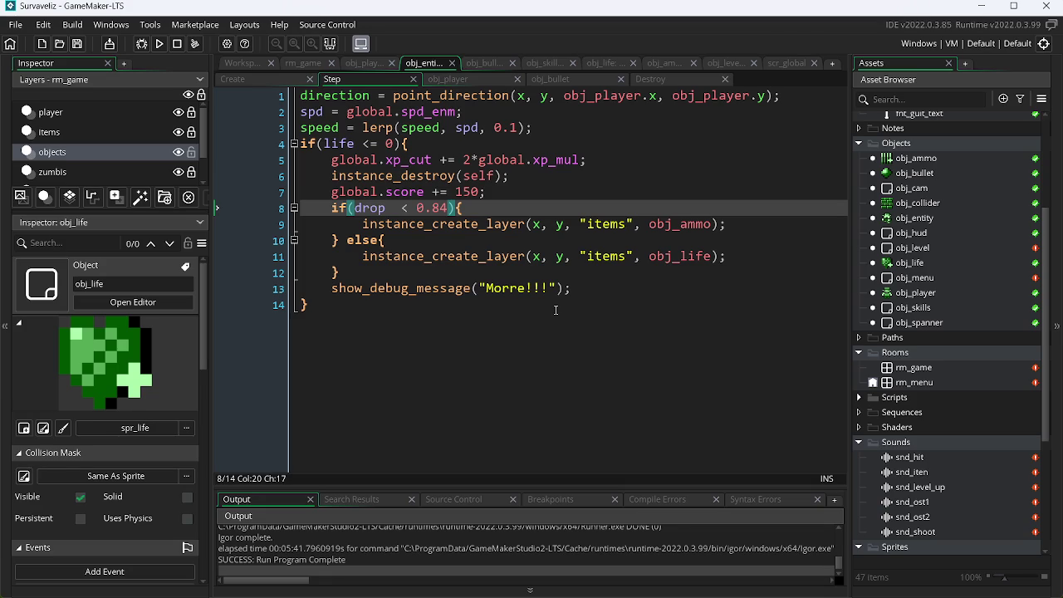
{"action": "key", "text": "alt+Tab"}
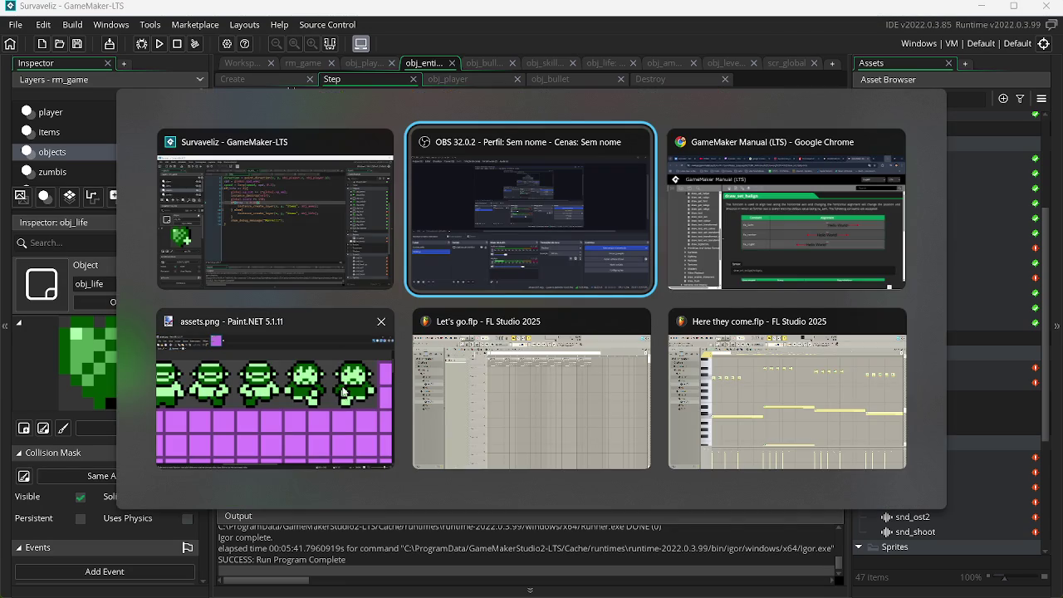
{"action": "key", "text": "Tab"}
{"action": "key", "text": "Tab"}
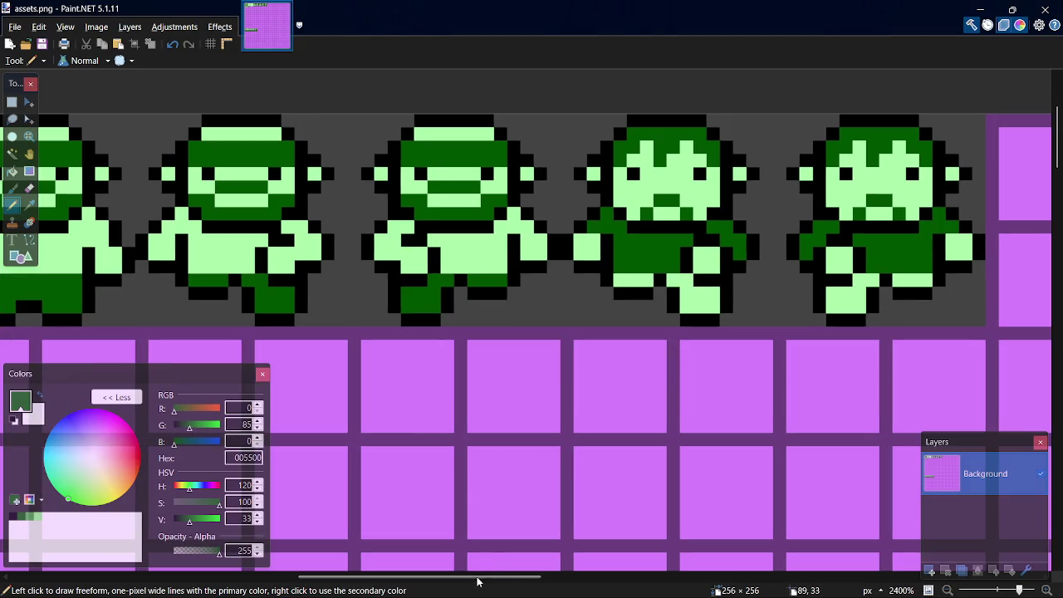
Scroll down the sprite sheet to the SURVAVELIZ logo and pick the Paint Bucket.
{"action": "left_click_drag", "start_coordinate": [489, 576], "coordinate": [253, 576]}
{"action": "scroll", "coordinate": [1056, 137], "scroll_direction": "down", "scroll_amount": 1}
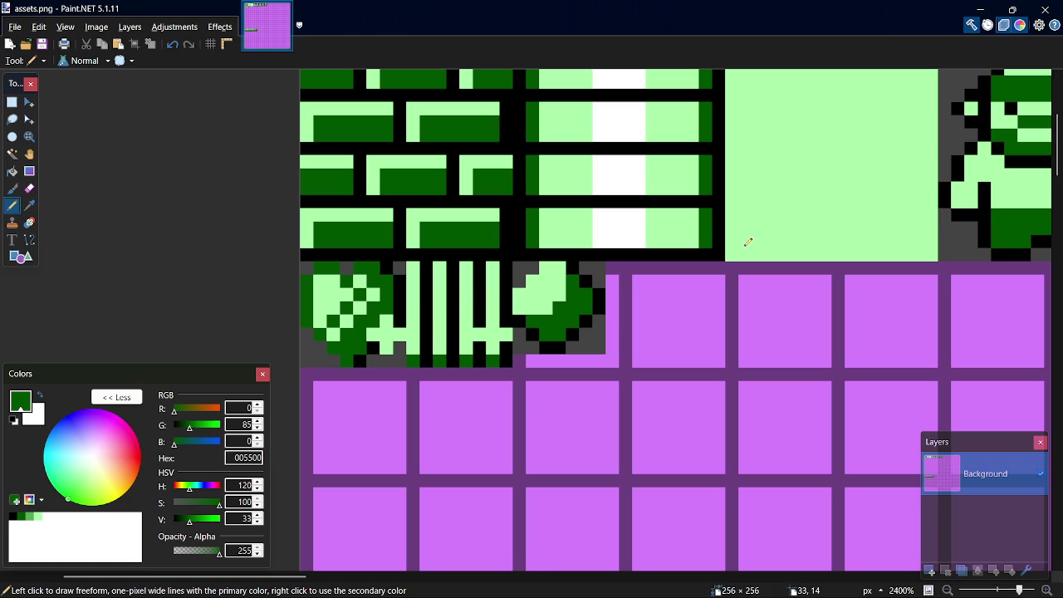
{"action": "scroll", "coordinate": [750, 328], "scroll_direction": "down", "scroll_amount": 2}
{"action": "scroll", "coordinate": [750, 343], "scroll_direction": "up", "scroll_amount": 2}
{"action": "scroll", "coordinate": [749, 352], "scroll_direction": "down", "scroll_amount": 2}
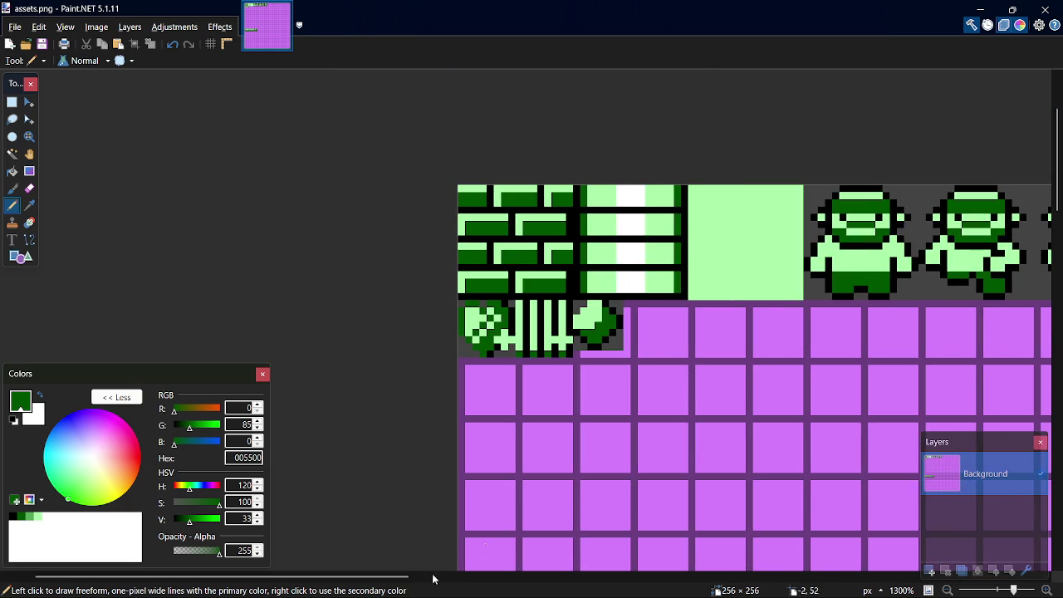
{"action": "left_click", "coordinate": [426, 577]}
{"action": "left_click_drag", "start_coordinate": [431, 578], "coordinate": [174, 579]}
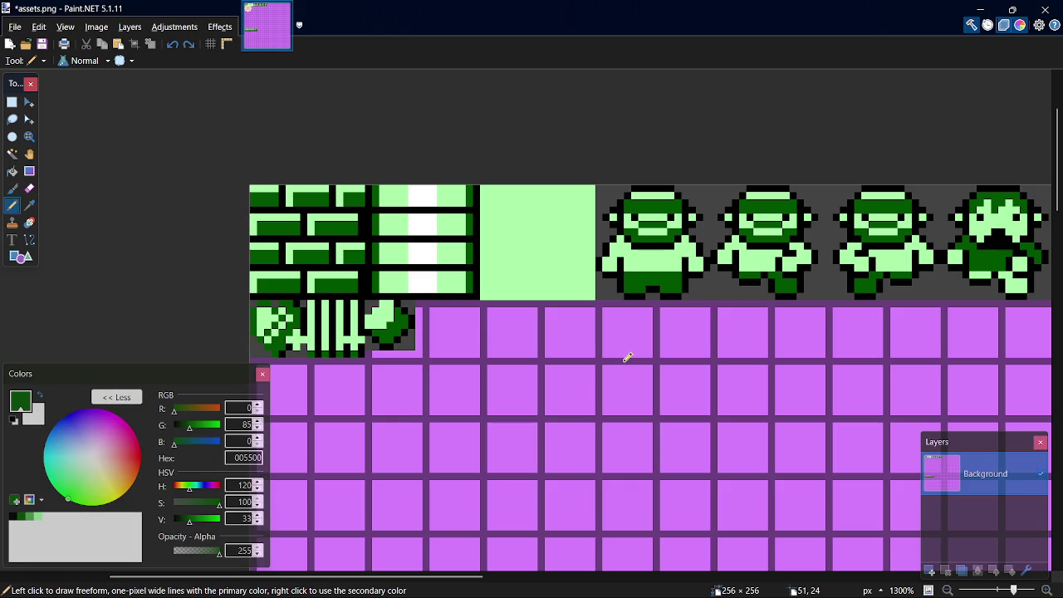
{"action": "key", "text": "f"}
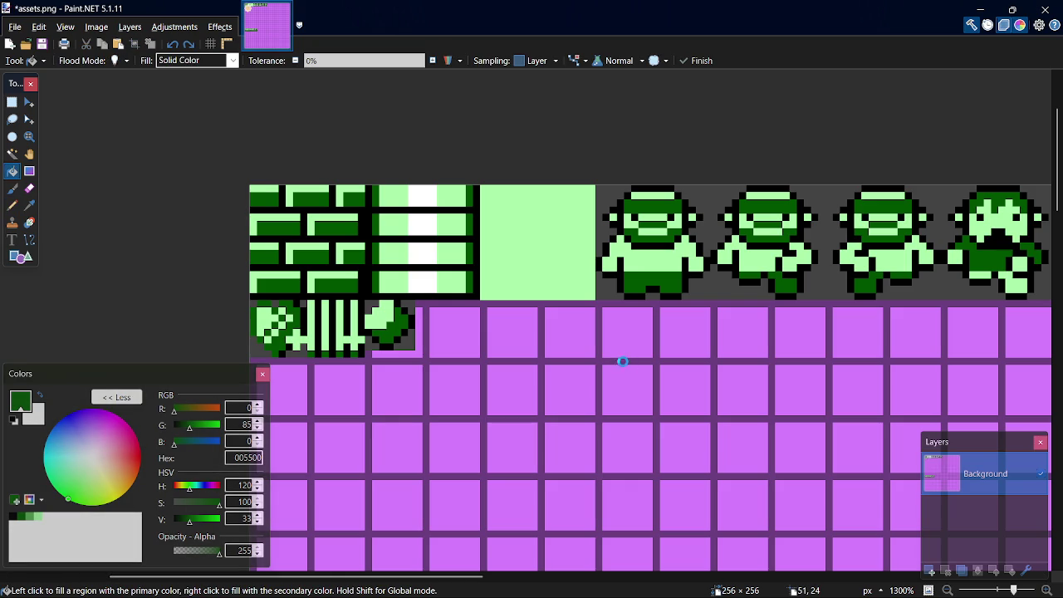
Fill the shadow strip under VELIZ with dark green.
{"action": "scroll", "coordinate": [795, 448], "scroll_direction": "down", "scroll_amount": 4, "text": "ctrl"}
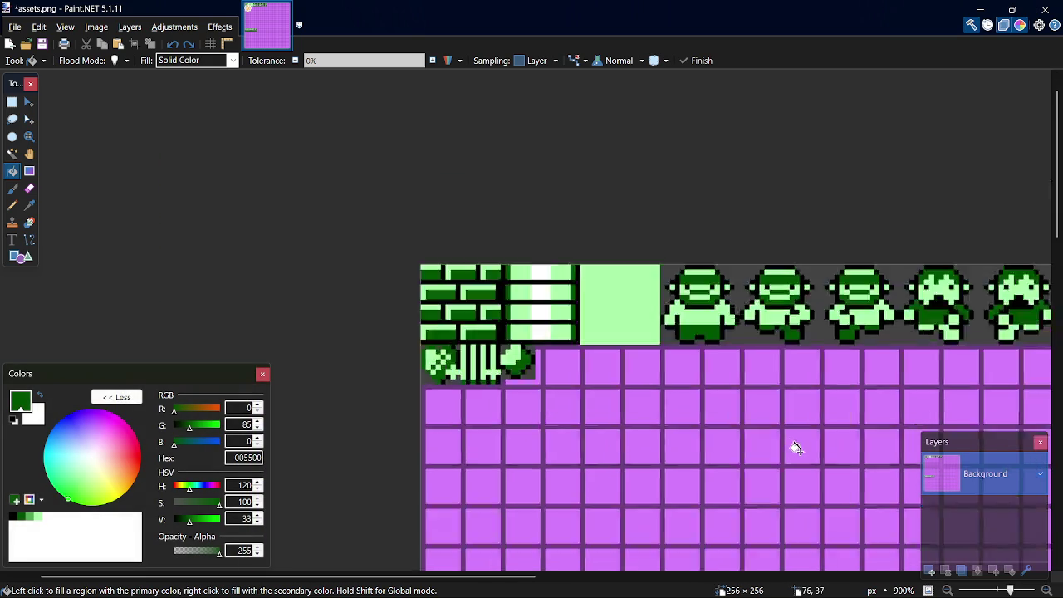
{"action": "scroll", "coordinate": [796, 449], "scroll_direction": "down", "scroll_amount": 2, "text": "ctrl"}
{"action": "scroll", "coordinate": [1044, 371], "scroll_direction": "down", "scroll_amount": 8}
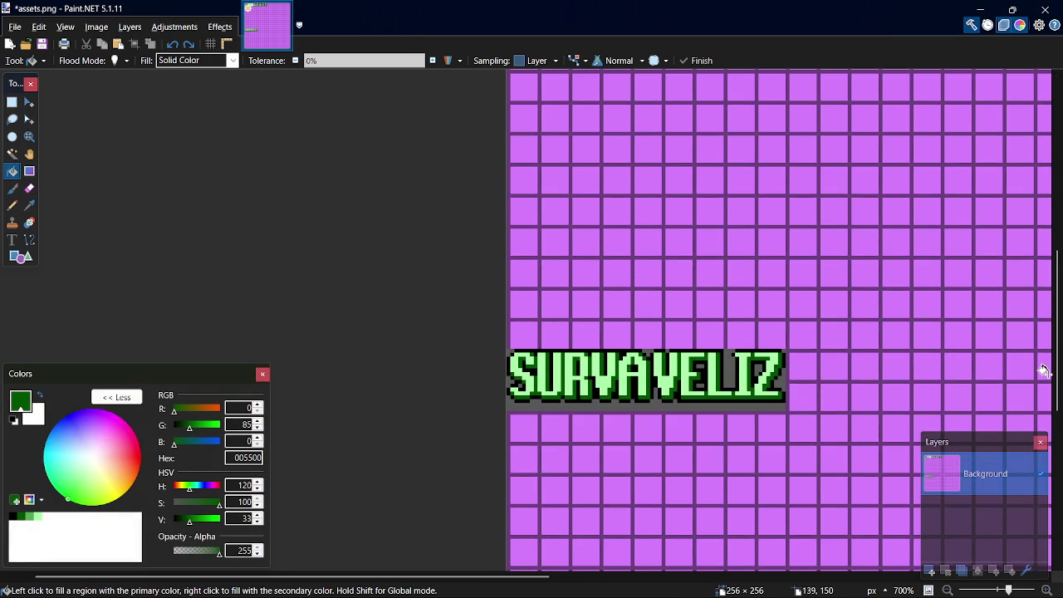
{"action": "key", "text": "p"}
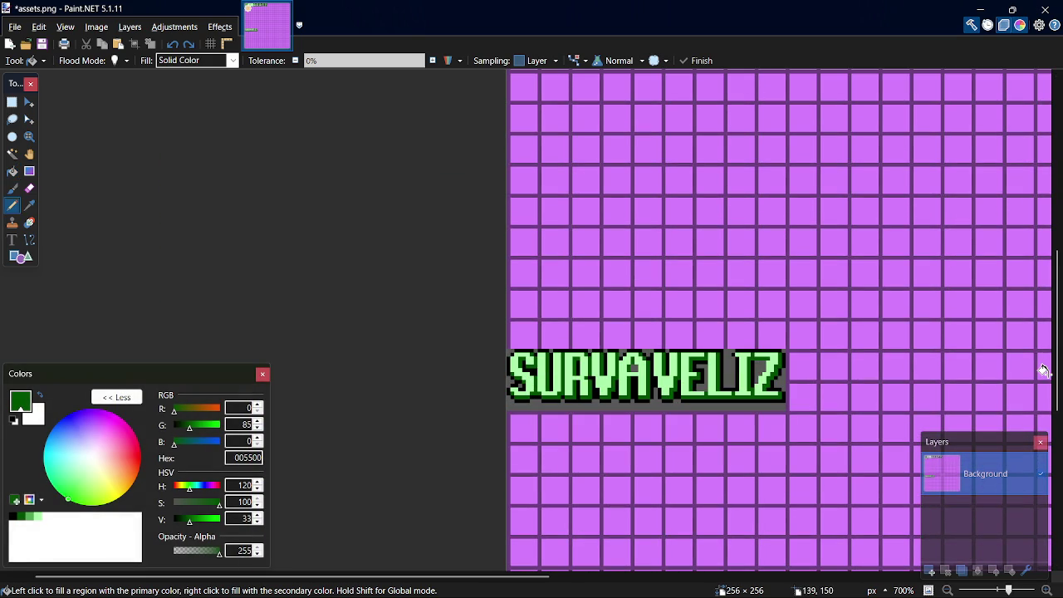
{"action": "key", "text": "f"}
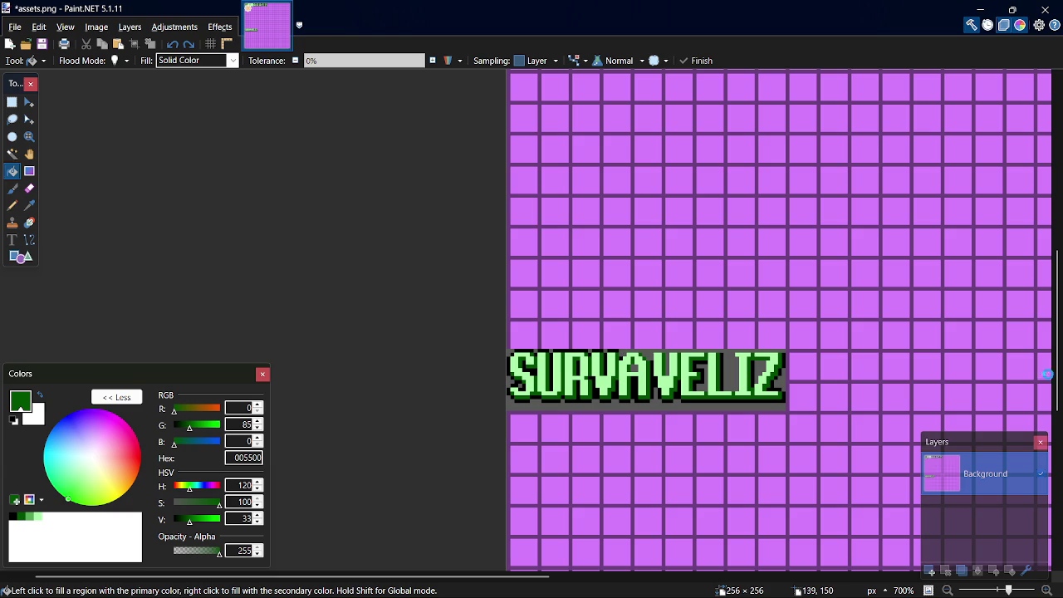
{"action": "key", "text": "p"}
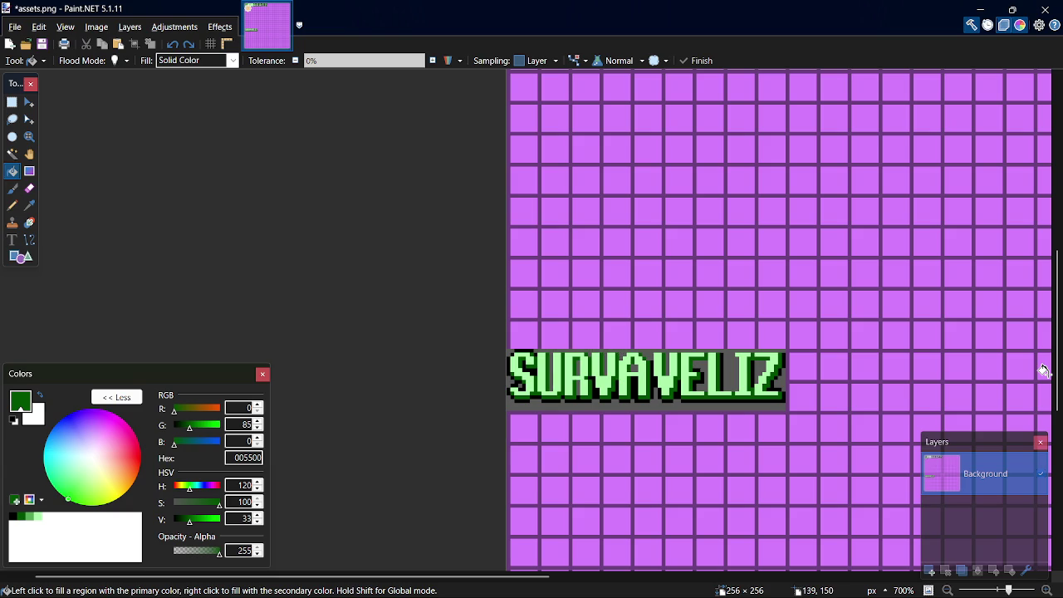
{"action": "key", "text": "f"}
{"action": "left_click", "coordinate": [747, 397]}
Sample grey 595959 from the image, then reset the drawing colour to dark green 005500.
{"action": "key", "text": "p"}
{"action": "key", "text": "f"}
{"action": "left_click_drag", "start_coordinate": [1057, 365], "coordinate": [1056, 211]}
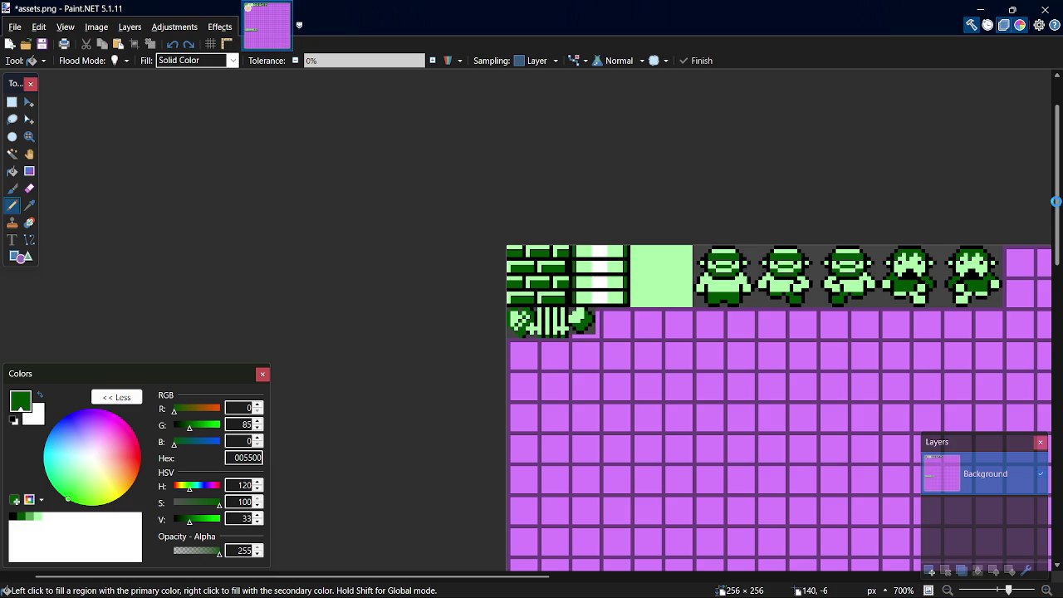
{"action": "left_click_drag", "start_coordinate": [1056, 201], "coordinate": [1059, 334]}
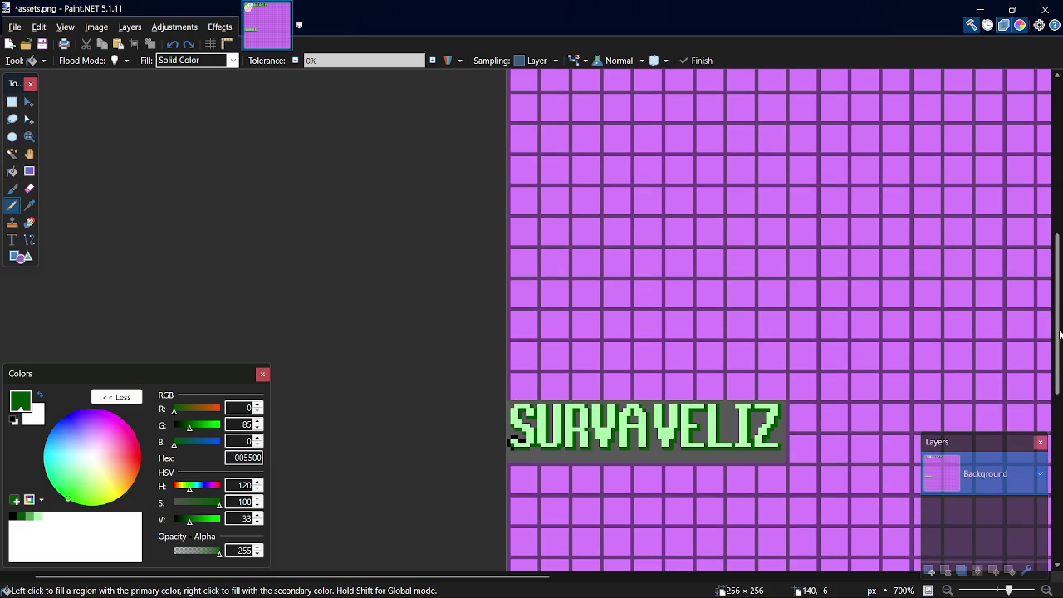
{"action": "key", "text": "k"}
{"action": "left_click", "coordinate": [783, 459]}
{"action": "scroll", "coordinate": [783, 459], "scroll_direction": "up", "scroll_amount": 5}
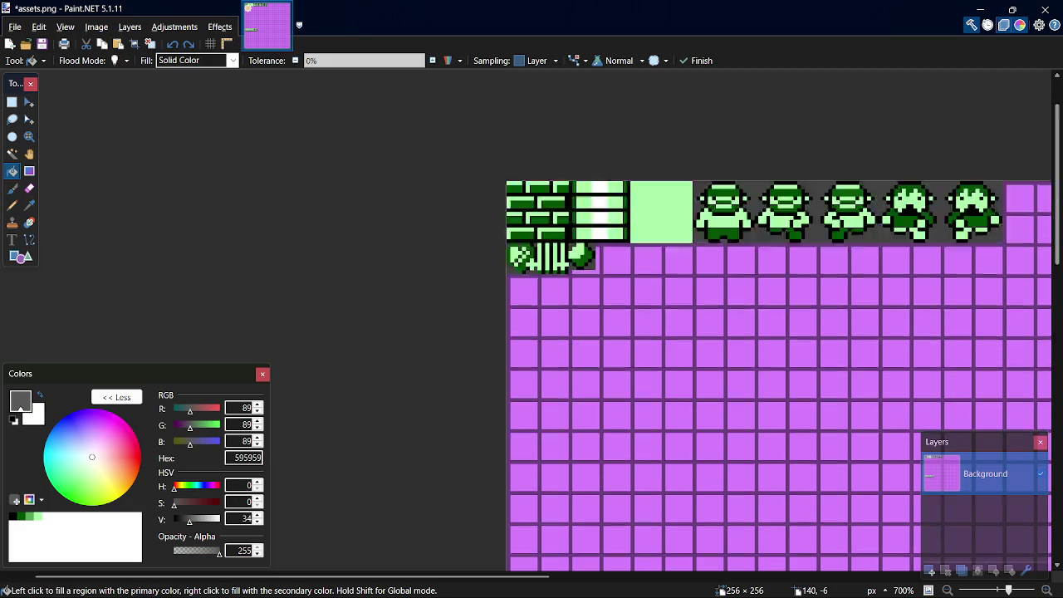
{"action": "scroll", "coordinate": [775, 498], "scroll_direction": "down", "scroll_amount": 5}
{"action": "left_click", "coordinate": [723, 428]}
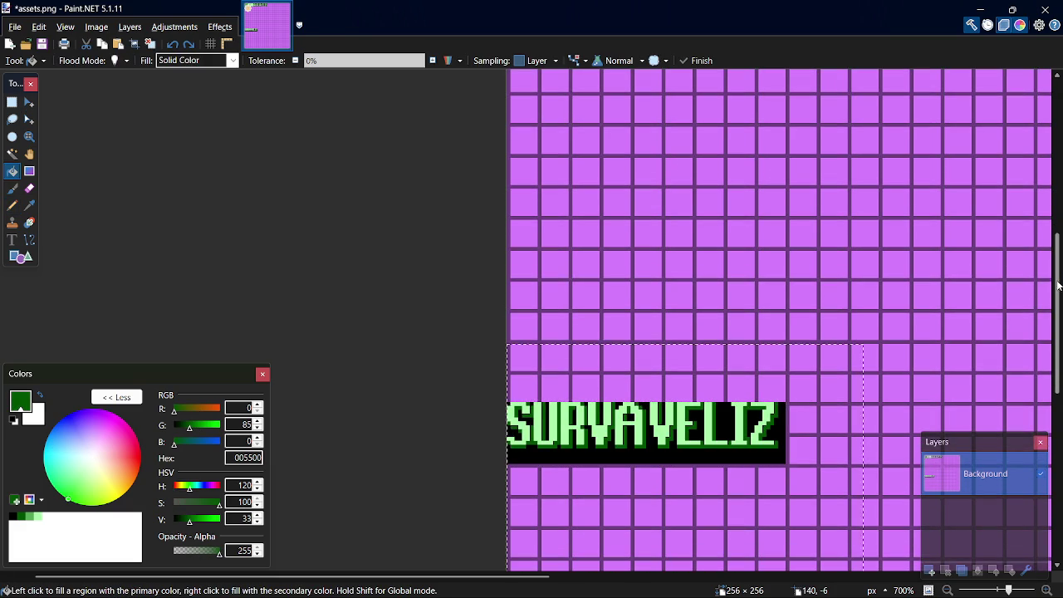
{"action": "scroll", "coordinate": [781, 250], "scroll_direction": "up", "scroll_amount": 5}
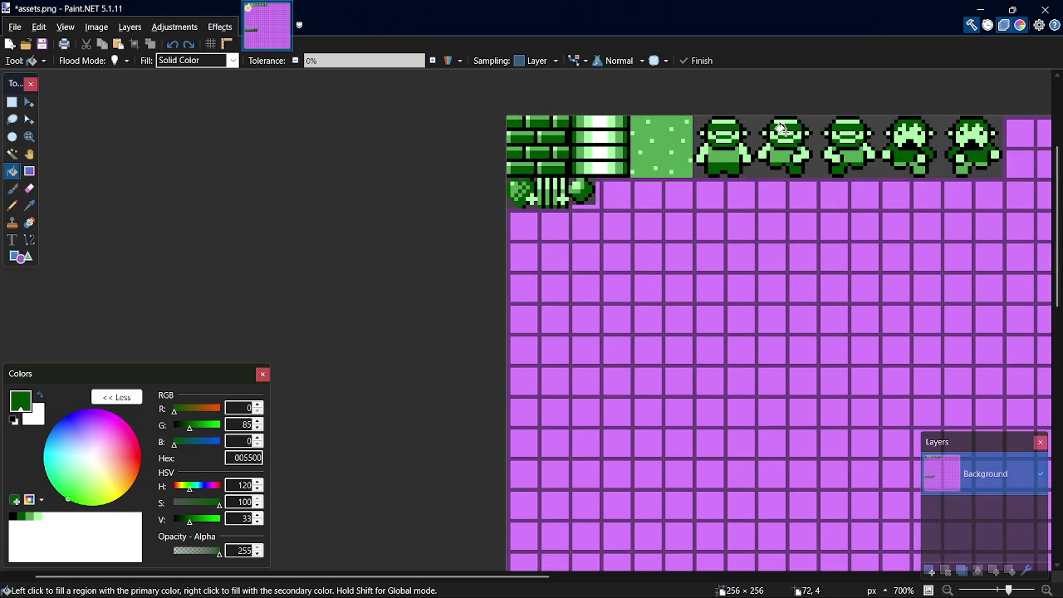
{"action": "scroll", "coordinate": [781, 129], "scroll_direction": "down", "scroll_amount": 5}
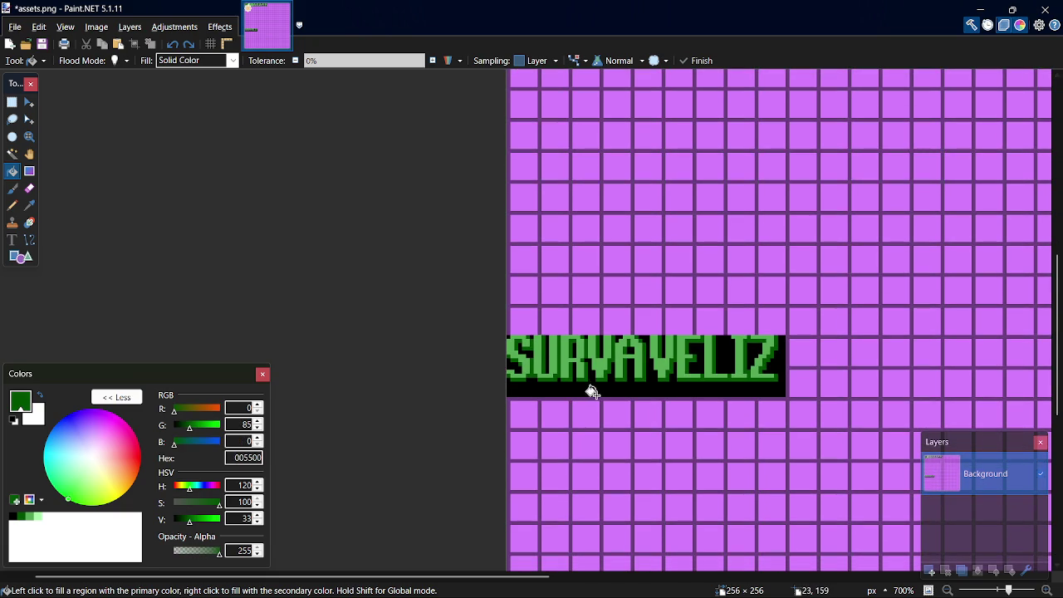
Save the sheet, undo the logo fills and redo the black letter outlines.
{"action": "key", "text": "ctrl+s"}
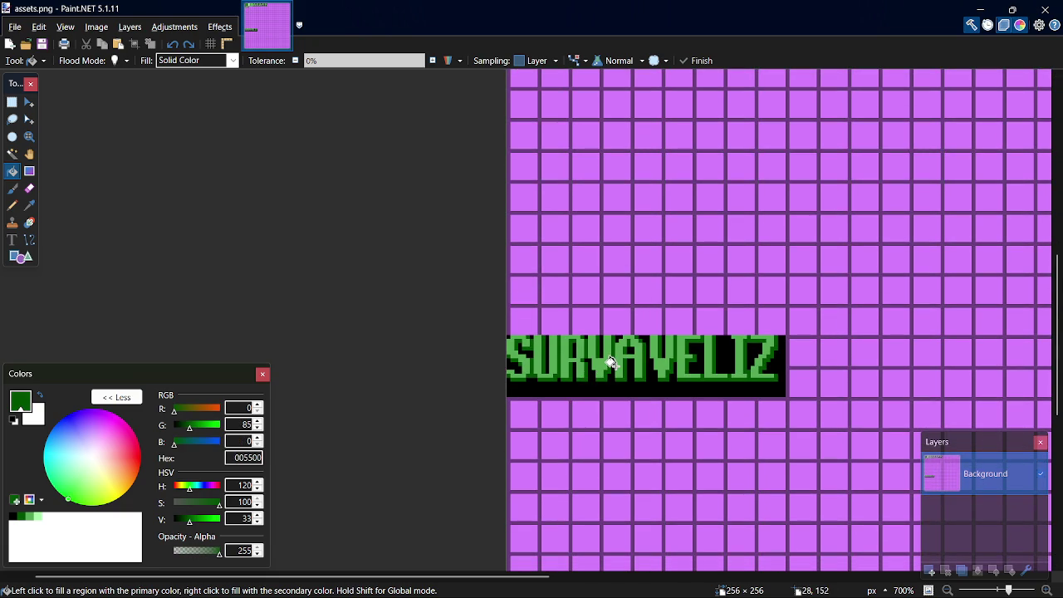
{"action": "key", "text": "ctrl+z"}
{"action": "key", "text": "ctrl+z"}
{"action": "key", "text": "p"}
{"action": "key", "text": "ctrl+y"}
{"action": "key", "text": "ctrl+y"}
{"action": "key", "text": "ctrl+y"}
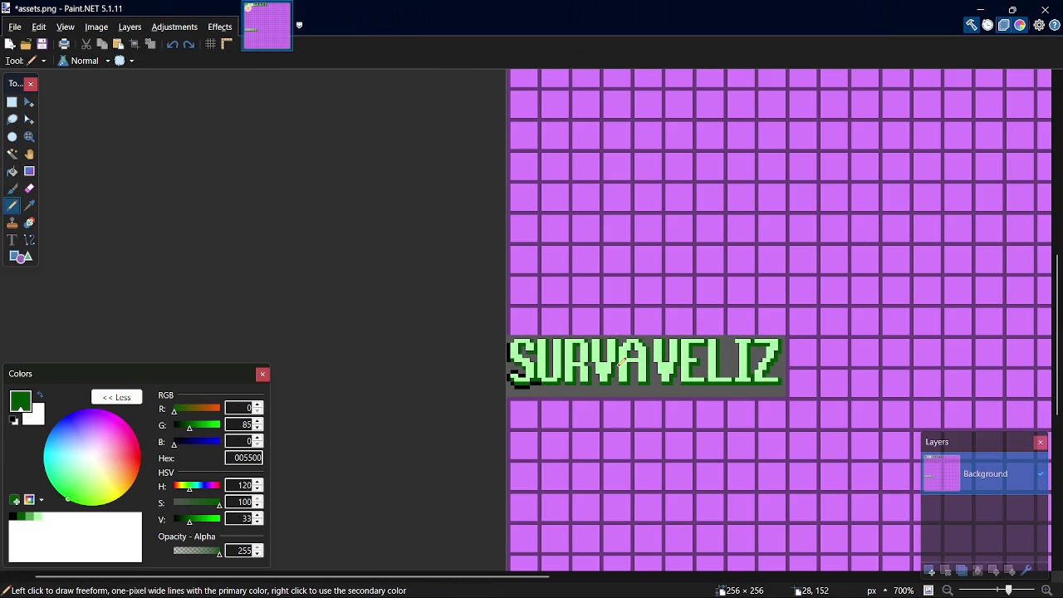
{"action": "key", "text": "ctrl+y"}
{"action": "key", "text": "ctrl+y"}
{"action": "key", "text": "ctrl+y"}
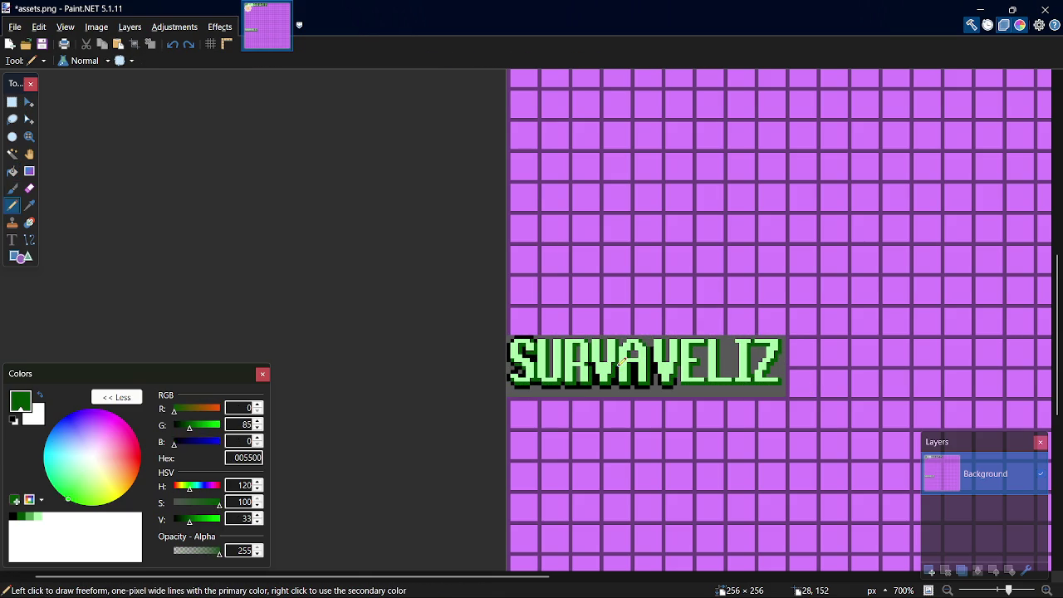
{"action": "key", "text": "ctrl+y"}
{"action": "key", "text": "ctrl+y"}
{"action": "key", "text": "ctrl+y"}
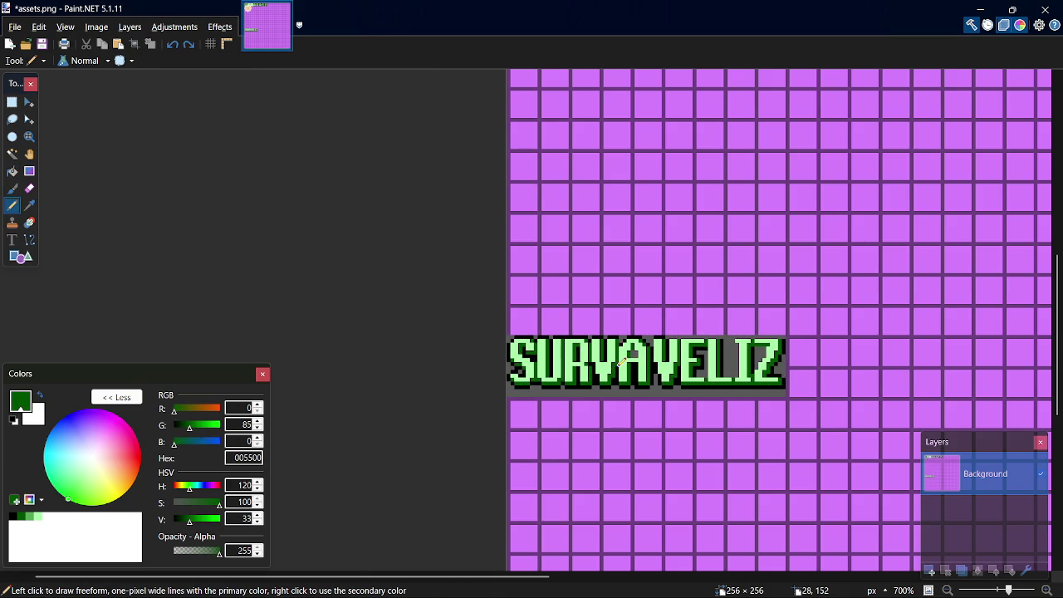
{"action": "key", "text": "ctrl+y"}
{"action": "key", "text": "ctrl+y"}
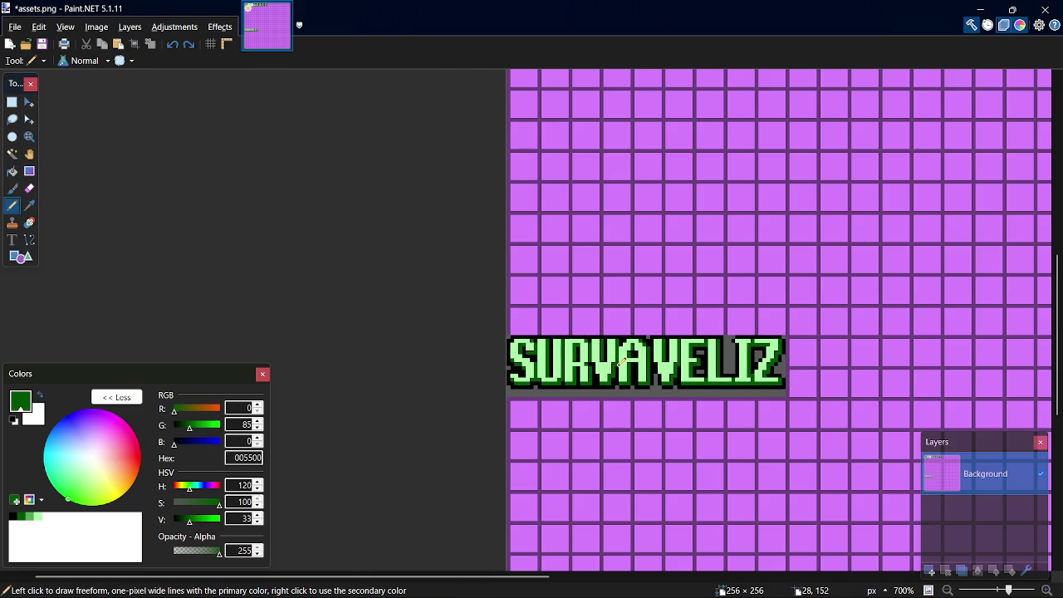
{"action": "key", "text": "f"}
{"action": "key", "text": "p"}
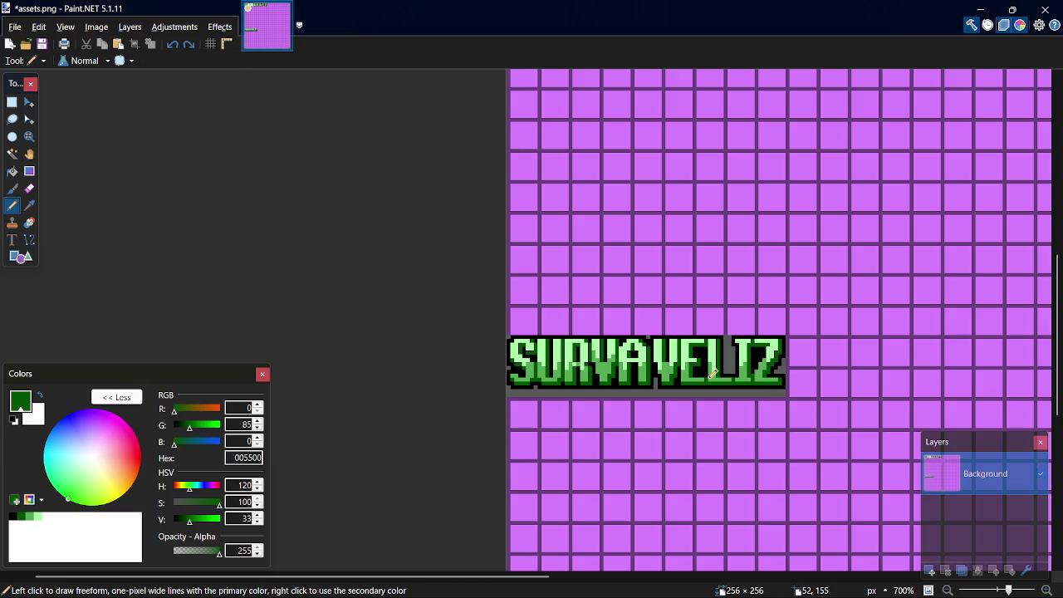
Select a strip along the SURVAVELIZ logo's bottom edge.
{"action": "key", "text": "s"}
{"action": "left_click_drag", "start_coordinate": [787, 397], "coordinate": [717, 357]}
{"action": "left_click", "coordinate": [774, 369]}
{"action": "mouse_move", "coordinate": [789, 401]}
{"action": "left_mouse_down"}
{"action": "mouse_move", "coordinate": [730, 378]}
{"action": "mouse_move", "coordinate": [483, 338]}
{"action": "left_mouse_up"}
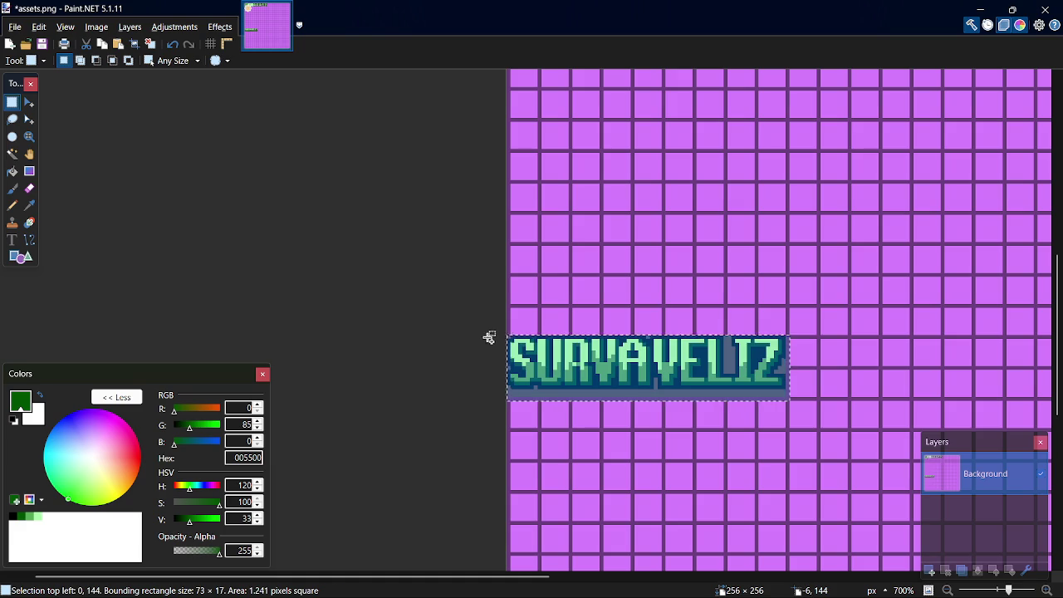
Clear the selection and return to the logo with the Paint Bucket ready.
{"action": "key", "text": "ctrl+d"}
{"action": "scroll", "coordinate": [1048, 208], "scroll_direction": "up", "scroll_amount": 10}
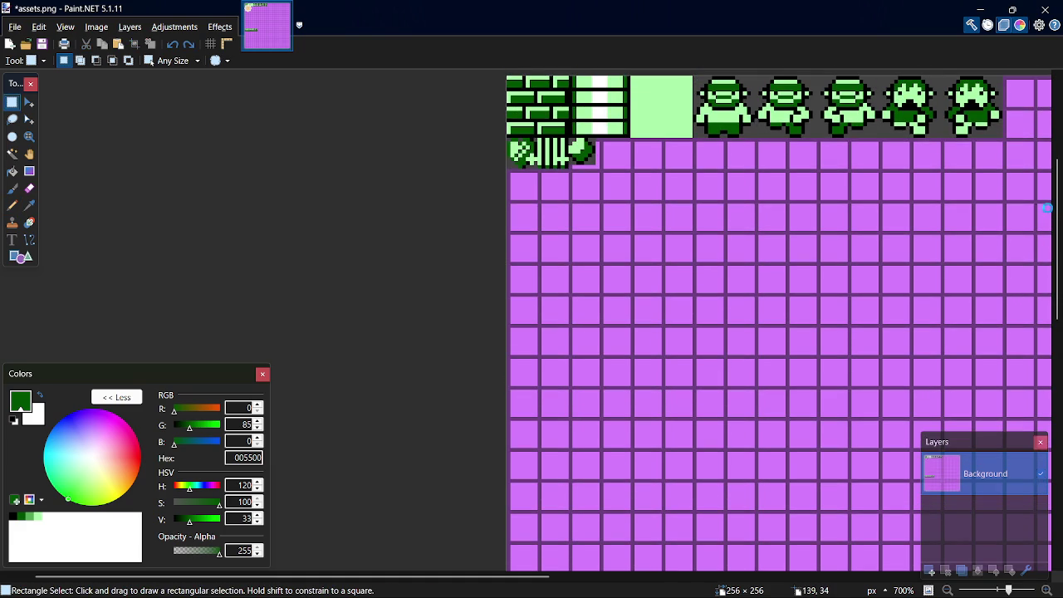
{"action": "key", "text": "f"}
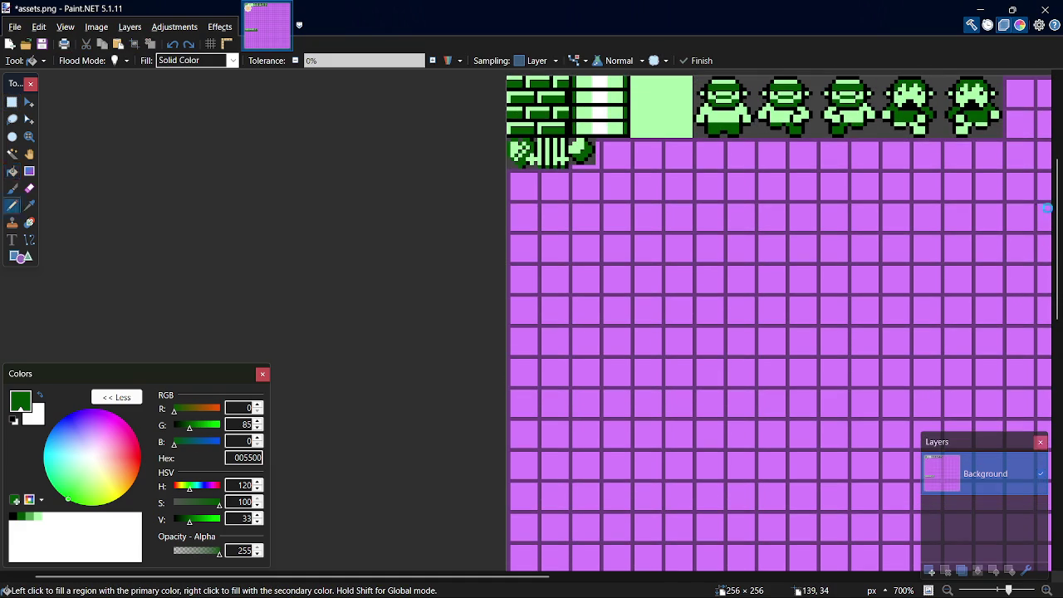
{"action": "left_click_drag", "start_coordinate": [1053, 206], "coordinate": [1060, 312]}
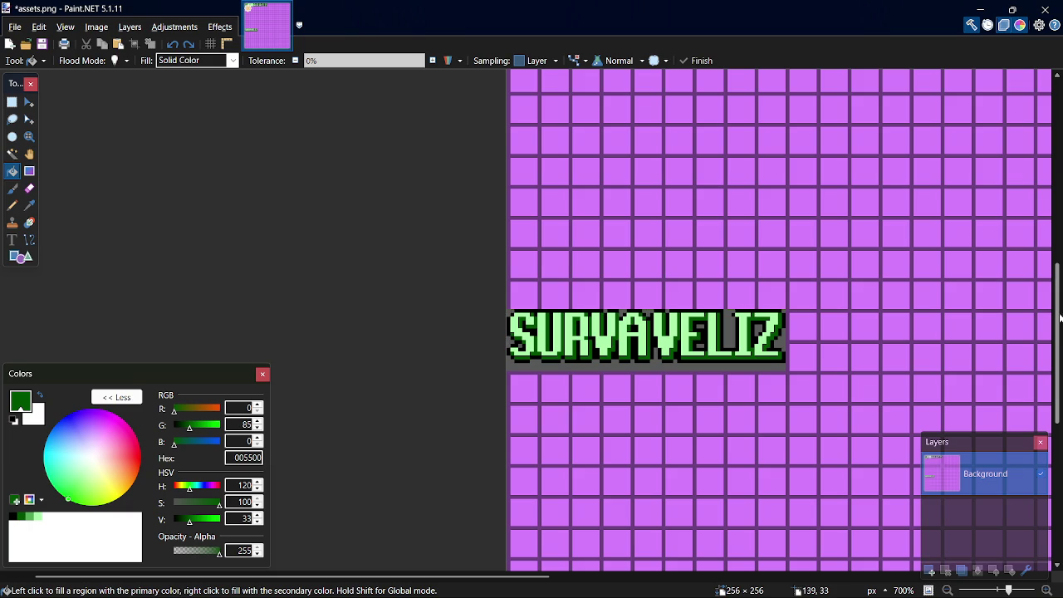
{"action": "key", "text": "p"}
{"action": "key", "text": "f"}
{"action": "key", "text": "p"}
{"action": "key", "text": "f"}
{"action": "key", "text": "p"}
{"action": "key", "text": "f"}
{"action": "key", "text": "p"}
{"action": "key", "text": "f"}
Touch up pixels near the letter S, alternating Pencil and Paint Bucket.
{"action": "key", "text": "p"}
{"action": "key", "text": "f"}
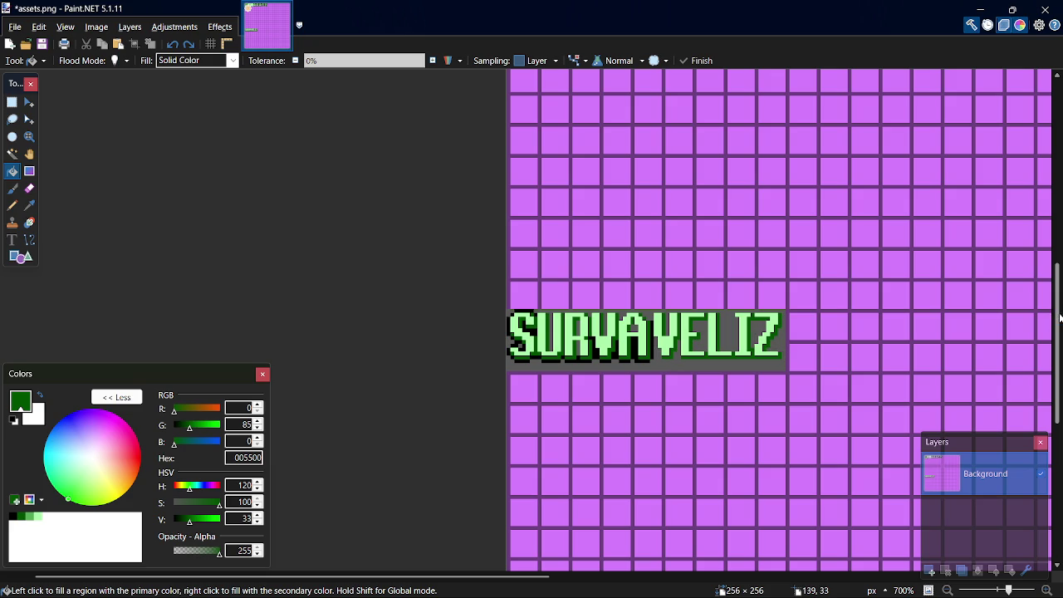
{"action": "key", "text": "p"}
{"action": "key", "text": "f"}
{"action": "key", "text": "p"}
{"action": "key", "text": "f"}
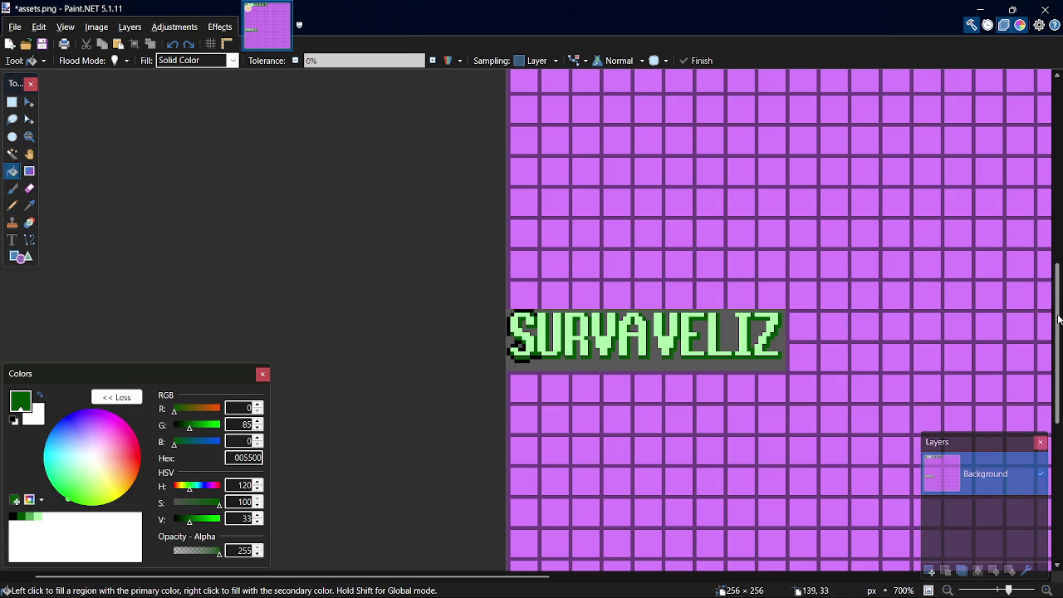
{"action": "key", "text": "p"}
{"action": "key", "text": "f"}
{"action": "key", "text": "p"}
{"action": "key", "text": "f"}
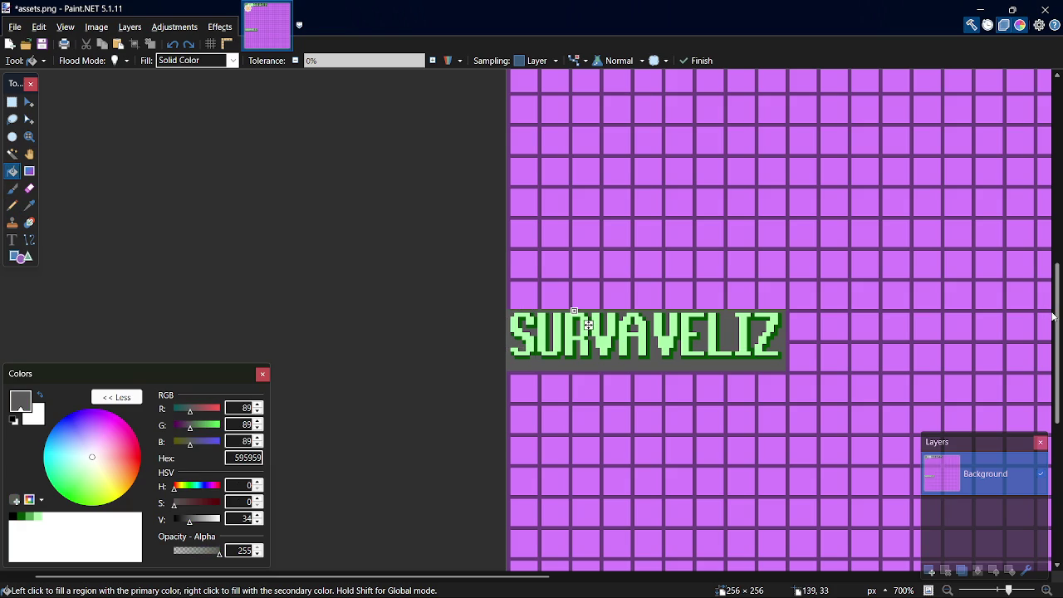
Paste the SURVAVELIZ text and fill its grey background with black.
{"action": "key", "text": "ctrl+v"}
{"action": "key", "text": "f"}
{"action": "left_click", "coordinate": [777, 367]}
{"action": "scroll", "coordinate": [776, 367], "scroll_direction": "up", "scroll_amount": 8}
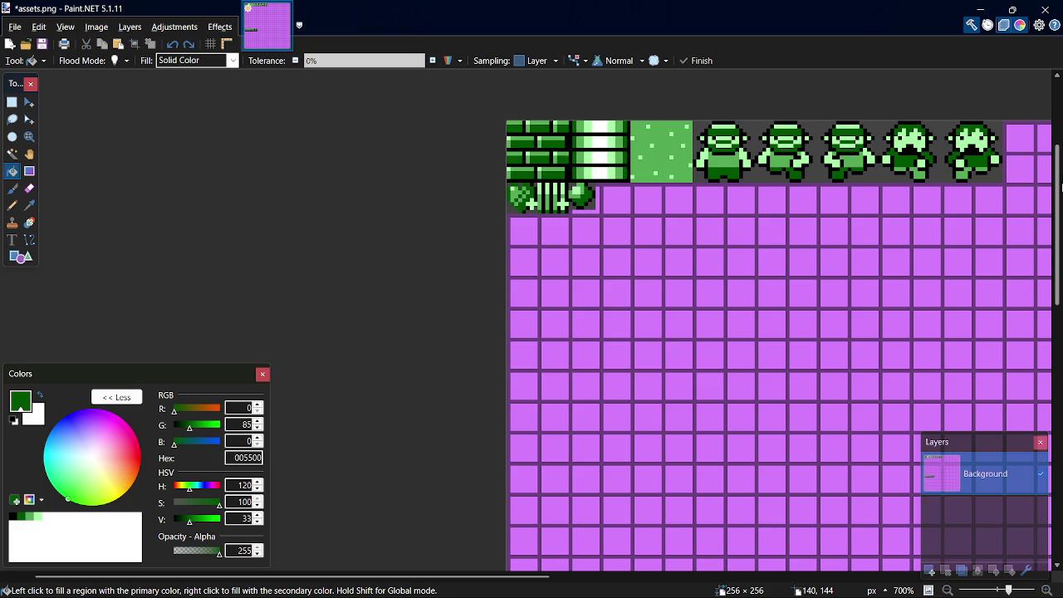
{"action": "scroll", "coordinate": [893, 315], "scroll_direction": "down", "scroll_amount": 7}
{"action": "key", "text": "ctrl+a"}
{"action": "key", "text": "m"}
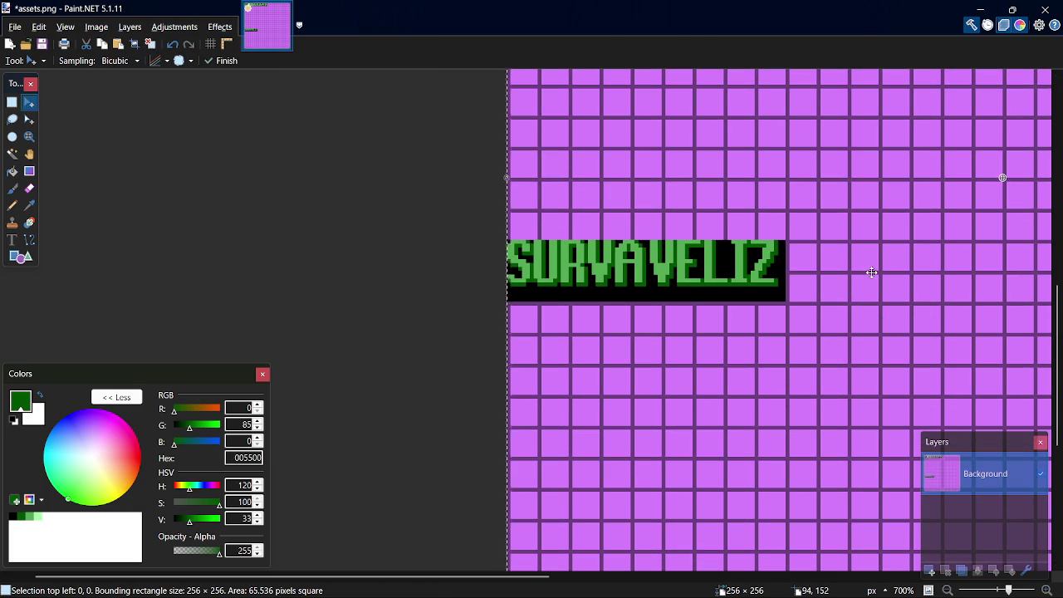
Cycle through selection, move and fill tools and clear the whole-image selection.
{"action": "left_click", "coordinate": [785, 313]}
{"action": "key", "text": "s"}
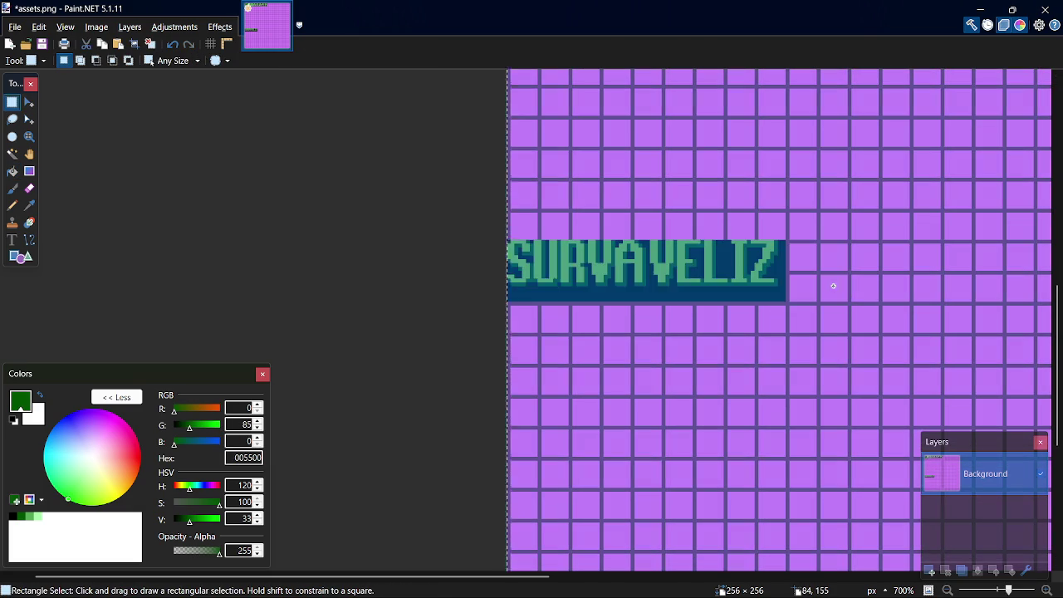
{"action": "key", "text": "m"}
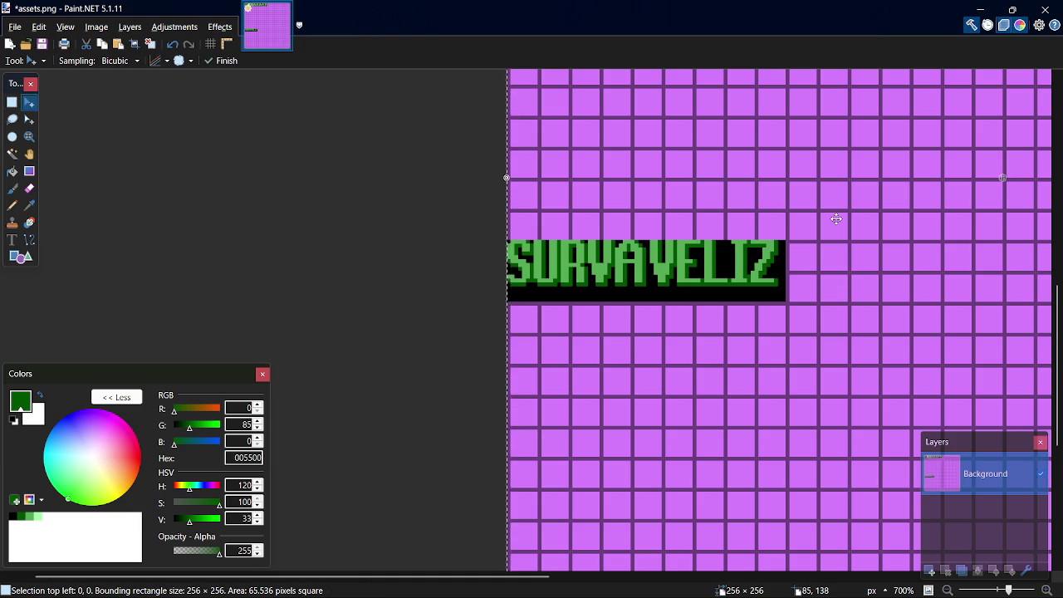
{"action": "key", "text": "s"}
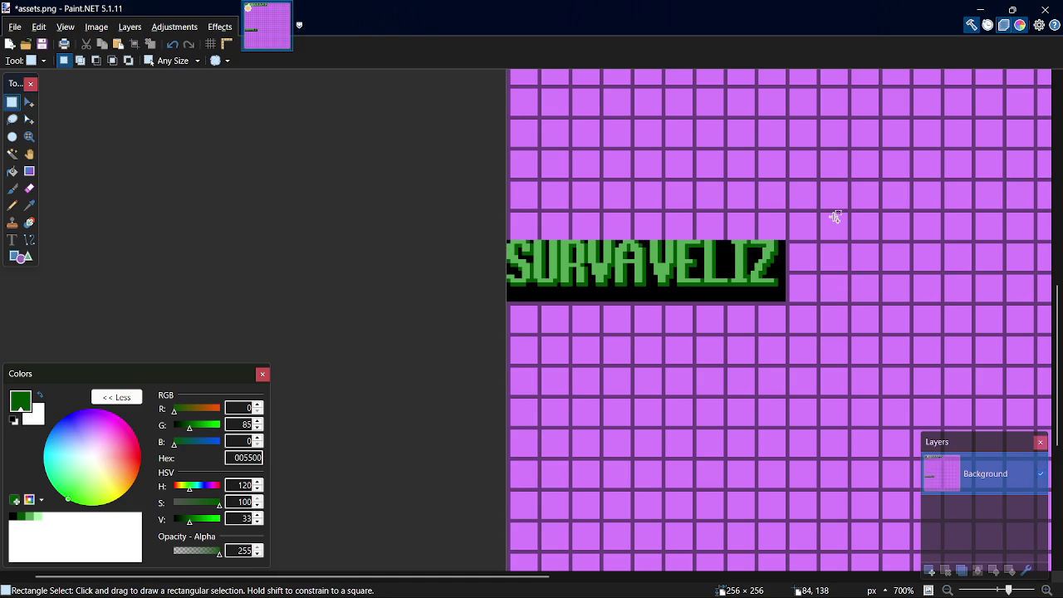
{"action": "key", "text": "f"}
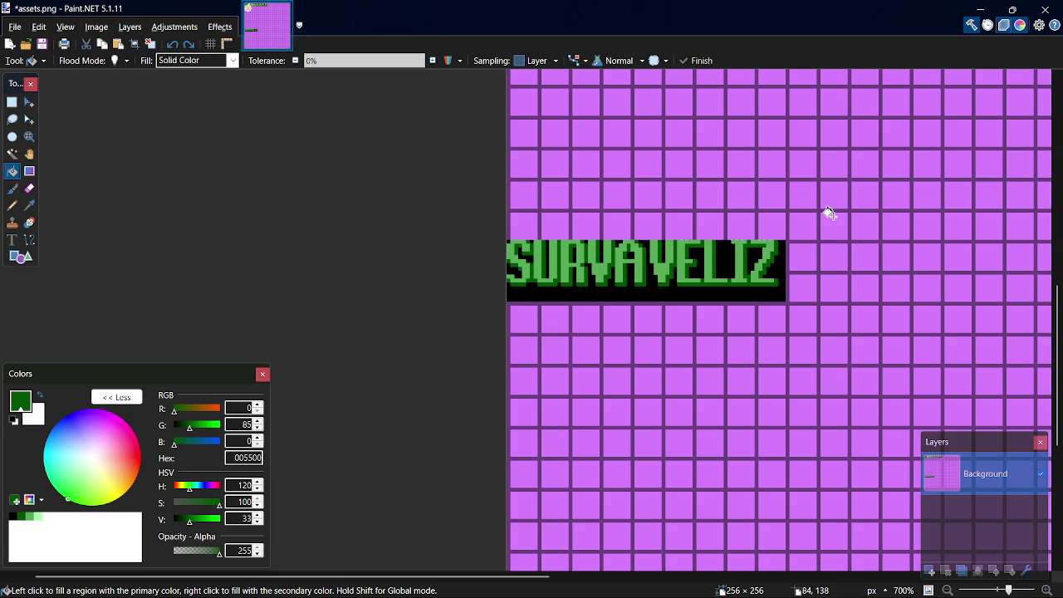
{"action": "key", "text": "p"}
{"action": "key", "text": "m"}
{"action": "key", "text": "ctrl+a"}
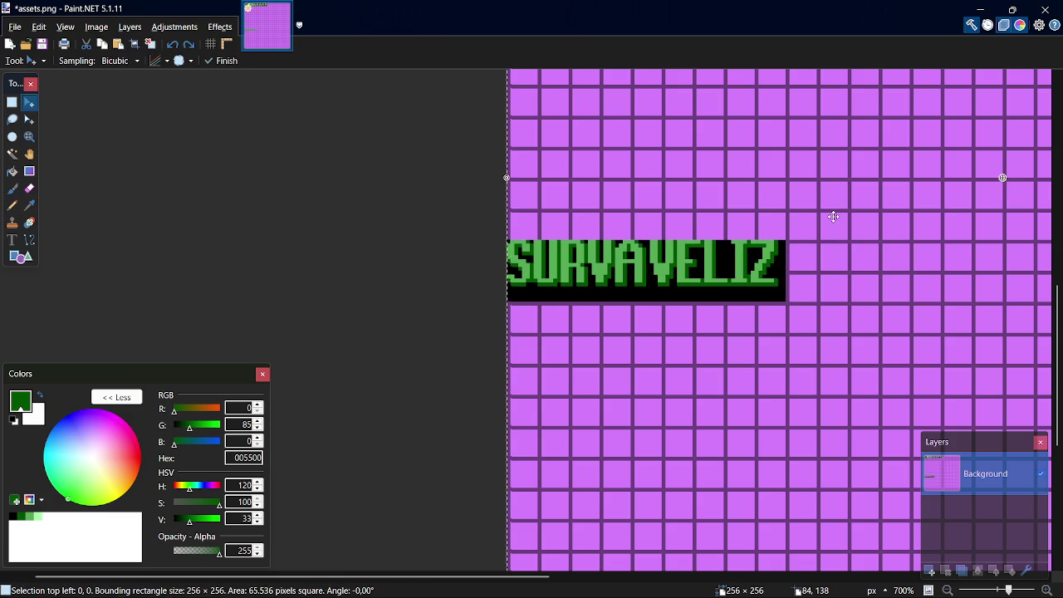
{"action": "key", "text": "ctrl+d"}
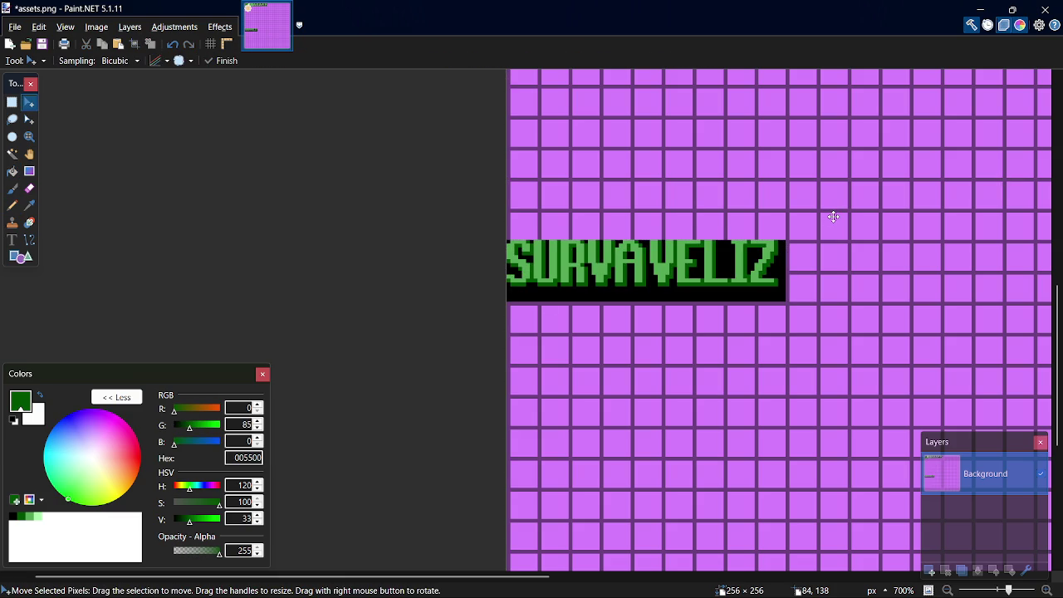
{"action": "mouse_move", "coordinate": [1057, 365]}
{"action": "left_mouse_down"}
{"action": "mouse_move", "coordinate": [1057, 174]}
{"action": "mouse_move", "coordinate": [1057, 266]}
{"action": "left_mouse_up"}
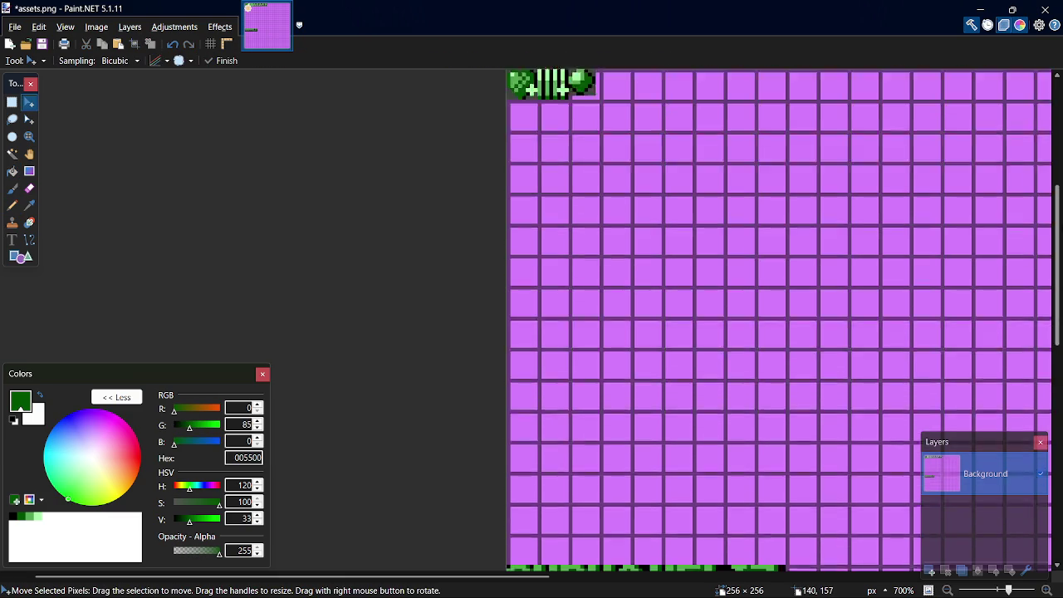
{"action": "left_click_drag", "start_coordinate": [1057, 199], "coordinate": [1060, 241]}
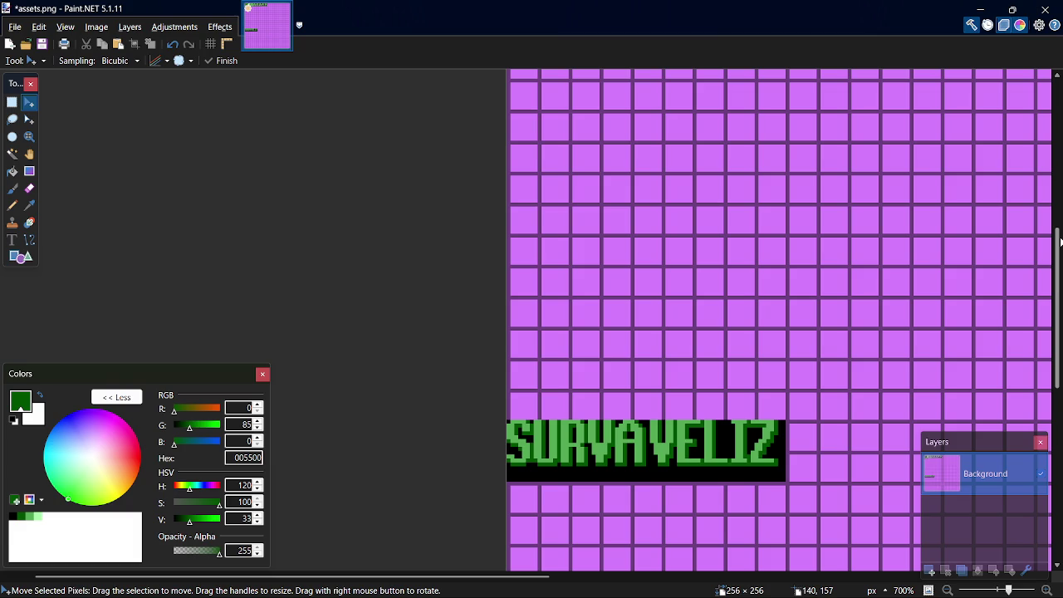
Save assets.png, copy GameMaker's spr_logo image and paste it into the sheet.
{"action": "key", "text": "ctrl+s"}
{"action": "key", "text": "alt+Tab"}
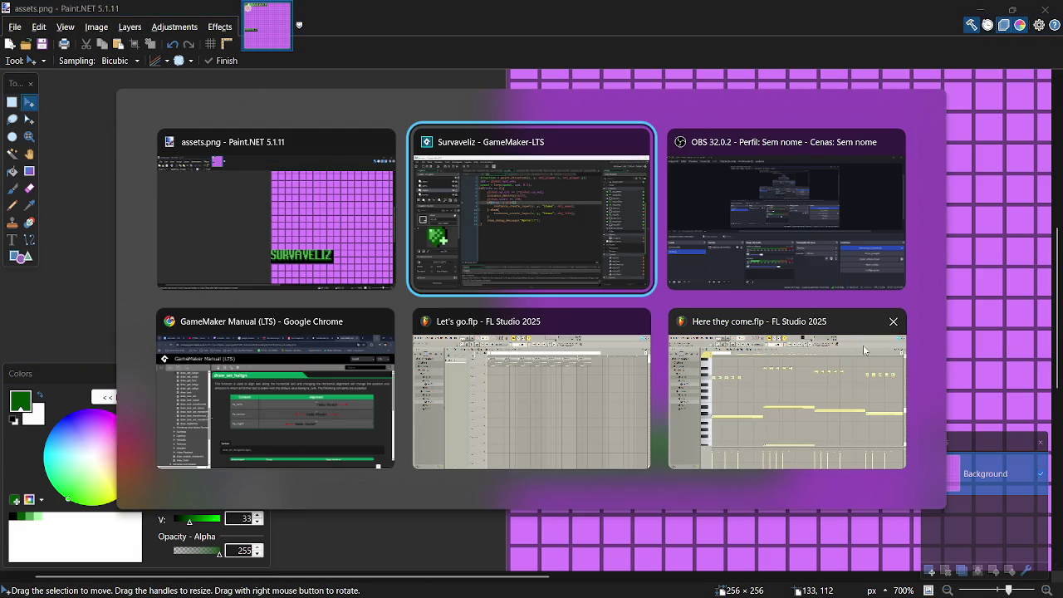
{"action": "scroll", "coordinate": [1051, 375], "scroll_direction": "down", "scroll_amount": 5}
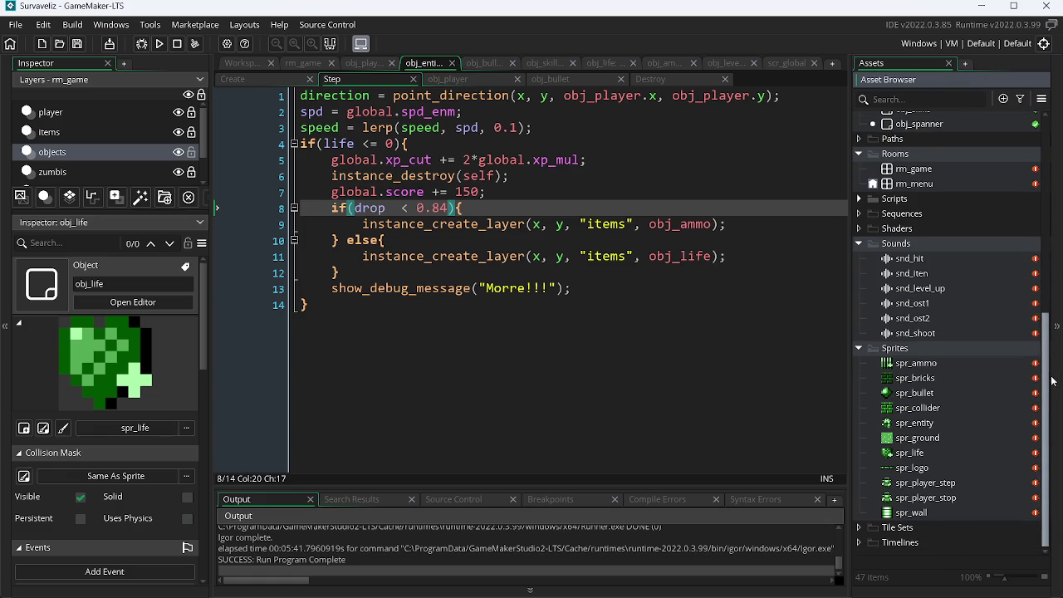
{"action": "double_click", "coordinate": [911, 467]}
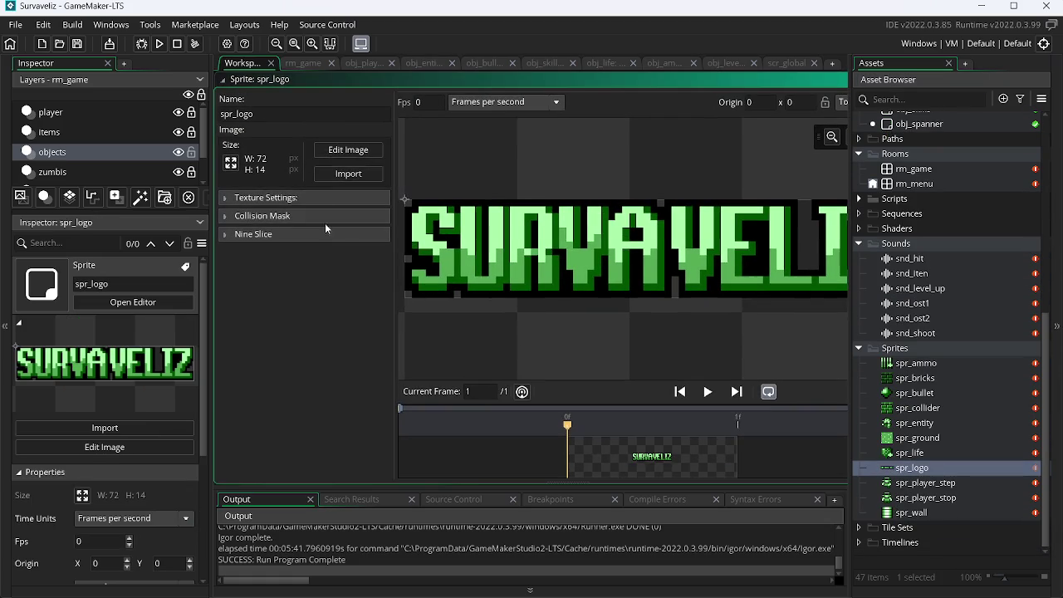
{"action": "left_click", "coordinate": [348, 150]}
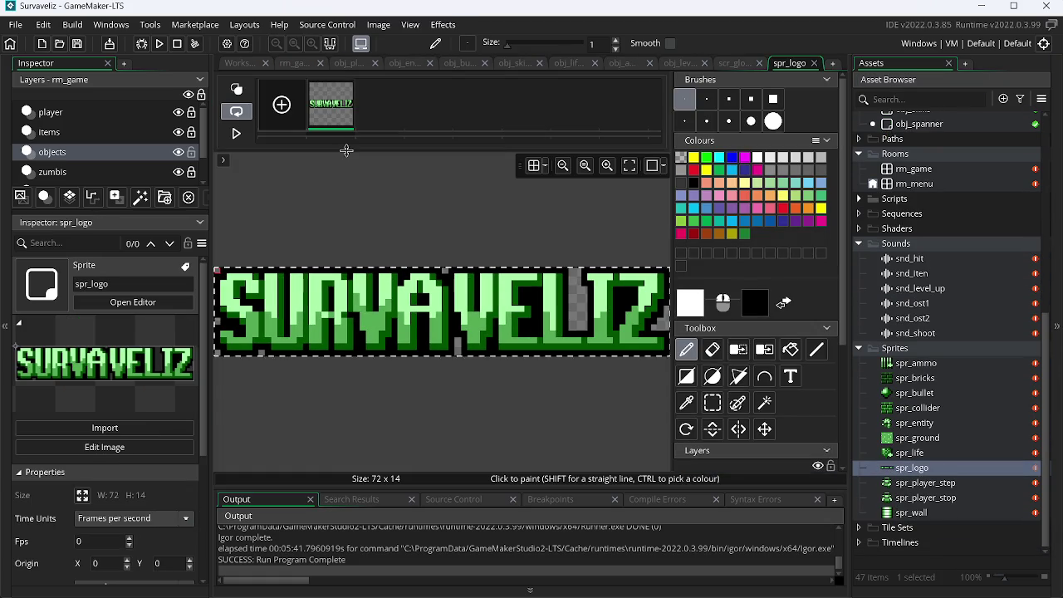
{"action": "key", "text": "alt+Tab"}
{"action": "key", "text": "ctrl+v"}
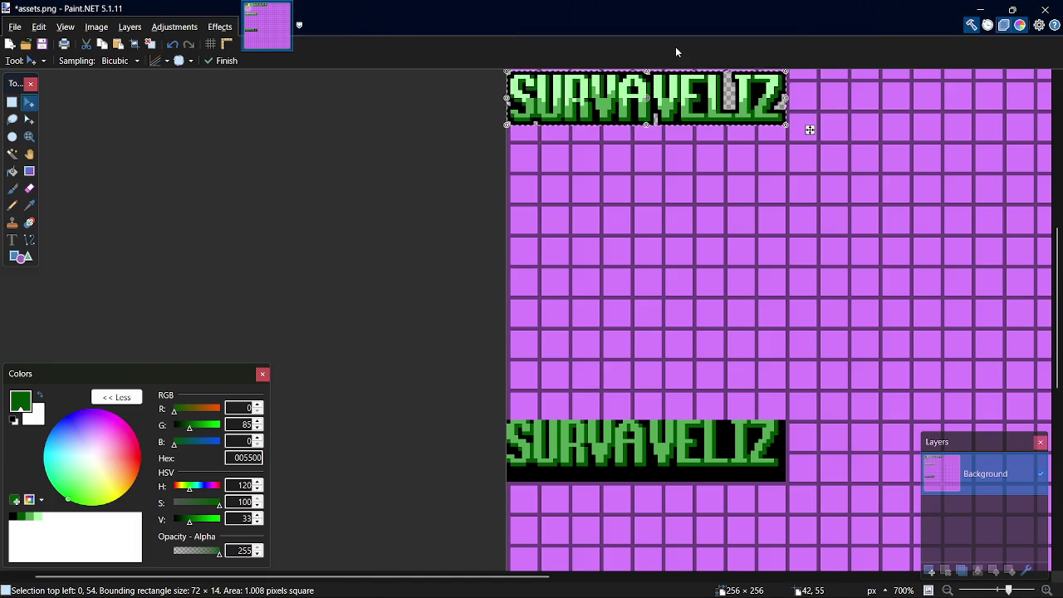
Place the pasted logo onto the earlier copy, nudged up 4 pixels to align.
{"action": "left_click_drag", "start_coordinate": [812, 128], "coordinate": [821, 369]}
{"action": "left_click_drag", "start_coordinate": [810, 498], "coordinate": [810, 478]}
{"action": "key", "text": "s"}
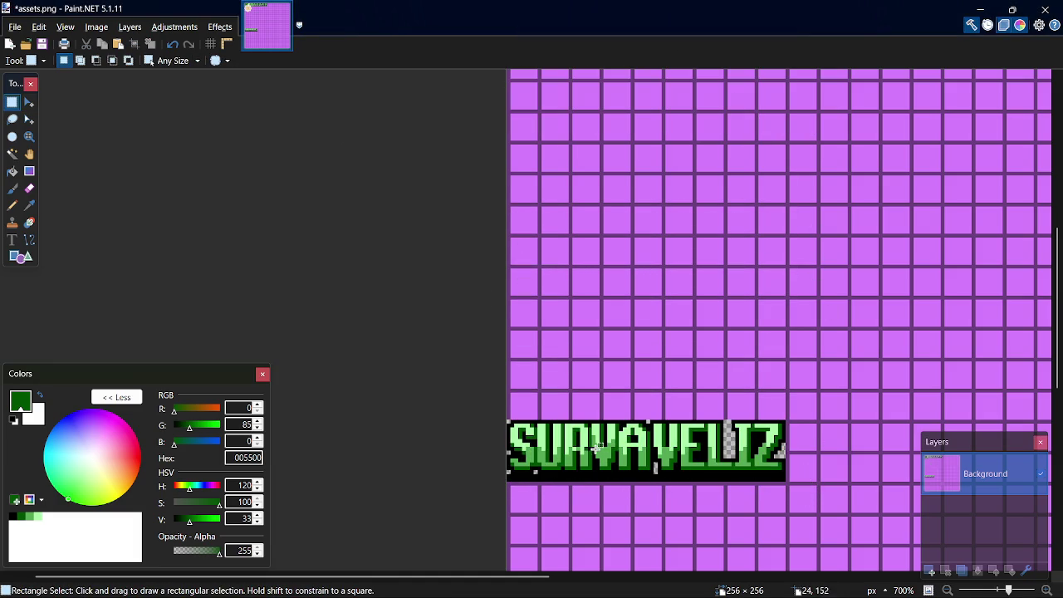
{"action": "scroll", "coordinate": [534, 455], "scroll_direction": "up", "scroll_amount": 2}
{"action": "scroll", "coordinate": [515, 415], "scroll_direction": "up", "scroll_amount": 1}
{"action": "scroll", "coordinate": [484, 366], "scroll_direction": "down", "scroll_amount": 1}
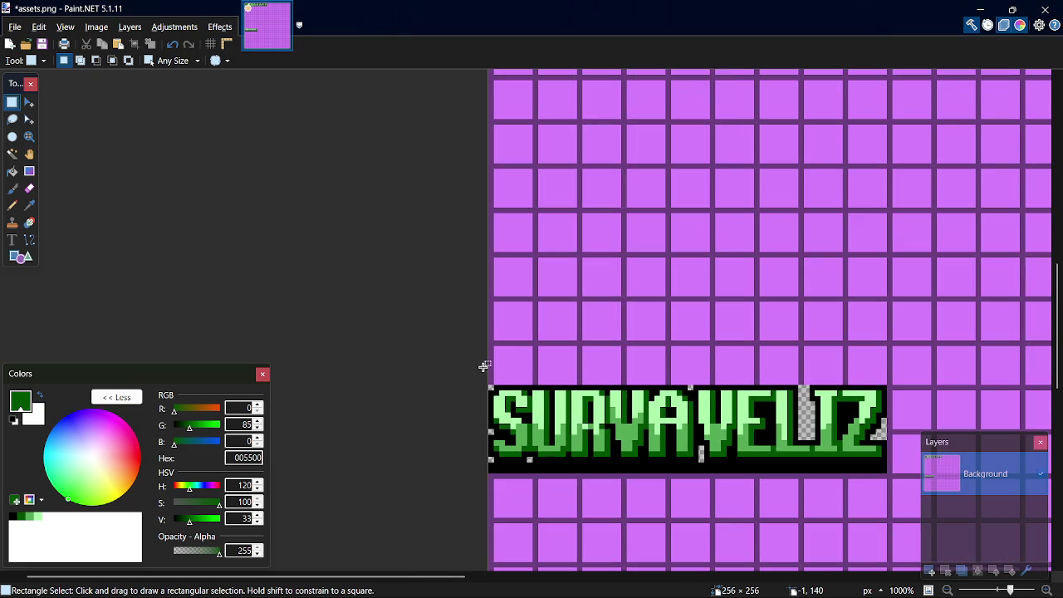
Select the SURVAVELIZ banner, sample its black and change the colour to 3A3A3A.
{"action": "mouse_move", "coordinate": [491, 388]}
{"action": "left_mouse_down"}
{"action": "mouse_move", "coordinate": [529, 416]}
{"action": "mouse_move", "coordinate": [885, 469]}
{"action": "left_mouse_up"}
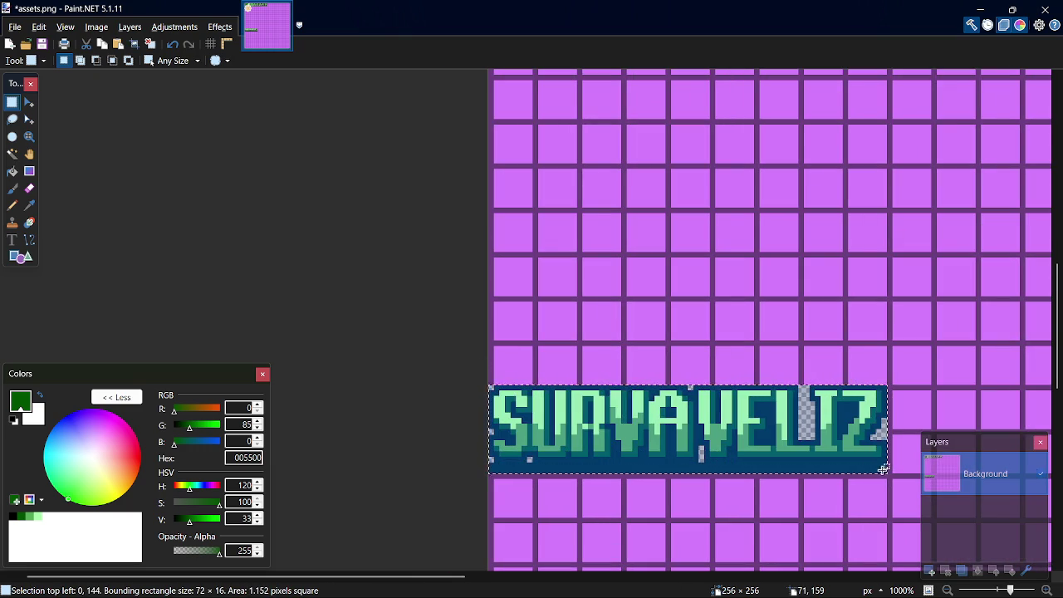
{"action": "key", "text": "k"}
{"action": "left_click", "coordinate": [823, 458]}
{"action": "key", "text": "f"}
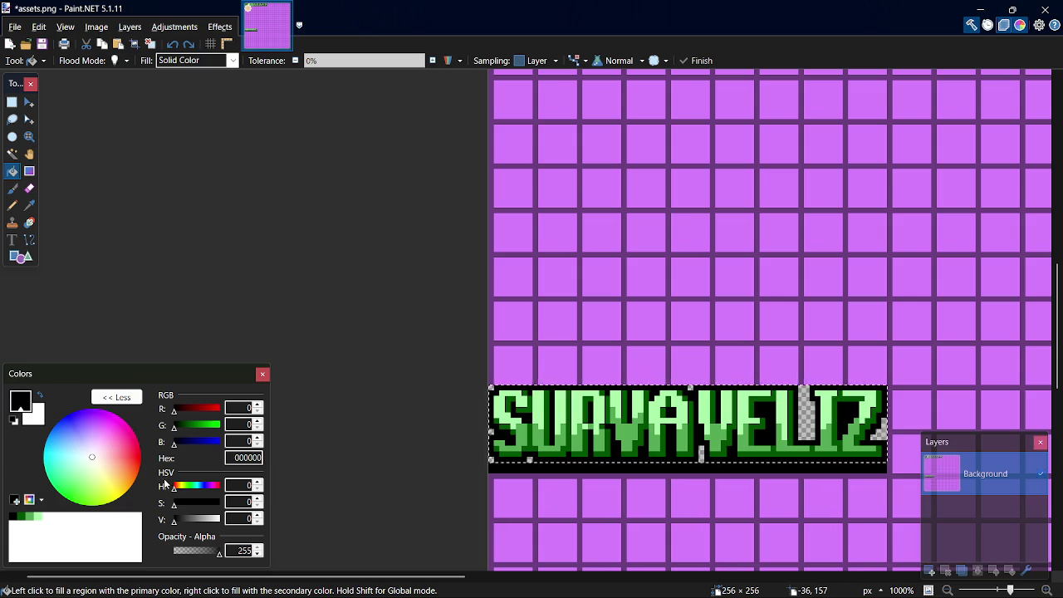
{"action": "left_click", "coordinate": [186, 516]}
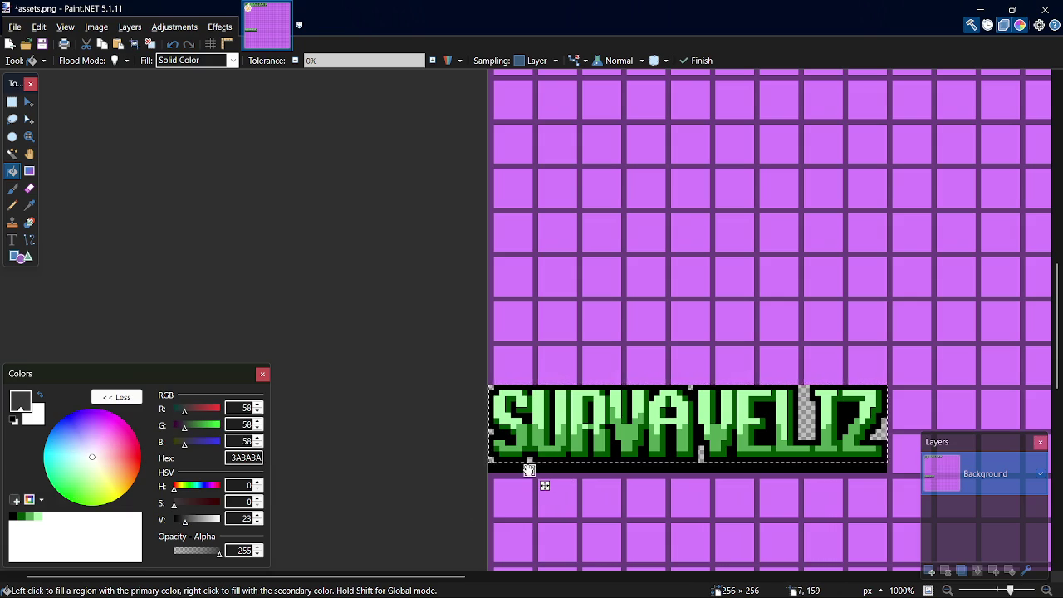
Move the selected logo upward and deselect it.
{"action": "key", "text": "m"}
{"action": "mouse_move", "coordinate": [664, 438]}
{"action": "left_mouse_down"}
{"action": "mouse_move", "coordinate": [681, 387]}
{"action": "mouse_move", "coordinate": [669, 434]}
{"action": "mouse_move", "coordinate": [667, 400]}
{"action": "left_mouse_up"}
{"action": "key", "text": "f"}
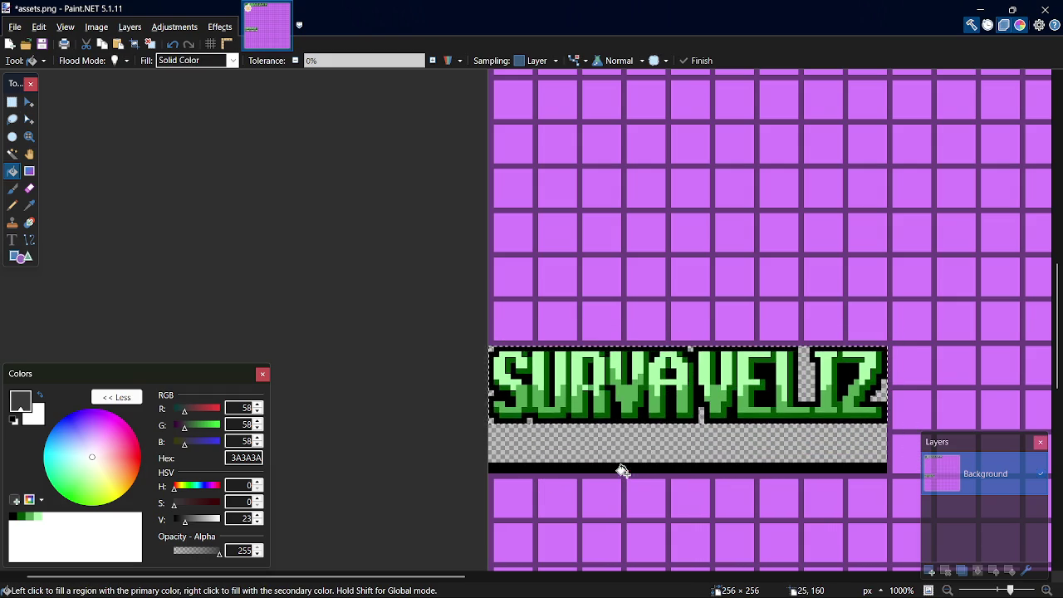
{"action": "key", "text": "s"}
{"action": "left_click", "coordinate": [522, 446]}
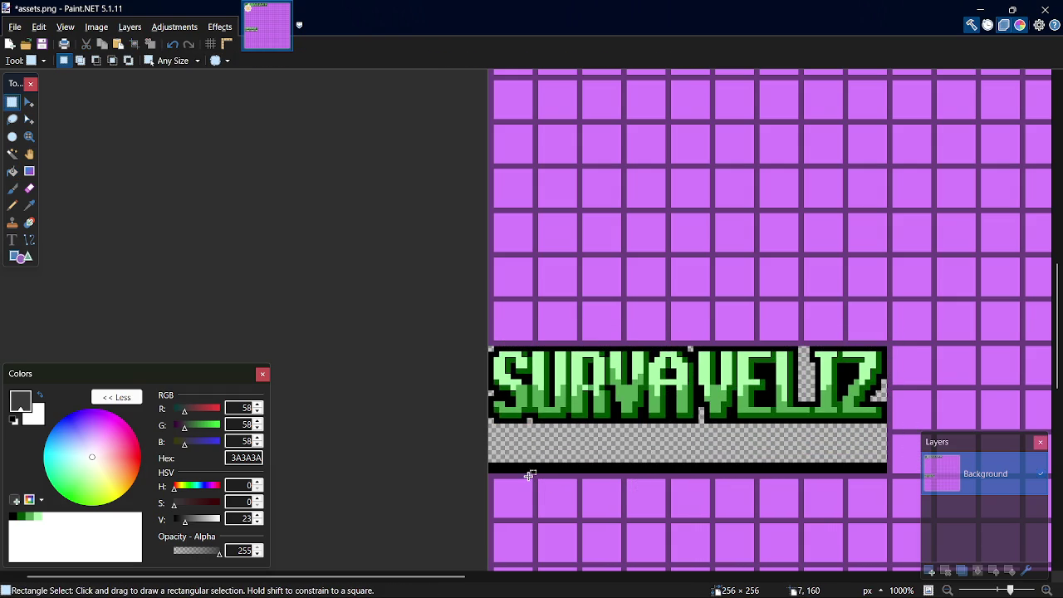
Fill the black strip dark grey and nudge the SURVAVELIZ text down toward it.
{"action": "key", "text": "f"}
{"action": "left_click", "coordinate": [529, 470]}
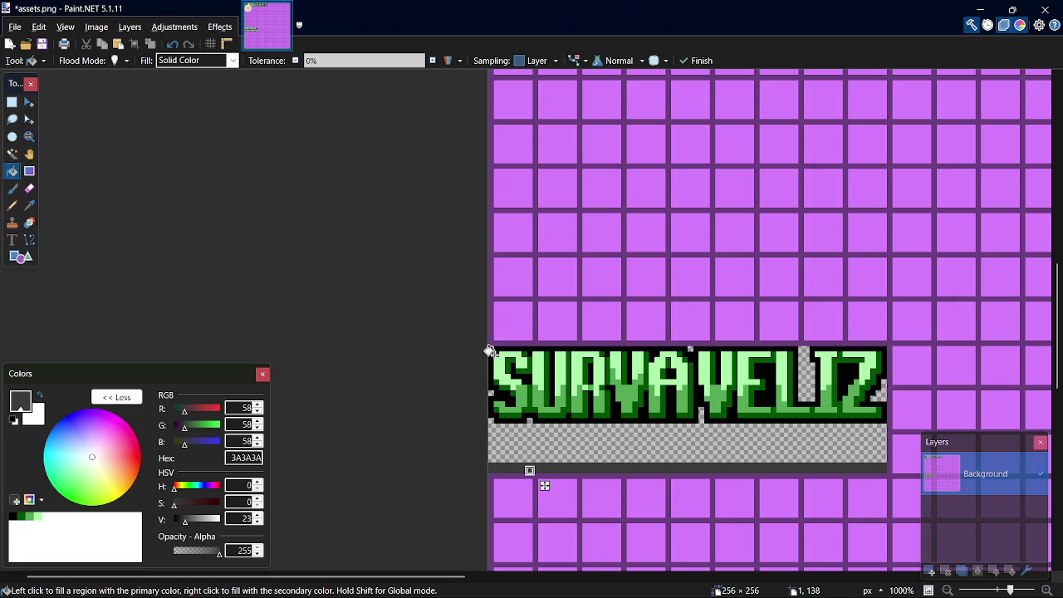
{"action": "key", "text": "s"}
{"action": "mouse_move", "coordinate": [493, 350]}
{"action": "left_mouse_down"}
{"action": "mouse_move", "coordinate": [644, 406]}
{"action": "mouse_move", "coordinate": [868, 428]}
{"action": "mouse_move", "coordinate": [885, 419]}
{"action": "left_mouse_up"}
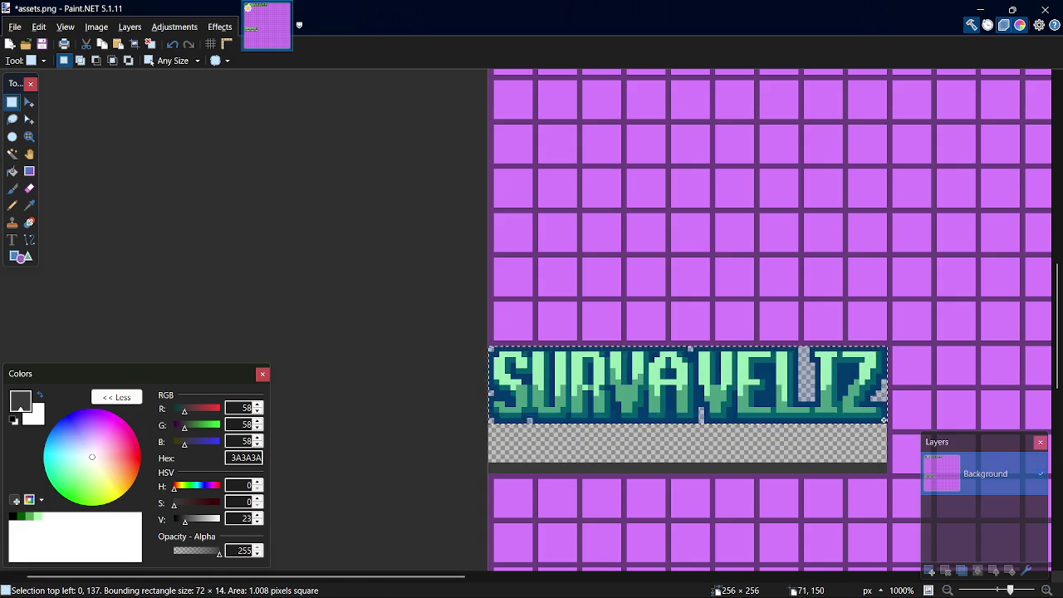
{"action": "key", "text": "m"}
{"action": "key", "text": "Down"}
{"action": "key", "text": "Down"}
{"action": "key", "text": "Down"}
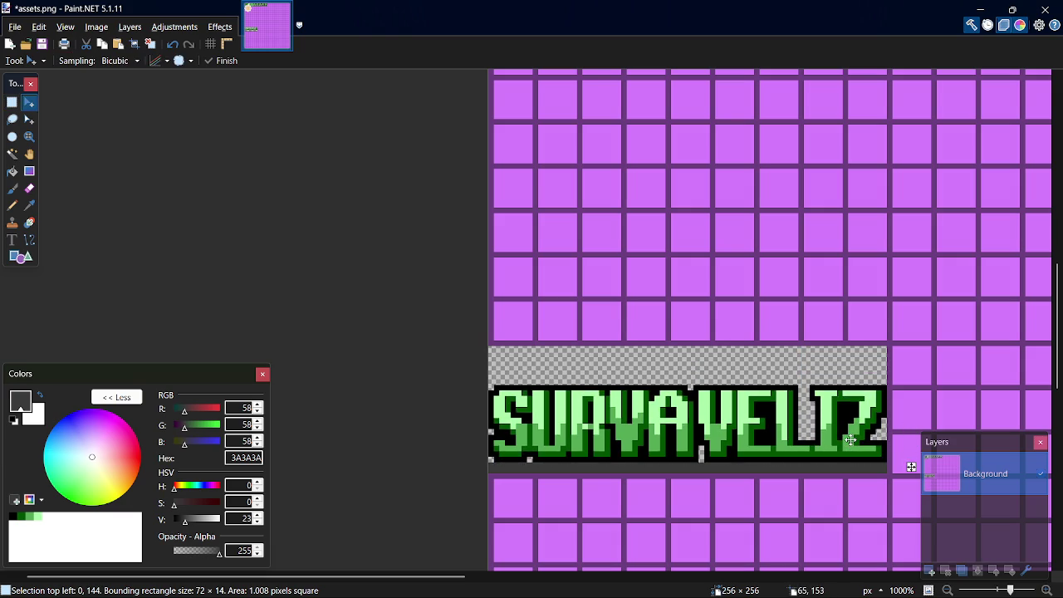
{"action": "key", "text": "s"}
{"action": "key", "text": "ctrl+d"}
Move the purple tile row down over the transparent strip, one pixel higher.
{"action": "mouse_move", "coordinate": [491, 303]}
{"action": "left_mouse_down"}
{"action": "mouse_move", "coordinate": [548, 320]}
{"action": "mouse_move", "coordinate": [885, 339]}
{"action": "mouse_move", "coordinate": [660, 288]}
{"action": "mouse_move", "coordinate": [531, 308]}
{"action": "mouse_move", "coordinate": [489, 297]}
{"action": "left_mouse_up"}
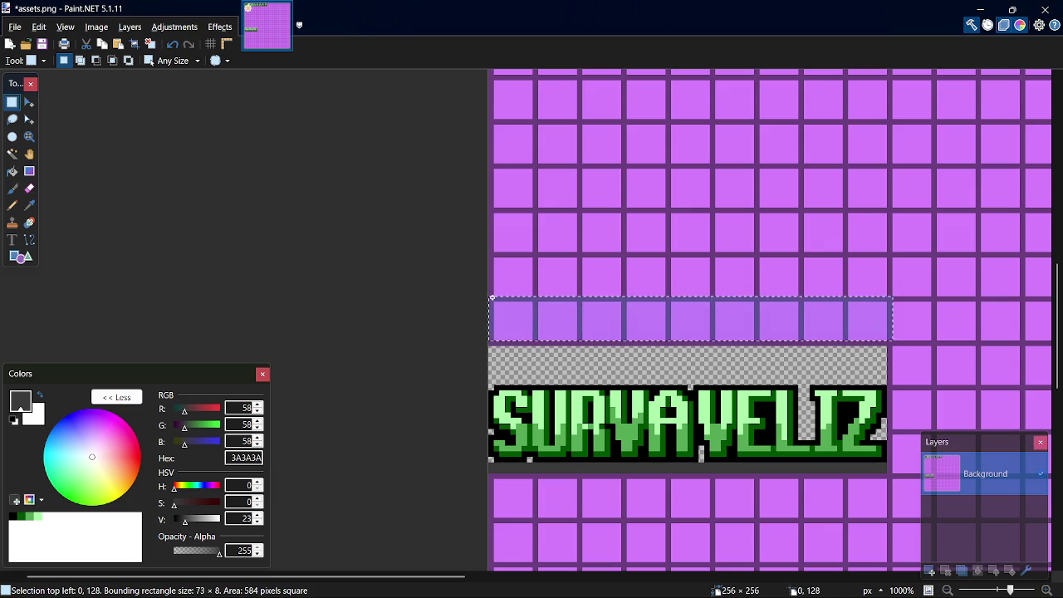
{"action": "key", "text": "m"}
{"action": "left_click_drag", "start_coordinate": [774, 314], "coordinate": [773, 360]}
{"action": "key", "text": "s"}
{"action": "key", "text": "k"}
{"action": "key", "text": "s"}
Fill the logo background and its checkered patch with dark grey 3A3A3A.
{"action": "left_click_drag", "start_coordinate": [492, 387], "coordinate": [886, 472]}
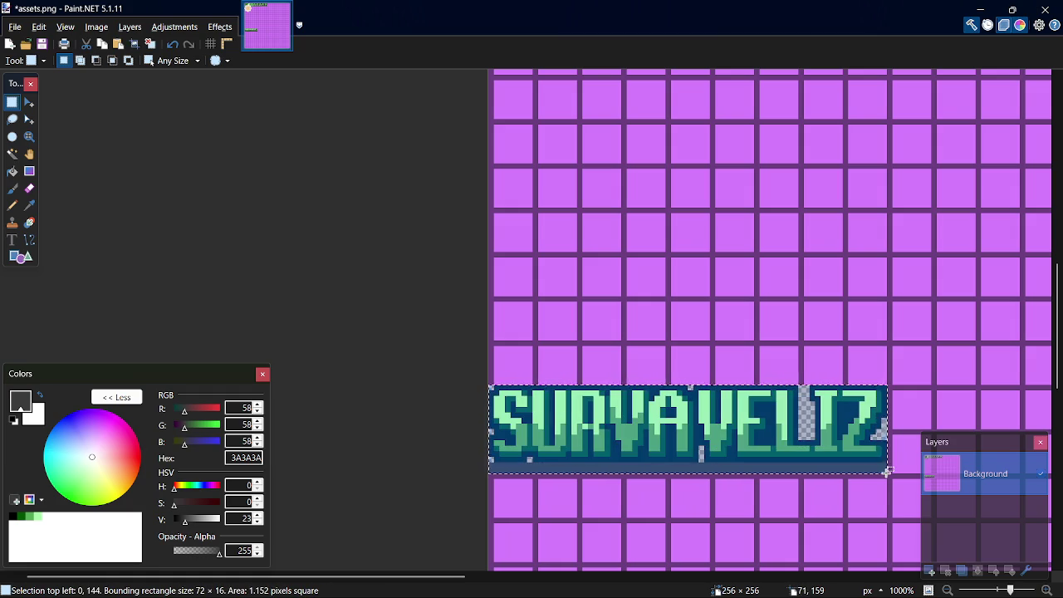
{"action": "key", "text": "f"}
{"action": "left_click", "coordinate": [835, 465]}
{"action": "key", "text": "h"}
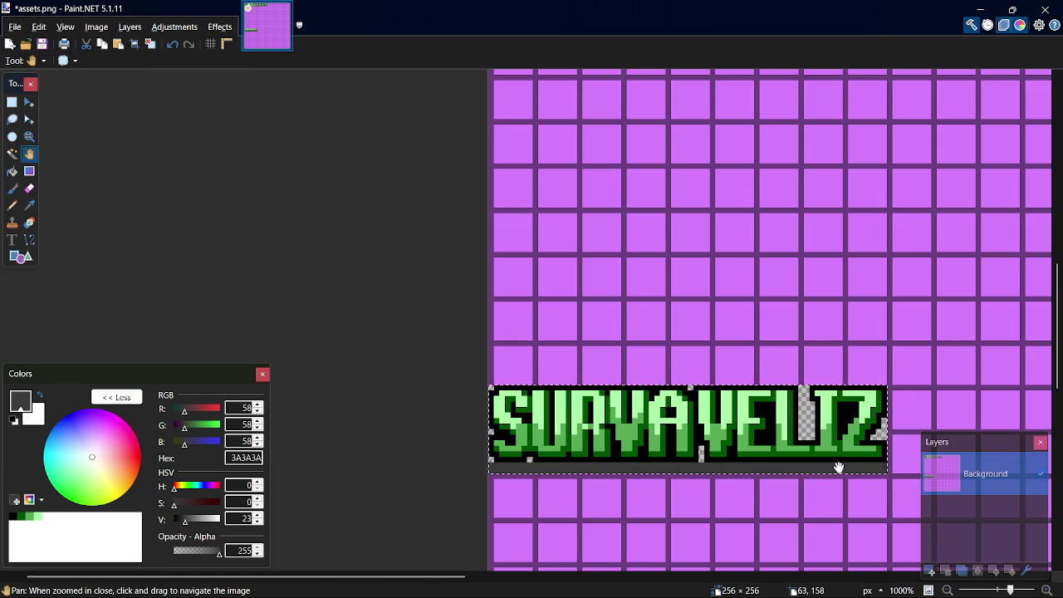
{"action": "key", "text": "f"}
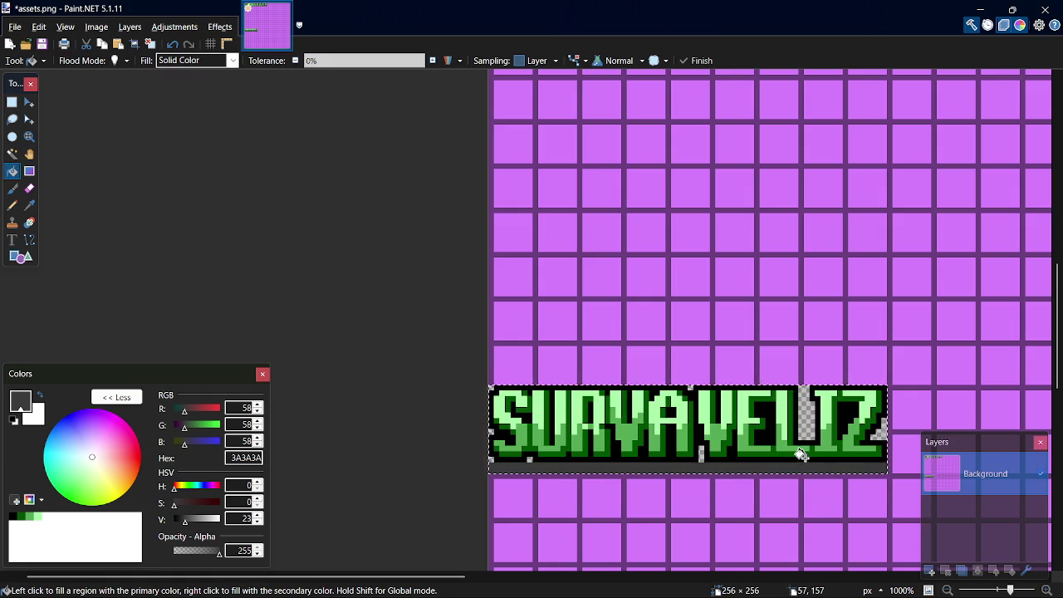
{"action": "key", "text": "k"}
{"action": "key", "text": "f"}
{"action": "left_click", "coordinate": [807, 417]}
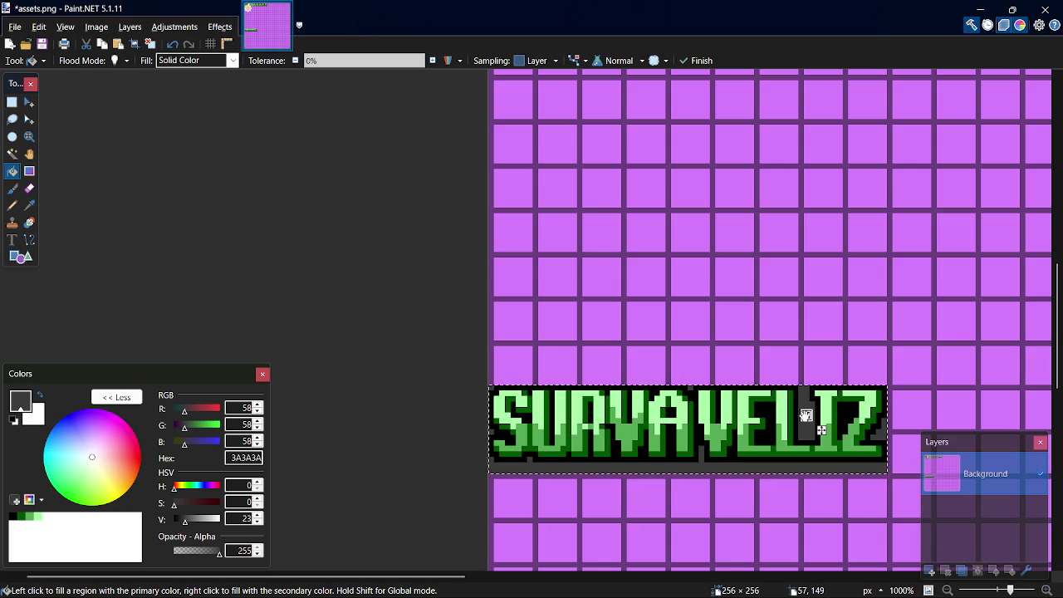
Save assets.png and scroll through the sheet.
{"action": "key", "text": "ctrl+s"}
{"action": "key", "text": "s"}
{"action": "left_click_drag", "start_coordinate": [1059, 320], "coordinate": [1060, 133]}
{"action": "scroll", "coordinate": [802, 344], "scroll_direction": "down", "scroll_amount": 2}
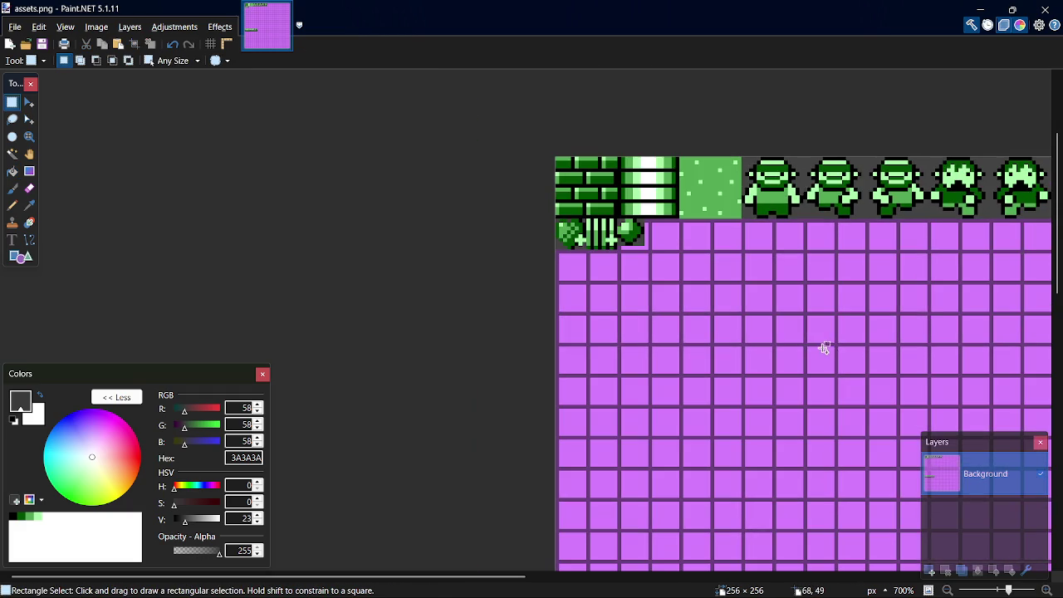
{"action": "left_click_drag", "start_coordinate": [1056, 220], "coordinate": [1057, 341]}
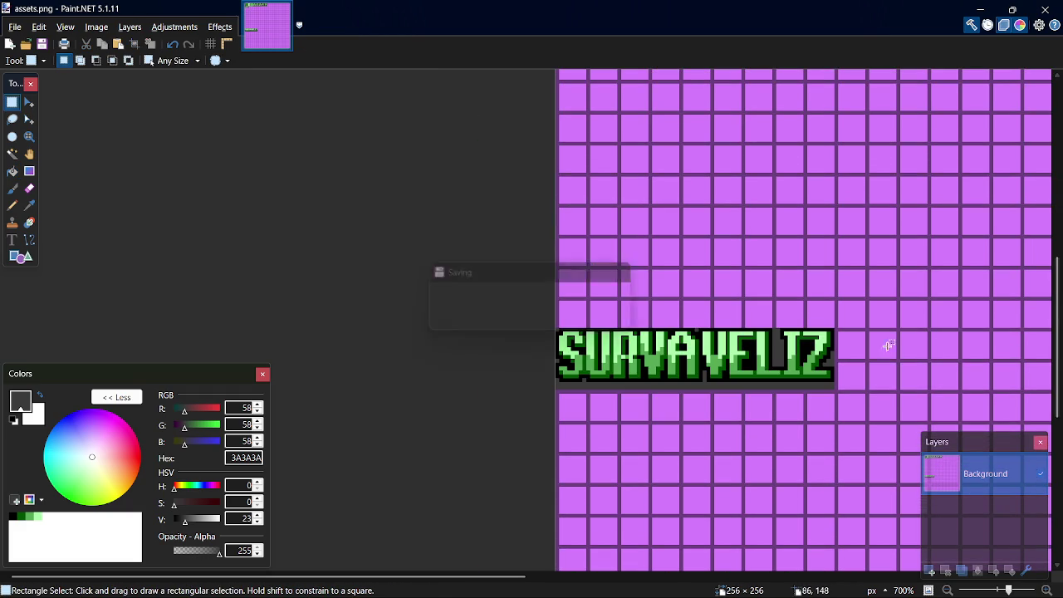
Switch to the Text tool and set the font size to 11.
{"action": "scroll", "coordinate": [793, 353], "scroll_direction": "up", "scroll_amount": 1}
{"action": "scroll", "coordinate": [695, 261], "scroll_direction": "up", "scroll_amount": 3}
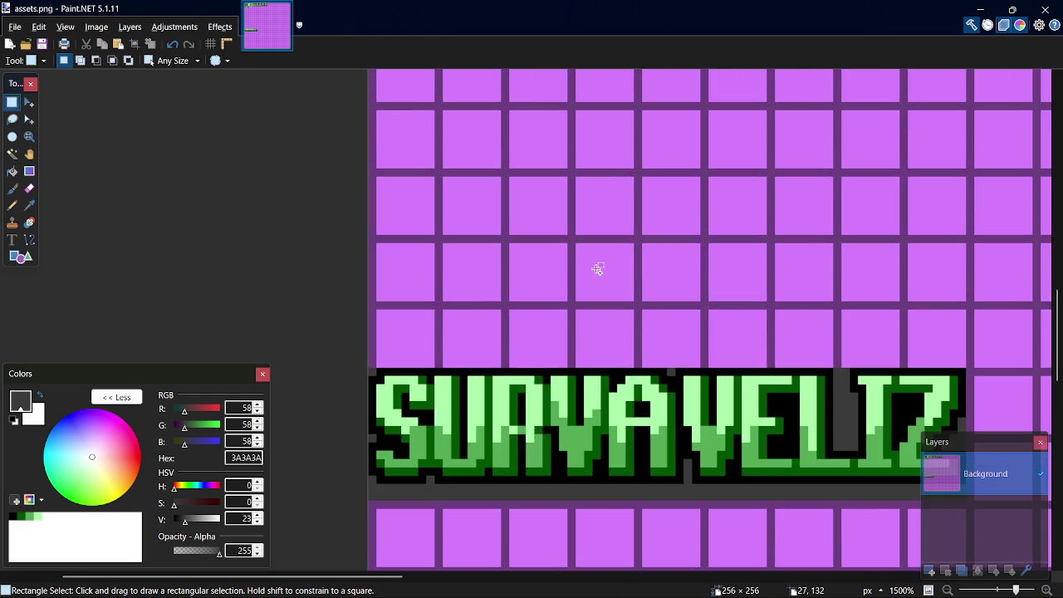
{"action": "left_click", "coordinate": [11, 239]}
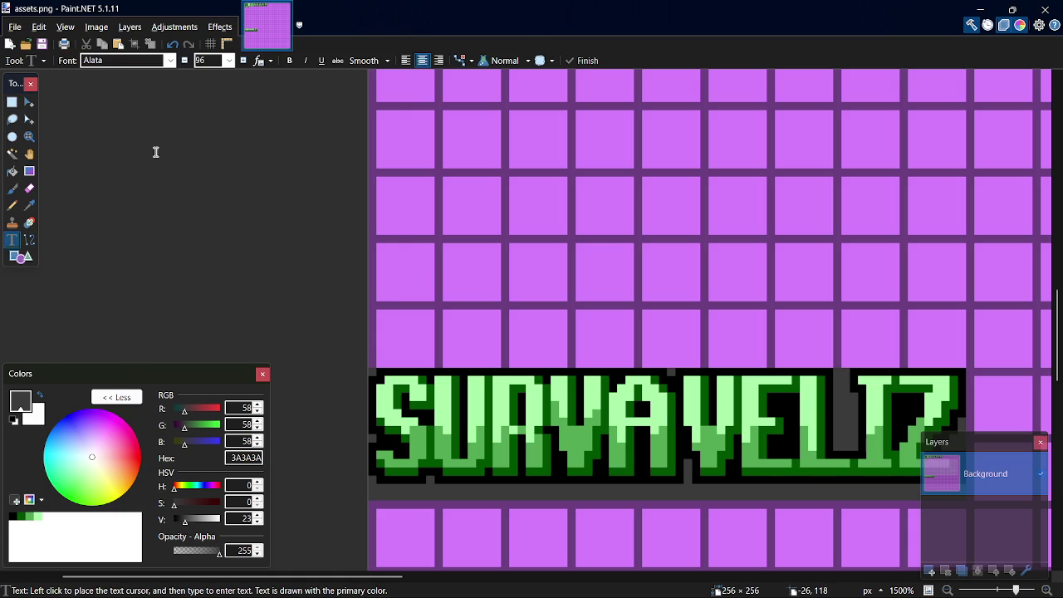
{"action": "left_click", "coordinate": [186, 61]}
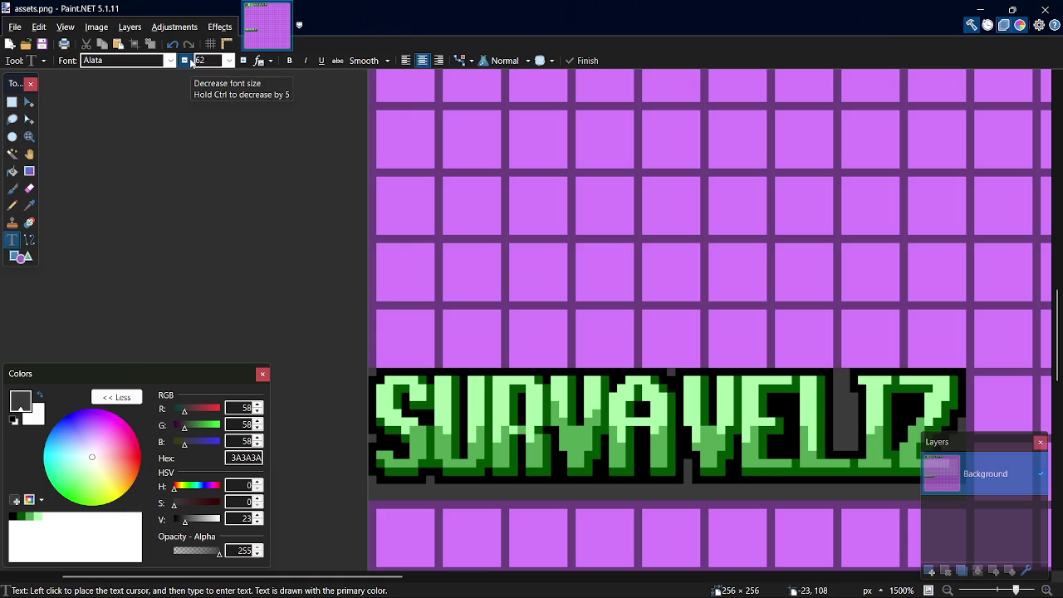
{"action": "left_click", "coordinate": [190, 62]}
{"action": "left_click", "coordinate": [244, 59]}
{"action": "left_click", "coordinate": [245, 59]}
{"action": "left_click", "coordinate": [244, 60]}
Pick Rage Italic as the font, then open Downloads in File Explorer.
{"action": "left_click", "coordinate": [169, 60]}
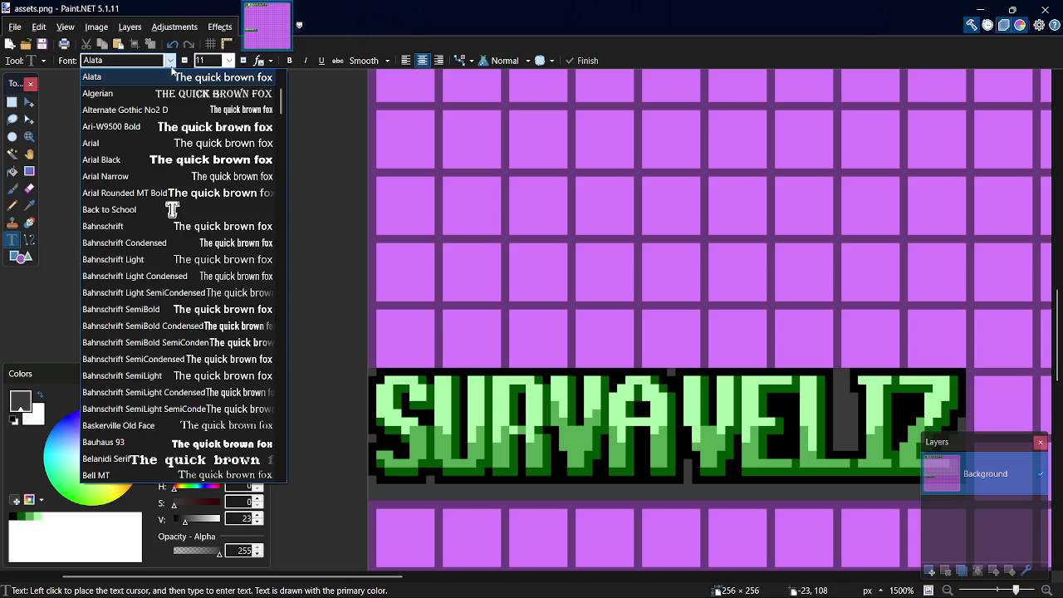
{"action": "type", "text": "r"}
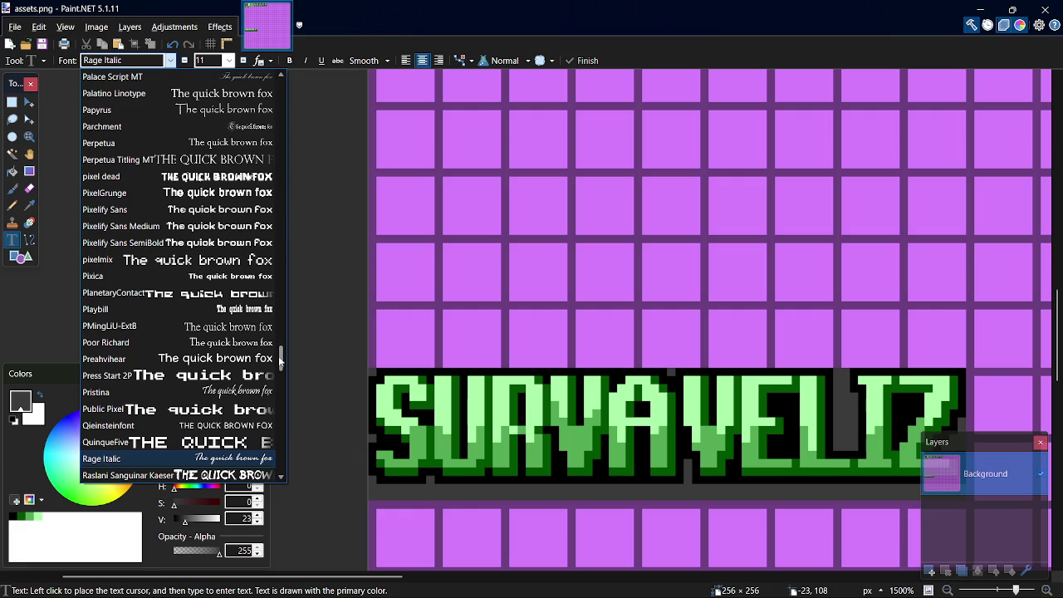
{"action": "left_click_drag", "start_coordinate": [278, 357], "coordinate": [277, 114]}
{"action": "key", "text": "super+e"}
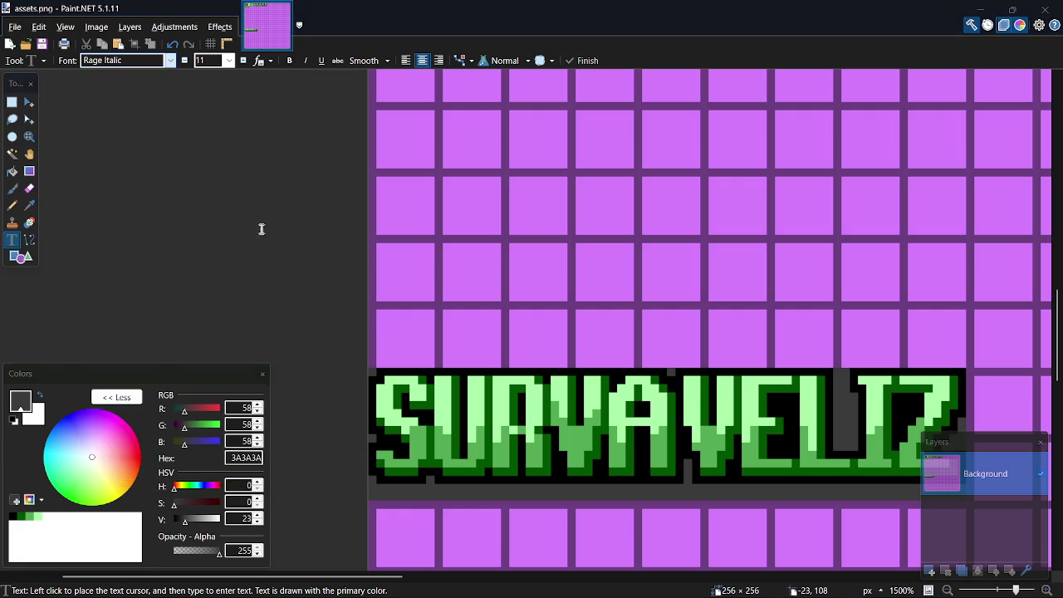
{"action": "left_click", "coordinate": [58, 314]}
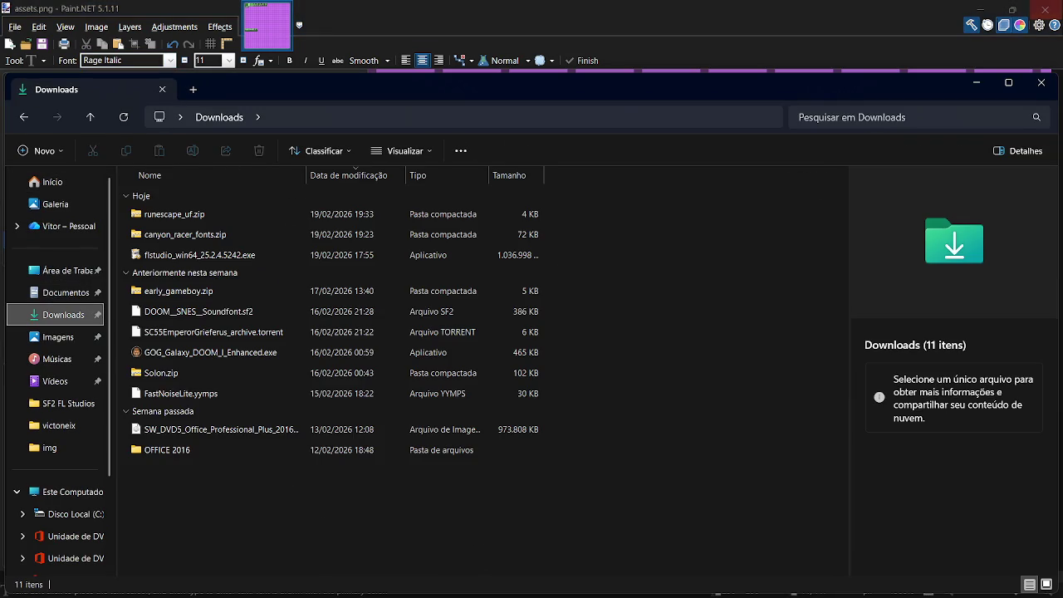
Close the Downloads window and step the font to Raslani Sanguinar Kaeser.
{"action": "left_click", "coordinate": [1042, 83]}
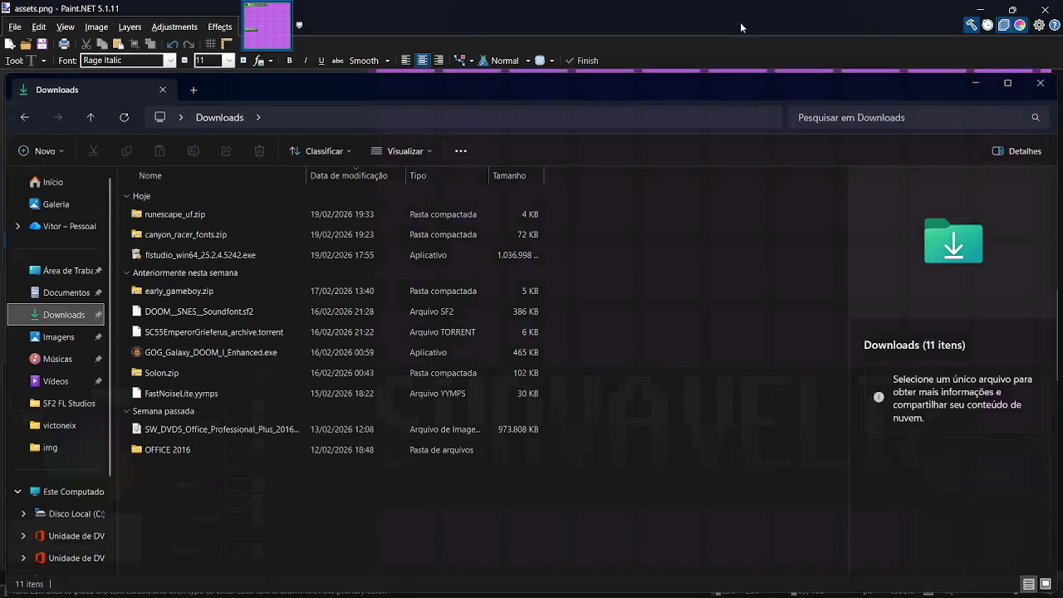
{"action": "left_click", "coordinate": [165, 62]}
{"action": "key", "text": "Down"}
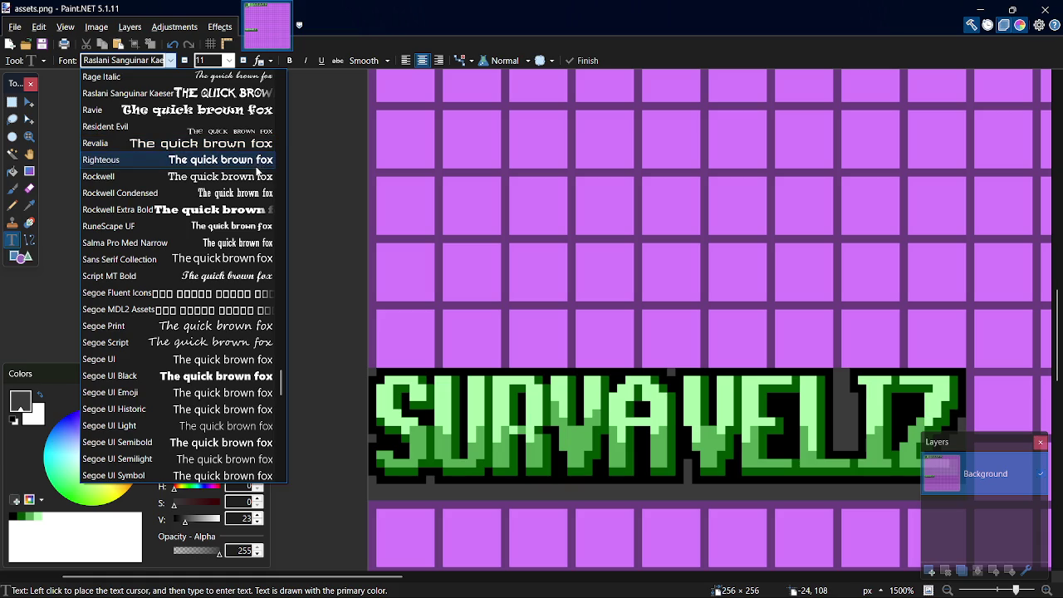
Add dark grey 'GAME OVER' in RuneScape UF above the logo, position it, and raise size to 12.
{"action": "left_click", "coordinate": [229, 226]}
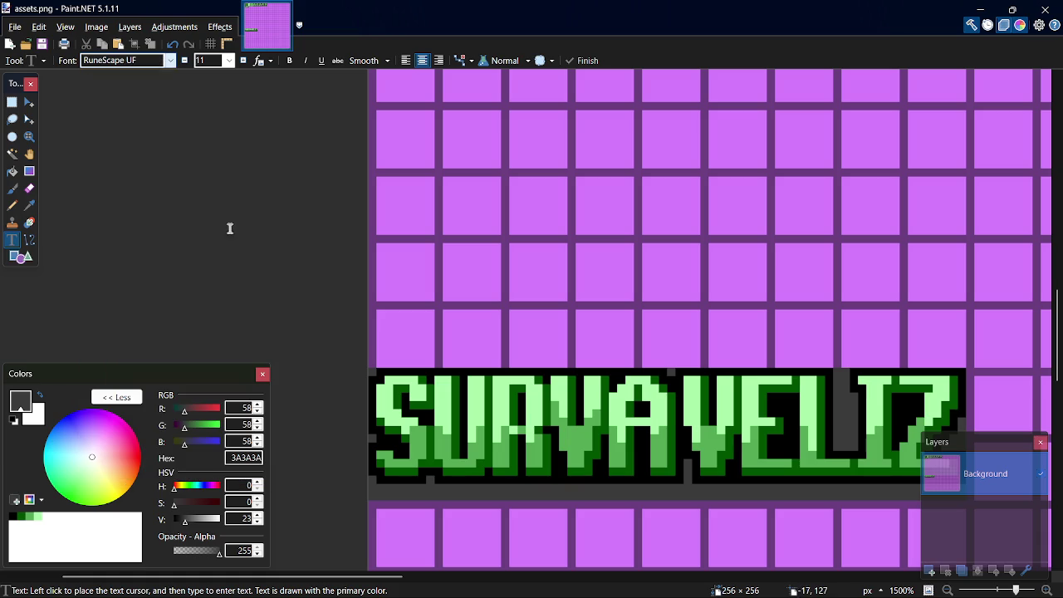
{"action": "left_click", "coordinate": [509, 223]}
{"action": "type", "text": "GAME"}
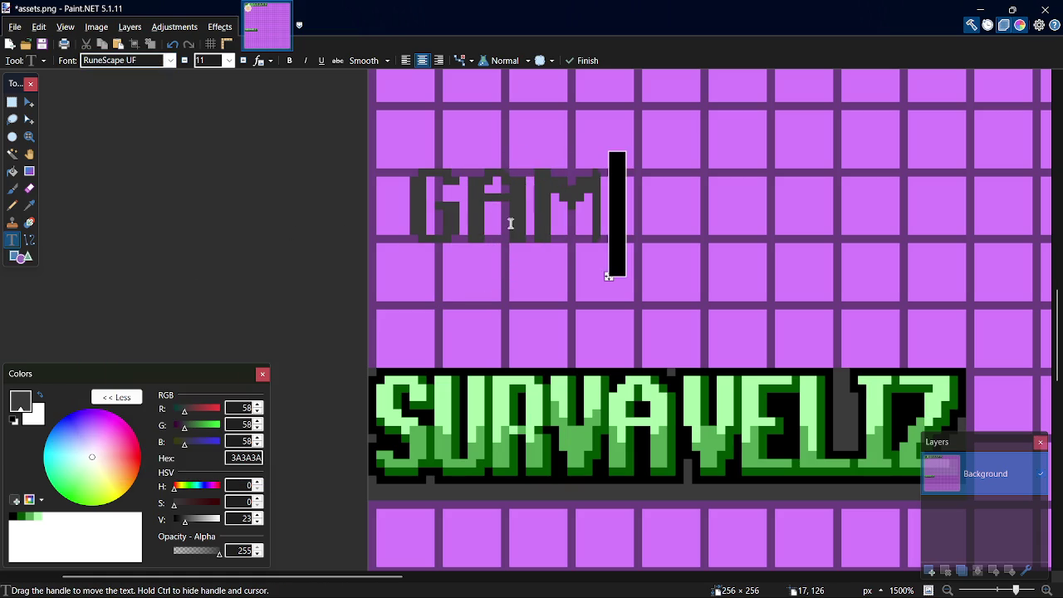
{"action": "type", "text": " O"}
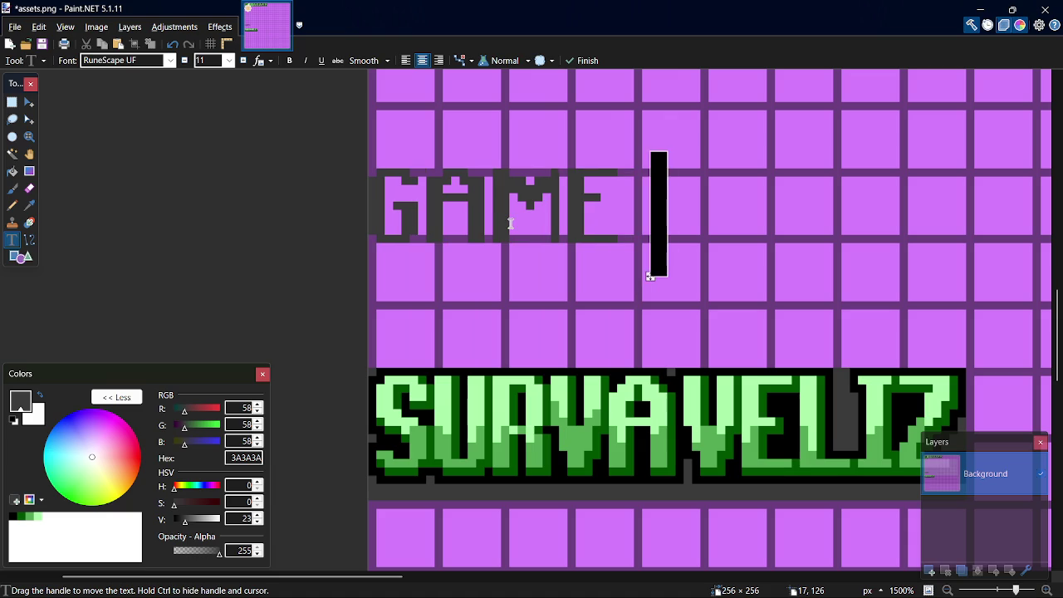
{"action": "type", "text": "VER"}
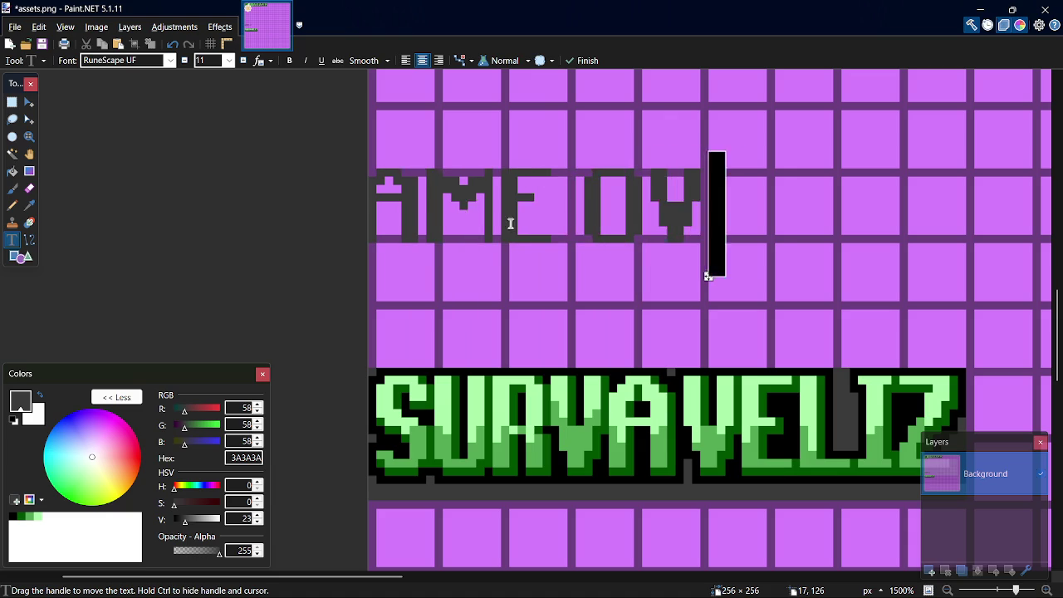
{"action": "mouse_move", "coordinate": [767, 278]}
{"action": "left_mouse_down"}
{"action": "mouse_move", "coordinate": [868, 299]}
{"action": "mouse_move", "coordinate": [1042, 278]}
{"action": "mouse_move", "coordinate": [722, 258]}
{"action": "mouse_move", "coordinate": [638, 278]}
{"action": "left_mouse_up"}
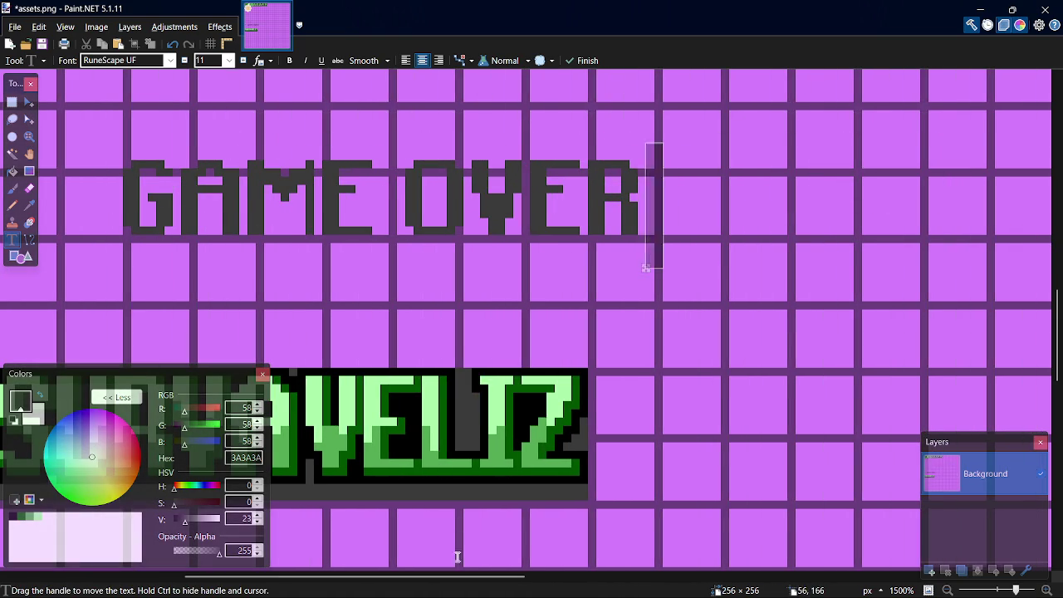
{"action": "left_click_drag", "start_coordinate": [459, 576], "coordinate": [380, 588]}
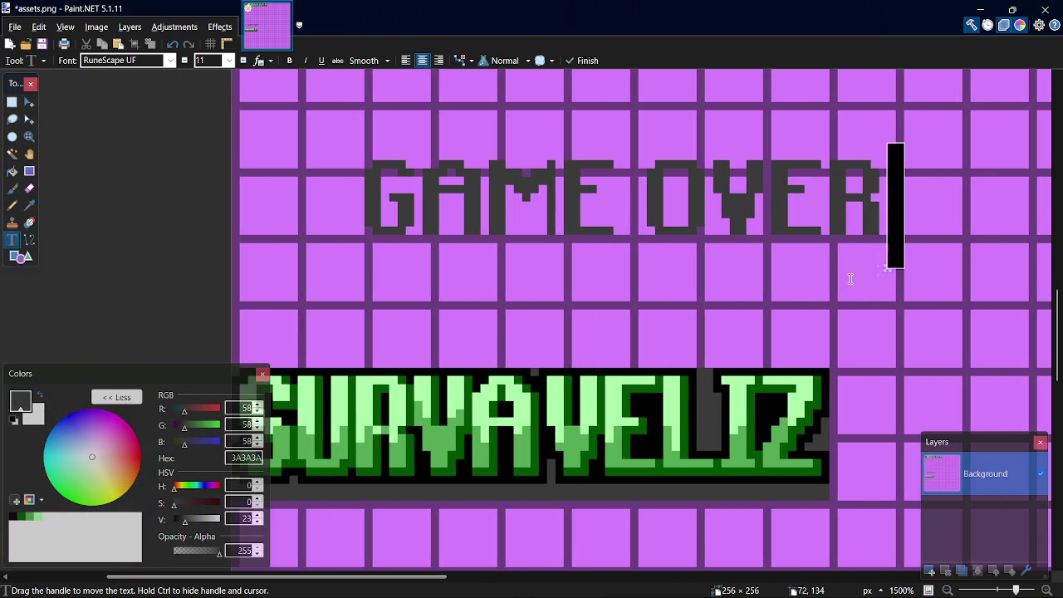
{"action": "mouse_move", "coordinate": [885, 268]}
{"action": "left_mouse_down"}
{"action": "mouse_move", "coordinate": [853, 284]}
{"action": "mouse_move", "coordinate": [797, 347]}
{"action": "left_mouse_up"}
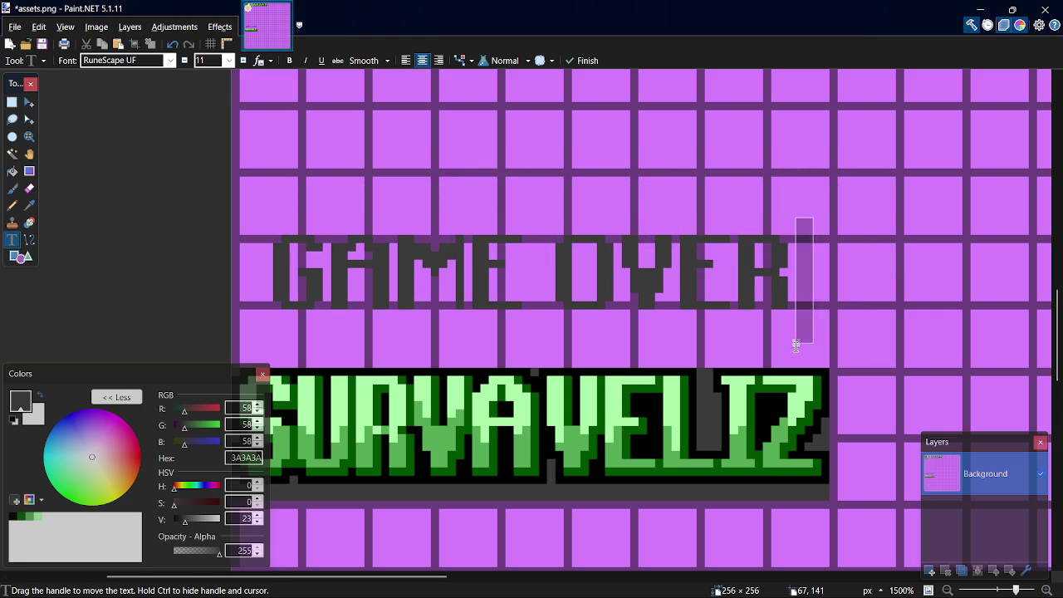
{"action": "left_click", "coordinate": [241, 71]}
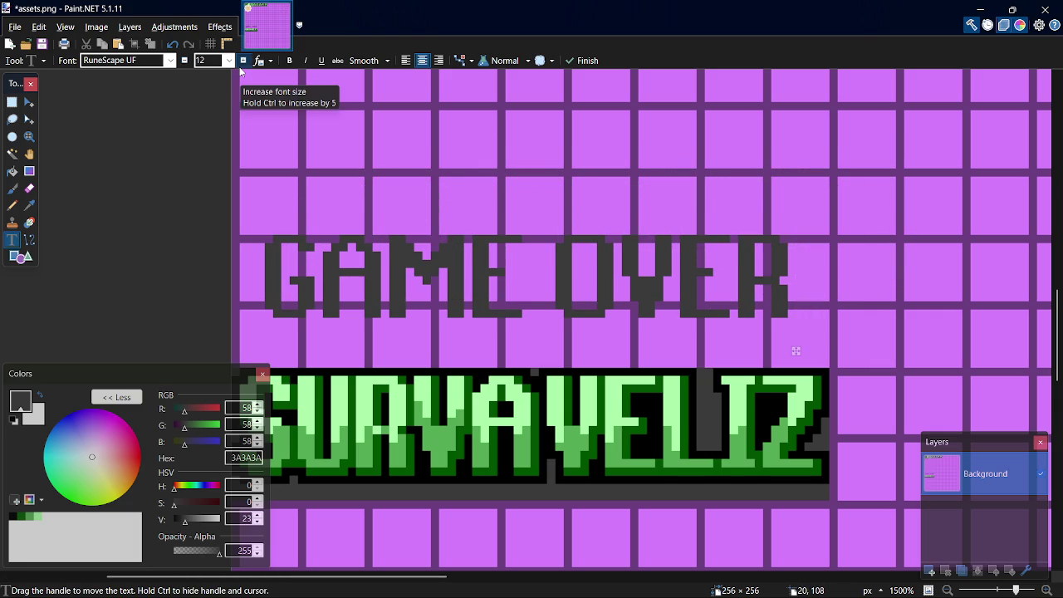
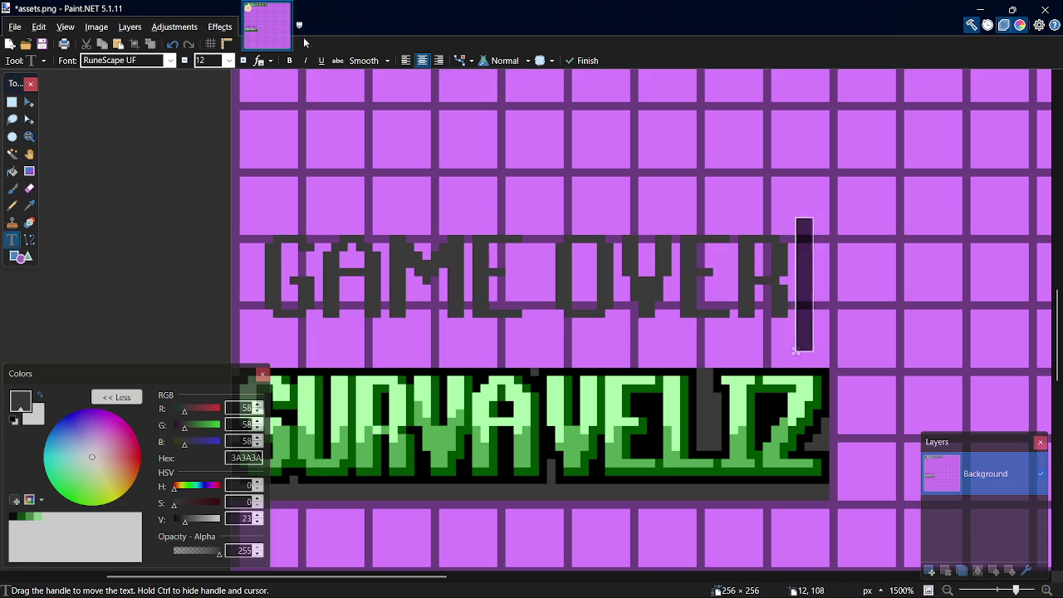
Set the GAME OVER text to font size 13, move it lower, and recolour it light green 55AA55.
{"action": "left_click", "coordinate": [243, 62]}
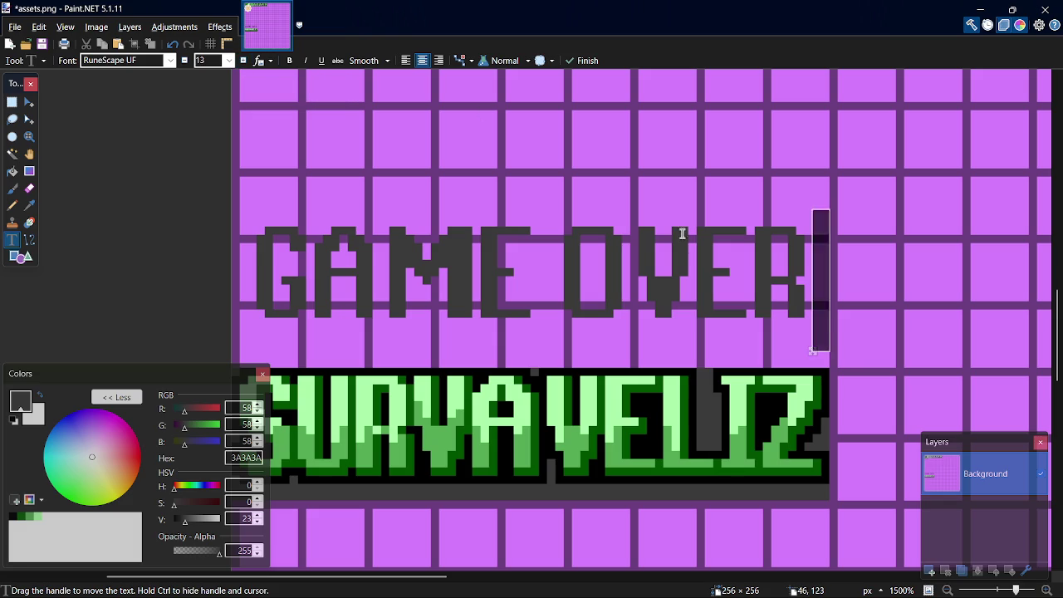
{"action": "mouse_move", "coordinate": [813, 352]}
{"action": "left_mouse_down"}
{"action": "mouse_move", "coordinate": [828, 477]}
{"action": "mouse_move", "coordinate": [854, 534]}
{"action": "mouse_move", "coordinate": [842, 553]}
{"action": "mouse_move", "coordinate": [916, 343]}
{"action": "mouse_move", "coordinate": [902, 308]}
{"action": "mouse_move", "coordinate": [956, 365]}
{"action": "mouse_move", "coordinate": [968, 363]}
{"action": "mouse_move", "coordinate": [823, 101]}
{"action": "mouse_move", "coordinate": [761, 365]}
{"action": "mouse_move", "coordinate": [840, 472]}
{"action": "mouse_move", "coordinate": [795, 444]}
{"action": "left_mouse_up"}
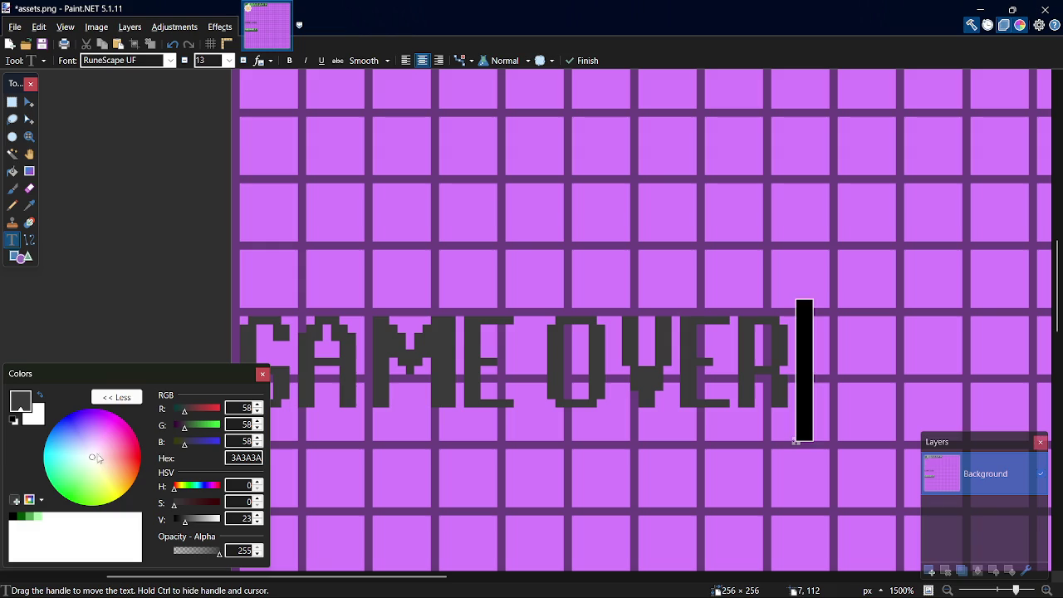
{"action": "left_click", "coordinate": [23, 520]}
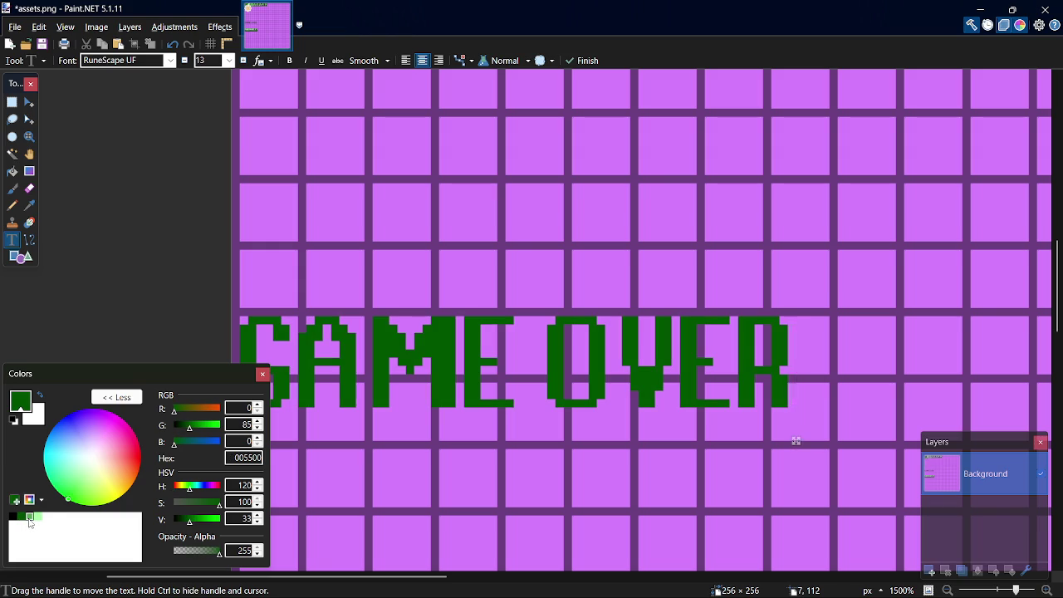
{"action": "left_click", "coordinate": [30, 519]}
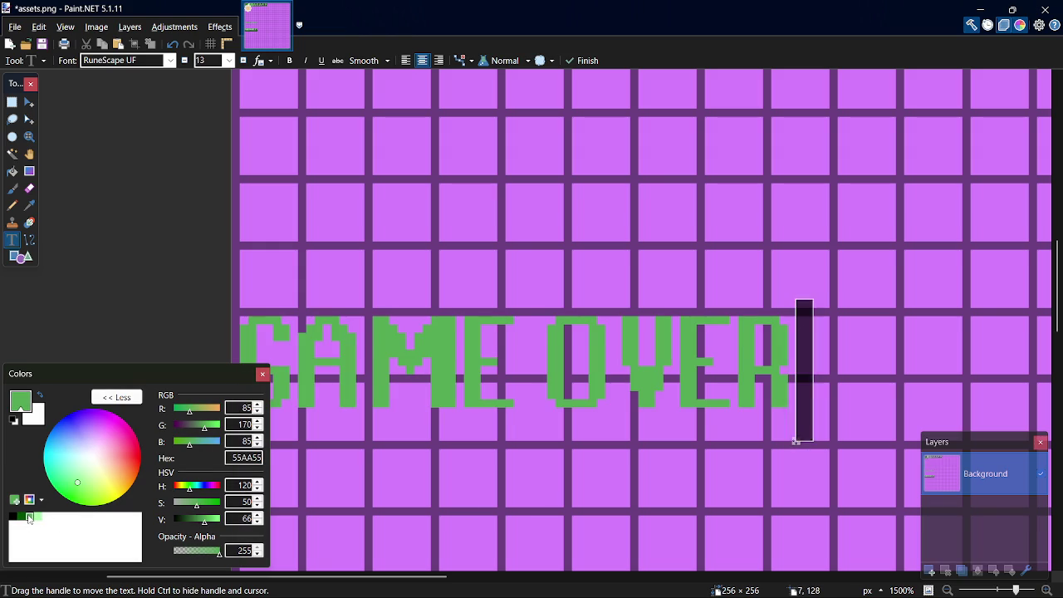
{"action": "type", "text": "s"}
{"action": "key", "text": "BackSpace"}
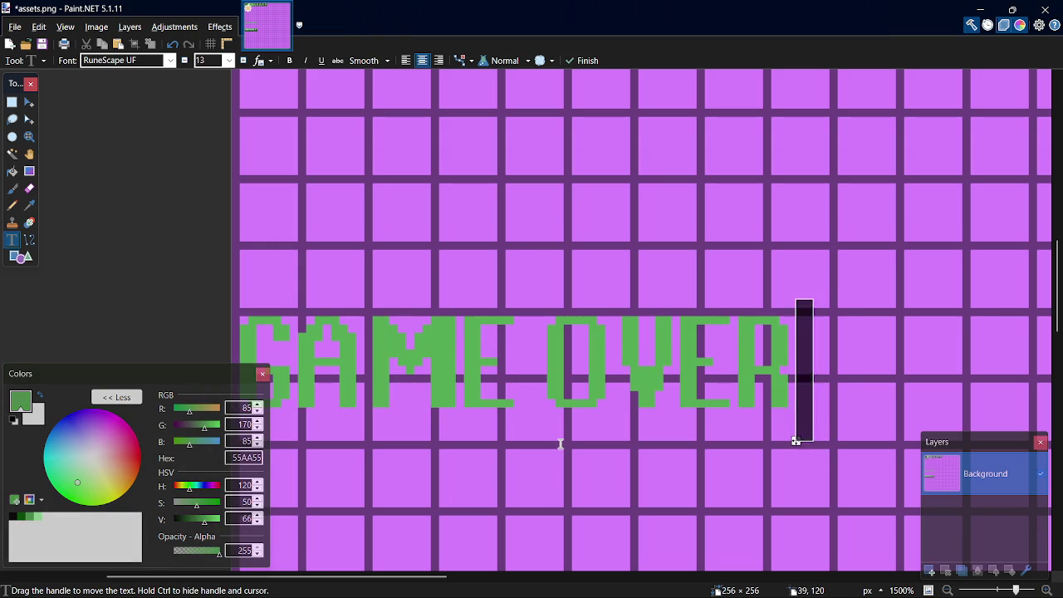
{"action": "left_click", "coordinate": [12, 101]}
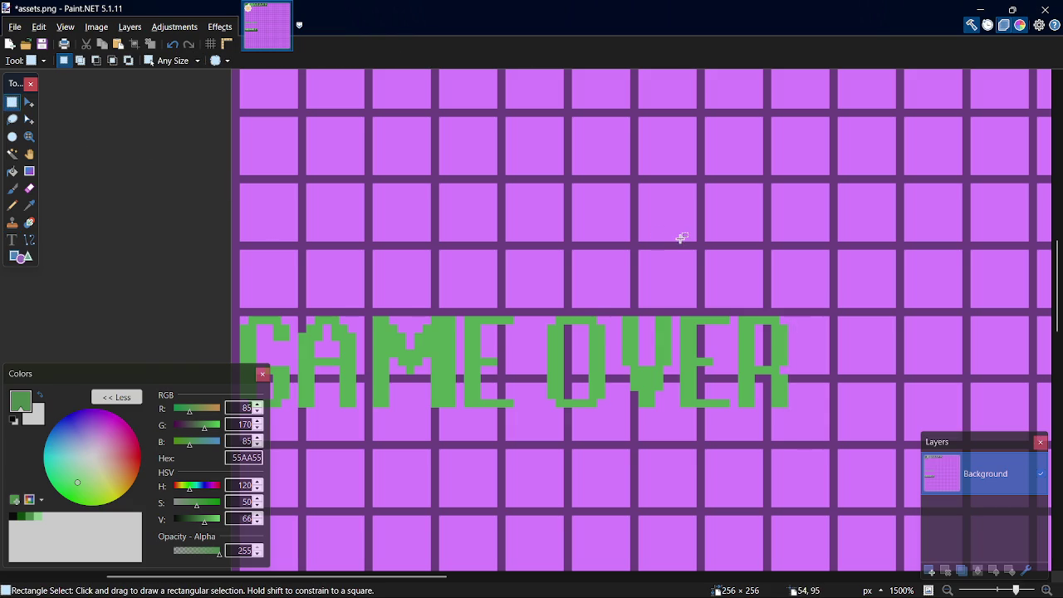
Select the GAME OVER strip and fill its purple cells and grid lines with sampled grey 3A3A3A.
{"action": "key", "text": "p"}
{"action": "key", "text": "s"}
{"action": "mouse_move", "coordinate": [236, 311]}
{"action": "left_mouse_down"}
{"action": "mouse_move", "coordinate": [241, 324]}
{"action": "mouse_move", "coordinate": [770, 440]}
{"action": "mouse_move", "coordinate": [830, 440]}
{"action": "left_mouse_up"}
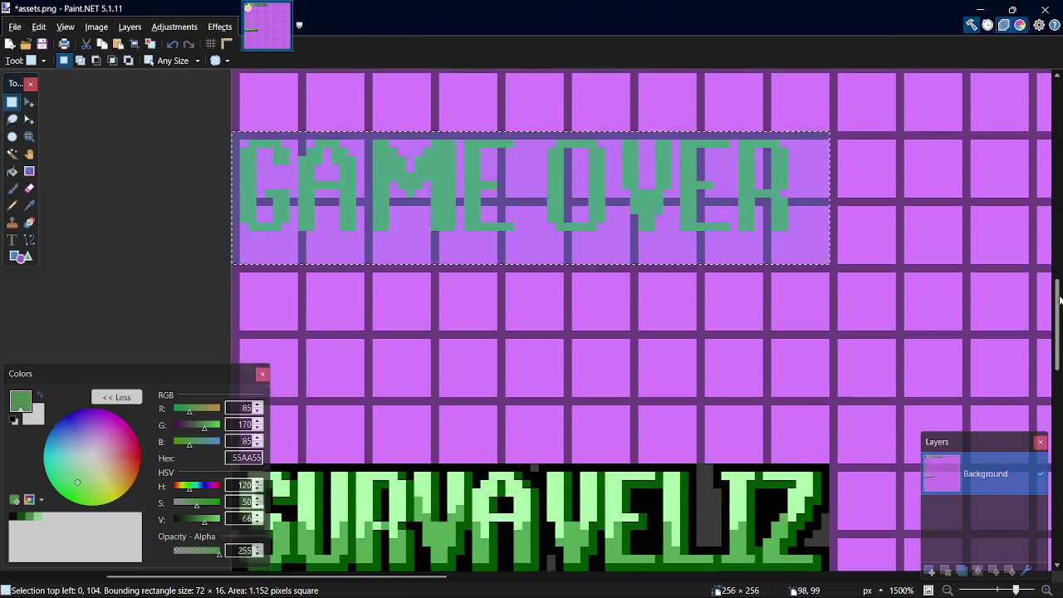
{"action": "scroll", "coordinate": [1059, 315], "scroll_direction": "down", "scroll_amount": 3}
{"action": "key", "text": "k"}
{"action": "left_click", "coordinate": [708, 389]}
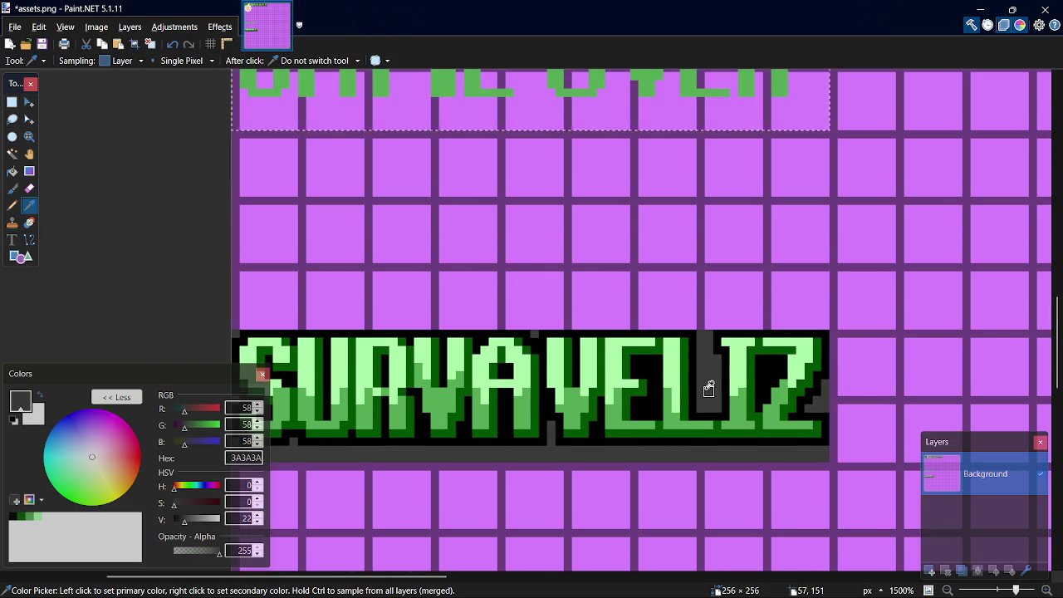
{"action": "key", "text": "f"}
{"action": "left_click", "coordinate": [527, 109]}
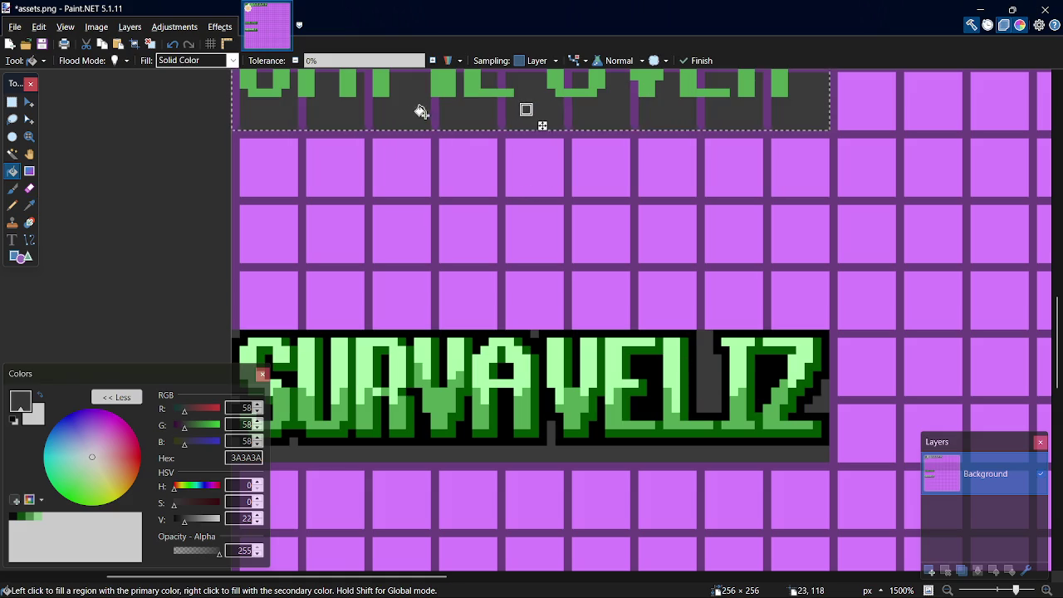
{"action": "left_click", "coordinate": [500, 117]}
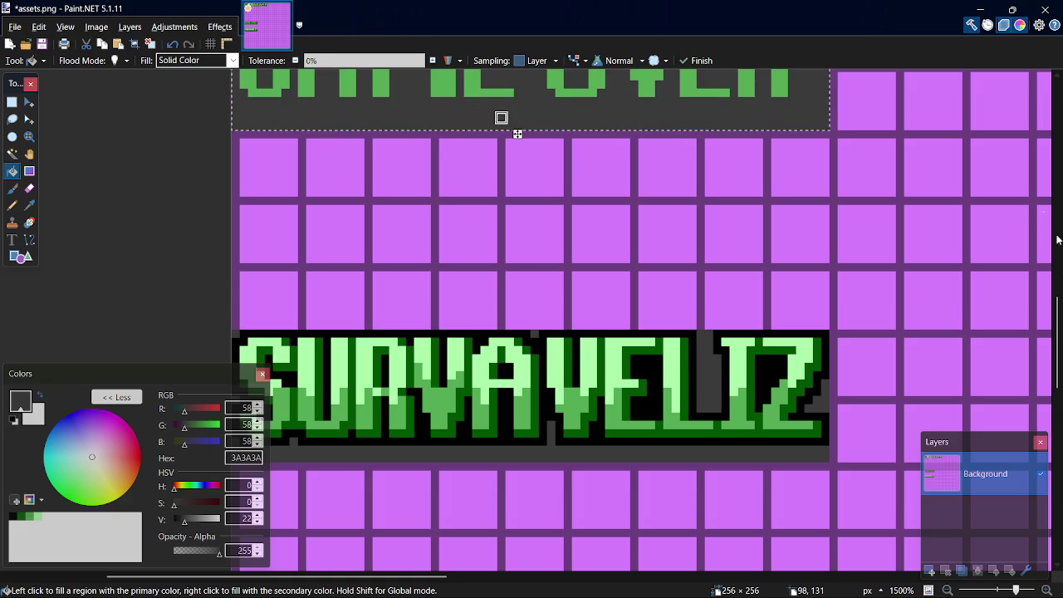
{"action": "scroll", "coordinate": [501, 117], "scroll_direction": "up", "scroll_amount": 3}
Clear the selection and sample dark green 005500 from the SURVAVELIZ lettering.
{"action": "key", "text": "s"}
{"action": "left_click", "coordinate": [402, 260]}
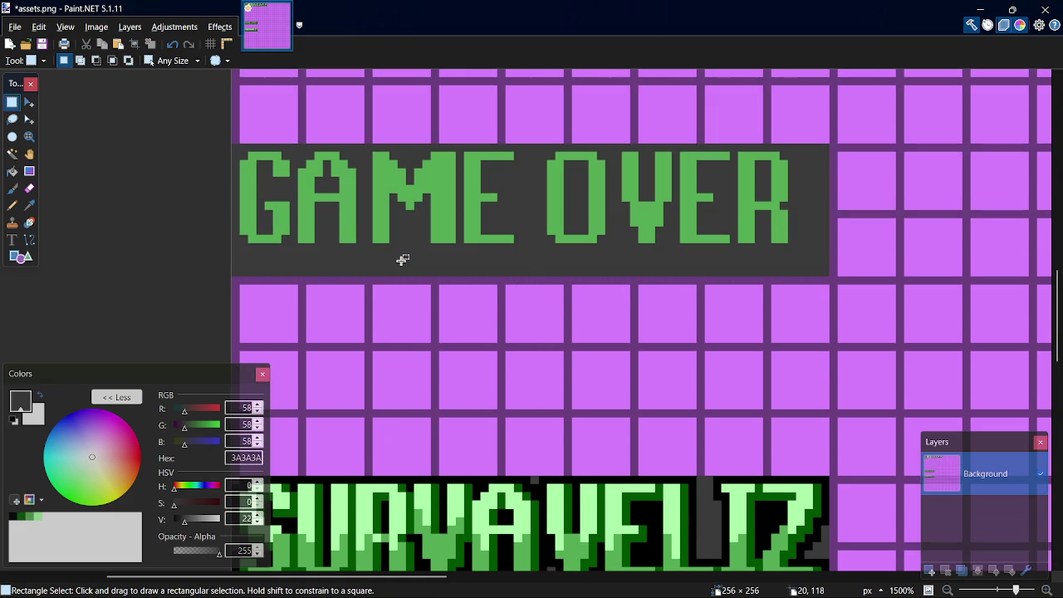
{"action": "key", "text": "k"}
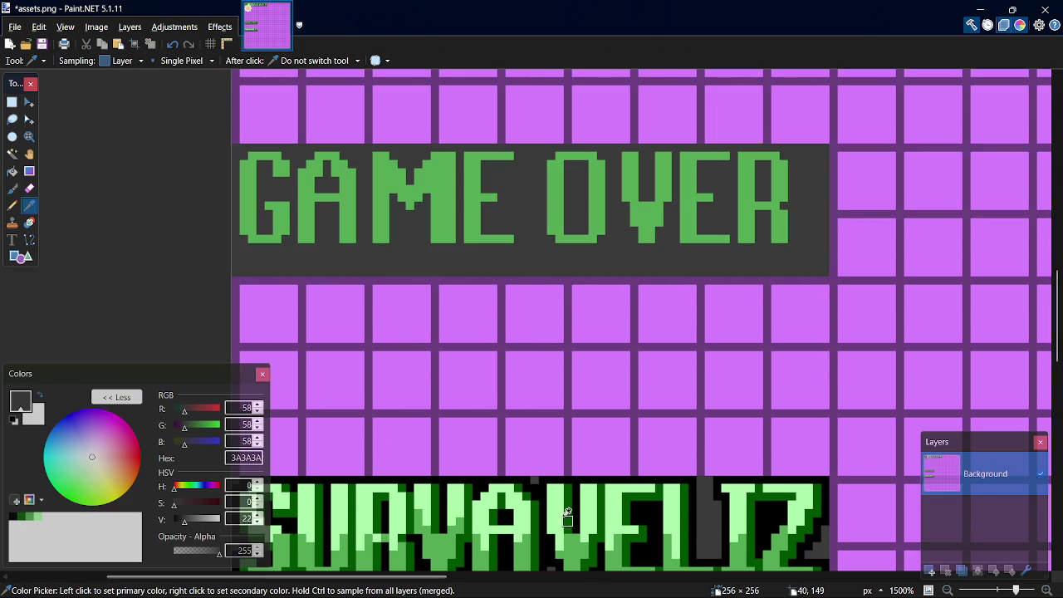
{"action": "left_click", "coordinate": [538, 506]}
Pencil dark green 005500 shading along the G's inner column, bottom corner and the A.
{"action": "key", "text": "p"}
{"action": "scroll", "coordinate": [236, 129], "scroll_direction": "up", "scroll_amount": 5}
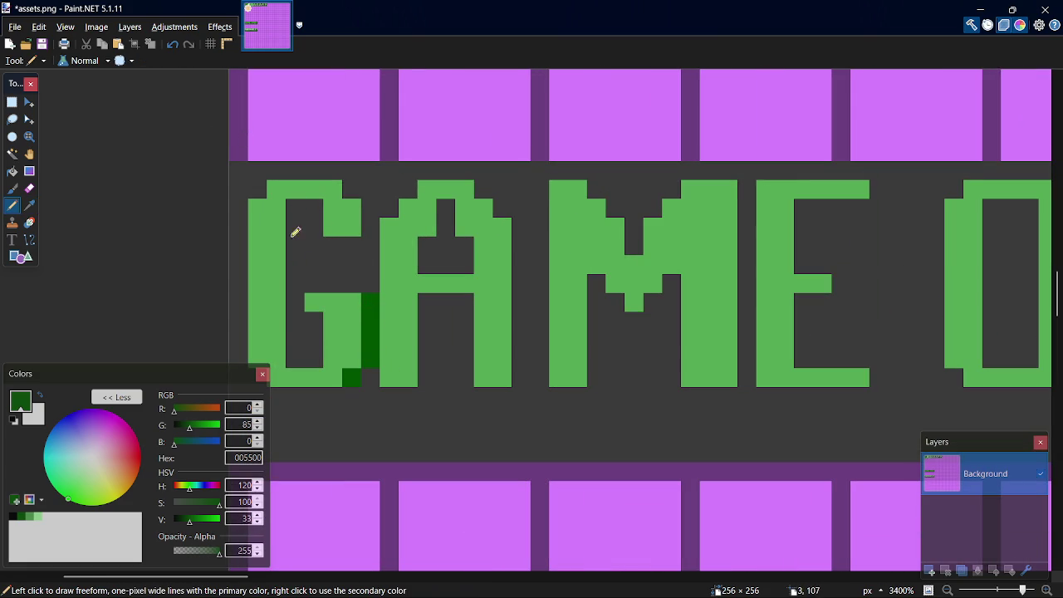
{"action": "left_click_drag", "start_coordinate": [297, 356], "coordinate": [295, 205]}
{"action": "scroll", "coordinate": [419, 444], "scroll_direction": "right", "scroll_amount": 5}
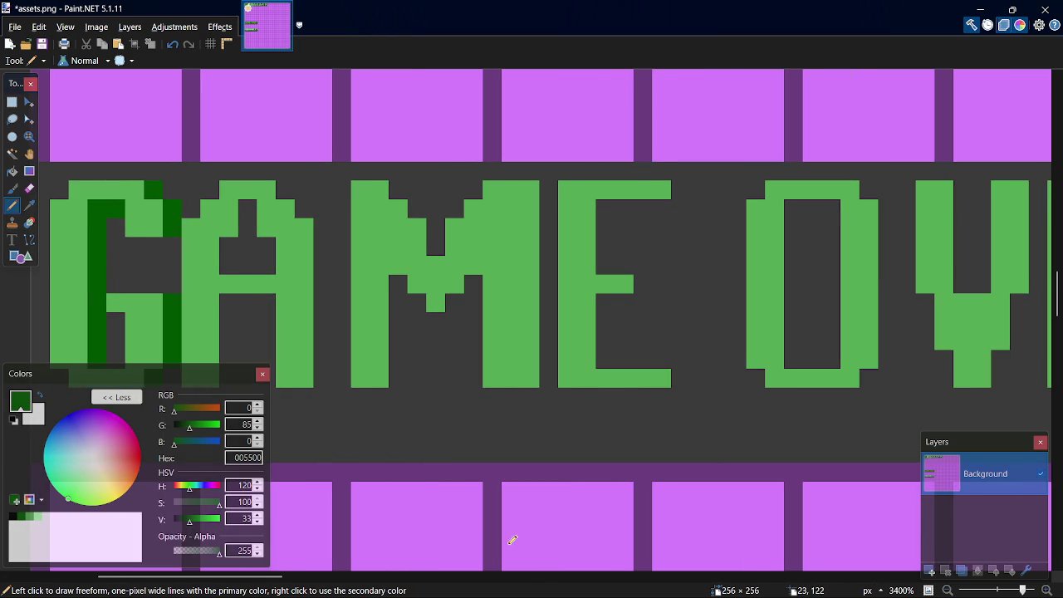
{"action": "scroll", "coordinate": [251, 579], "scroll_direction": "left", "scroll_amount": 7}
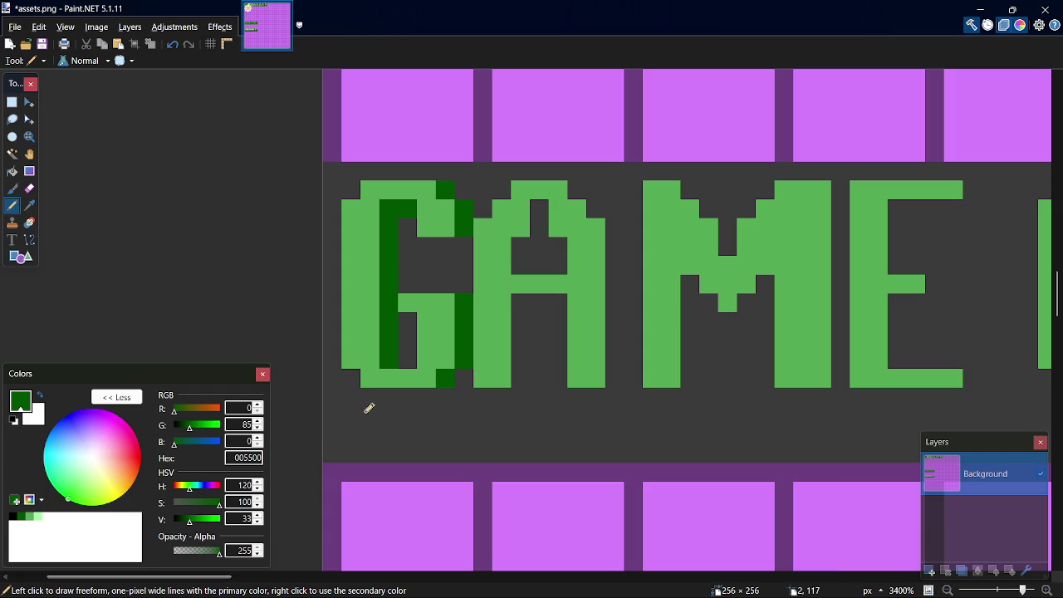
{"action": "left_click", "coordinate": [349, 380]}
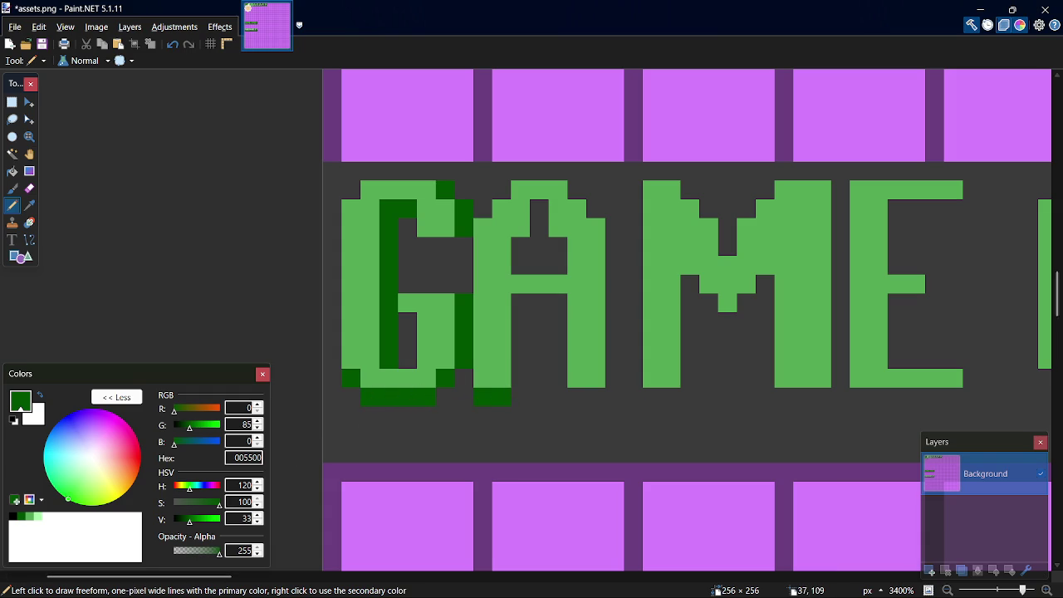
{"action": "mouse_move", "coordinate": [1059, 287]}
{"action": "left_mouse_down"}
{"action": "mouse_move", "coordinate": [1058, 366]}
{"action": "mouse_move", "coordinate": [1059, 280]}
{"action": "left_mouse_up"}
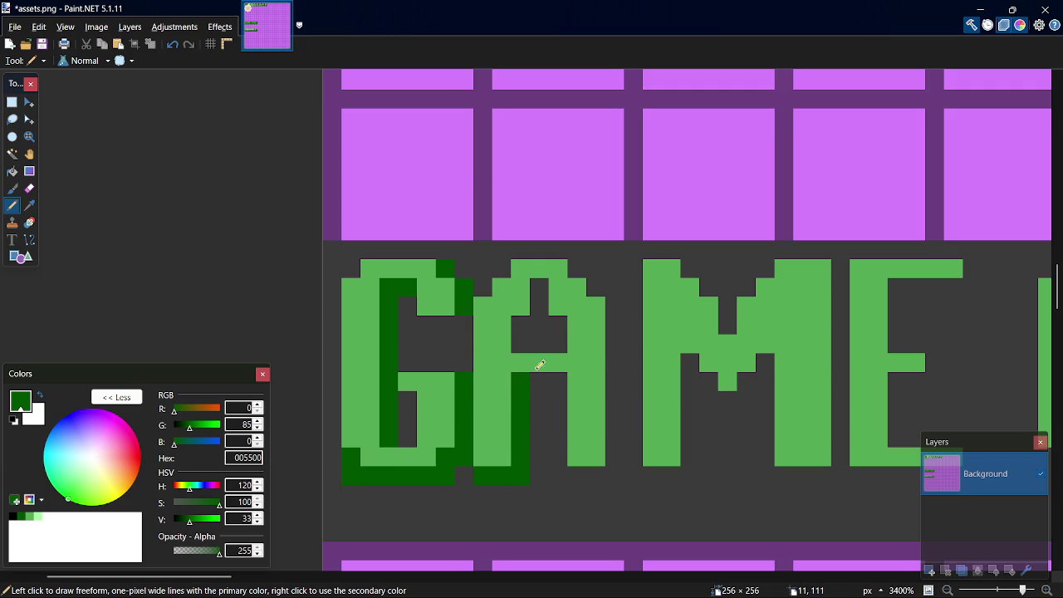
{"action": "left_click", "coordinate": [525, 322]}
{"action": "left_click", "coordinate": [534, 307]}
{"action": "left_click", "coordinate": [596, 288]}
Add dark green shading to the M's legs, middle and notches and the E's inner edge and top bar.
{"action": "left_click_drag", "start_coordinate": [694, 455], "coordinate": [690, 366]}
{"action": "left_click", "coordinate": [730, 396]}
{"action": "left_click", "coordinate": [747, 379]}
{"action": "mouse_move", "coordinate": [844, 408]}
{"action": "left_mouse_down"}
{"action": "mouse_move", "coordinate": [850, 280]}
{"action": "mouse_move", "coordinate": [837, 265]}
{"action": "left_mouse_up"}
{"action": "left_click", "coordinate": [722, 321]}
{"action": "left_click", "coordinate": [715, 286]}
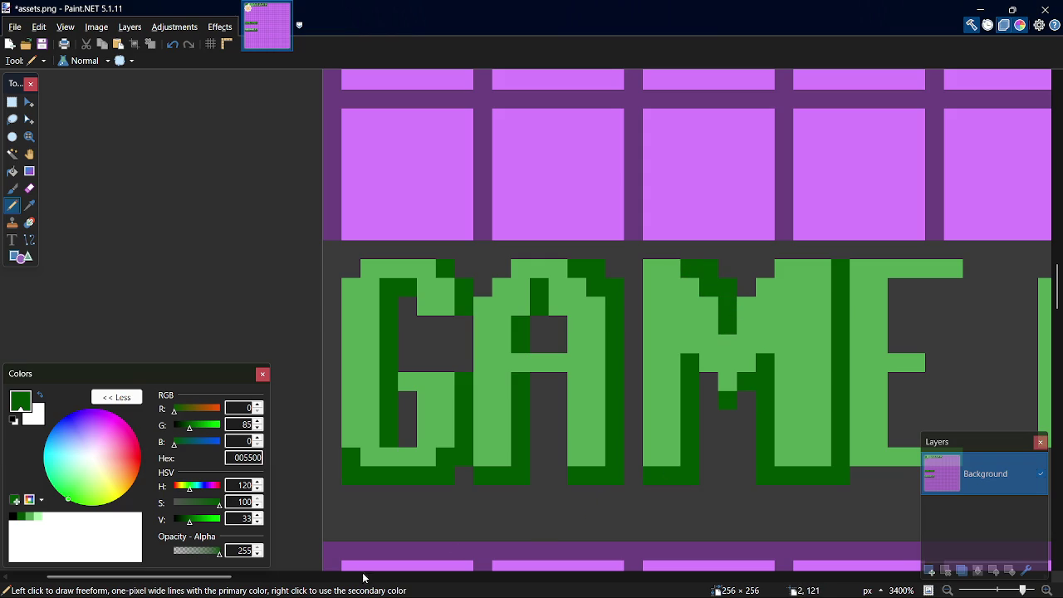
{"action": "left_click_drag", "start_coordinate": [229, 579], "coordinate": [297, 580]}
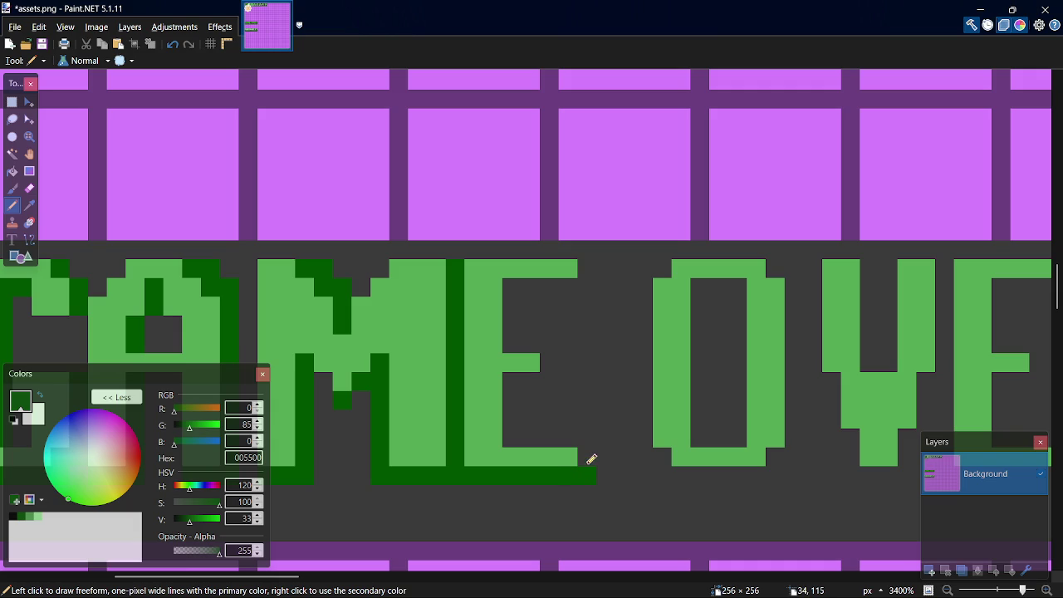
{"action": "mouse_move", "coordinate": [507, 434]}
{"action": "left_mouse_down"}
{"action": "mouse_move", "coordinate": [512, 379]}
{"action": "mouse_move", "coordinate": [549, 363]}
{"action": "mouse_move", "coordinate": [515, 304]}
{"action": "mouse_move", "coordinate": [518, 334]}
{"action": "mouse_move", "coordinate": [529, 280]}
{"action": "mouse_move", "coordinate": [576, 279]}
{"action": "left_mouse_up"}
{"action": "key", "text": "alt+Tab"}
{"action": "key", "text": "alt+Tab"}
{"action": "key", "text": "alt+Tab"}
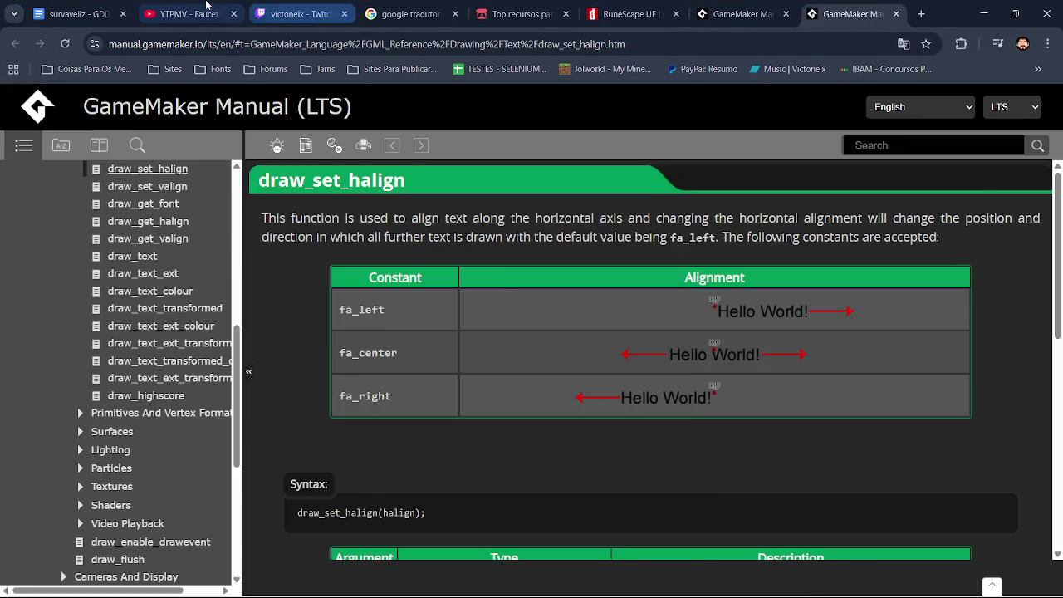
Skip through the YouTube playlist until Dr. Robotnik - Tomorrow I'll plays, then minimize the browser.
{"action": "left_click", "coordinate": [189, 14]}
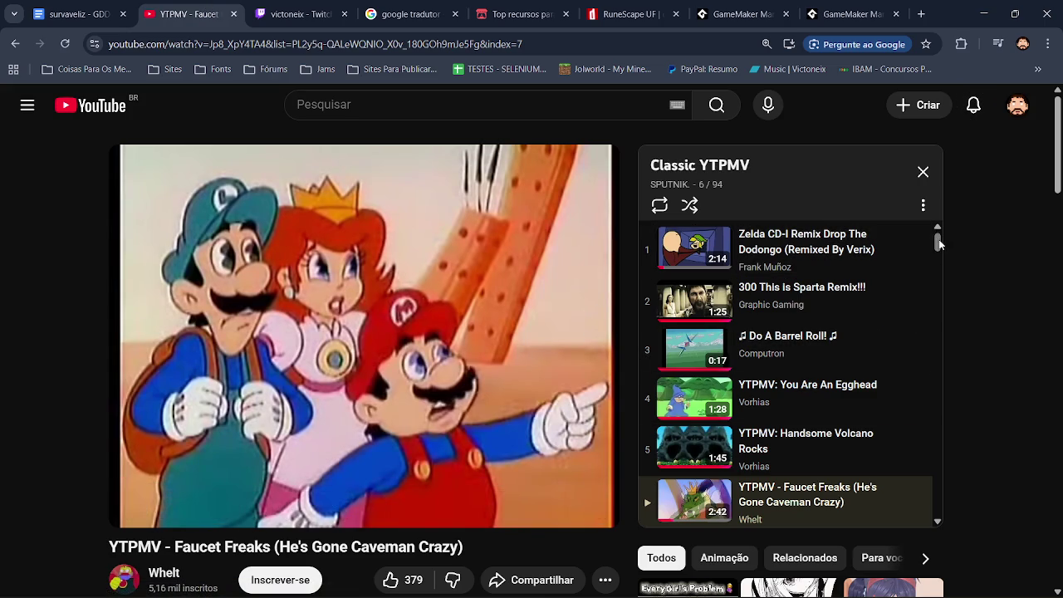
{"action": "left_click_drag", "start_coordinate": [938, 238], "coordinate": [941, 251]}
{"action": "left_click", "coordinate": [811, 480]}
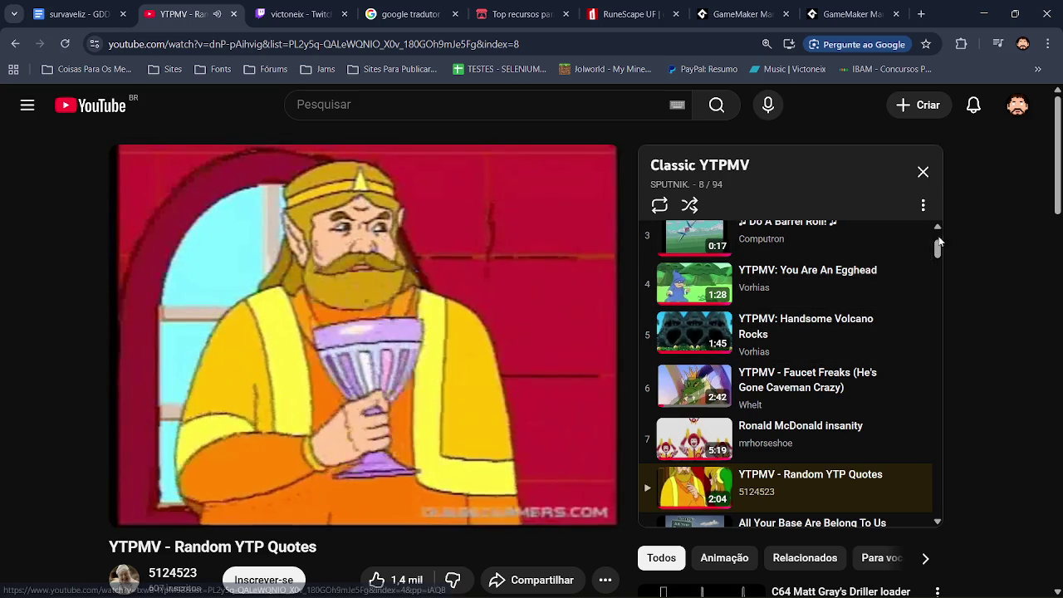
{"action": "scroll", "coordinate": [940, 251], "scroll_direction": "down", "scroll_amount": 2}
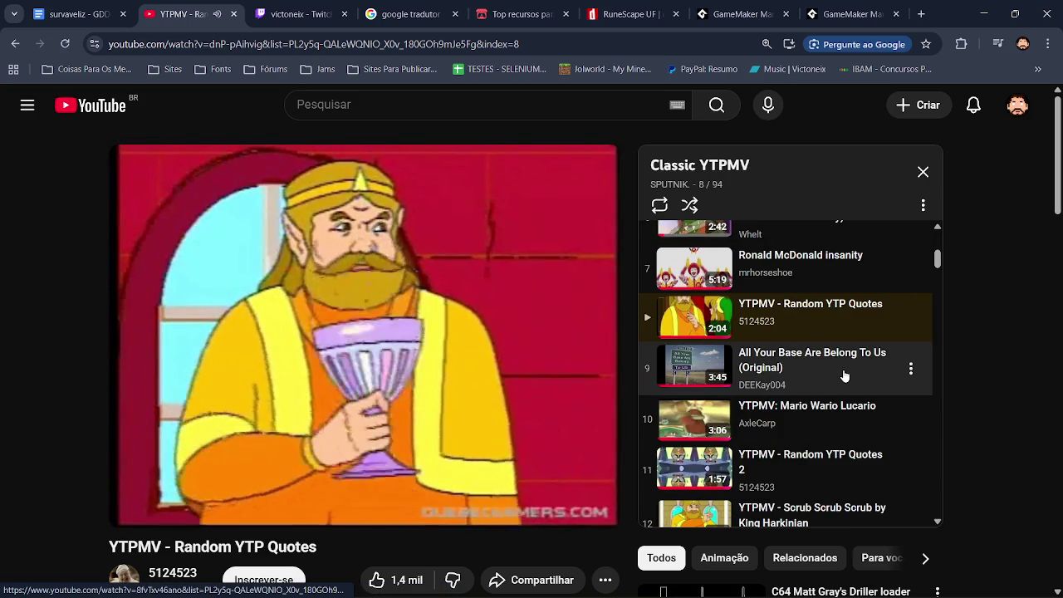
{"action": "left_click", "coordinate": [844, 376]}
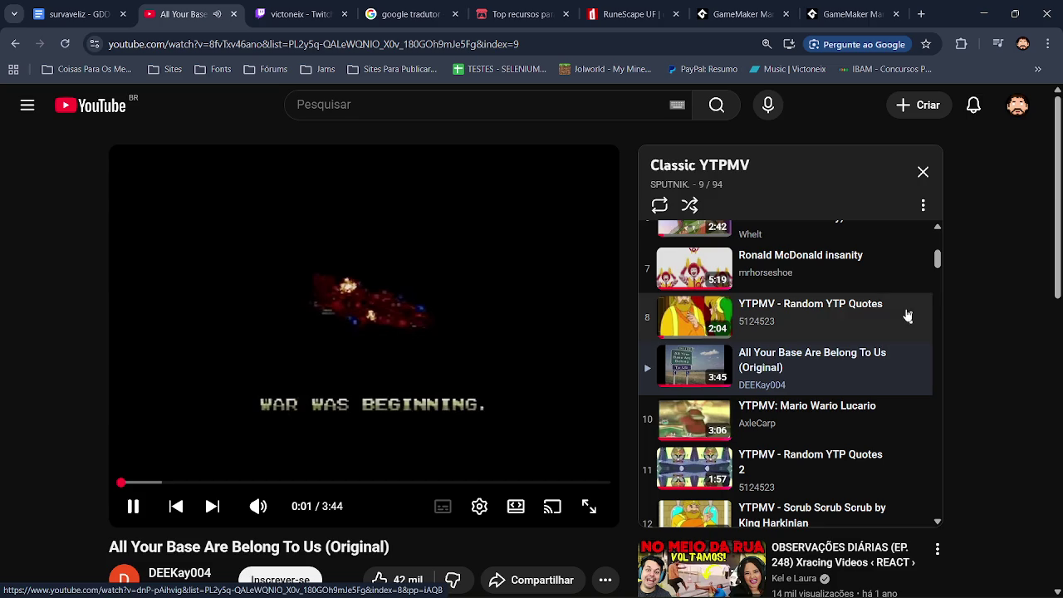
{"action": "scroll", "coordinate": [937, 254], "scroll_direction": "down", "scroll_amount": 3}
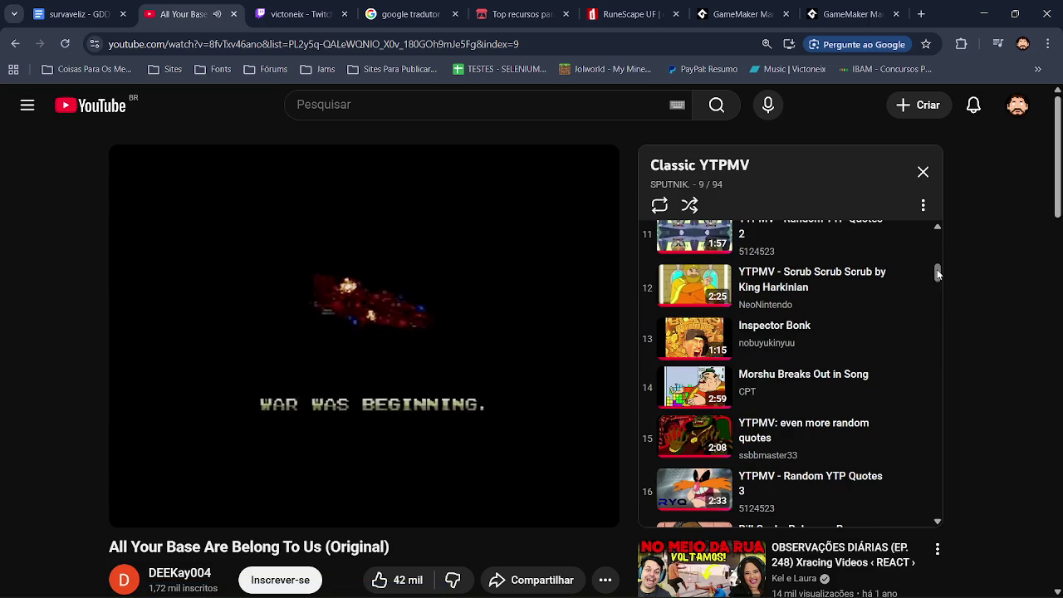
{"action": "left_click", "coordinate": [803, 492]}
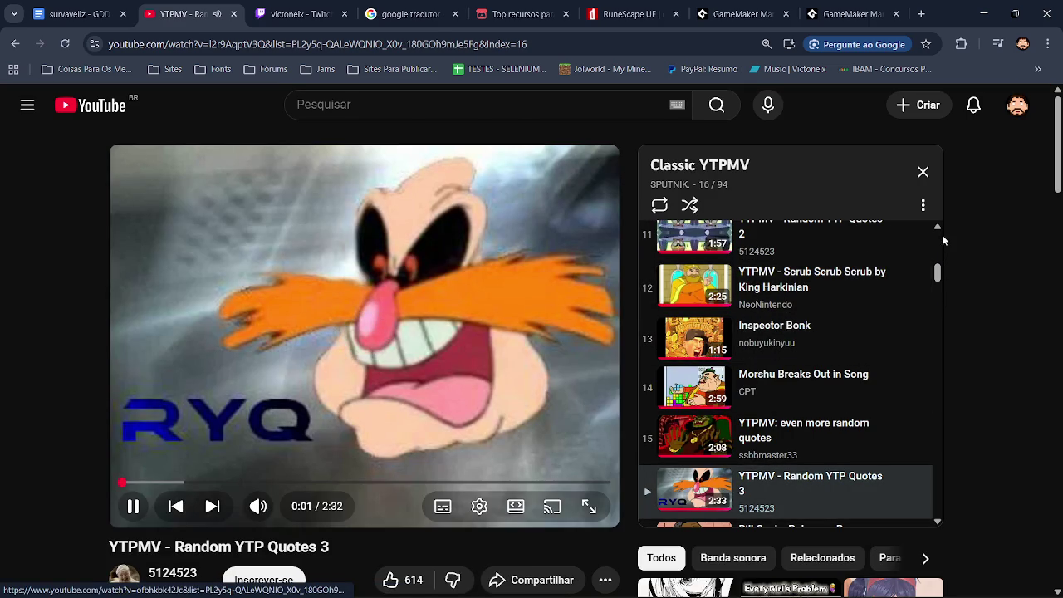
{"action": "scroll", "coordinate": [938, 286], "scroll_direction": "down", "scroll_amount": 2}
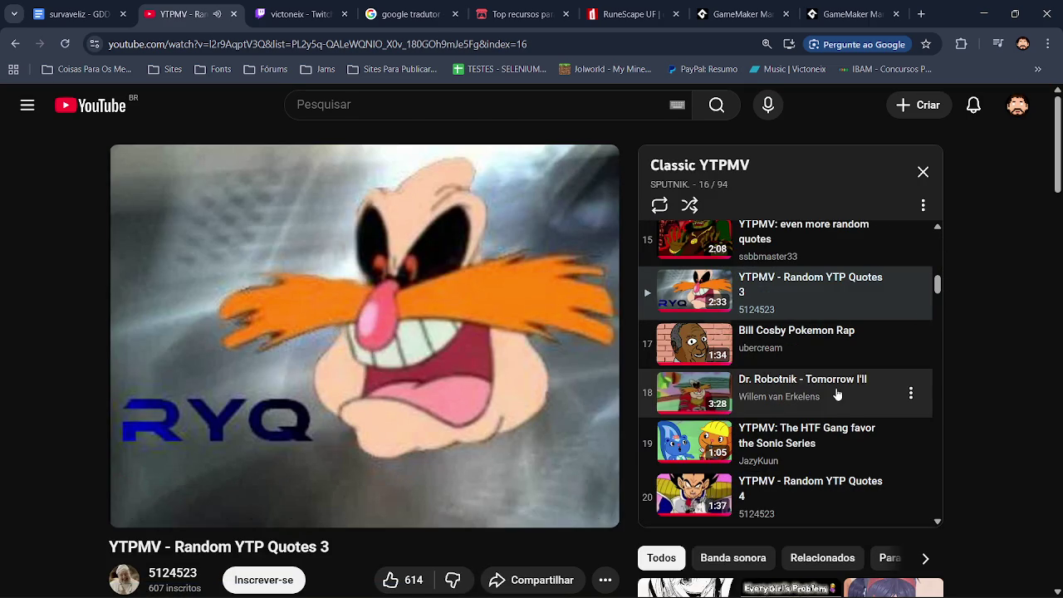
{"action": "left_click", "coordinate": [836, 395]}
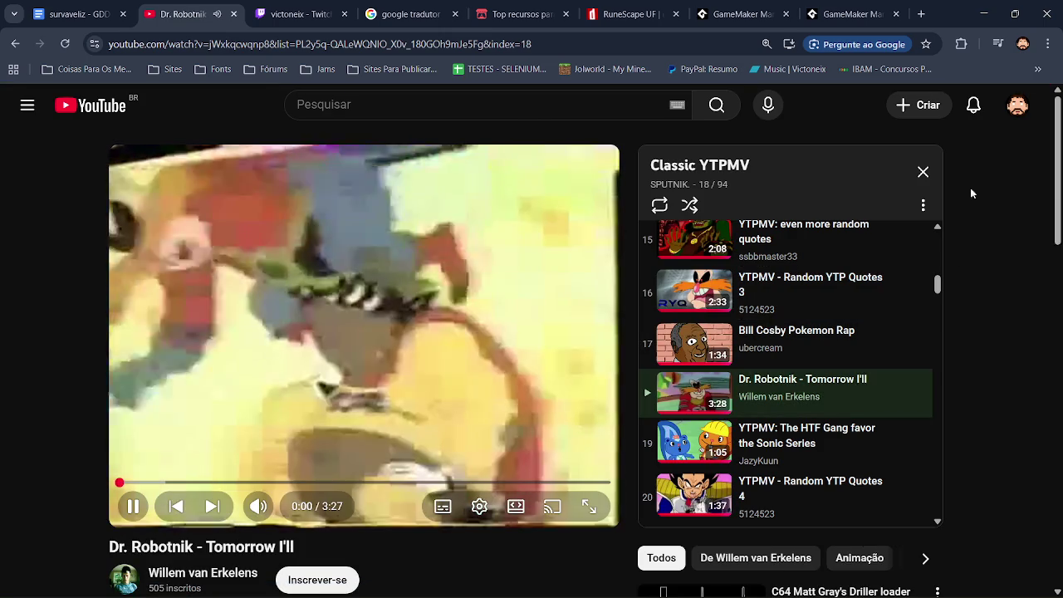
{"action": "left_click", "coordinate": [995, 4]}
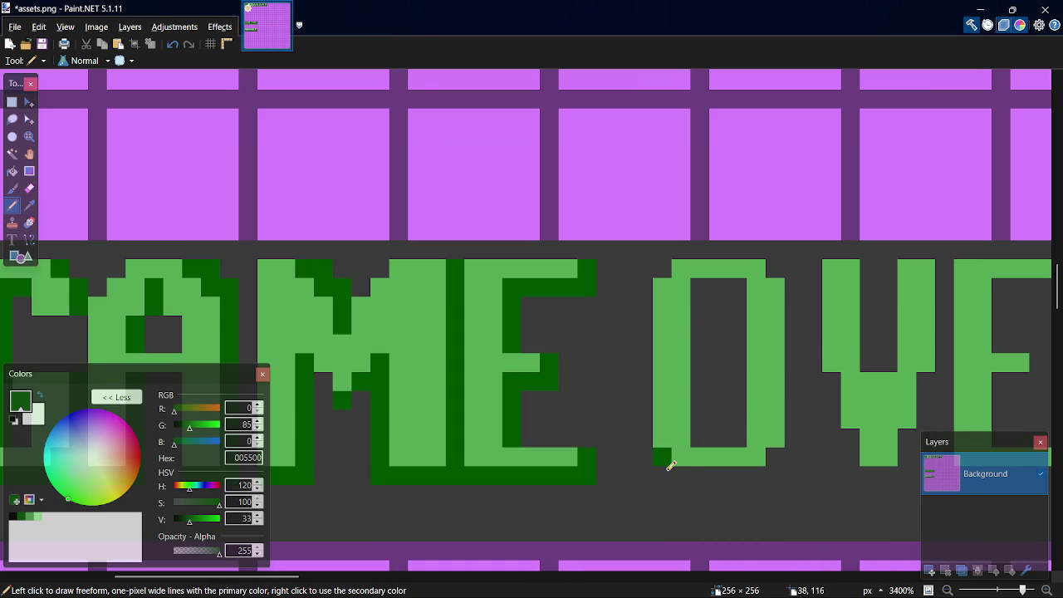
Shade the O's bottom, resample dark green 005500, and draw a shadow along the V's right edge.
{"action": "mouse_move", "coordinate": [700, 467]}
{"action": "left_mouse_down"}
{"action": "mouse_move", "coordinate": [786, 470]}
{"action": "mouse_move", "coordinate": [788, 443]}
{"action": "mouse_move", "coordinate": [799, 446]}
{"action": "mouse_move", "coordinate": [797, 277]}
{"action": "mouse_move", "coordinate": [774, 258]}
{"action": "mouse_move", "coordinate": [795, 265]}
{"action": "left_mouse_up"}
{"action": "mouse_move", "coordinate": [515, 595]}
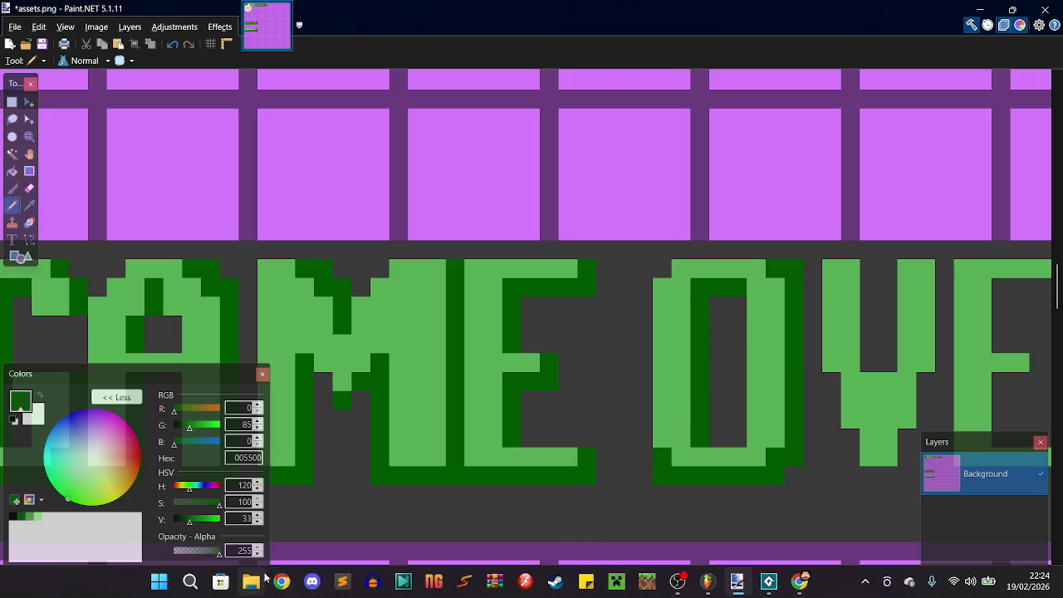
{"action": "left_click_drag", "start_coordinate": [287, 578], "coordinate": [319, 588]}
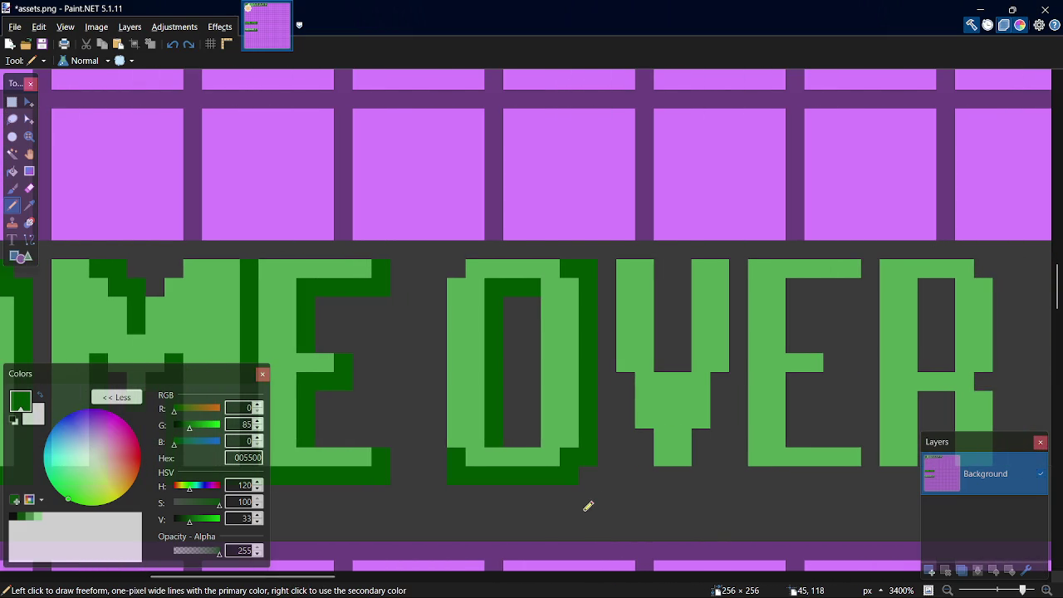
{"action": "left_click", "coordinate": [551, 510], "text": "ctrl"}
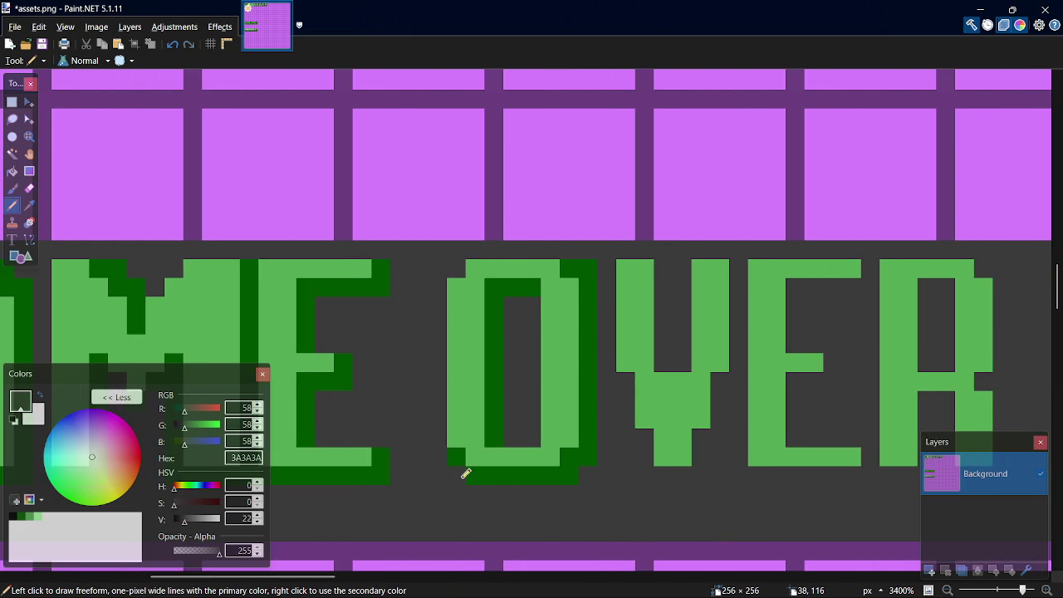
{"action": "left_click", "coordinate": [513, 474], "text": "ctrl"}
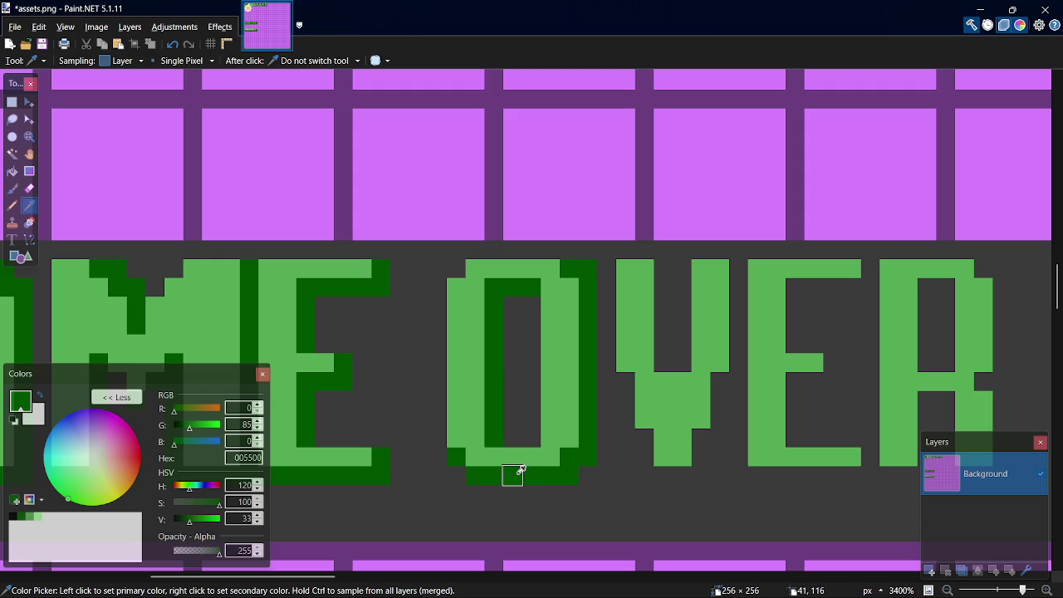
{"action": "mouse_move", "coordinate": [700, 465]}
{"action": "left_mouse_down"}
{"action": "mouse_move", "coordinate": [741, 328]}
{"action": "mouse_move", "coordinate": [740, 263]}
{"action": "left_mouse_up"}
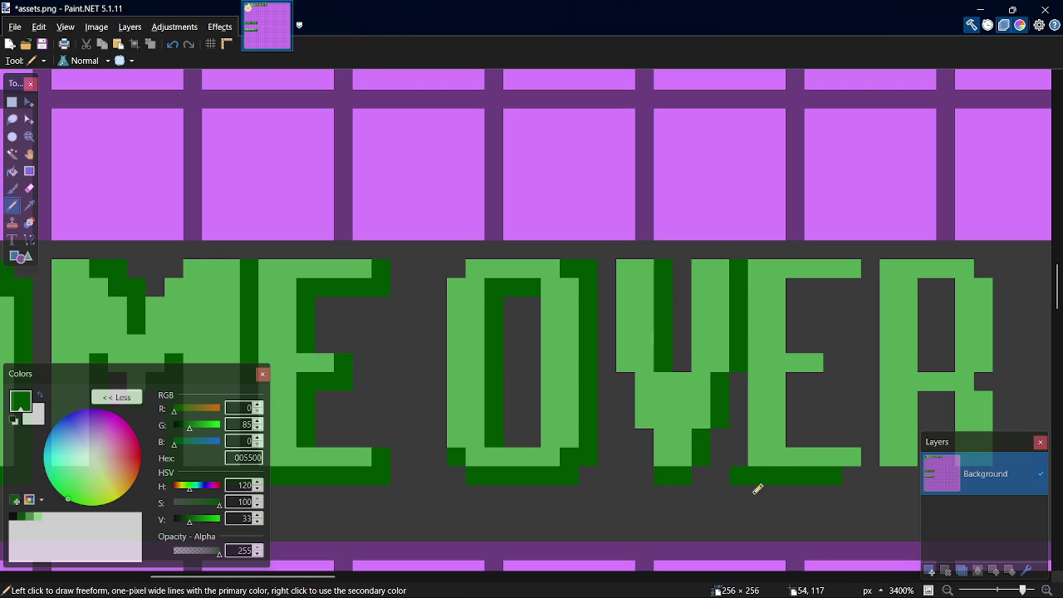
{"action": "key", "text": "z"}
{"action": "key", "text": "p"}
Add dark green shadow strips inside the E and along the R's legs, corner and hole.
{"action": "left_click_drag", "start_coordinate": [797, 431], "coordinate": [791, 390]}
{"action": "left_click_drag", "start_coordinate": [800, 334], "coordinate": [794, 287]}
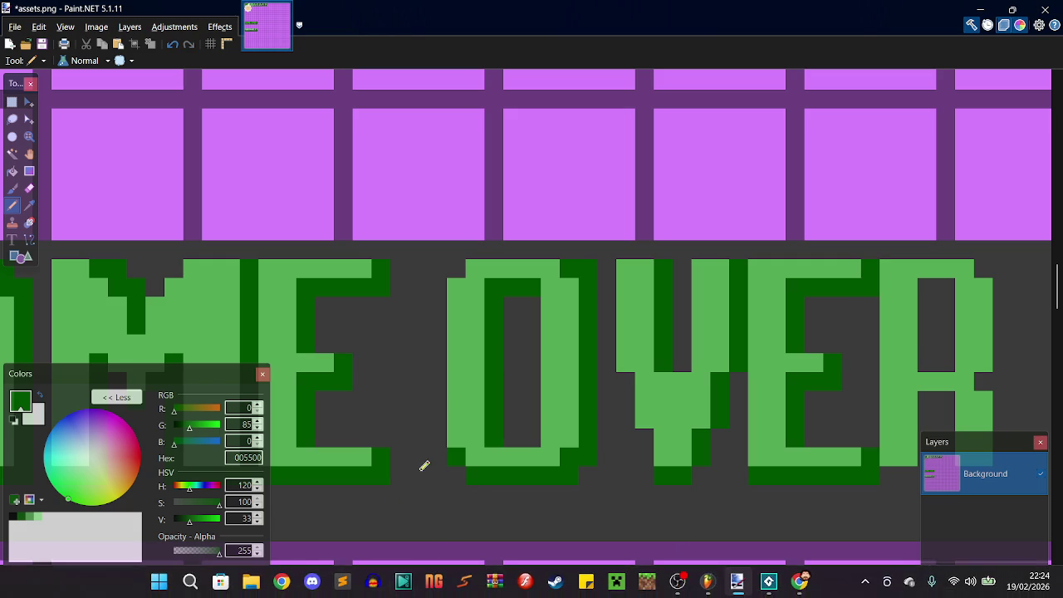
{"action": "mouse_move", "coordinate": [309, 577]}
{"action": "left_mouse_down"}
{"action": "mouse_move", "coordinate": [313, 586]}
{"action": "mouse_move", "coordinate": [375, 581]}
{"action": "left_mouse_up"}
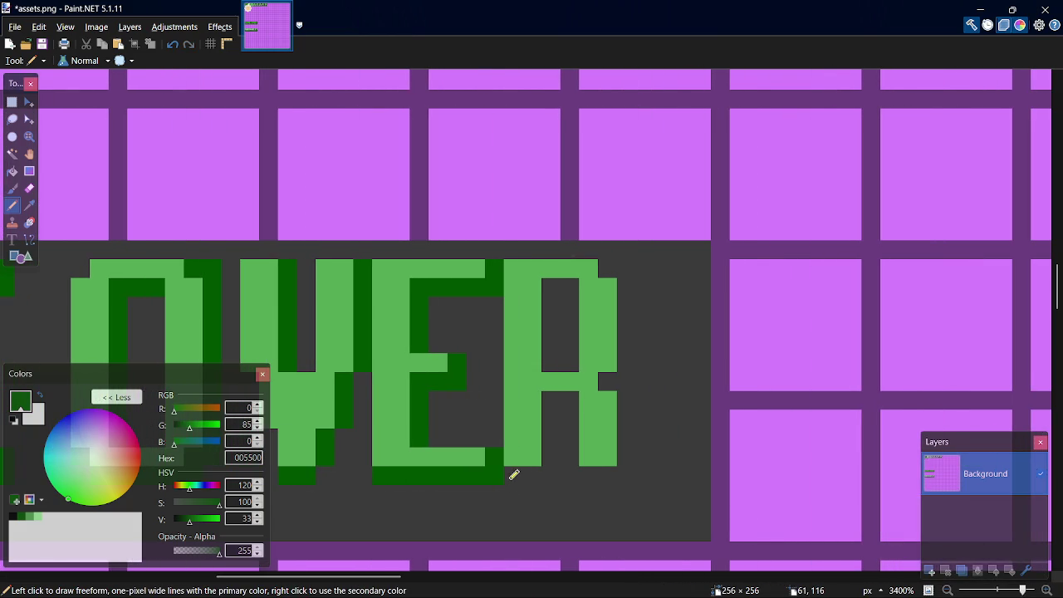
{"action": "left_click_drag", "start_coordinate": [545, 474], "coordinate": [551, 399]}
{"action": "left_click_drag", "start_coordinate": [626, 364], "coordinate": [632, 293]}
{"action": "left_click", "coordinate": [615, 277]}
{"action": "left_click_drag", "start_coordinate": [558, 364], "coordinate": [563, 288]}
{"action": "scroll", "coordinate": [784, 390], "scroll_direction": "down", "scroll_amount": 2, "text": "ctrl"}
{"action": "left_click_drag", "start_coordinate": [436, 576], "coordinate": [379, 581]}
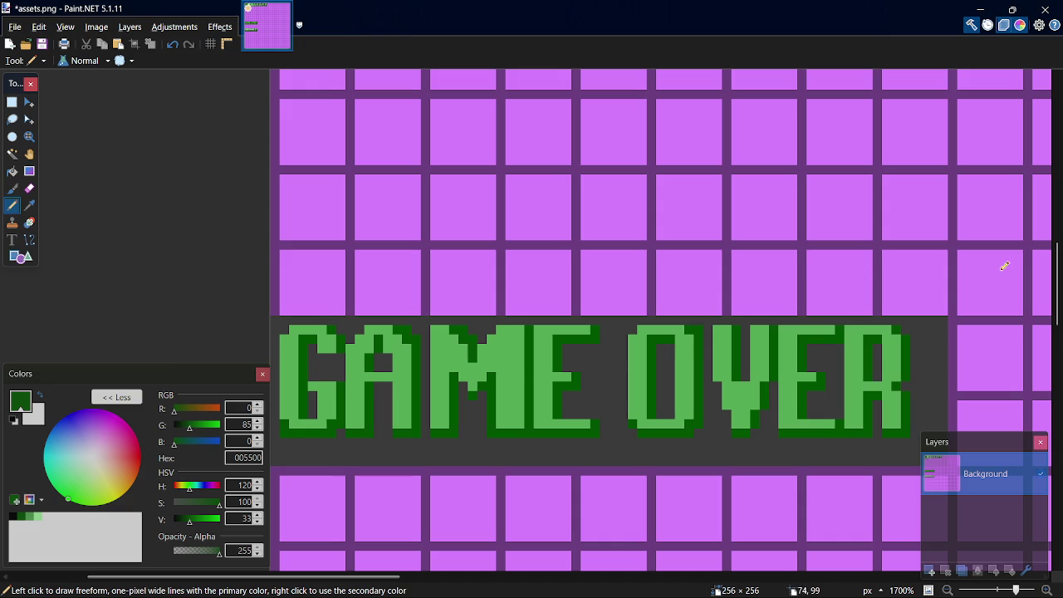
Compare the sprite with the SURVAVELIZ banner and sample the dark grey background colour.
{"action": "left_click_drag", "start_coordinate": [1058, 284], "coordinate": [1059, 353]}
{"action": "scroll", "coordinate": [1058, 353], "scroll_direction": "down", "scroll_amount": 1}
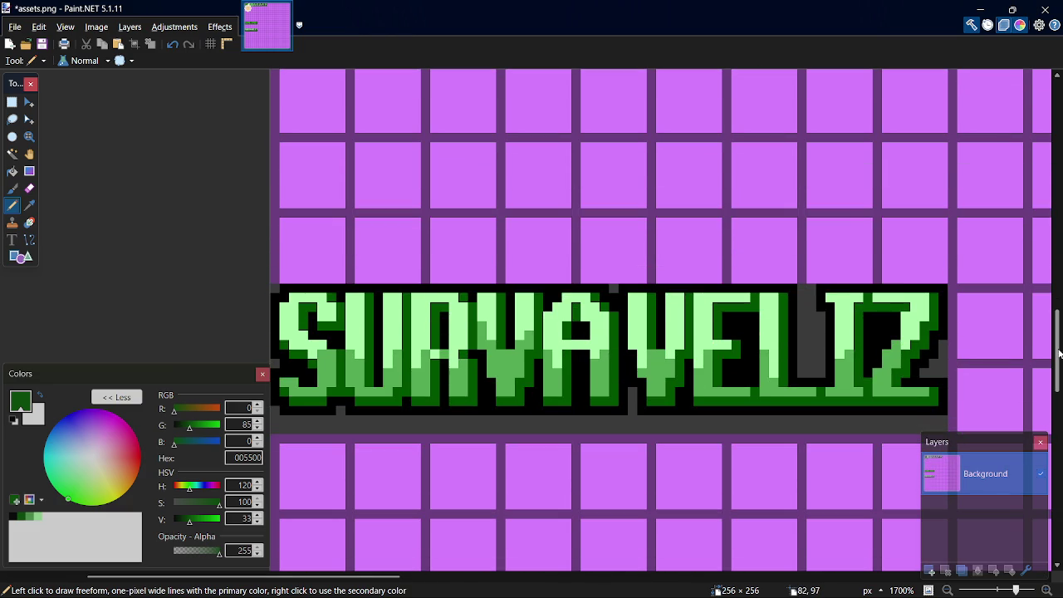
{"action": "left_click_drag", "start_coordinate": [1058, 353], "coordinate": [1059, 322]}
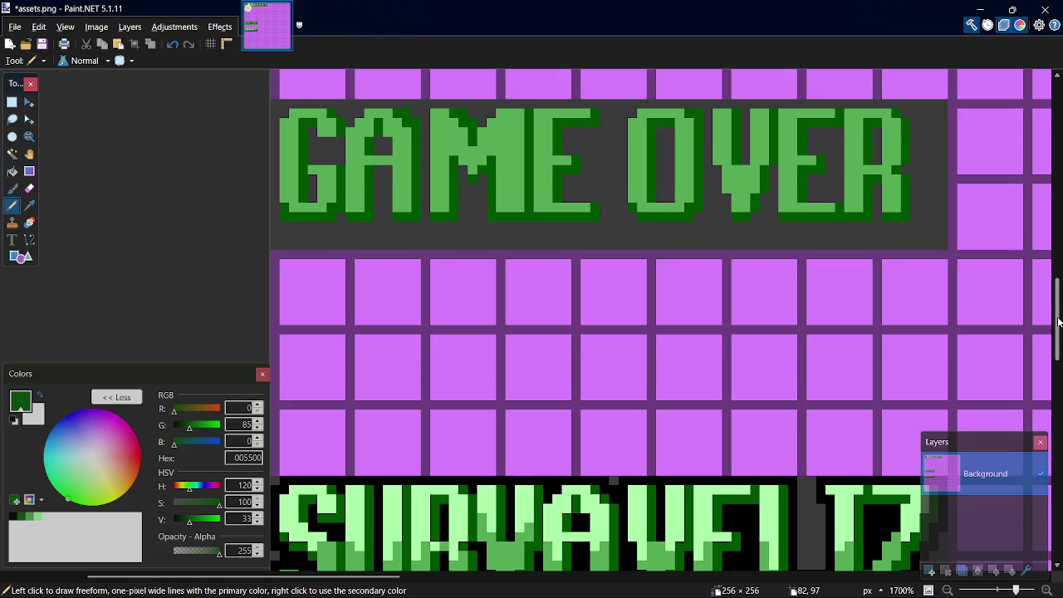
{"action": "scroll", "coordinate": [1059, 323], "scroll_direction": "up", "scroll_amount": 3}
{"action": "scroll", "coordinate": [996, 274], "scroll_direction": "down", "scroll_amount": 4}
{"action": "scroll", "coordinate": [985, 261], "scroll_direction": "up", "scroll_amount": 3}
{"action": "scroll", "coordinate": [985, 261], "scroll_direction": "down", "scroll_amount": 3}
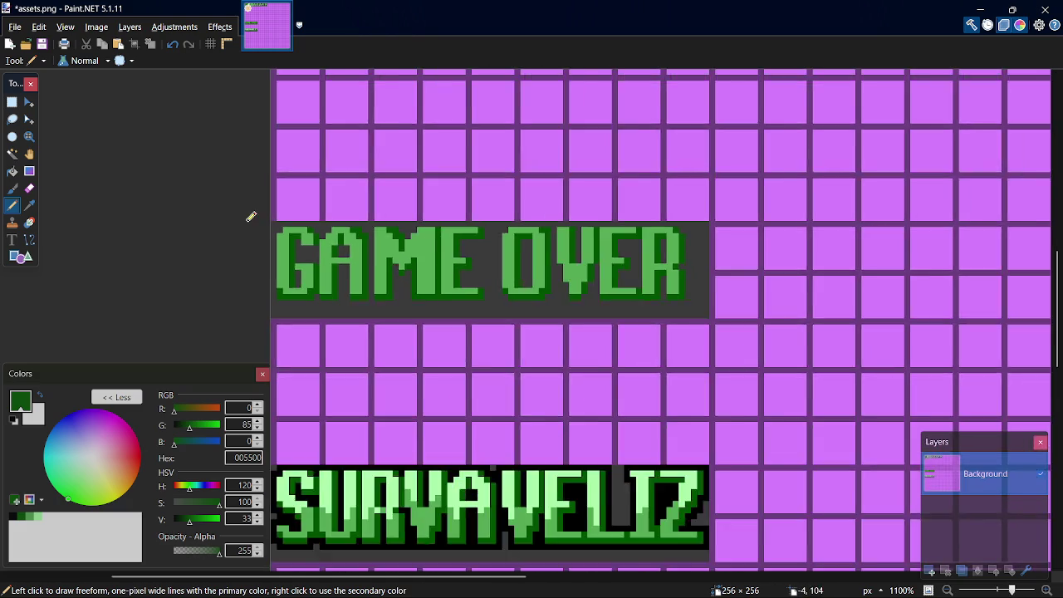
{"action": "scroll", "coordinate": [254, 249], "scroll_direction": "down", "scroll_amount": 1}
{"action": "scroll", "coordinate": [257, 276], "scroll_direction": "up", "scroll_amount": 5}
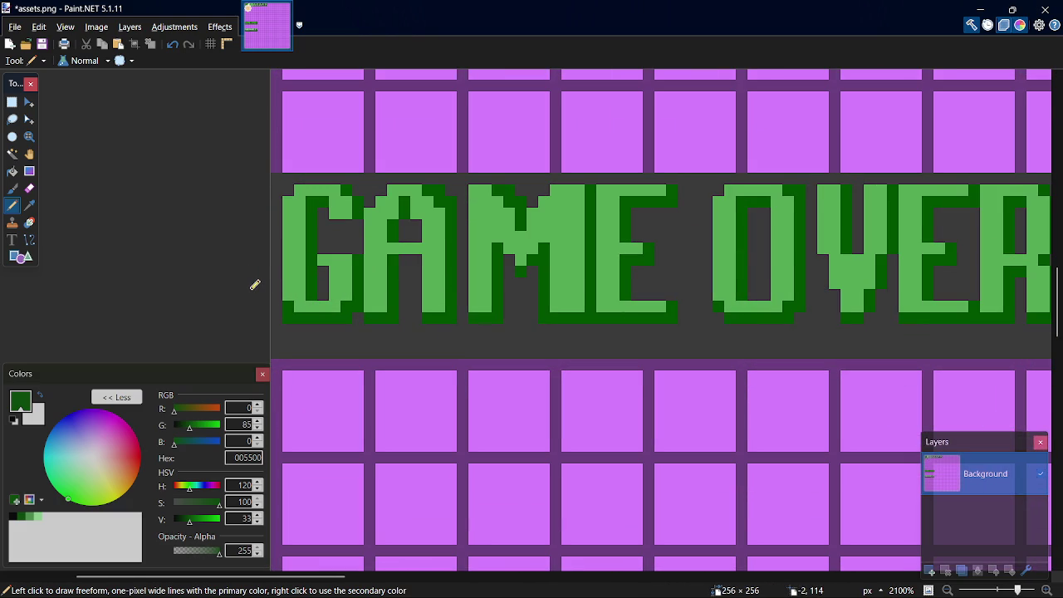
{"action": "key", "text": "k"}
{"action": "left_click", "coordinate": [366, 336]}
{"action": "key", "text": "p"}
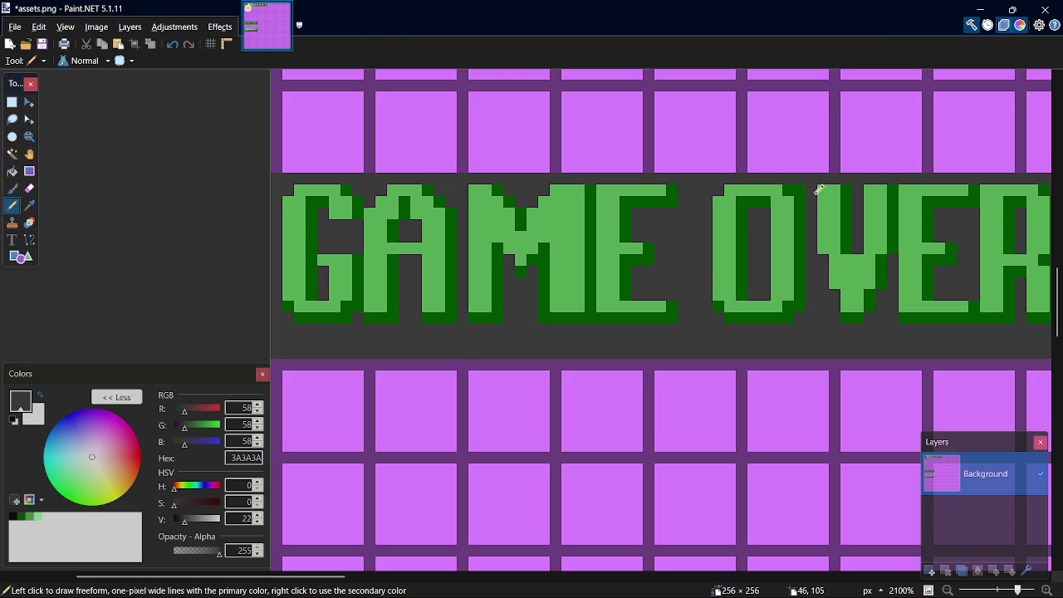
Save assets.png and sample black 000000 from the SURVAVELIZ outline.
{"action": "key", "text": "ctrl+s"}
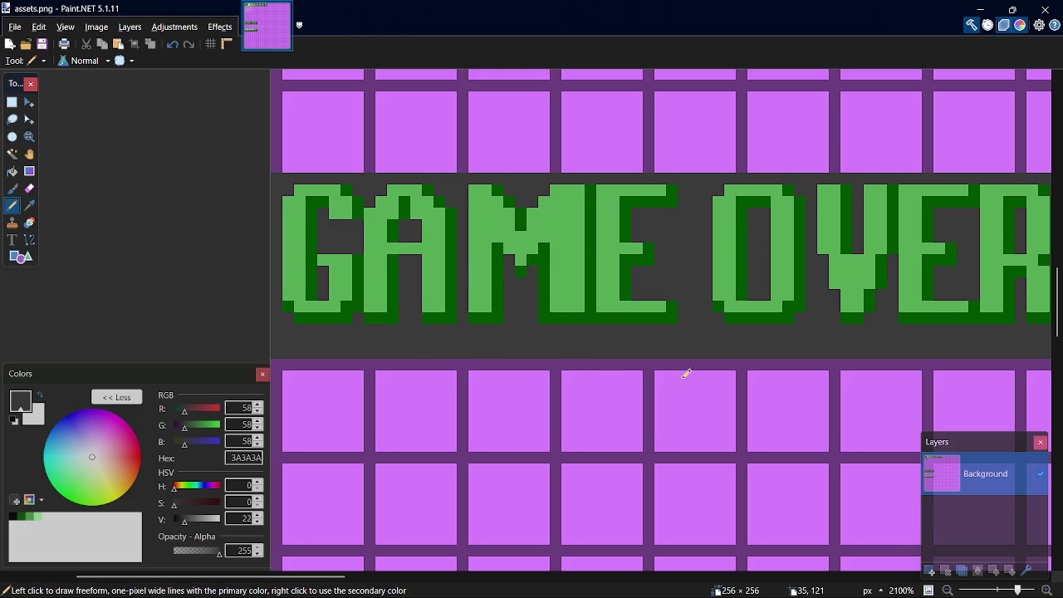
{"action": "left_click_drag", "start_coordinate": [1059, 270], "coordinate": [1059, 309]}
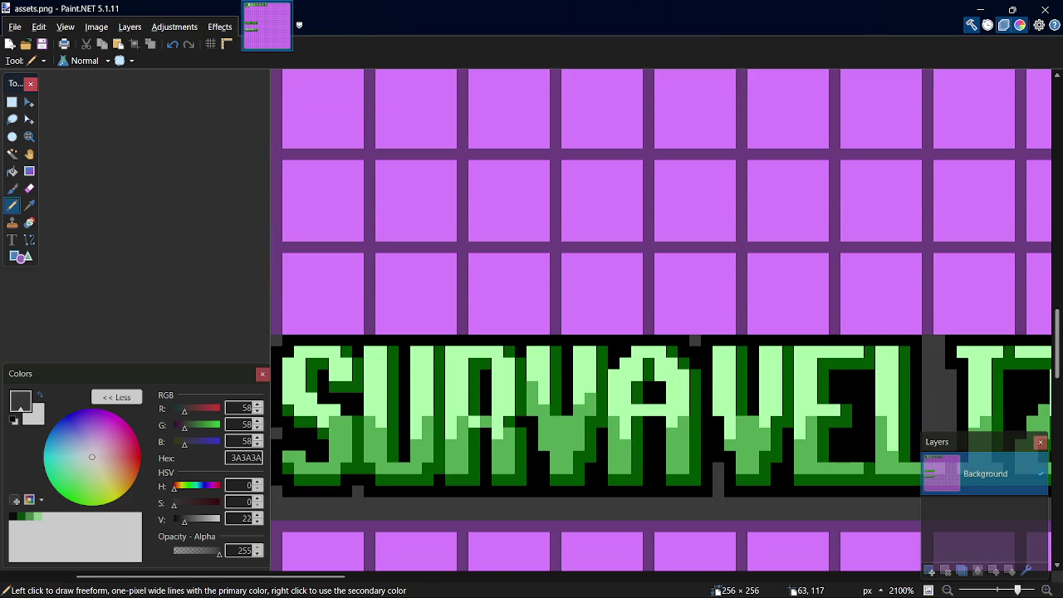
{"action": "key", "text": "k"}
{"action": "left_click", "coordinate": [544, 490]}
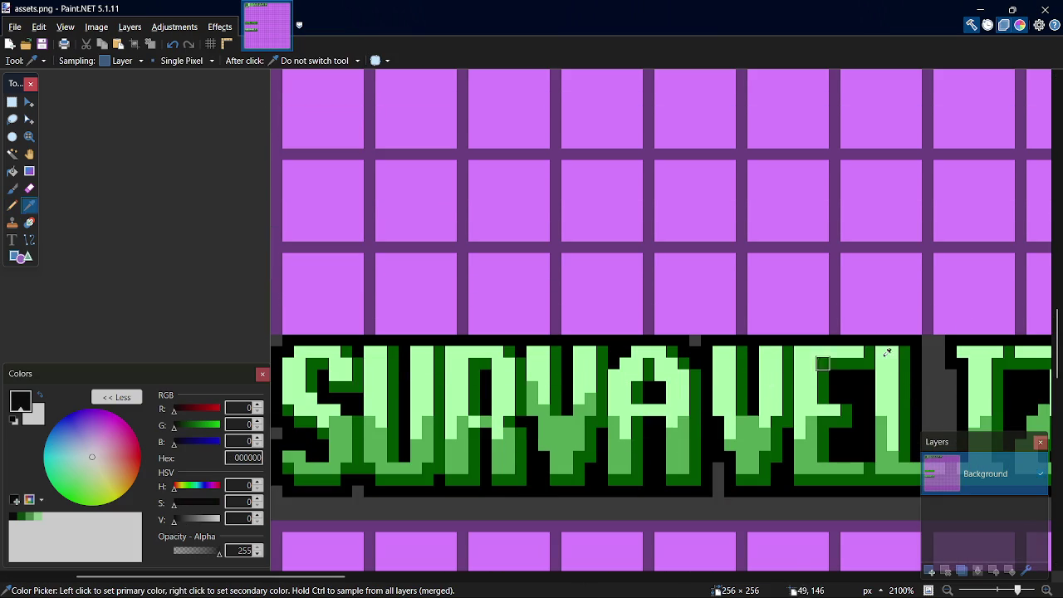
Draw a black 000000 outline row beneath the letters, undoing a stray stroke on the G.
{"action": "key", "text": "p"}
{"action": "scroll", "coordinate": [531, 332], "scroll_direction": "up", "scroll_amount": 3}
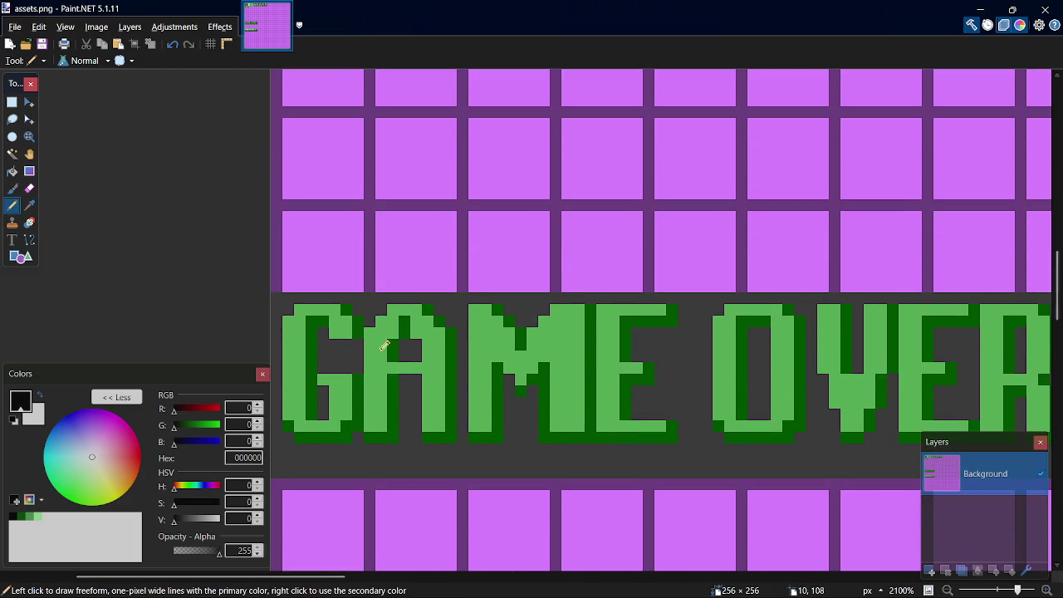
{"action": "scroll", "coordinate": [372, 429], "scroll_direction": "up", "scroll_amount": 1}
{"action": "scroll", "coordinate": [347, 496], "scroll_direction": "up", "scroll_amount": 2}
{"action": "scroll", "coordinate": [387, 441], "scroll_direction": "up", "scroll_amount": 3}
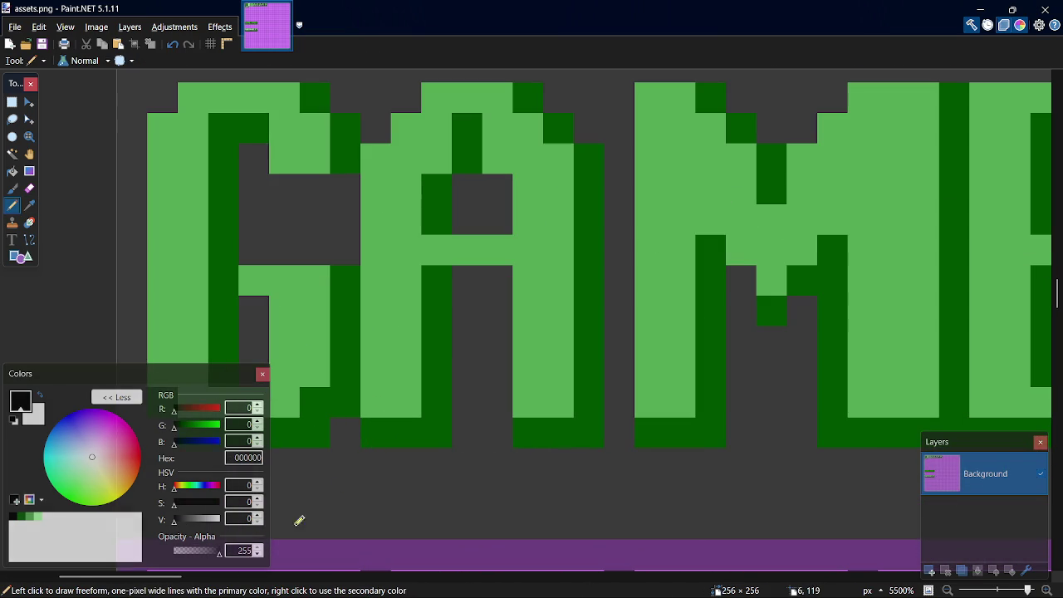
{"action": "left_click_drag", "start_coordinate": [164, 576], "coordinate": [133, 576]}
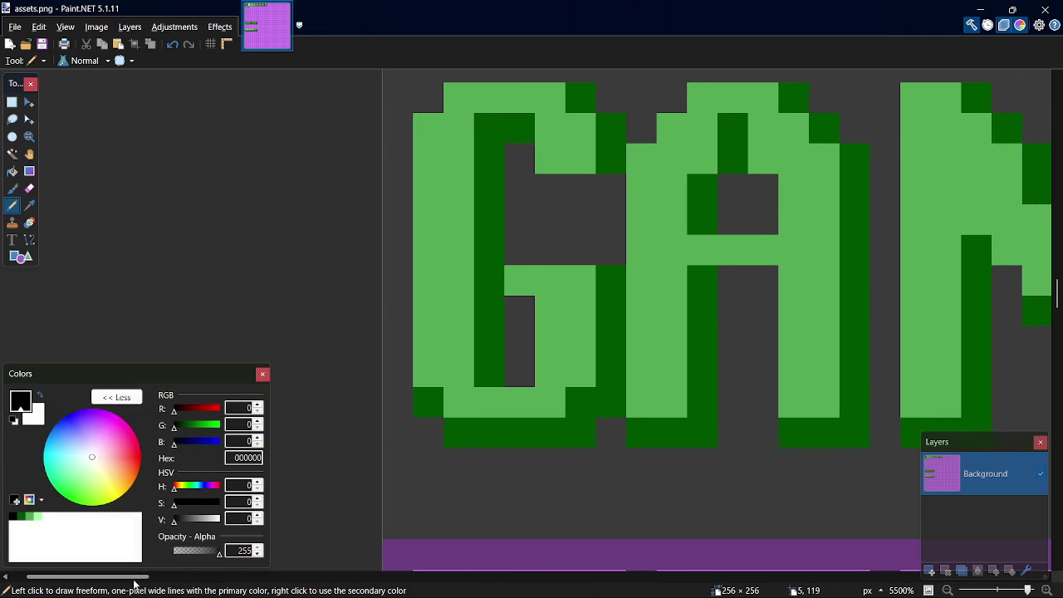
{"action": "left_click", "coordinate": [610, 432]}
{"action": "mouse_move", "coordinate": [588, 454]}
{"action": "left_mouse_down"}
{"action": "mouse_move", "coordinate": [482, 460]}
{"action": "mouse_move", "coordinate": [428, 432]}
{"action": "left_mouse_up"}
{"action": "mouse_move", "coordinate": [408, 390]}
{"action": "left_mouse_down"}
{"action": "mouse_move", "coordinate": [406, 119]}
{"action": "mouse_move", "coordinate": [464, 67]}
{"action": "mouse_move", "coordinate": [560, 66]}
{"action": "left_mouse_up"}
{"action": "scroll", "coordinate": [560, 66], "scroll_direction": "up", "scroll_amount": 5}
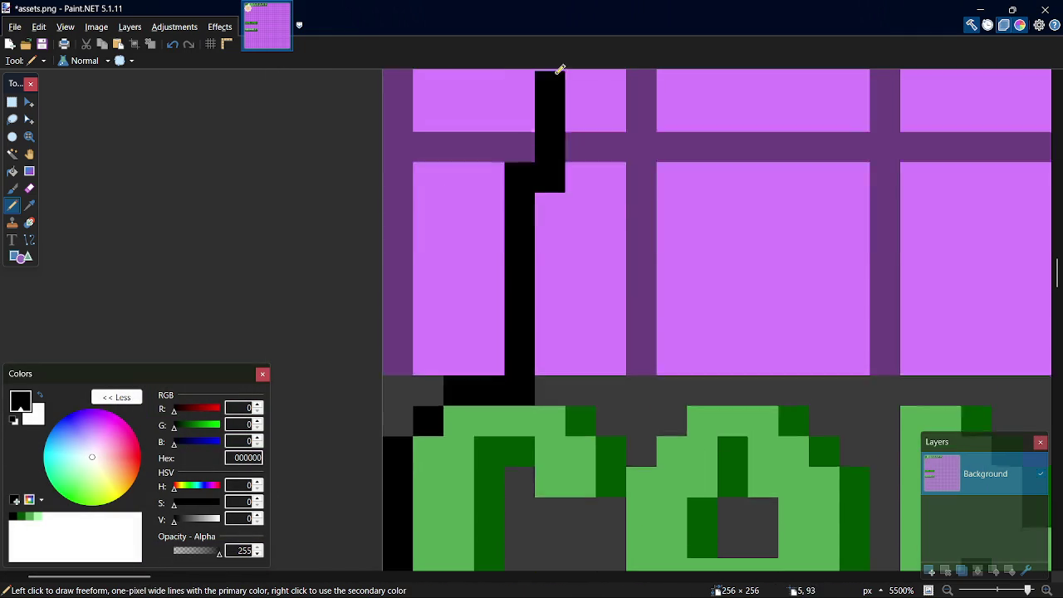
{"action": "key", "text": "ctrl+z"}
{"action": "left_click_drag", "start_coordinate": [560, 446], "coordinate": [468, 438]}
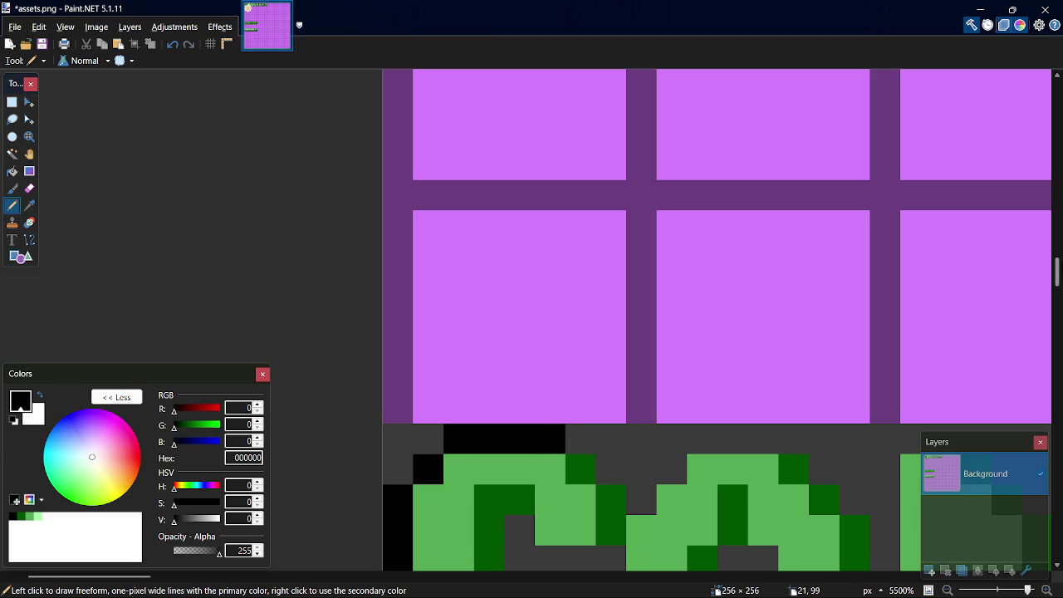
{"action": "left_click_drag", "start_coordinate": [1058, 279], "coordinate": [1058, 298]}
Place black outline pixels along the tops of the G and A and the A's right corner.
{"action": "left_click", "coordinate": [611, 182]}
{"action": "left_click", "coordinate": [581, 152]}
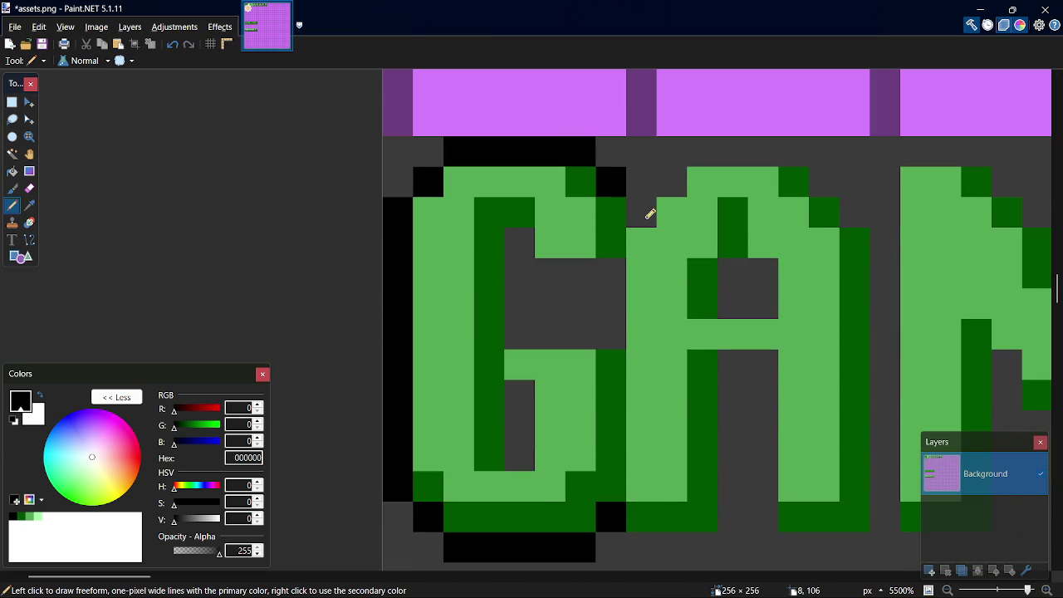
{"action": "left_click", "coordinate": [642, 212]}
{"action": "left_click", "coordinate": [672, 182]}
{"action": "left_click", "coordinate": [702, 152]}
{"action": "left_click", "coordinate": [733, 152]}
{"action": "left_click", "coordinate": [762, 153]}
{"action": "left_click", "coordinate": [826, 173]}
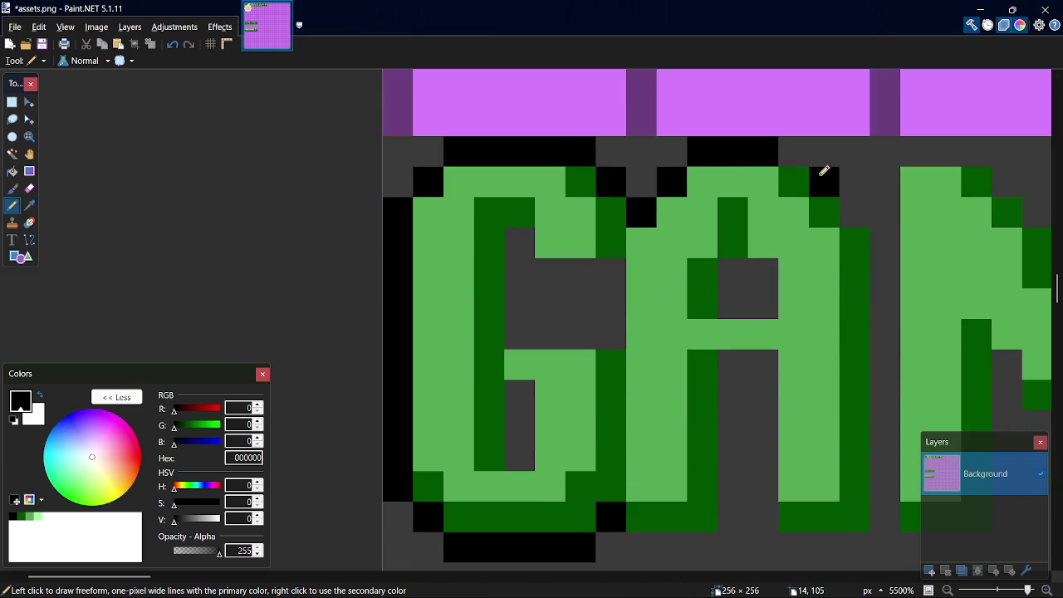
{"action": "left_click", "coordinate": [796, 153]}
{"action": "left_click", "coordinate": [854, 216]}
Outline the gap right of the A, the letters' bottom edge and the M's bottom notch in black.
{"action": "mouse_move", "coordinate": [879, 241]}
{"action": "left_mouse_down"}
{"action": "mouse_move", "coordinate": [892, 279]}
{"action": "mouse_move", "coordinate": [898, 502]}
{"action": "left_mouse_up"}
{"action": "left_click_drag", "start_coordinate": [866, 537], "coordinate": [785, 540]}
{"action": "left_click_drag", "start_coordinate": [702, 541], "coordinate": [650, 548]}
{"action": "left_click_drag", "start_coordinate": [741, 546], "coordinate": [770, 544]}
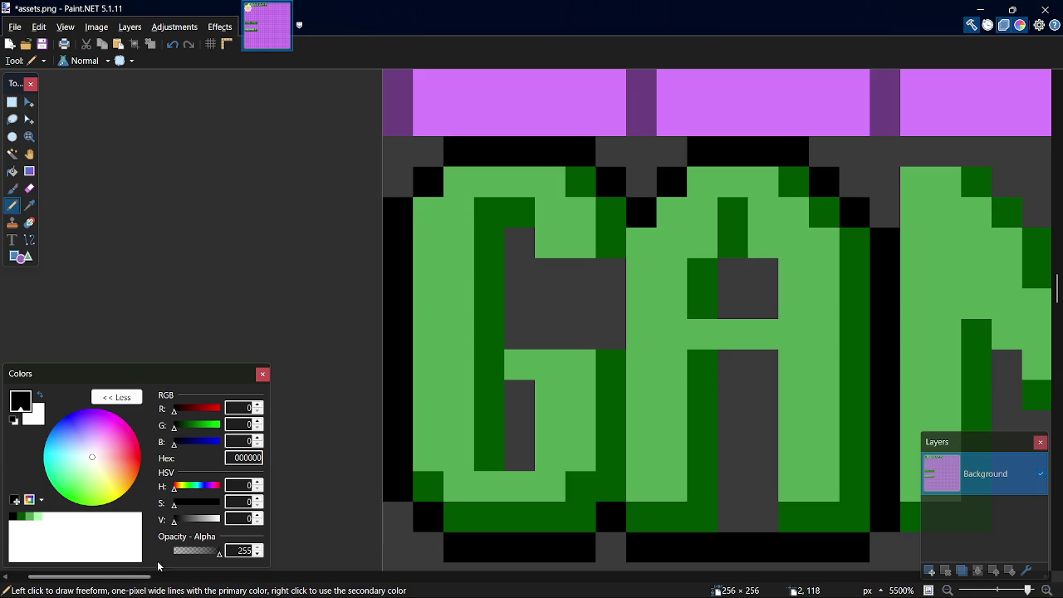
{"action": "left_click_drag", "start_coordinate": [139, 575], "coordinate": [185, 576]}
{"action": "mouse_move", "coordinate": [535, 545]}
{"action": "left_mouse_down"}
{"action": "mouse_move", "coordinate": [569, 545]}
{"action": "mouse_move", "coordinate": [605, 384]}
{"action": "mouse_move", "coordinate": [600, 358]}
{"action": "left_mouse_up"}
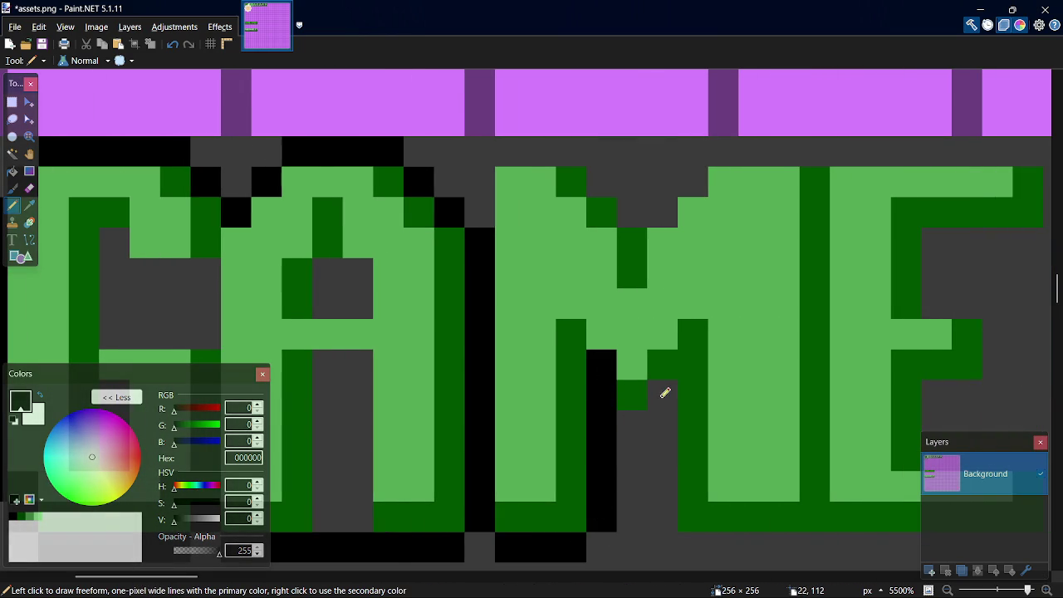
{"action": "mouse_move", "coordinate": [637, 416]}
{"action": "left_mouse_down"}
{"action": "mouse_move", "coordinate": [667, 396]}
{"action": "mouse_move", "coordinate": [670, 523]}
{"action": "mouse_move", "coordinate": [712, 541]}
{"action": "mouse_move", "coordinate": [693, 546]}
{"action": "left_mouse_up"}
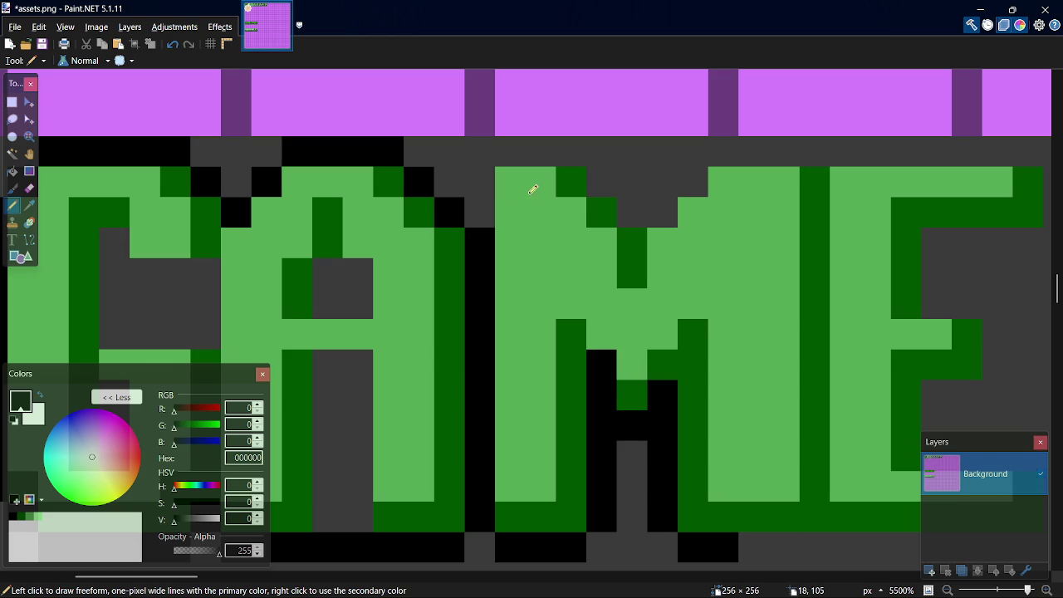
{"action": "mouse_move", "coordinate": [494, 201]}
{"action": "left_mouse_down"}
{"action": "mouse_move", "coordinate": [491, 172]}
{"action": "mouse_move", "coordinate": [569, 155]}
{"action": "mouse_move", "coordinate": [654, 192]}
{"action": "mouse_move", "coordinate": [636, 199]}
{"action": "mouse_move", "coordinate": [700, 162]}
{"action": "mouse_move", "coordinate": [707, 171]}
{"action": "mouse_move", "coordinate": [764, 151]}
{"action": "mouse_move", "coordinate": [819, 153]}
{"action": "left_mouse_up"}
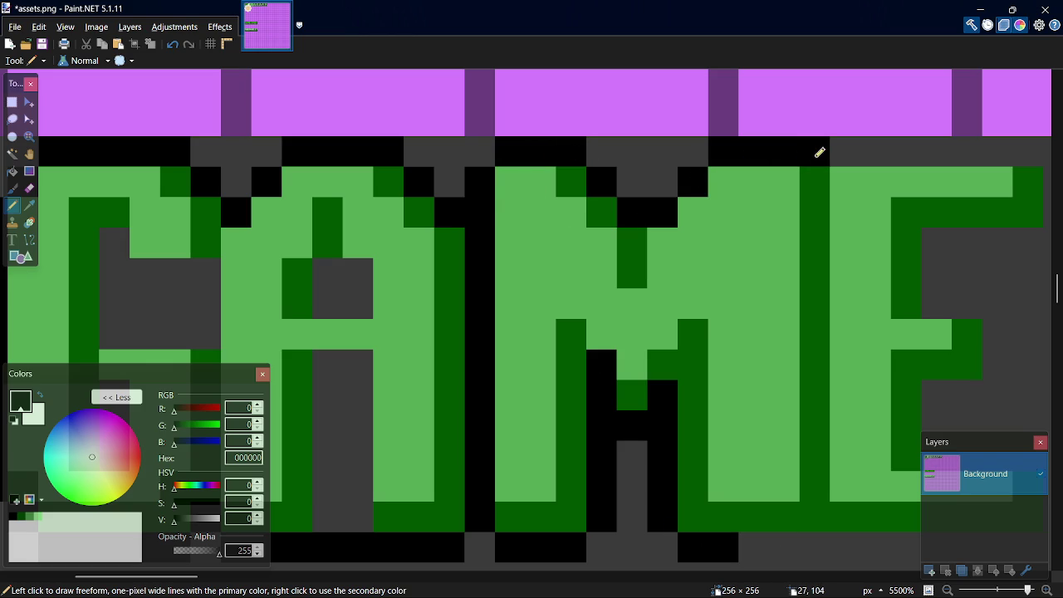
{"action": "left_click_drag", "start_coordinate": [753, 536], "coordinate": [818, 548]}
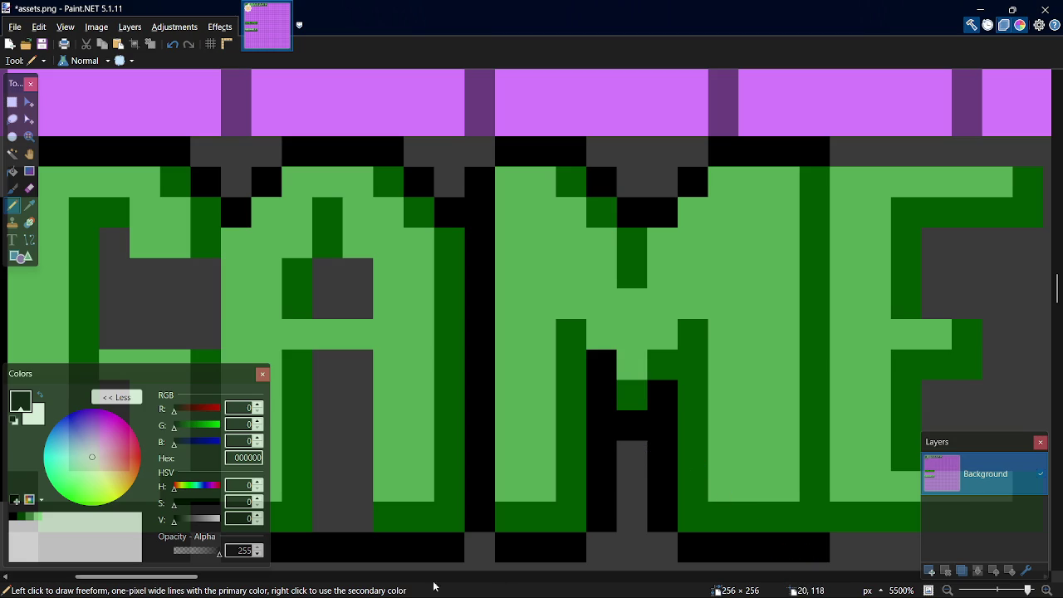
{"action": "left_click_drag", "start_coordinate": [166, 581], "coordinate": [203, 580]}
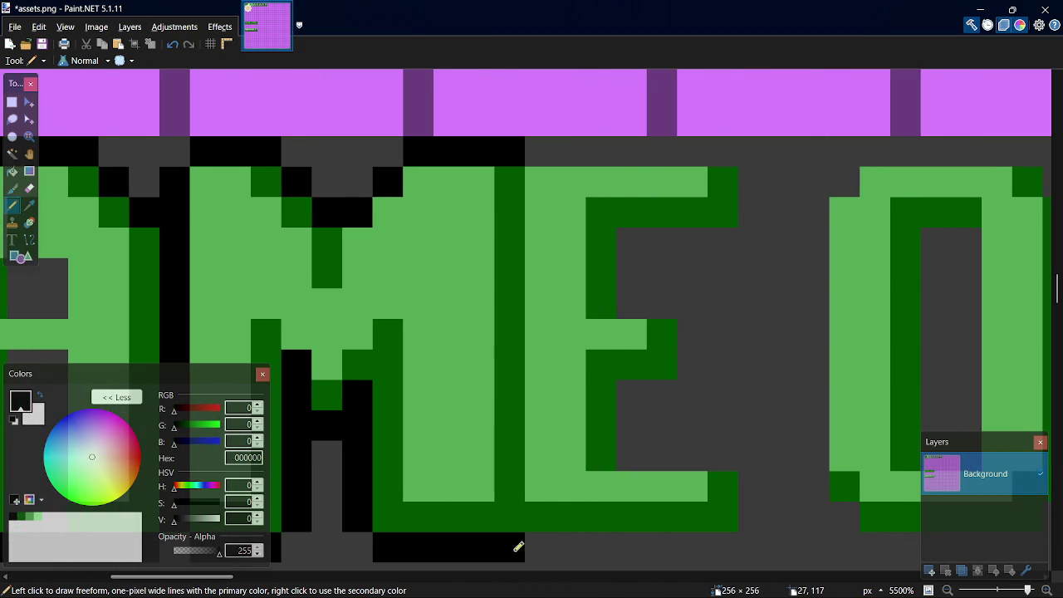
Outline the E in black along its bottom, lower edge and top right, with shading pixels.
{"action": "left_click_drag", "start_coordinate": [532, 546], "coordinate": [719, 545]}
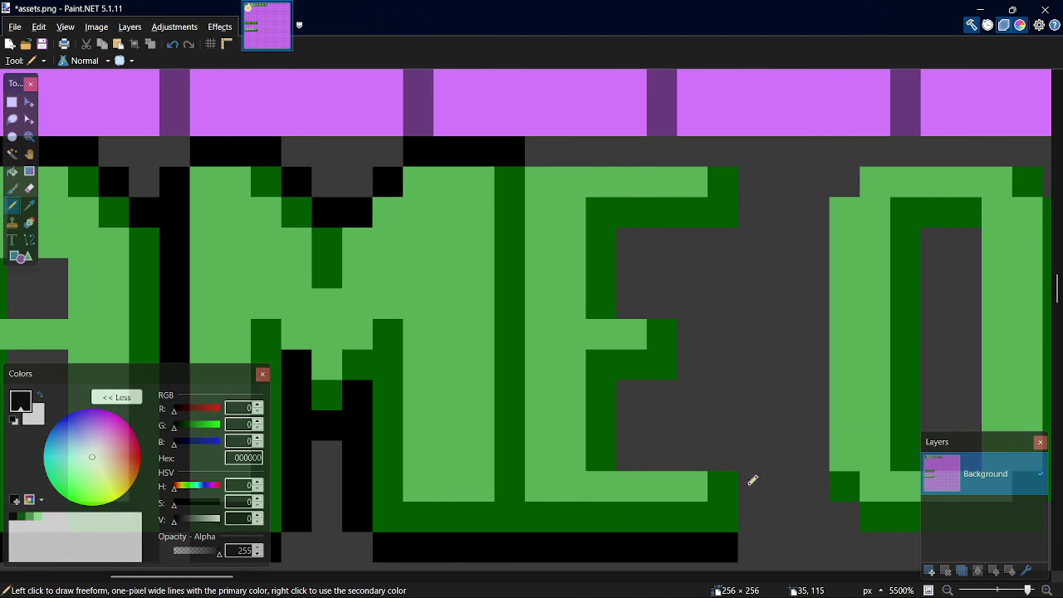
{"action": "left_click_drag", "start_coordinate": [753, 479], "coordinate": [756, 534]}
{"action": "key", "text": "ctrl+z"}
{"action": "left_click_drag", "start_coordinate": [755, 486], "coordinate": [754, 513]}
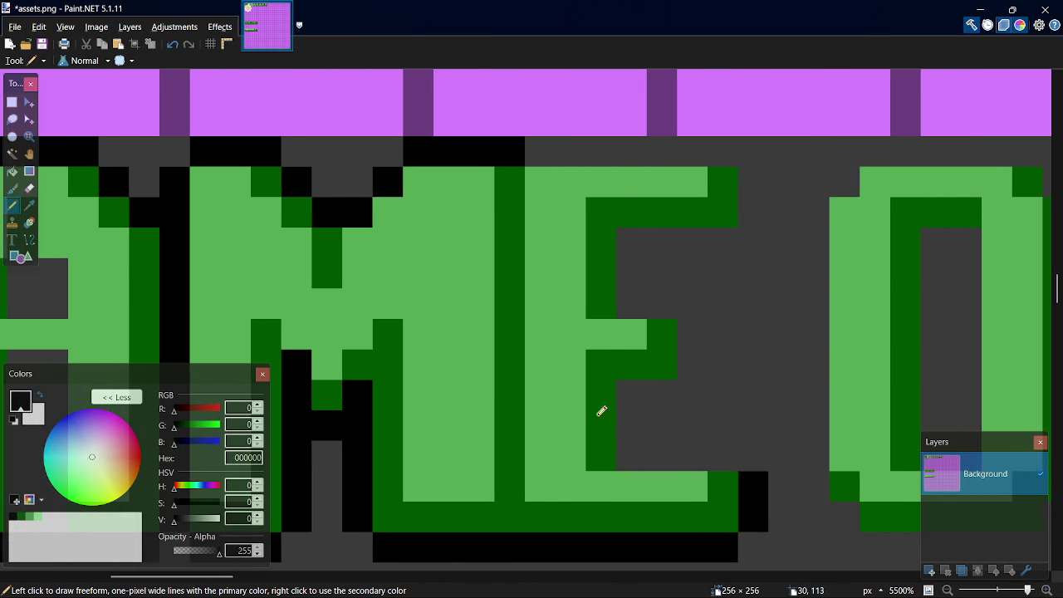
{"action": "left_click_drag", "start_coordinate": [631, 440], "coordinate": [638, 402]}
{"action": "left_click_drag", "start_coordinate": [661, 453], "coordinate": [719, 457]}
{"action": "mouse_move", "coordinate": [701, 375]}
{"action": "left_mouse_down"}
{"action": "mouse_move", "coordinate": [691, 332]}
{"action": "mouse_move", "coordinate": [631, 297]}
{"action": "mouse_move", "coordinate": [631, 238]}
{"action": "mouse_move", "coordinate": [660, 230]}
{"action": "mouse_move", "coordinate": [722, 243]}
{"action": "left_mouse_up"}
{"action": "left_click", "coordinate": [656, 393]}
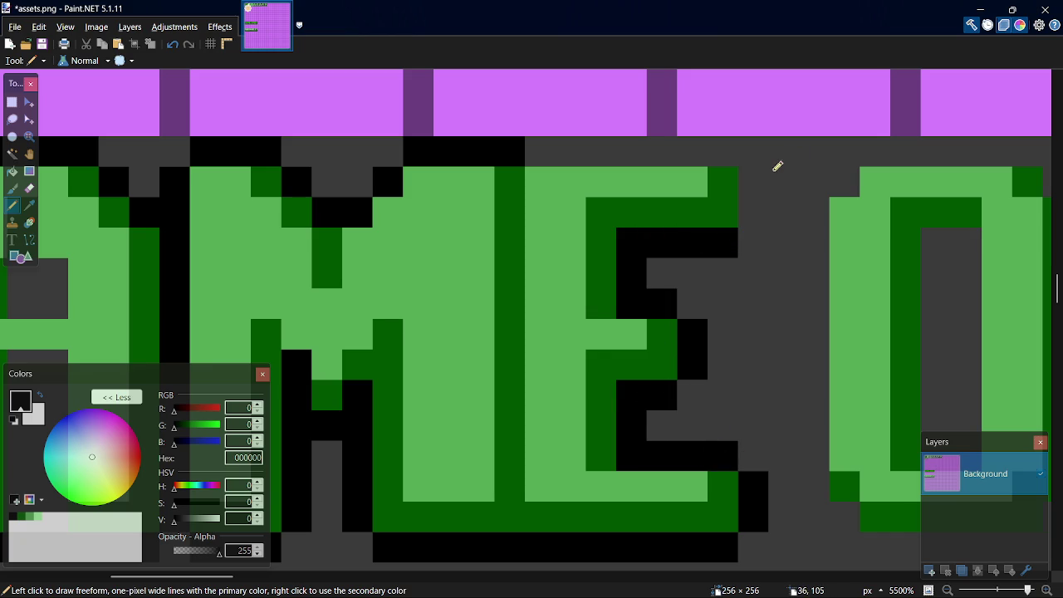
{"action": "mouse_move", "coordinate": [756, 212]}
{"action": "left_mouse_down"}
{"action": "mouse_move", "coordinate": [740, 157]}
{"action": "mouse_move", "coordinate": [549, 151]}
{"action": "left_mouse_up"}
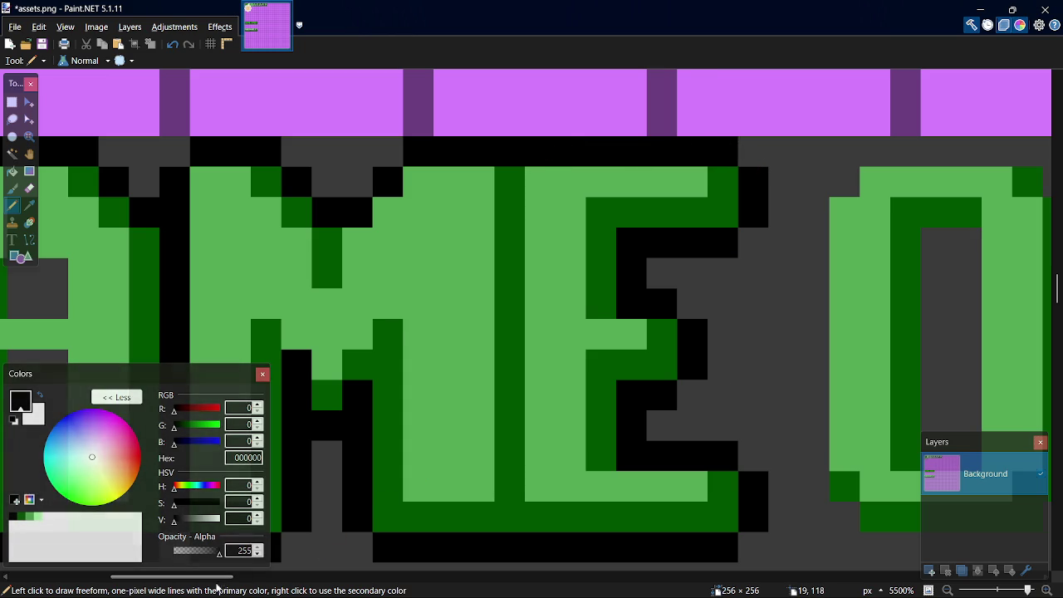
Add black outline pixels under the O and along its left side and lower-right corner.
{"action": "scroll", "coordinate": [370, 586], "scroll_direction": "right", "scroll_amount": 3}
{"action": "left_click_drag", "start_coordinate": [754, 538], "coordinate": [603, 536]}
{"action": "mouse_move", "coordinate": [548, 509]}
{"action": "left_mouse_down"}
{"action": "mouse_move", "coordinate": [537, 473]}
{"action": "mouse_move", "coordinate": [536, 205]}
{"action": "mouse_move", "coordinate": [575, 154]}
{"action": "mouse_move", "coordinate": [733, 152]}
{"action": "mouse_move", "coordinate": [776, 180]}
{"action": "mouse_move", "coordinate": [801, 220]}
{"action": "mouse_move", "coordinate": [810, 479]}
{"action": "left_mouse_up"}
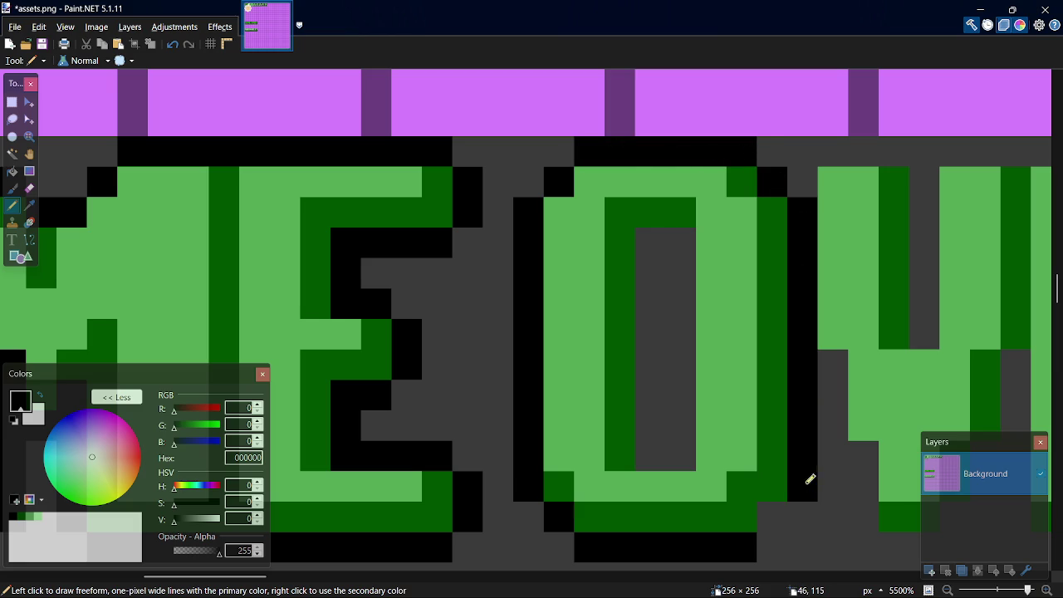
{"action": "left_click", "coordinate": [783, 522]}
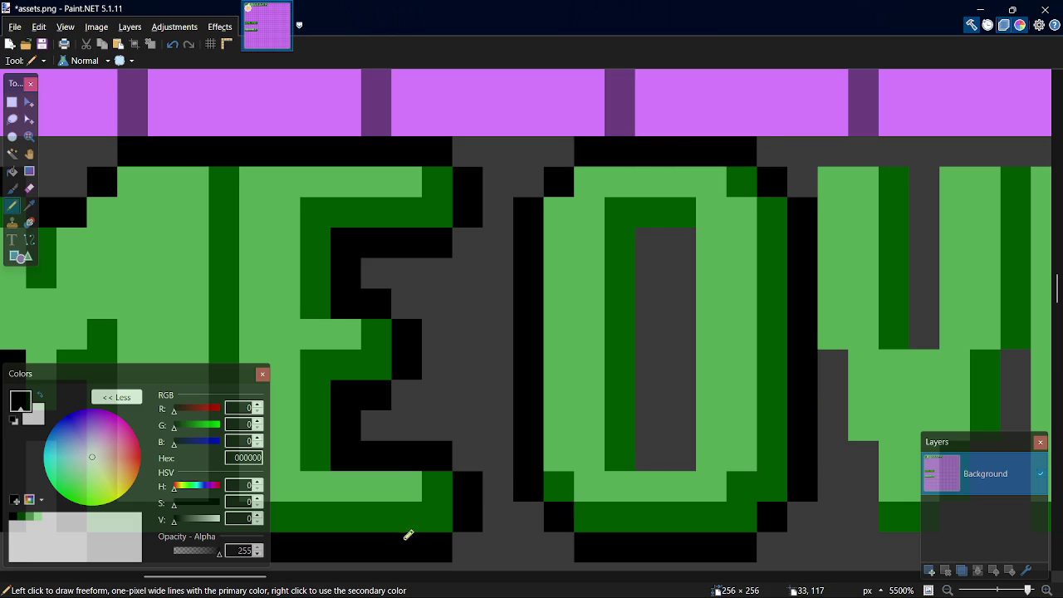
Draw a black shadow under the V and outline pixels around its top.
{"action": "left_click_drag", "start_coordinate": [214, 590], "coordinate": [239, 589]}
{"action": "mouse_move", "coordinate": [623, 366]}
{"action": "left_mouse_down"}
{"action": "mouse_move", "coordinate": [629, 420]}
{"action": "mouse_move", "coordinate": [658, 485]}
{"action": "left_mouse_up"}
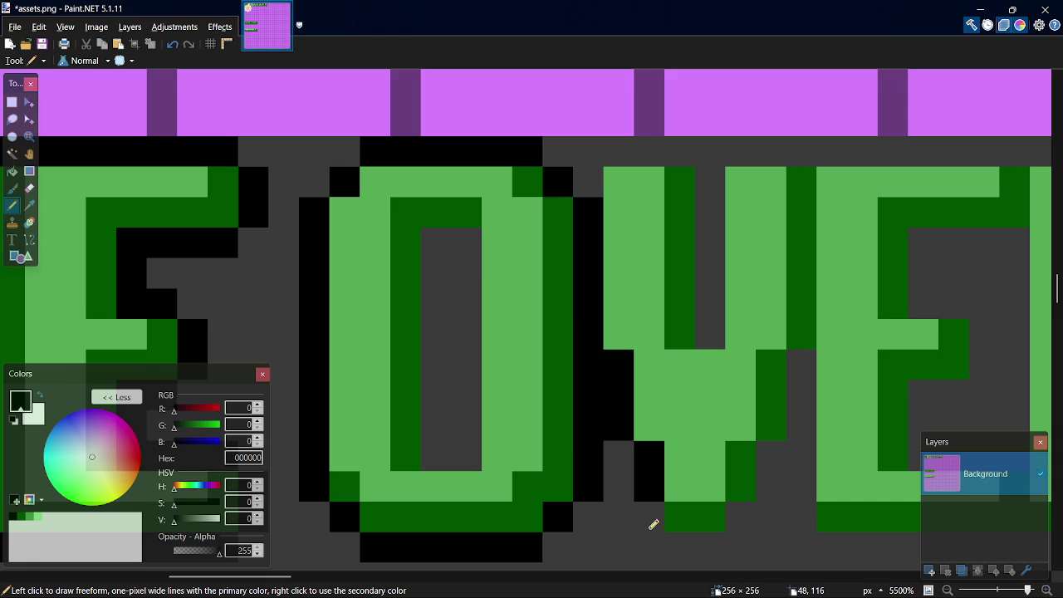
{"action": "mouse_move", "coordinate": [655, 520]}
{"action": "left_mouse_down"}
{"action": "mouse_move", "coordinate": [675, 540]}
{"action": "mouse_move", "coordinate": [717, 541]}
{"action": "mouse_move", "coordinate": [761, 507]}
{"action": "mouse_move", "coordinate": [794, 435]}
{"action": "mouse_move", "coordinate": [812, 350]}
{"action": "left_mouse_up"}
{"action": "mouse_move", "coordinate": [624, 146]}
{"action": "left_mouse_down"}
{"action": "mouse_move", "coordinate": [638, 152]}
{"action": "mouse_move", "coordinate": [618, 155]}
{"action": "left_mouse_up"}
{"action": "left_click", "coordinate": [597, 183]}
{"action": "left_click_drag", "start_coordinate": [736, 151], "coordinate": [798, 157]}
{"action": "left_click_drag", "start_coordinate": [715, 176], "coordinate": [718, 341]}
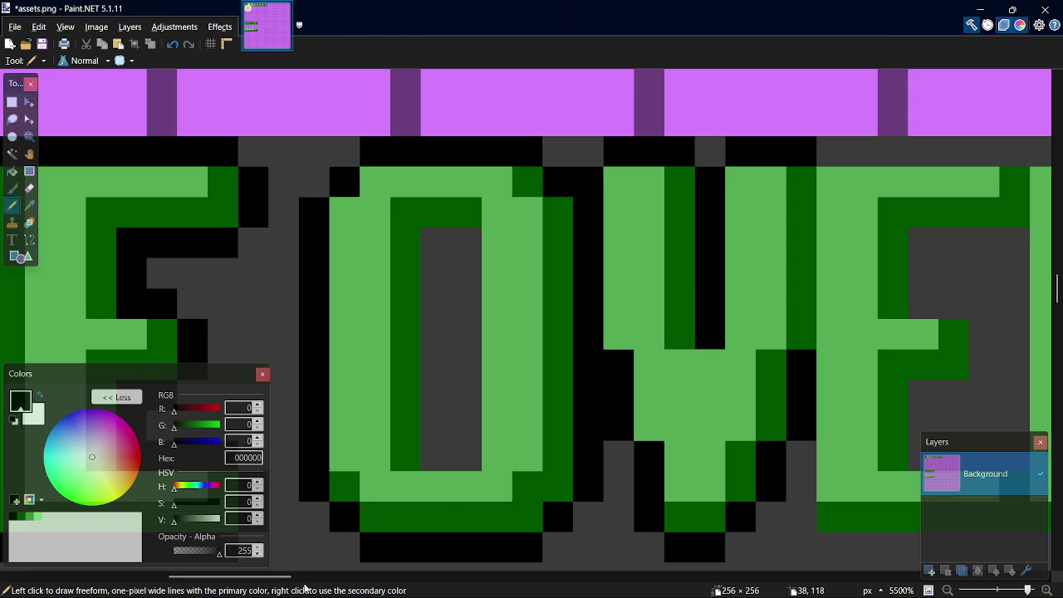
Extend the black outline under the E and R and down the R's right side.
{"action": "left_click_drag", "start_coordinate": [279, 588], "coordinate": [317, 590]}
{"action": "mouse_move", "coordinate": [515, 150]}
{"action": "left_mouse_down"}
{"action": "mouse_move", "coordinate": [906, 163]}
{"action": "mouse_move", "coordinate": [936, 213]}
{"action": "mouse_move", "coordinate": [939, 314]}
{"action": "mouse_move", "coordinate": [899, 365]}
{"action": "left_mouse_up"}
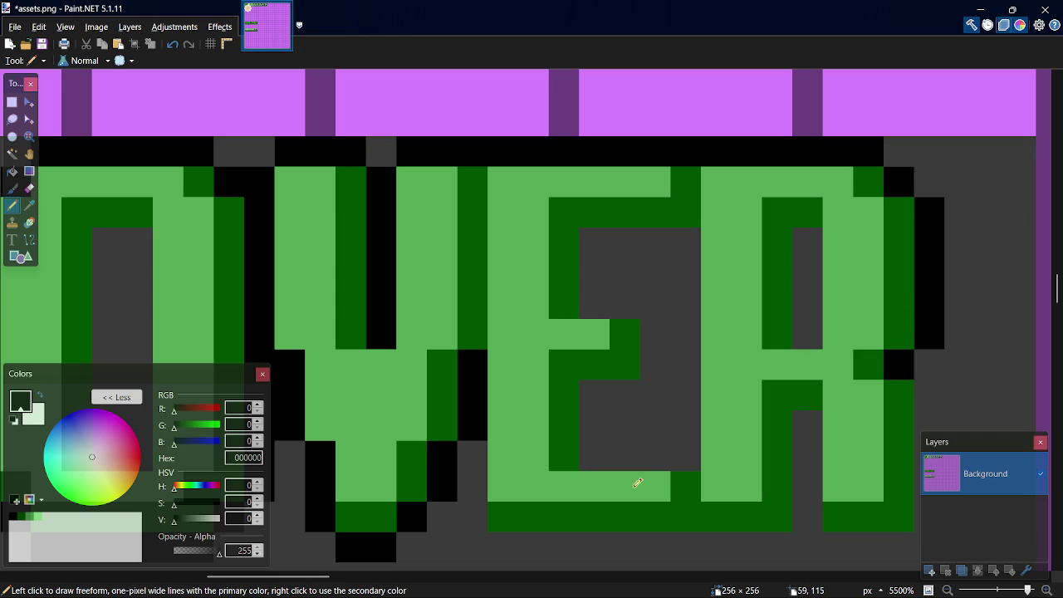
{"action": "mouse_move", "coordinate": [485, 465]}
{"action": "left_mouse_down"}
{"action": "mouse_move", "coordinate": [491, 527]}
{"action": "mouse_move", "coordinate": [788, 539]}
{"action": "left_mouse_up"}
{"action": "mouse_move", "coordinate": [901, 546]}
{"action": "left_mouse_down"}
{"action": "mouse_move", "coordinate": [842, 543]}
{"action": "mouse_move", "coordinate": [809, 467]}
{"action": "mouse_move", "coordinate": [815, 416]}
{"action": "left_mouse_up"}
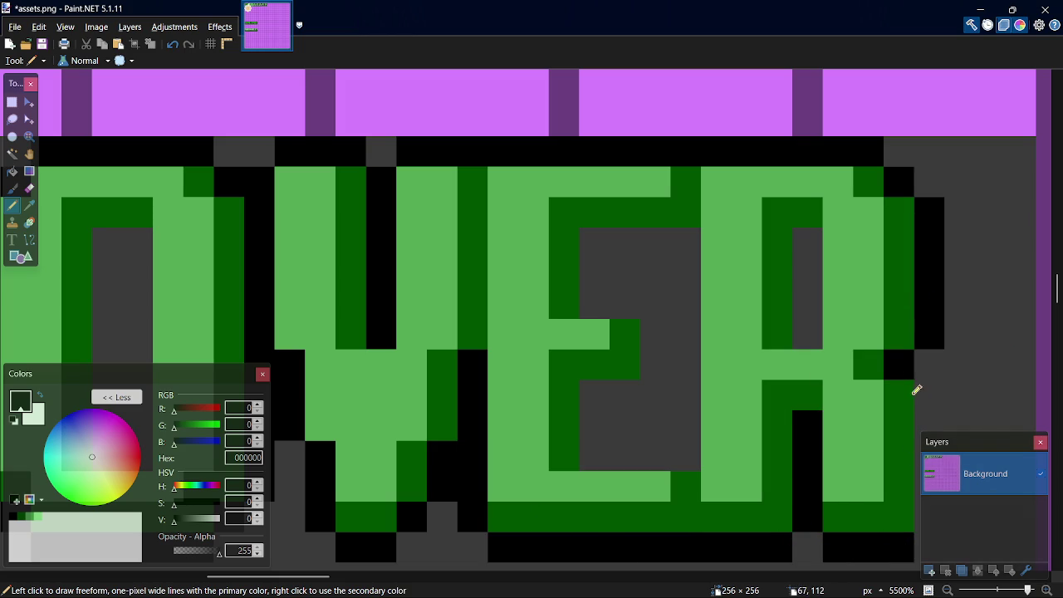
{"action": "left_click_drag", "start_coordinate": [923, 383], "coordinate": [928, 512]}
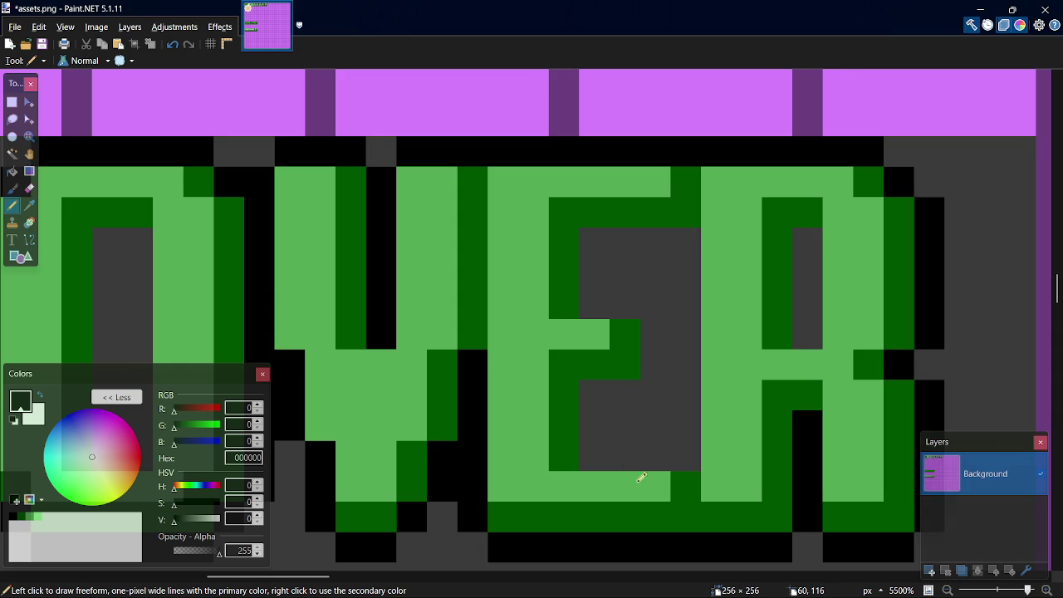
{"action": "scroll", "coordinate": [610, 469], "scroll_direction": "down", "scroll_amount": 3}
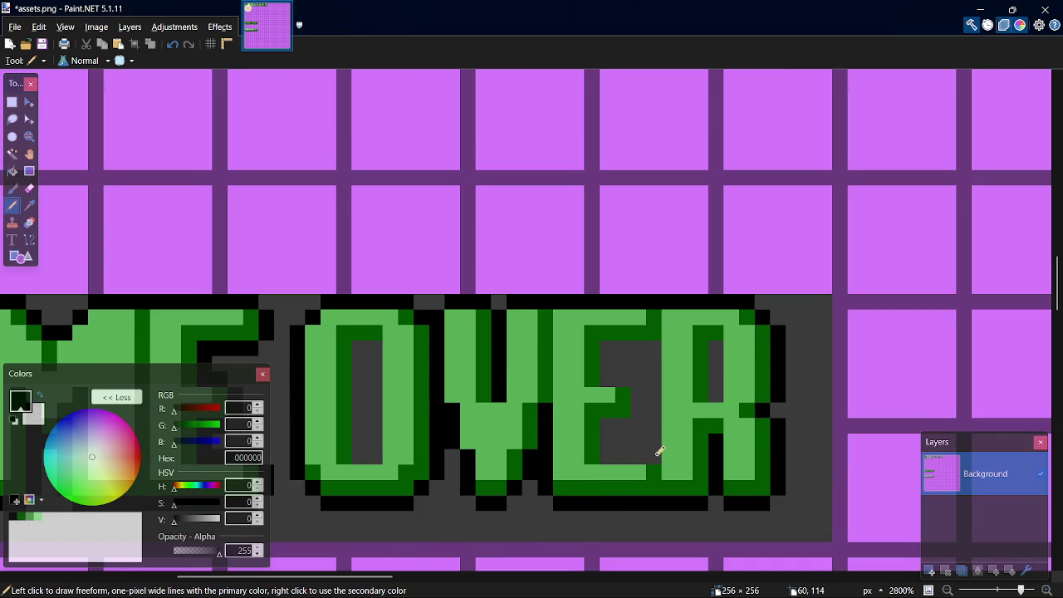
Paint the E and R counters black and flood-fill the O's counter black.
{"action": "mouse_move", "coordinate": [656, 457]}
{"action": "left_mouse_down"}
{"action": "mouse_move", "coordinate": [609, 439]}
{"action": "mouse_move", "coordinate": [638, 420]}
{"action": "mouse_move", "coordinate": [640, 374]}
{"action": "mouse_move", "coordinate": [616, 377]}
{"action": "mouse_move", "coordinate": [622, 344]}
{"action": "mouse_move", "coordinate": [660, 345]}
{"action": "left_mouse_up"}
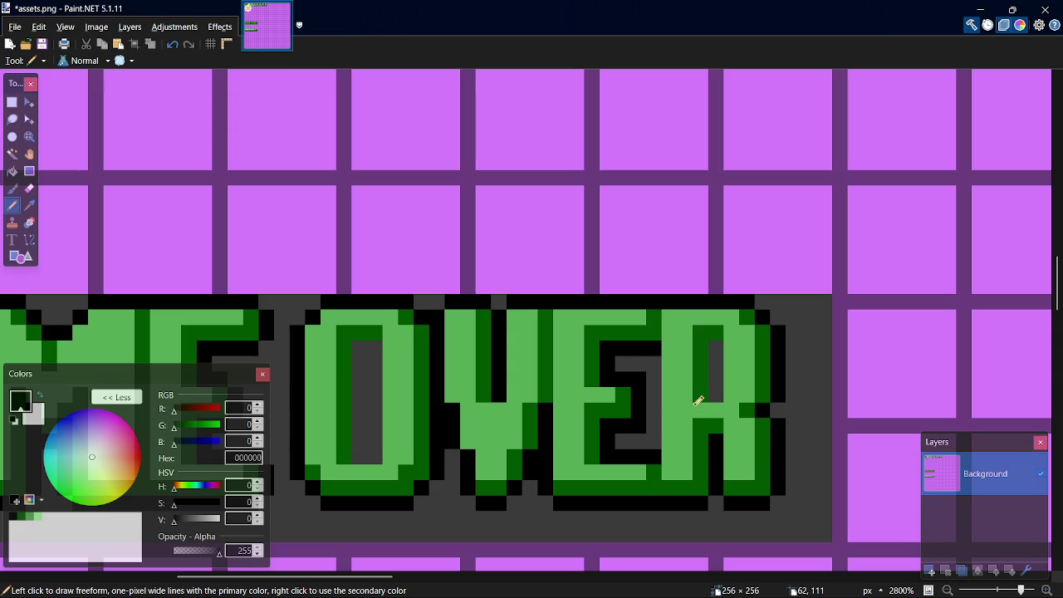
{"action": "left_click_drag", "start_coordinate": [719, 384], "coordinate": [724, 339]}
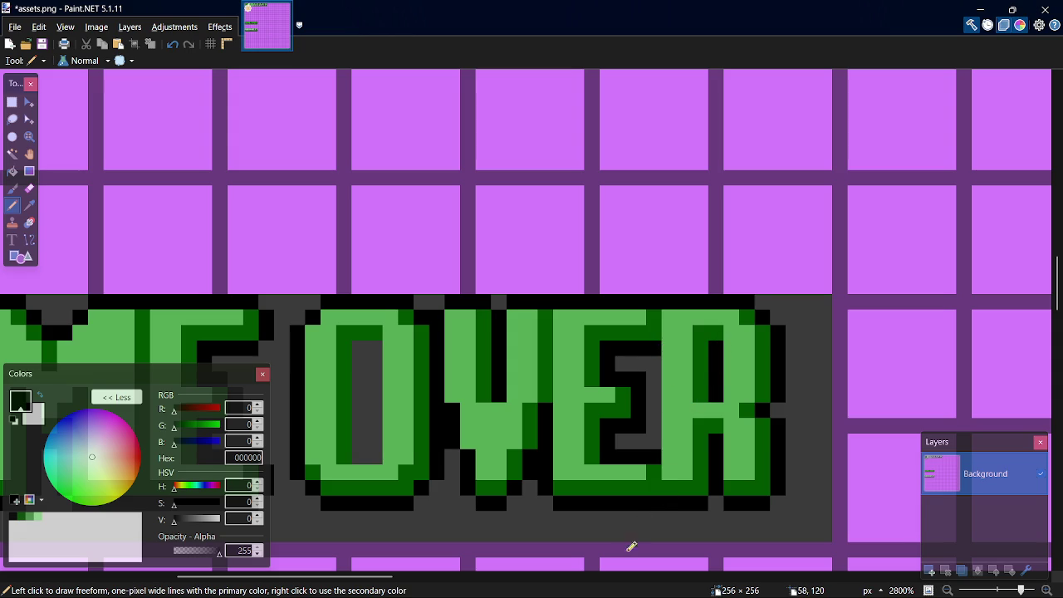
{"action": "left_click_drag", "start_coordinate": [393, 581], "coordinate": [338, 581]}
{"action": "key", "text": "f"}
{"action": "left_click", "coordinate": [631, 427]}
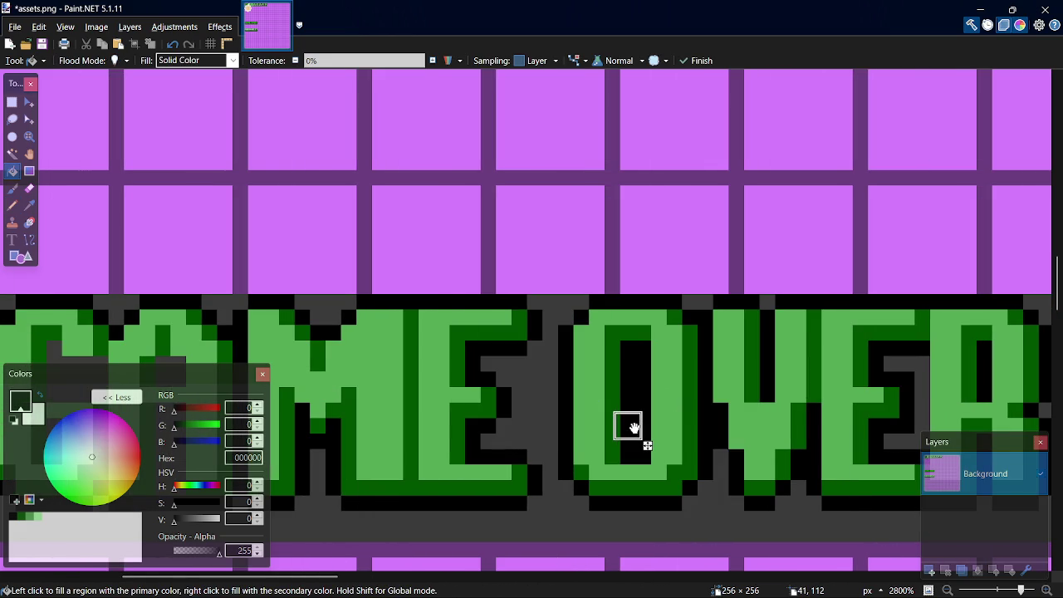
{"action": "key", "text": "p"}
Blacken the grey gaps in the border under and above the O and V.
{"action": "left_click", "coordinate": [688, 501]}
{"action": "left_click", "coordinate": [810, 502]}
{"action": "left_click", "coordinate": [739, 502]}
{"action": "left_click", "coordinate": [784, 501]}
{"action": "left_click", "coordinate": [721, 457]}
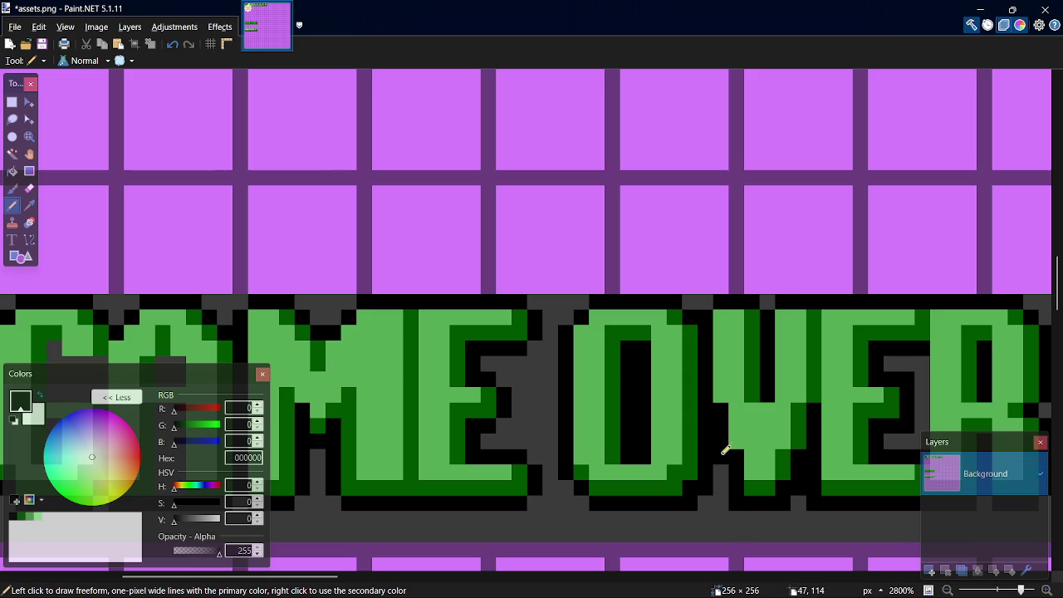
{"action": "left_click", "coordinate": [766, 301]}
{"action": "left_click", "coordinate": [687, 301]}
{"action": "left_click", "coordinate": [582, 301]}
{"action": "left_click", "coordinate": [566, 317]}
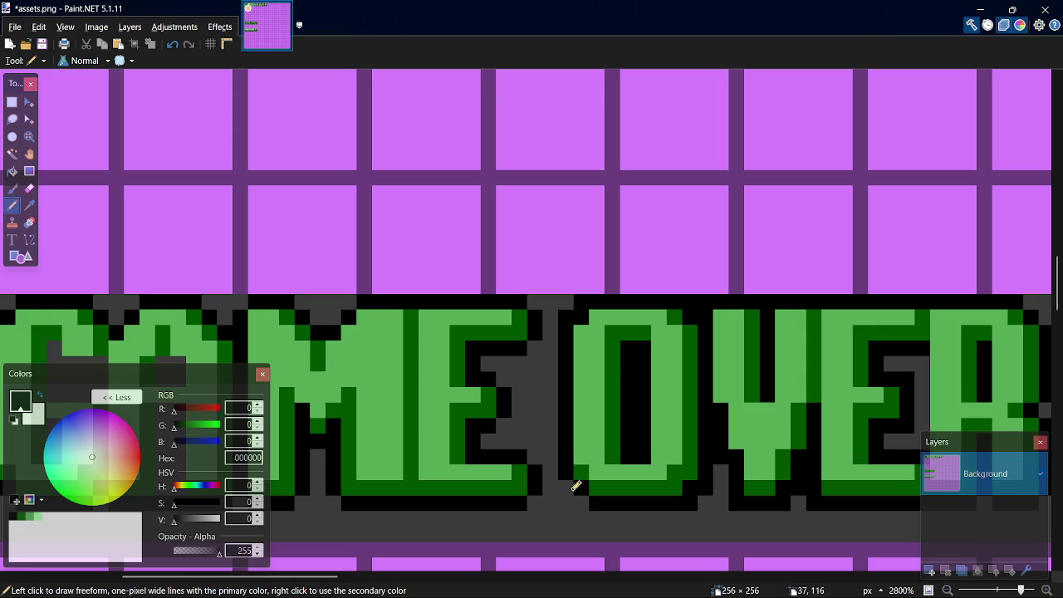
Close grey border gaps around the E, M, A and G, and flood-fill the A's interior black.
{"action": "left_click", "coordinate": [541, 494]}
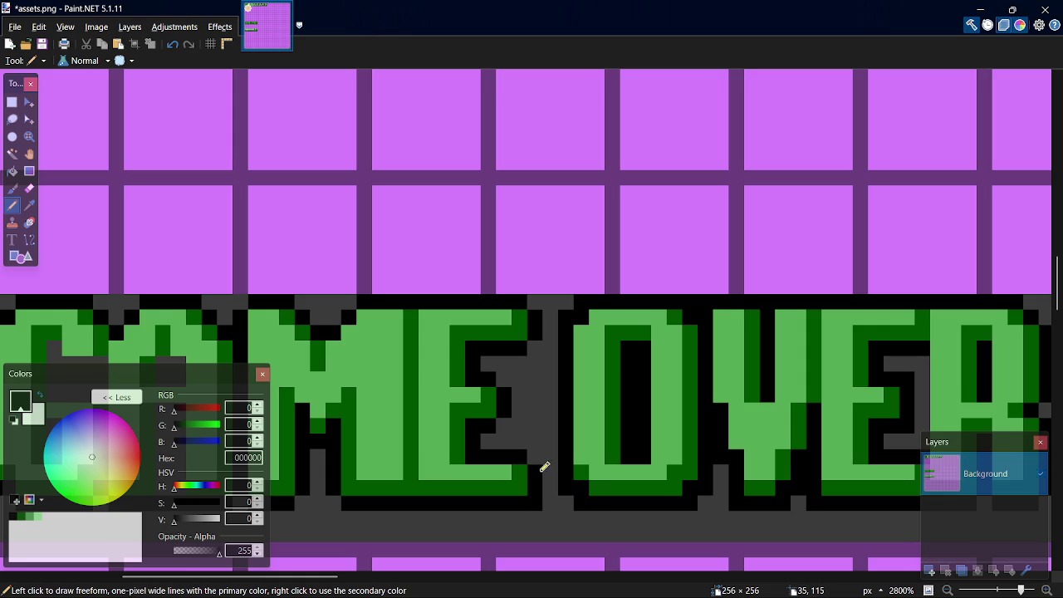
{"action": "left_click_drag", "start_coordinate": [509, 383], "coordinate": [503, 368]}
{"action": "left_click", "coordinate": [536, 302]}
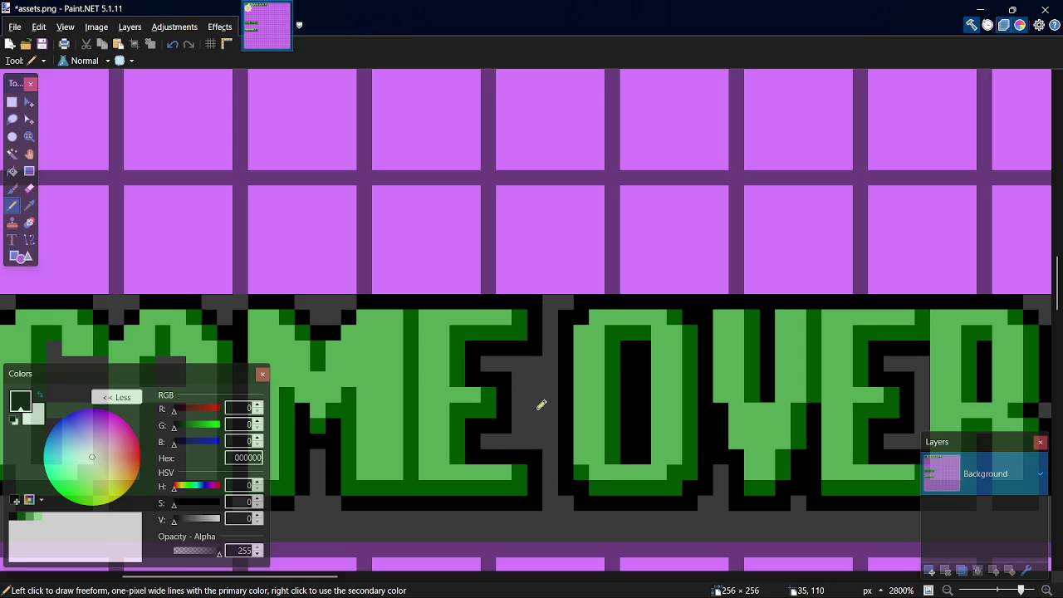
{"action": "left_click_drag", "start_coordinate": [315, 578], "coordinate": [268, 578]}
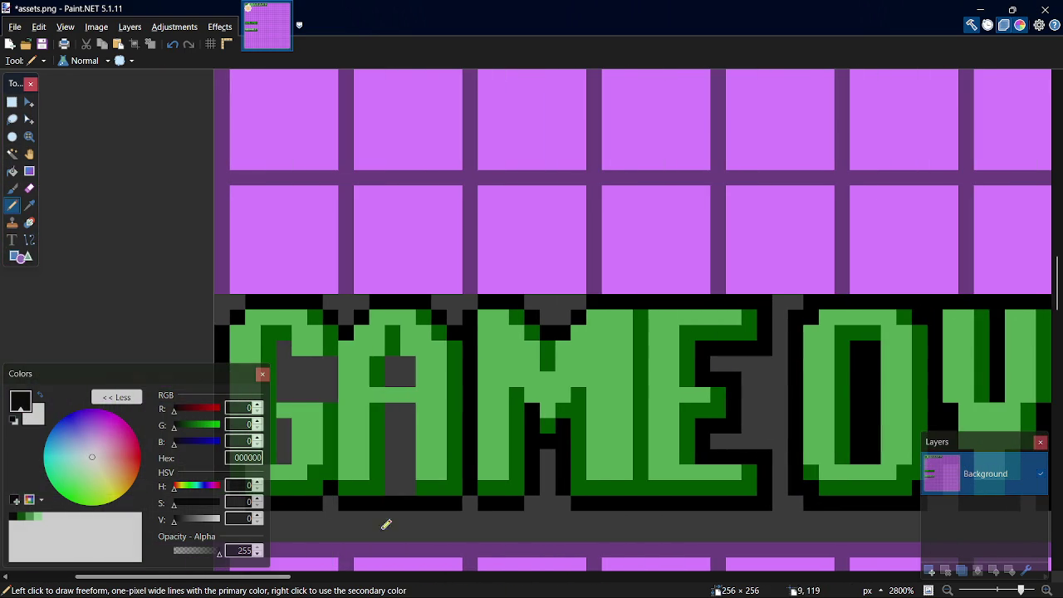
{"action": "left_click", "coordinate": [531, 503]}
{"action": "left_click", "coordinate": [563, 502]}
{"action": "left_click", "coordinate": [470, 502]}
{"action": "left_click", "coordinate": [329, 502]}
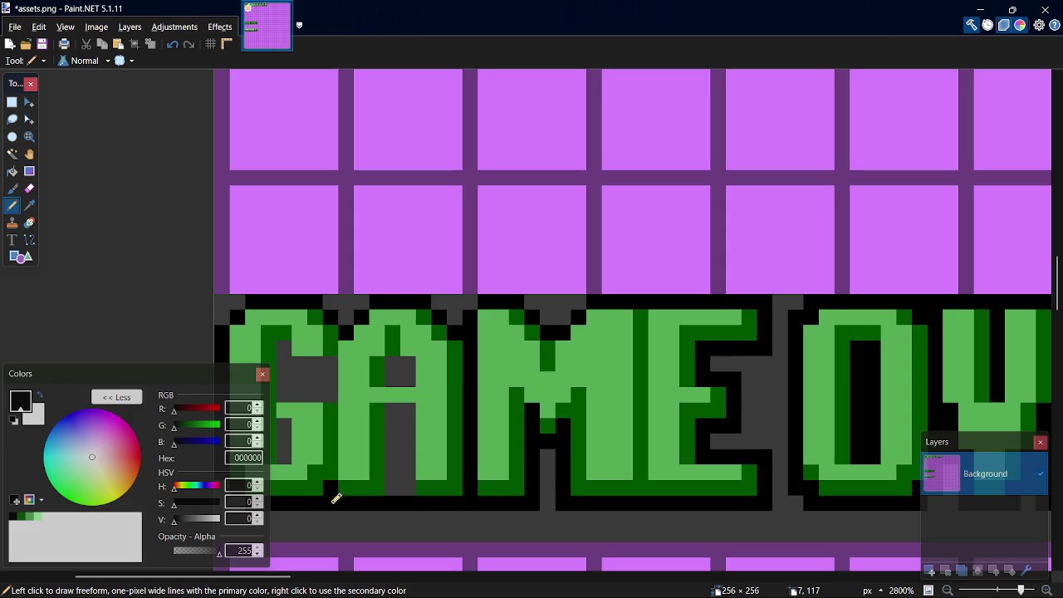
{"action": "key", "text": "f"}
{"action": "left_click", "coordinate": [389, 440]}
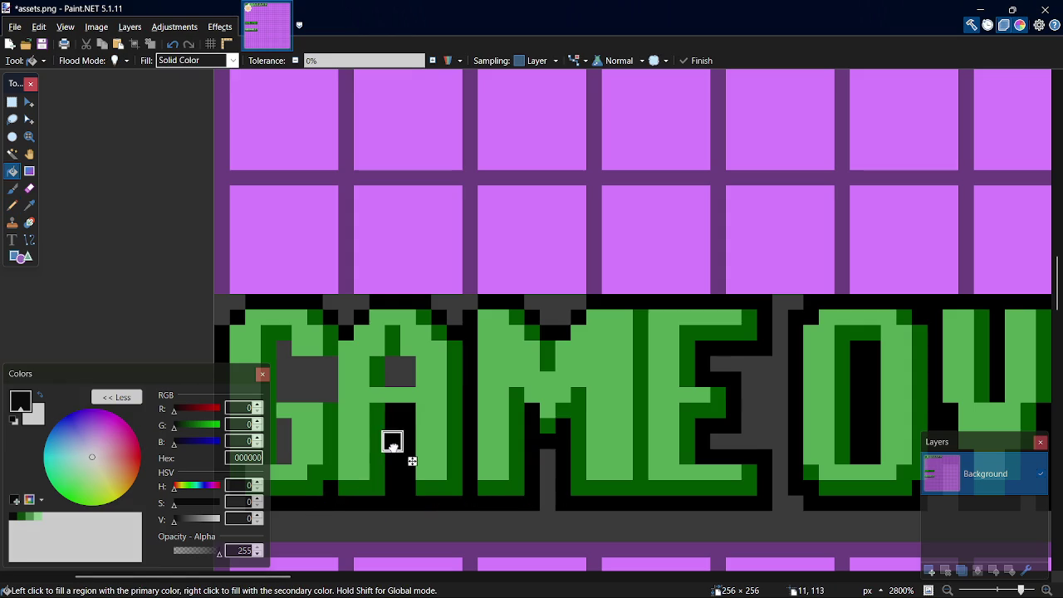
Finish blackening the A's interior and the pixels at the G's bottom-left.
{"action": "left_click", "coordinate": [400, 371]}
{"action": "key", "text": "p"}
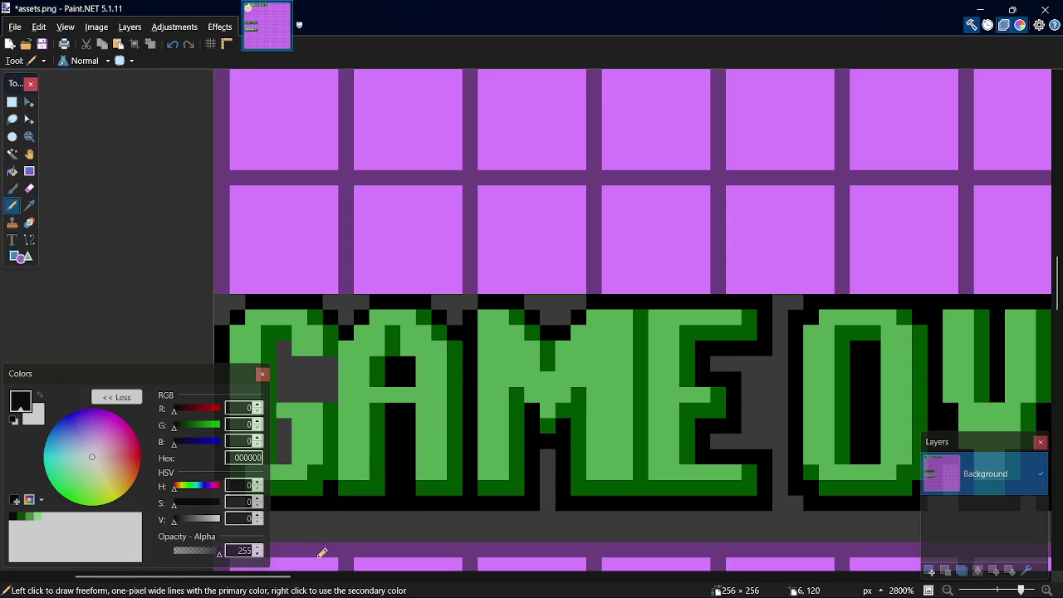
{"action": "scroll", "coordinate": [274, 576], "scroll_direction": "left", "scroll_amount": 3}
{"action": "left_click", "coordinate": [416, 499]}
{"action": "left_click", "coordinate": [399, 489]}
Blacken the remaining gaps in the top border row above G, A and M.
{"action": "left_click", "coordinate": [411, 302]}
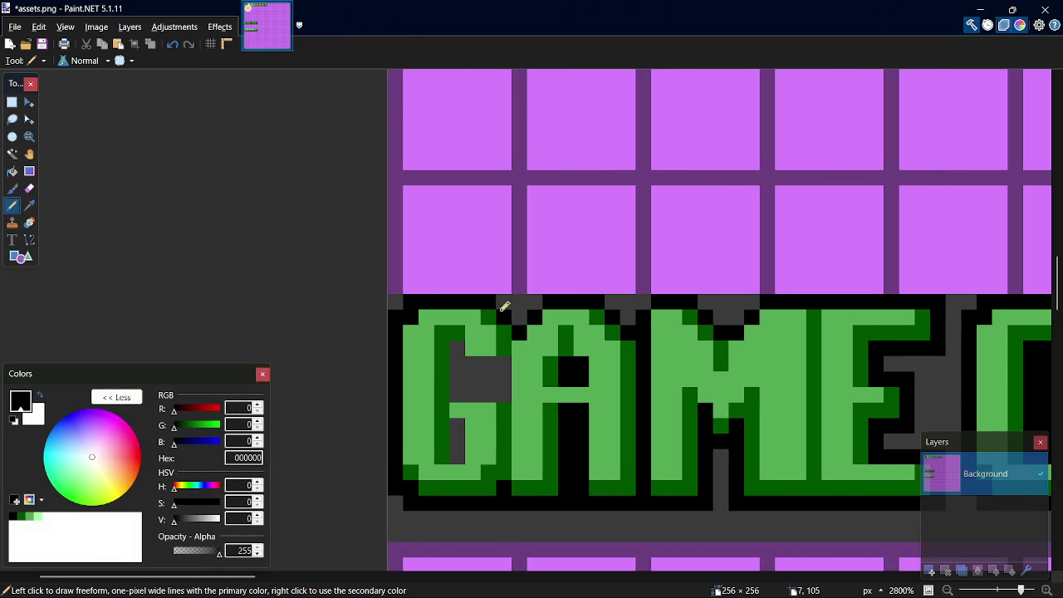
{"action": "left_click", "coordinate": [504, 302]}
{"action": "left_click", "coordinate": [534, 302]}
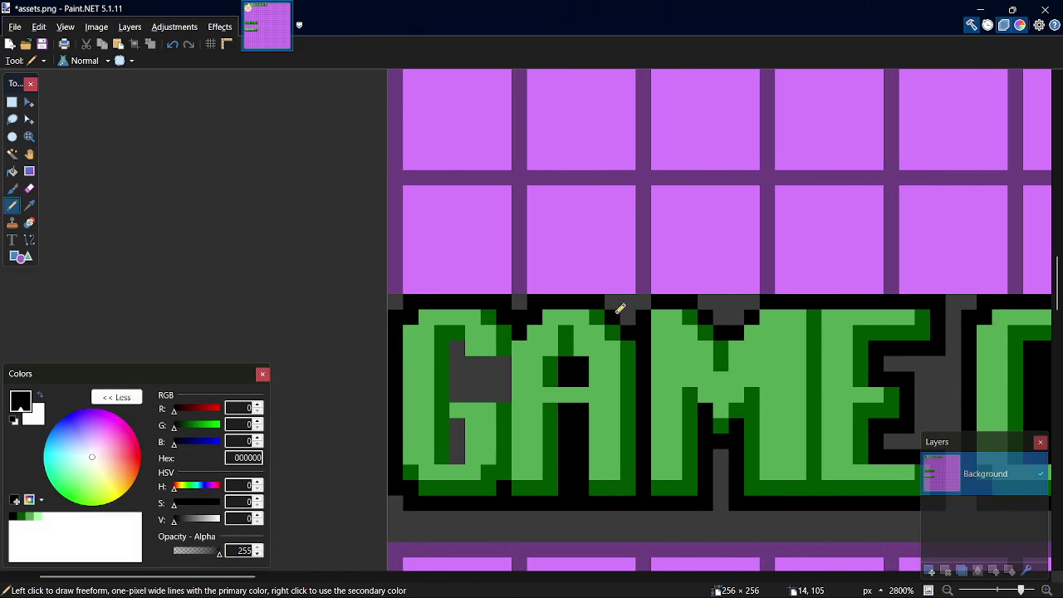
{"action": "left_click", "coordinate": [613, 301]}
{"action": "left_click", "coordinate": [707, 302]}
{"action": "left_click", "coordinate": [644, 301]}
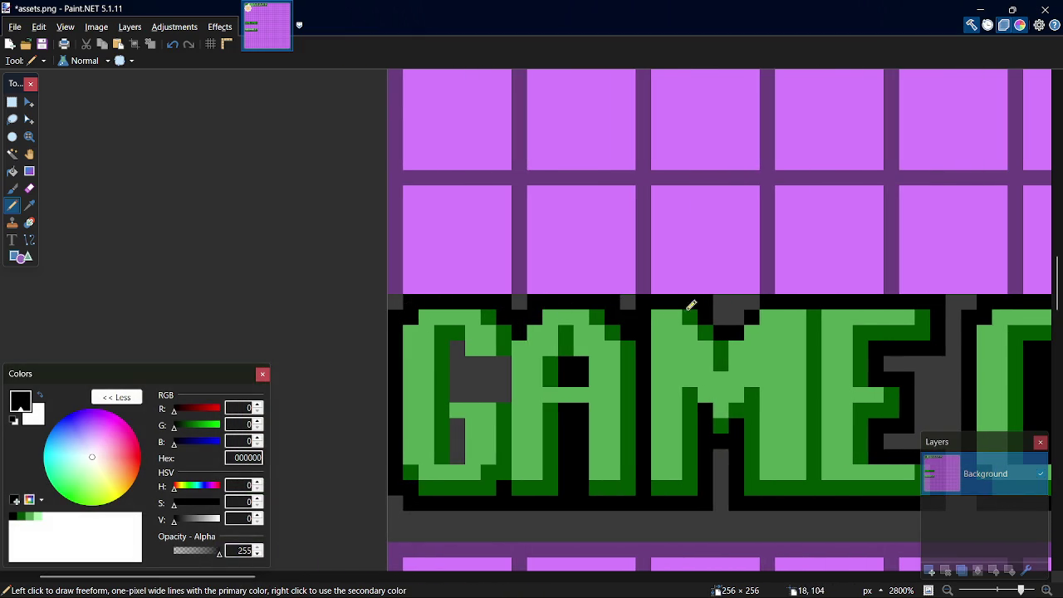
{"action": "left_click", "coordinate": [756, 303]}
Flood-fill the G's grey interior black and save assets.png.
{"action": "key", "text": "f"}
{"action": "left_click", "coordinate": [488, 392]}
{"action": "left_click", "coordinate": [456, 438]}
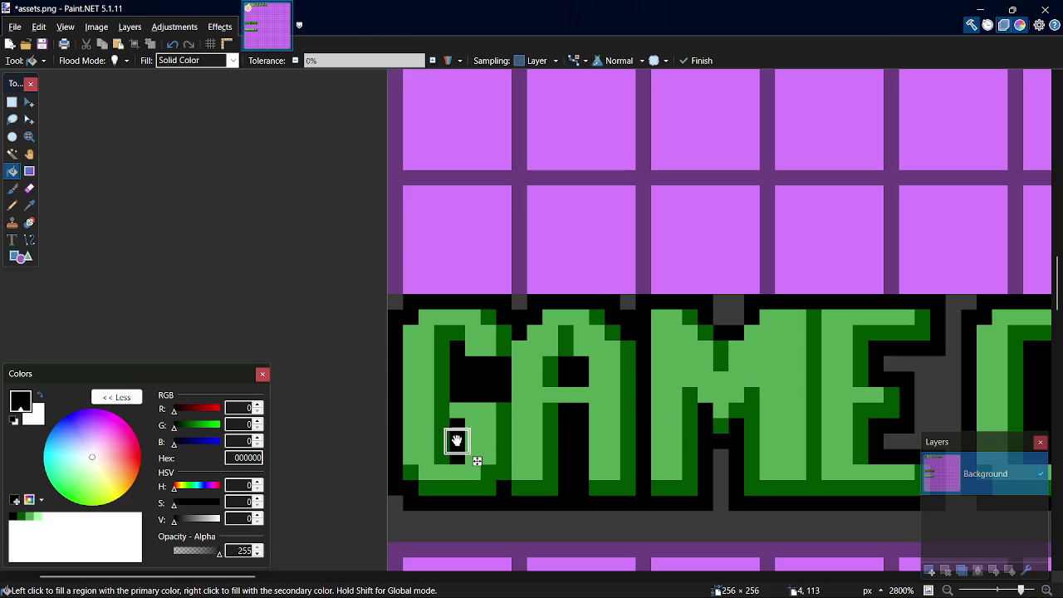
{"action": "key", "text": "p"}
{"action": "scroll", "coordinate": [765, 378], "scroll_direction": "down", "scroll_amount": 2}
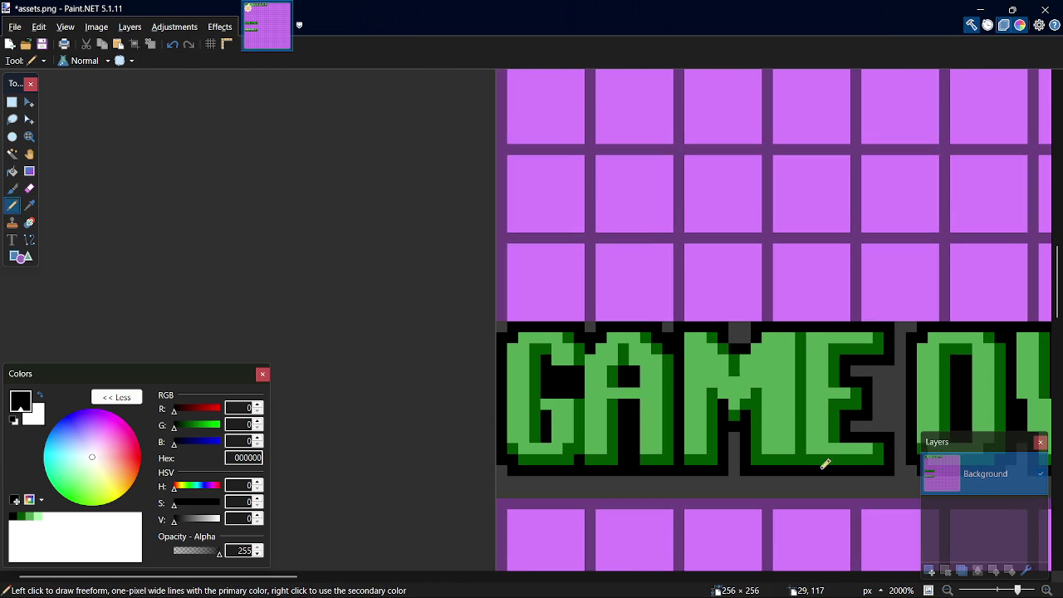
{"action": "scroll", "coordinate": [675, 484], "scroll_direction": "down", "scroll_amount": 2}
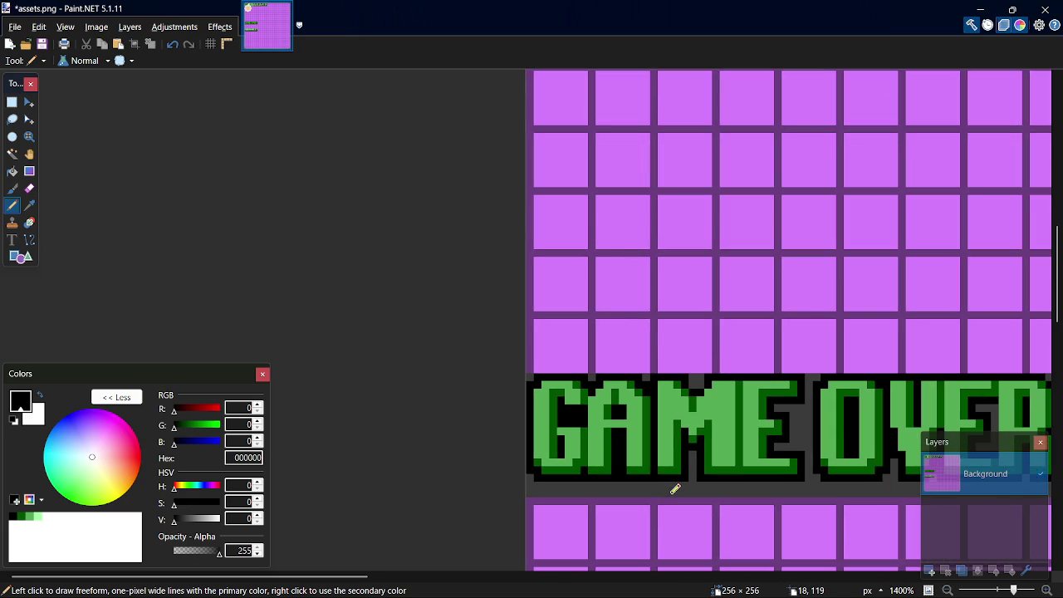
{"action": "key", "text": "ctrl+s"}
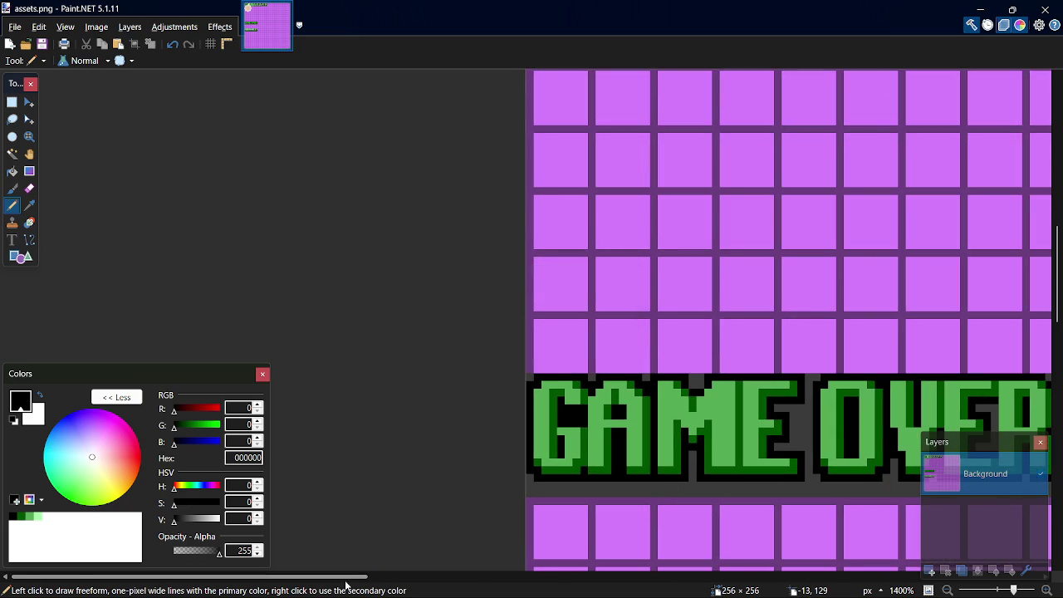
Fix a pixel beside the R and save assets.png again.
{"action": "scroll", "coordinate": [747, 374], "scroll_direction": "right", "scroll_amount": 5}
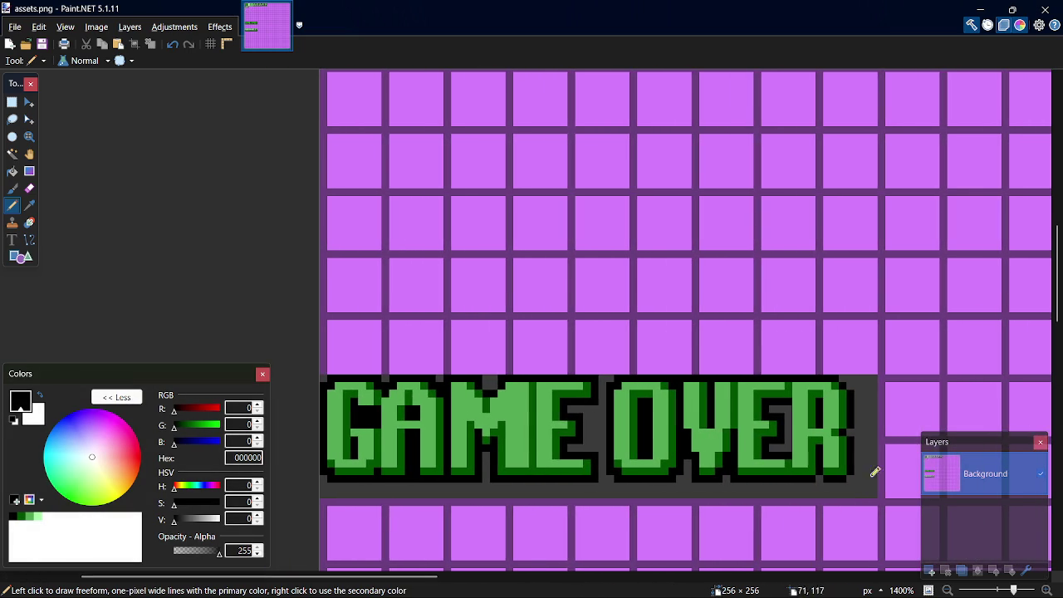
{"action": "left_click", "coordinate": [849, 473]}
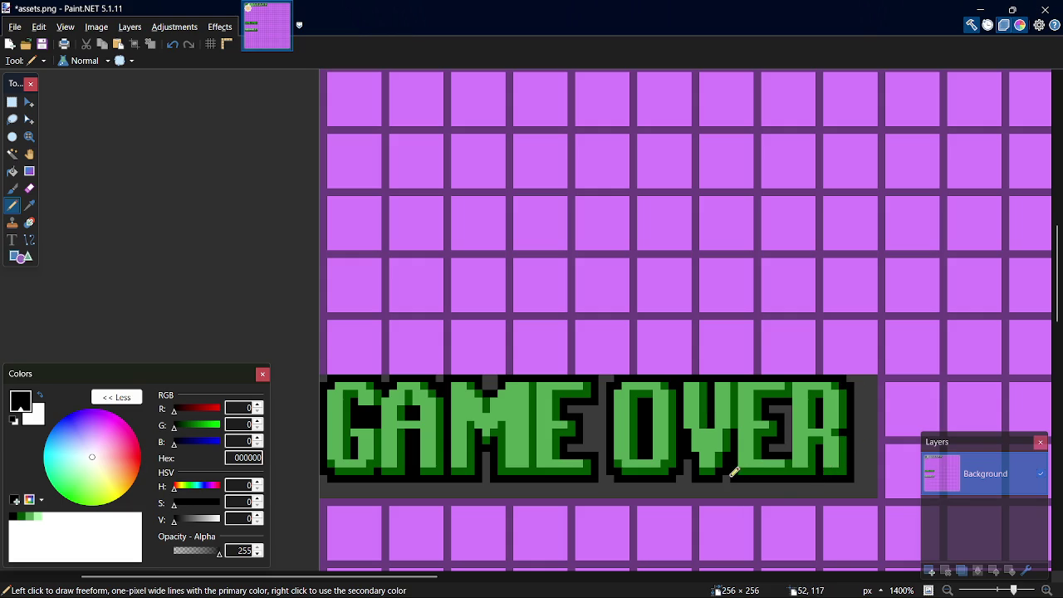
{"action": "key", "text": "ctrl+s"}
{"action": "scroll", "coordinate": [690, 318], "scroll_direction": "down", "scroll_amount": 3}
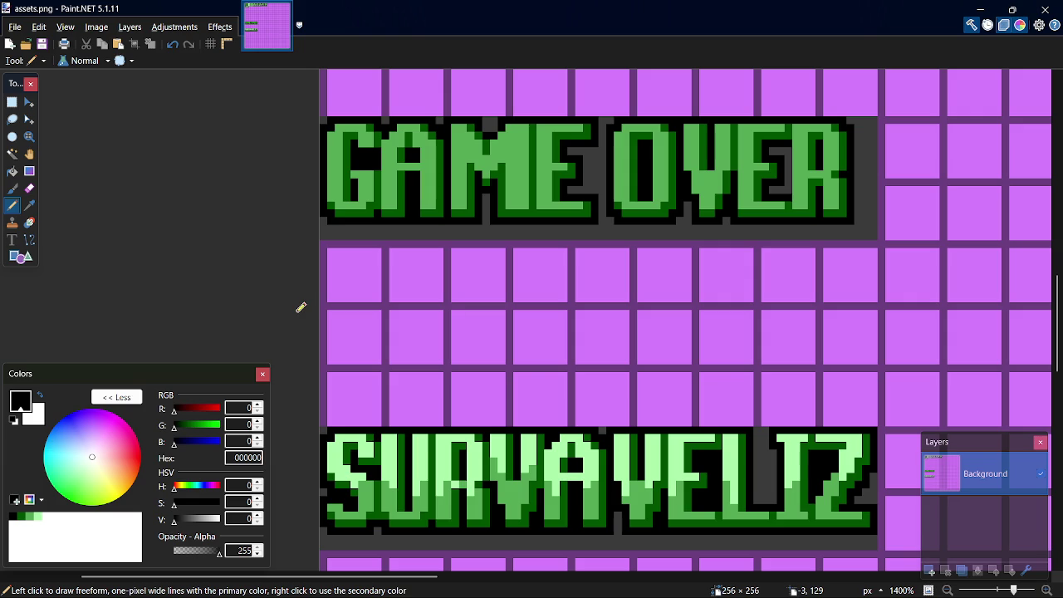
{"action": "key", "text": "s"}
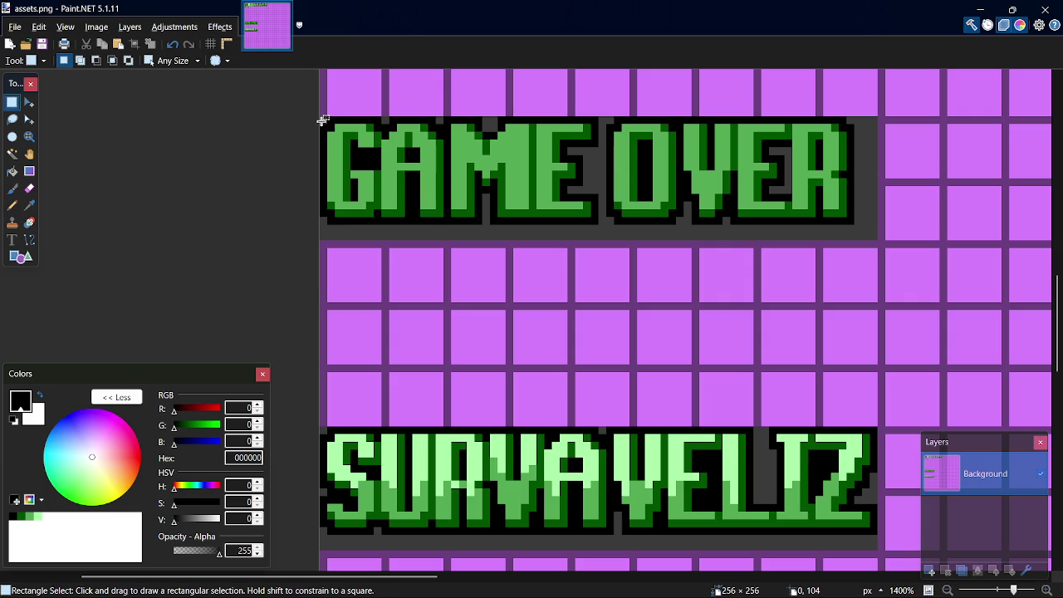
Fill the selected top rows of the GAME OVER letters with light green AAFFAA.
{"action": "mouse_move", "coordinate": [322, 121]}
{"action": "left_mouse_down"}
{"action": "mouse_move", "coordinate": [843, 218]}
{"action": "mouse_move", "coordinate": [872, 166]}
{"action": "left_mouse_up"}
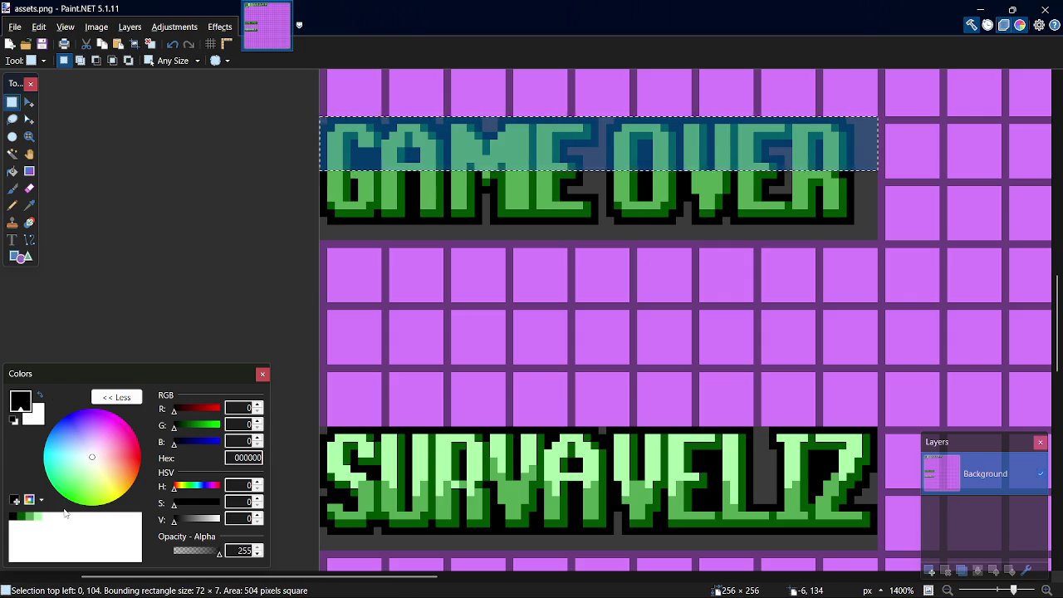
{"action": "left_click", "coordinate": [38, 517]}
{"action": "key", "text": "f"}
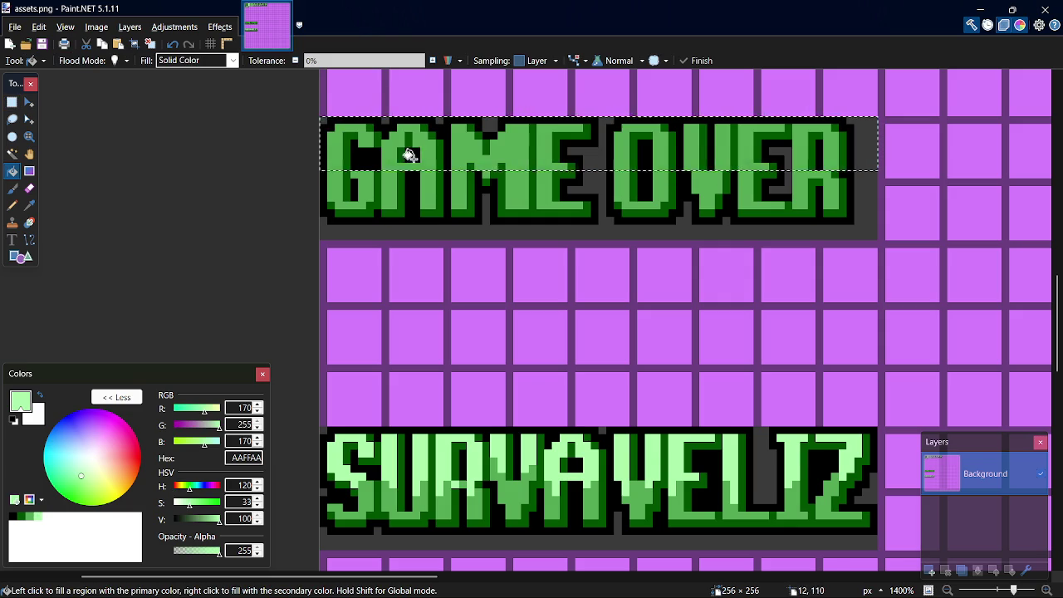
{"action": "left_click", "coordinate": [354, 124]}
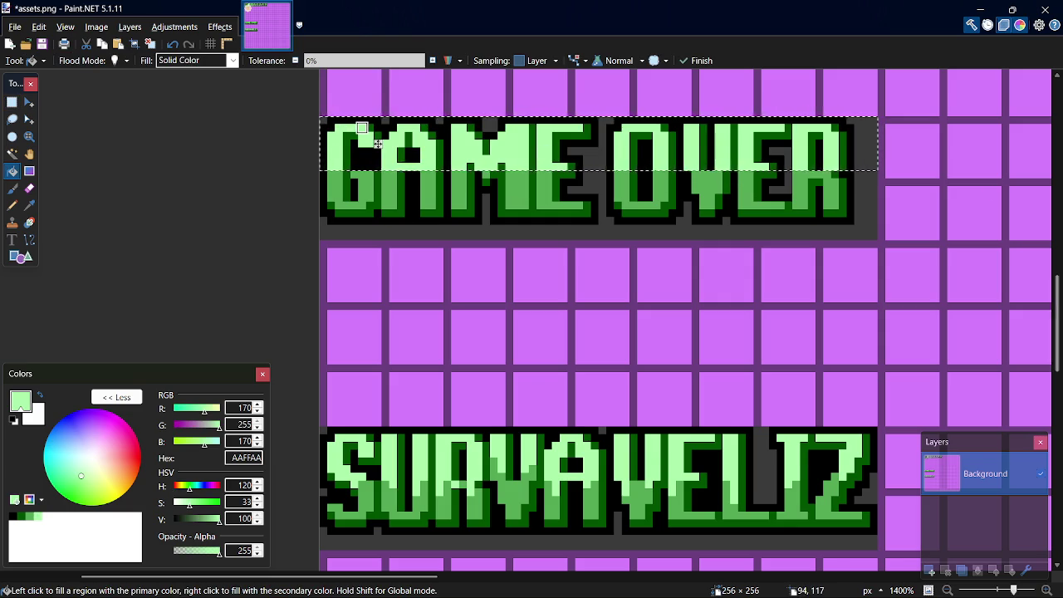
{"action": "scroll", "coordinate": [354, 124], "scroll_direction": "up", "scroll_amount": 10}
{"action": "scroll", "coordinate": [475, 439], "scroll_direction": "up", "scroll_amount": 2}
{"action": "scroll", "coordinate": [474, 439], "scroll_direction": "down", "scroll_amount": 10}
{"action": "scroll", "coordinate": [474, 439], "scroll_direction": "up", "scroll_amount": 3}
{"action": "scroll", "coordinate": [474, 439], "scroll_direction": "down", "scroll_amount": 2}
{"action": "scroll", "coordinate": [1045, 264], "scroll_direction": "up", "scroll_amount": 3}
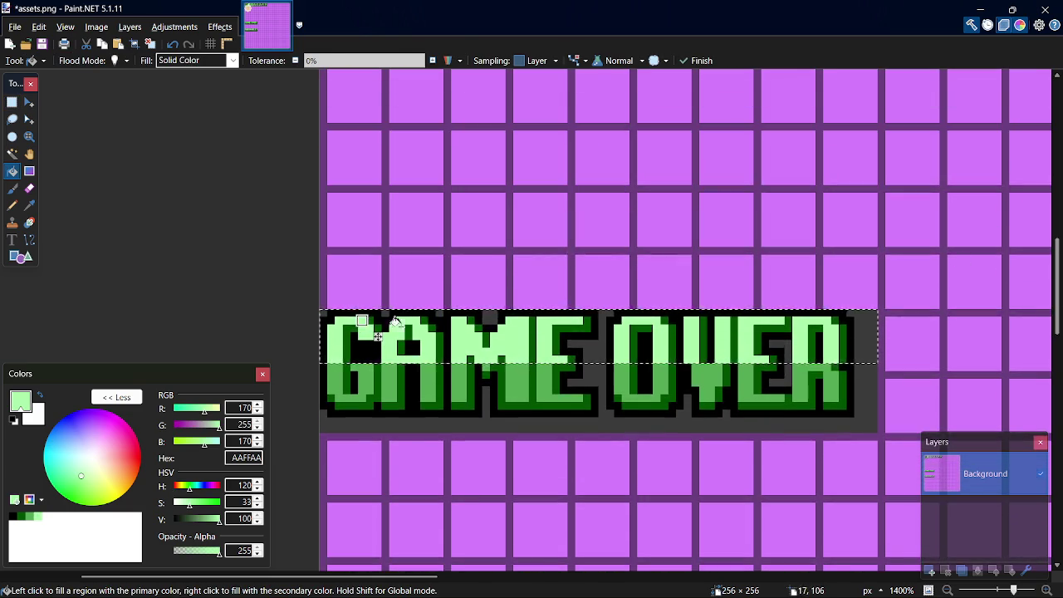
{"action": "scroll", "coordinate": [320, 383], "scroll_direction": "up", "scroll_amount": 6}
{"action": "key", "text": "p"}
{"action": "key", "text": "s"}
{"action": "key", "text": "ctrl+d"}
Paint jagged light green drip pixels down into the G, A and M.
{"action": "left_click_drag", "start_coordinate": [455, 335], "coordinate": [458, 335]}
{"action": "key", "text": "p"}
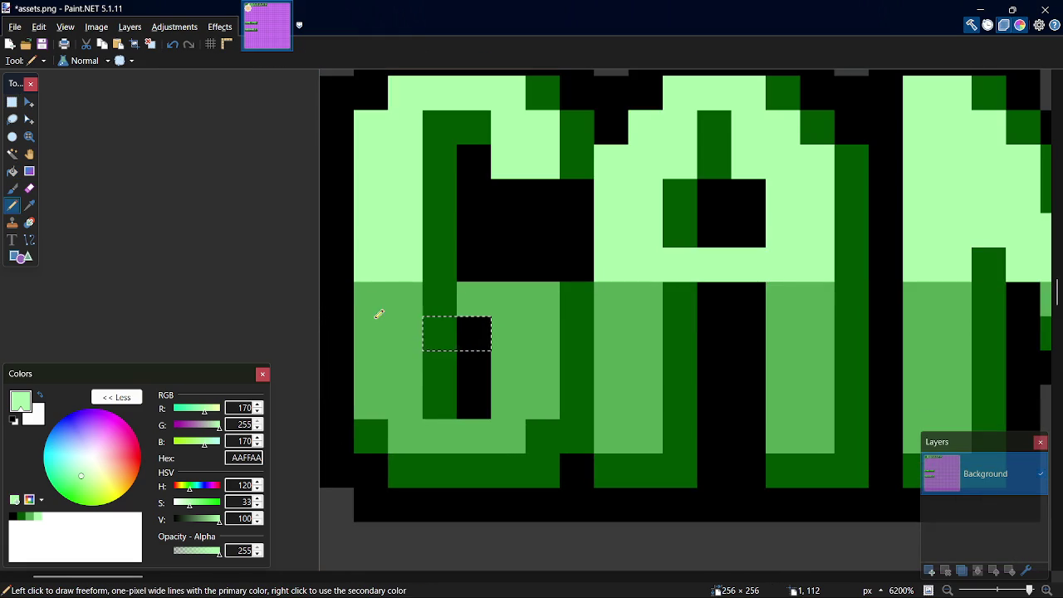
{"action": "key", "text": "s"}
{"action": "key", "text": "ctrl+d"}
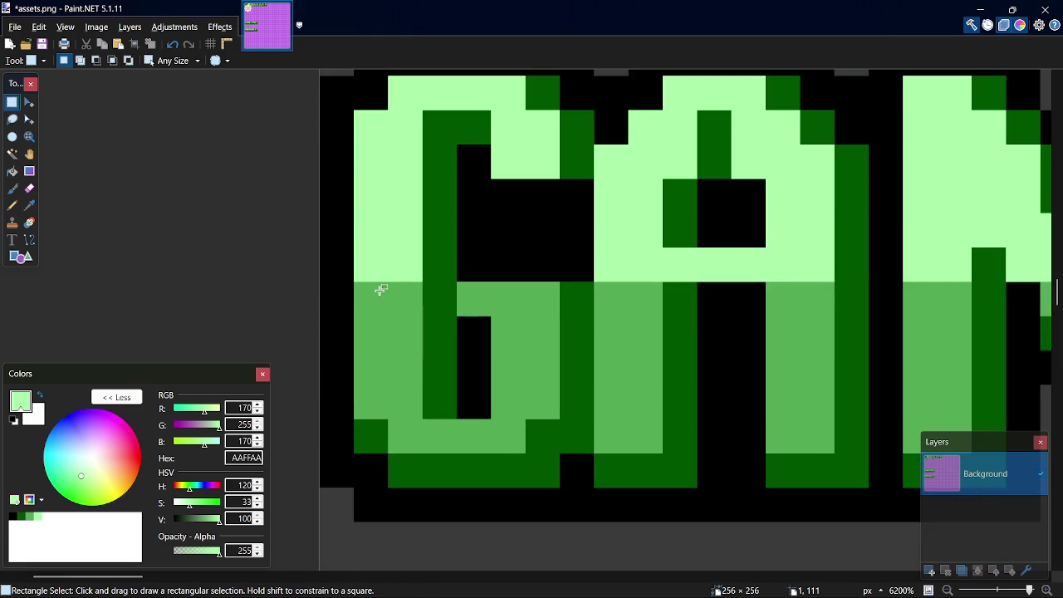
{"action": "key", "text": "p"}
{"action": "left_click", "coordinate": [405, 299]}
{"action": "left_click", "coordinate": [404, 333]}
{"action": "left_click", "coordinate": [536, 300]}
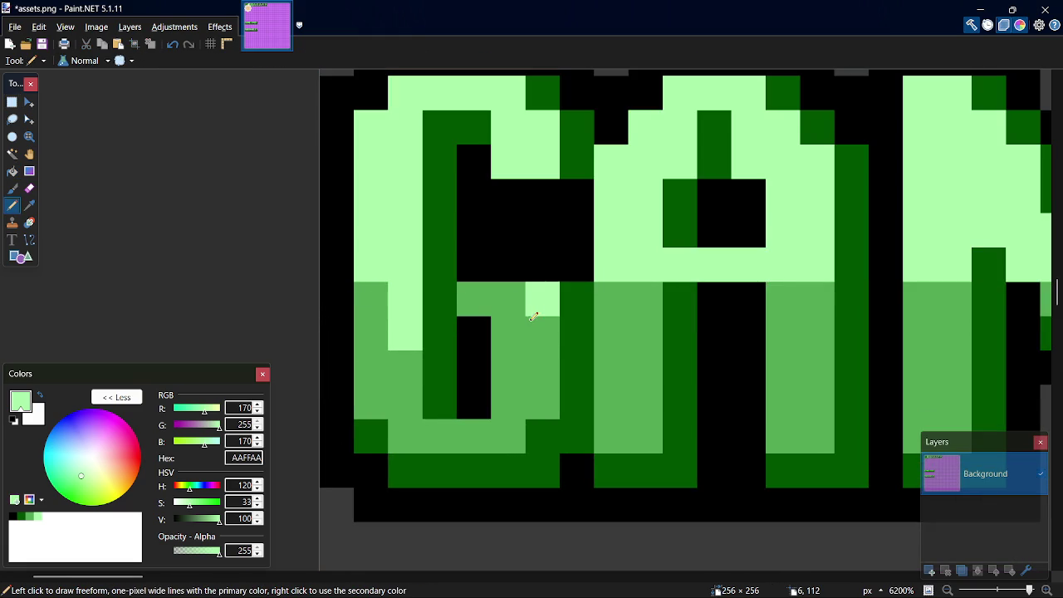
{"action": "left_click", "coordinate": [532, 319]}
{"action": "left_click", "coordinate": [641, 292]}
{"action": "left_click", "coordinate": [827, 307]}
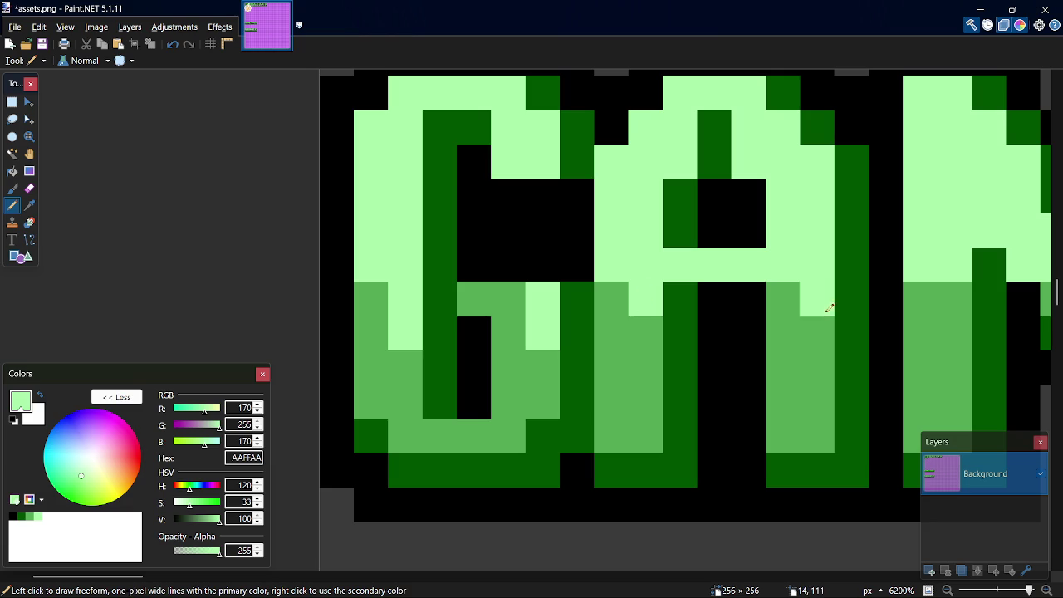
{"action": "left_click", "coordinate": [818, 333]}
{"action": "left_click_drag", "start_coordinate": [131, 579], "coordinate": [189, 579]}
{"action": "left_click", "coordinate": [369, 286]}
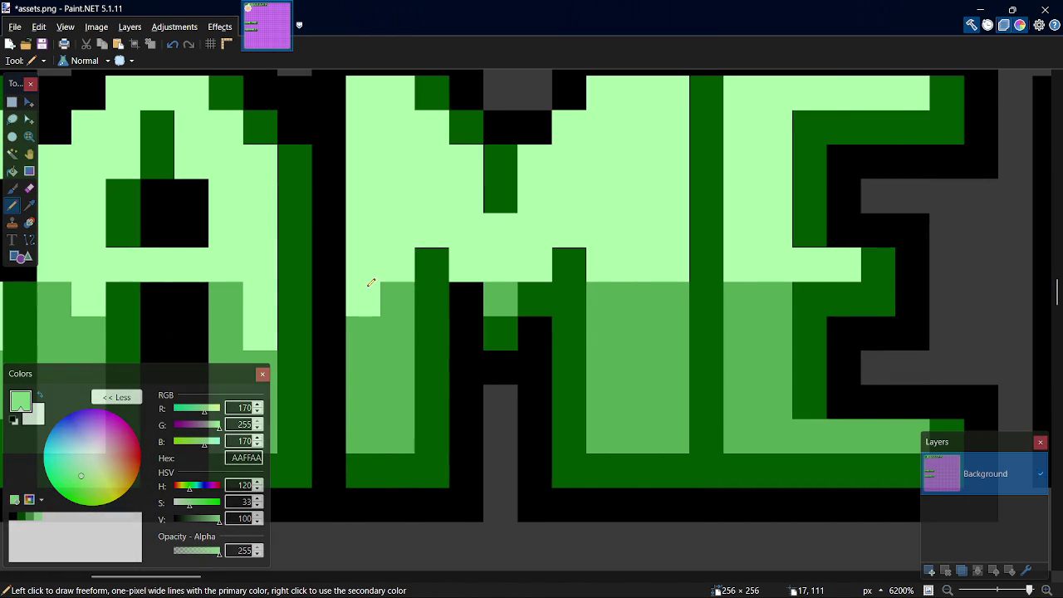
Add medium green pixels in the M and light green drips down the E and O.
{"action": "left_click", "coordinate": [24, 516]}
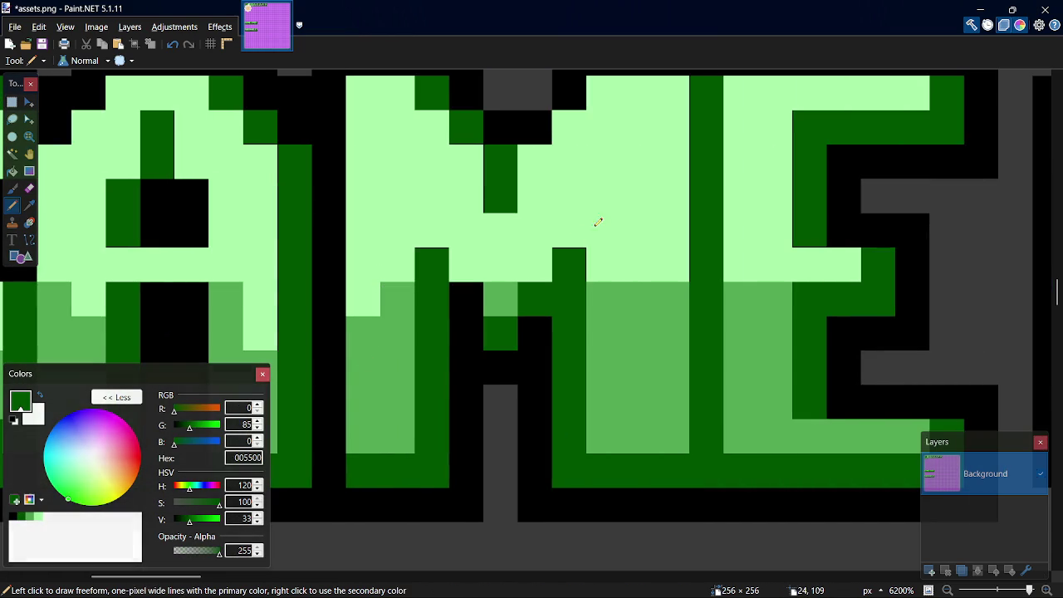
{"action": "left_click", "coordinate": [601, 261]}
{"action": "key", "text": "ctrl+z"}
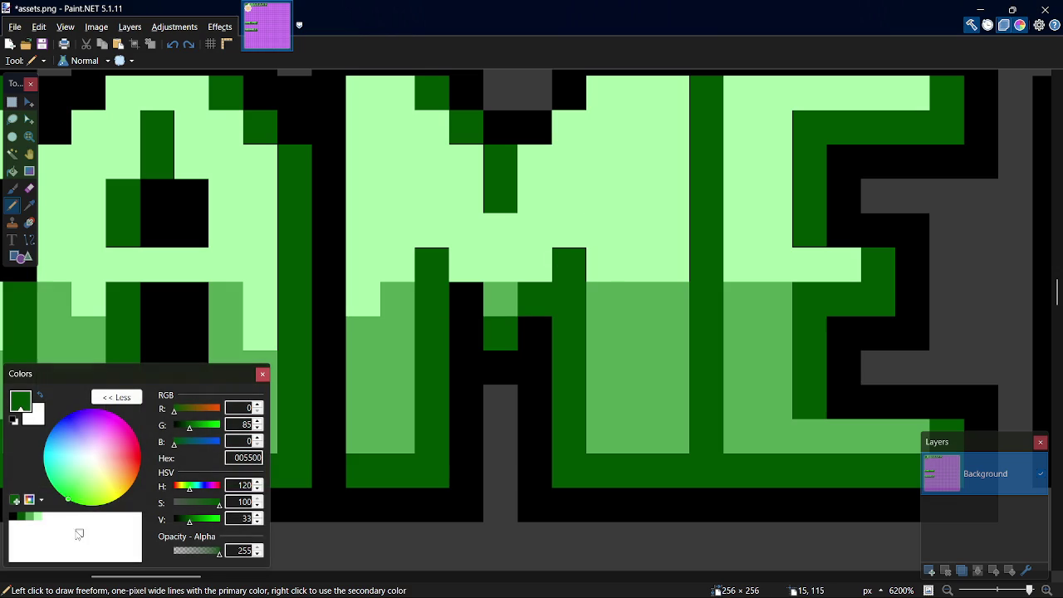
{"action": "left_click", "coordinate": [29, 518]}
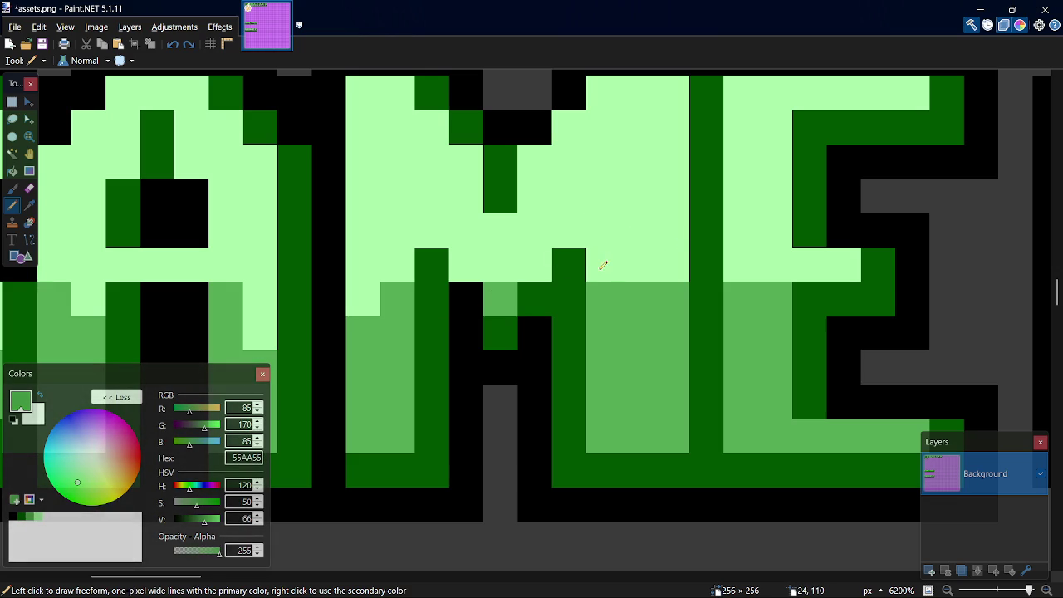
{"action": "left_click_drag", "start_coordinate": [600, 264], "coordinate": [608, 219]}
{"action": "key", "text": "k"}
{"action": "left_click", "coordinate": [656, 275]}
{"action": "key", "text": "p"}
{"action": "left_click", "coordinate": [646, 297]}
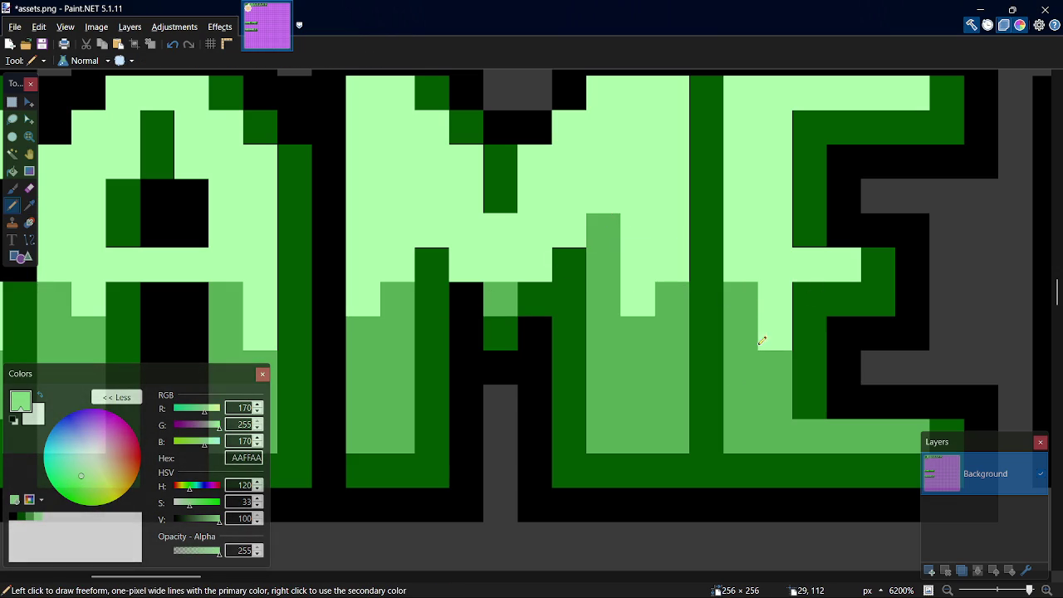
{"action": "left_click_drag", "start_coordinate": [151, 576], "coordinate": [225, 579]}
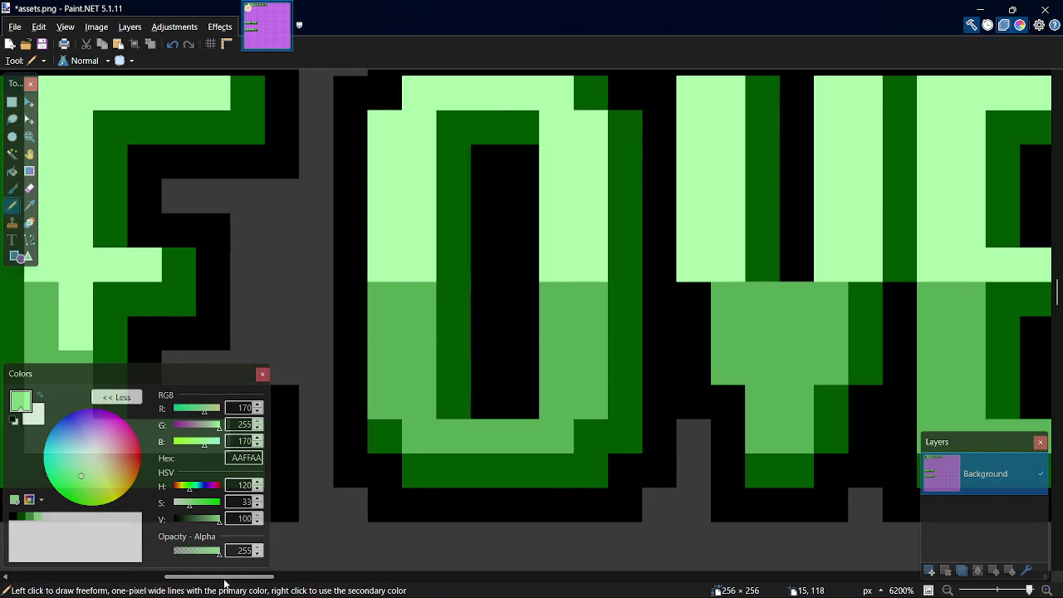
{"action": "left_click", "coordinate": [392, 299]}
{"action": "left_click", "coordinate": [589, 300]}
{"action": "left_click", "coordinate": [593, 332]}
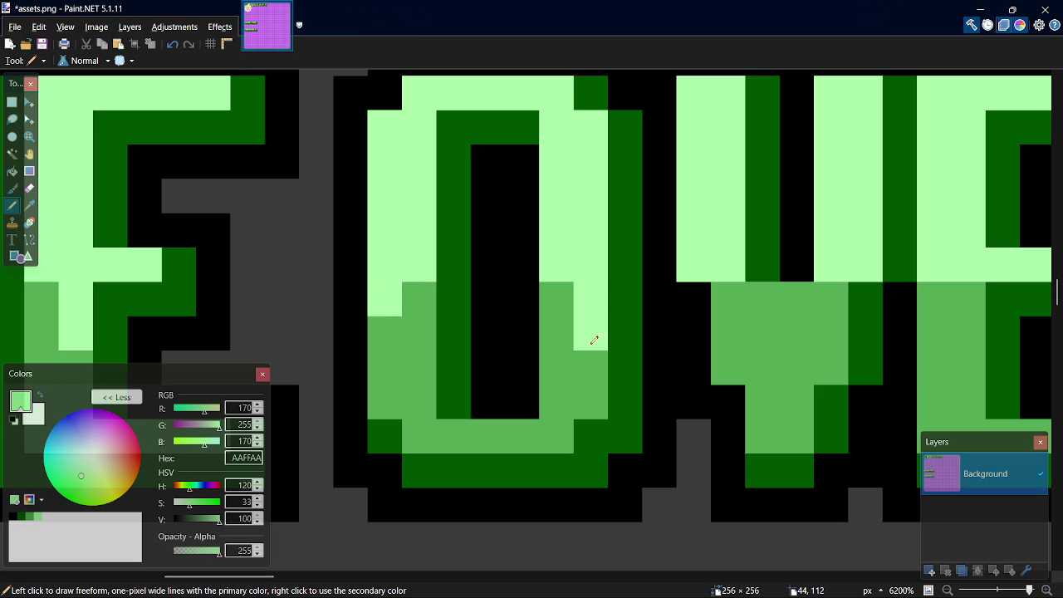
Add medium green pixels up the V and light green drips in the V and R.
{"action": "key", "text": "k"}
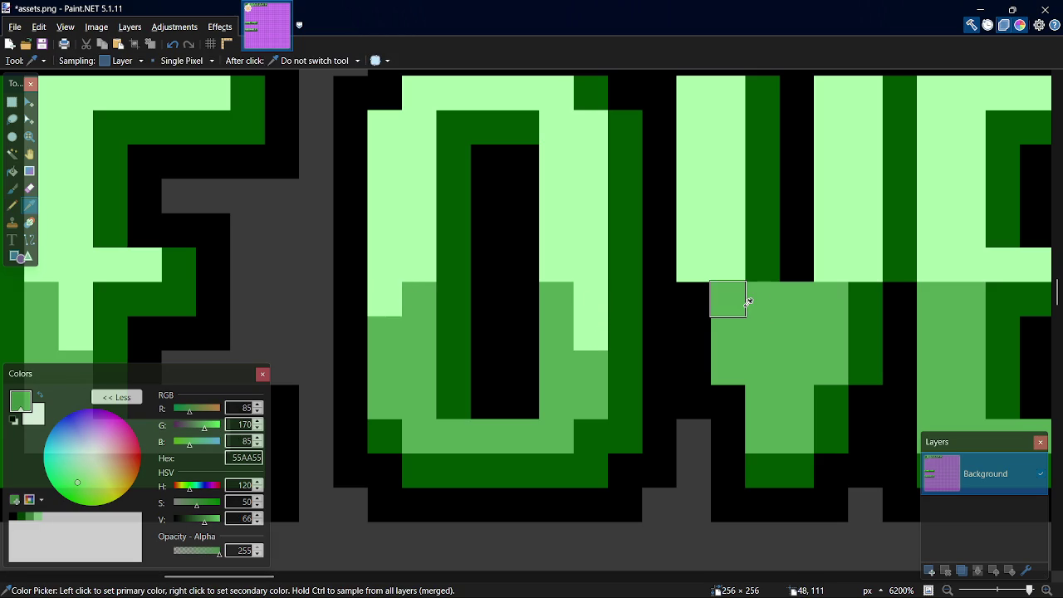
{"action": "left_click", "coordinate": [747, 297]}
{"action": "left_click", "coordinate": [728, 265]}
{"action": "left_click", "coordinate": [729, 232]}
{"action": "key", "text": "k"}
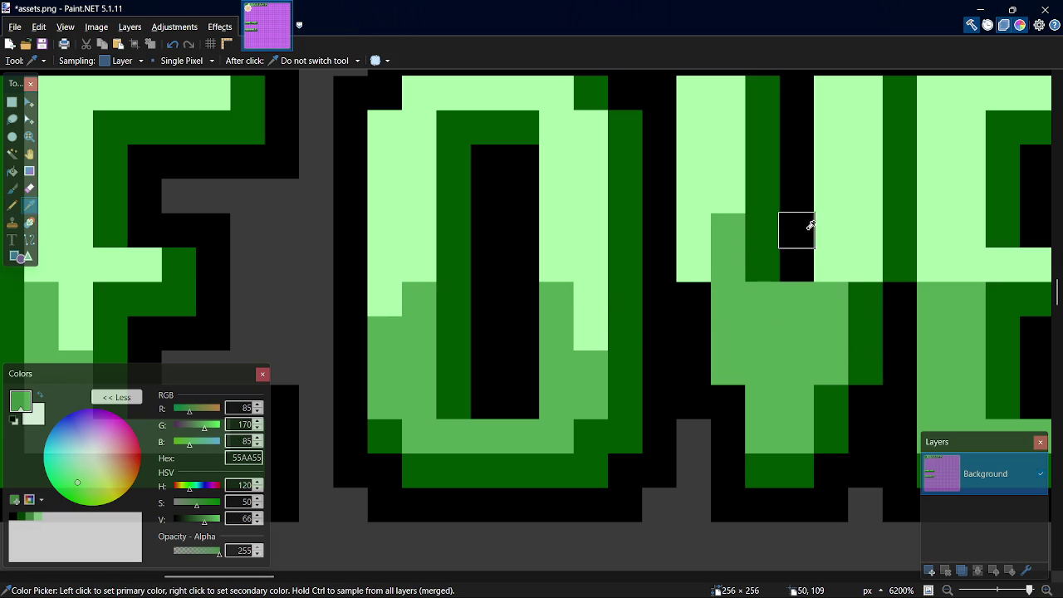
{"action": "left_click", "coordinate": [836, 243]}
{"action": "key", "text": "p"}
{"action": "left_click", "coordinate": [832, 286]}
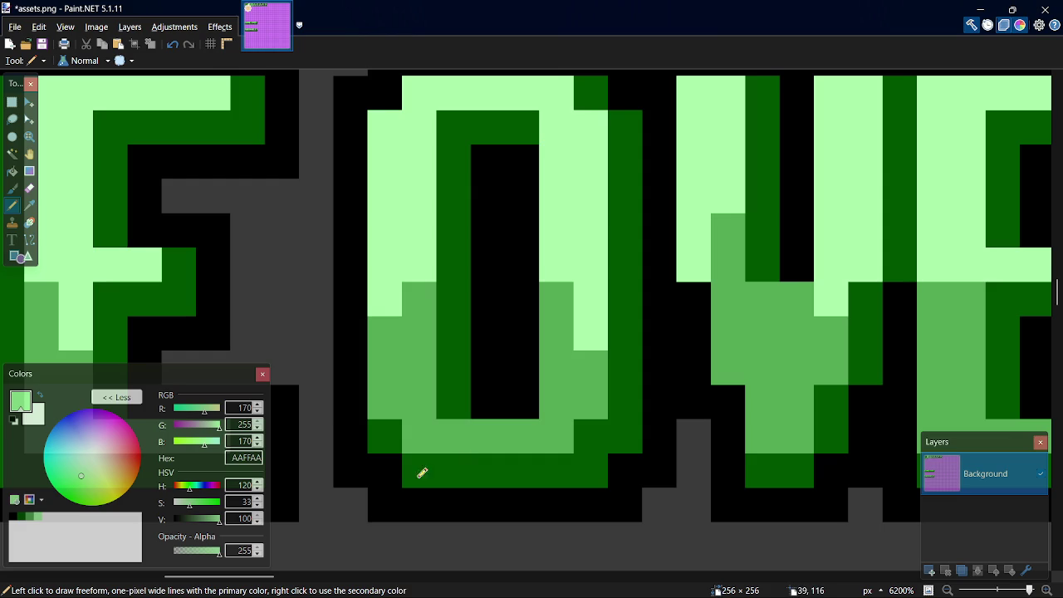
{"action": "left_click_drag", "start_coordinate": [254, 577], "coordinate": [286, 576]}
{"action": "left_click_drag", "start_coordinate": [629, 295], "coordinate": [631, 323]}
{"action": "left_click_drag", "start_coordinate": [284, 574], "coordinate": [312, 574]}
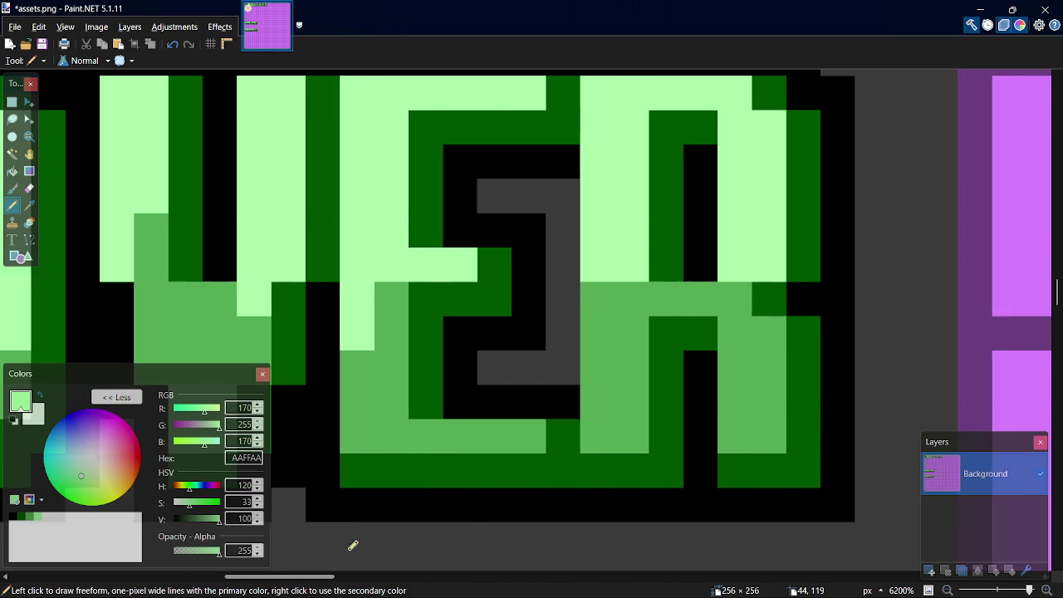
{"action": "left_click", "coordinate": [598, 299]}
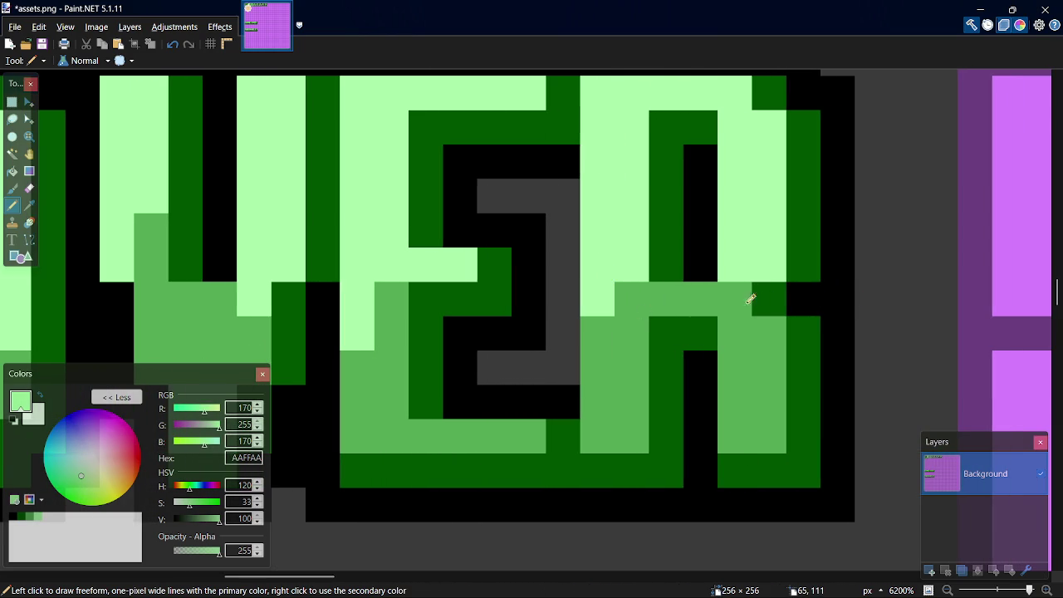
Rework the E and R with medium green 55AA55 and light green pixels, then save assets.png.
{"action": "key", "text": "k"}
{"action": "left_click", "coordinate": [631, 295]}
{"action": "key", "text": "p"}
{"action": "left_click", "coordinate": [640, 233]}
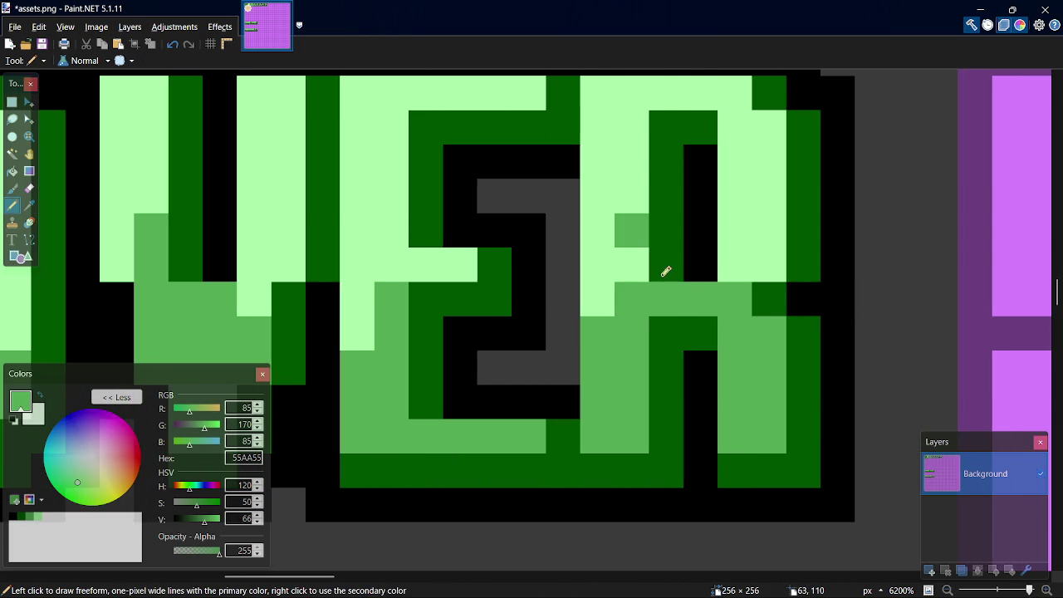
{"action": "left_click", "coordinate": [632, 265]}
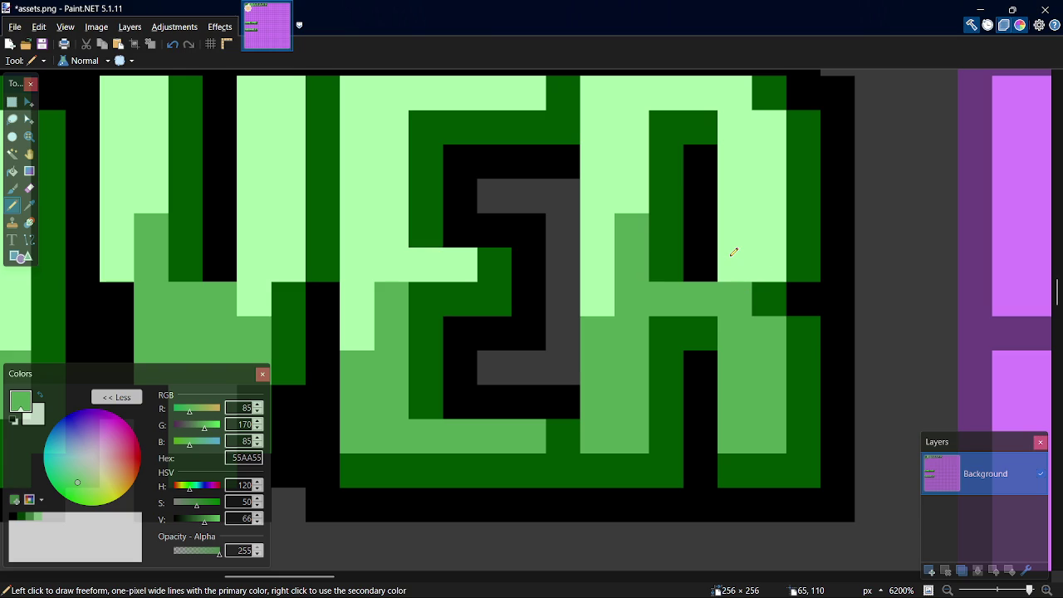
{"action": "left_click", "coordinate": [734, 252]}
{"action": "key", "text": "k"}
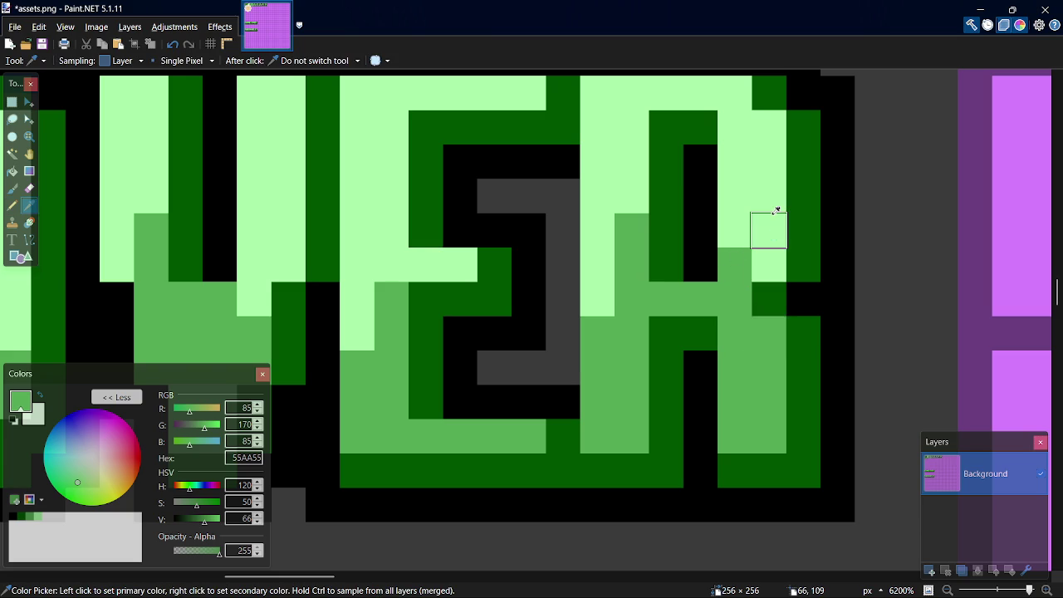
{"action": "left_click", "coordinate": [772, 230]}
{"action": "key", "text": "p"}
{"action": "left_click", "coordinate": [768, 332]}
{"action": "key", "text": "ctrl+s"}
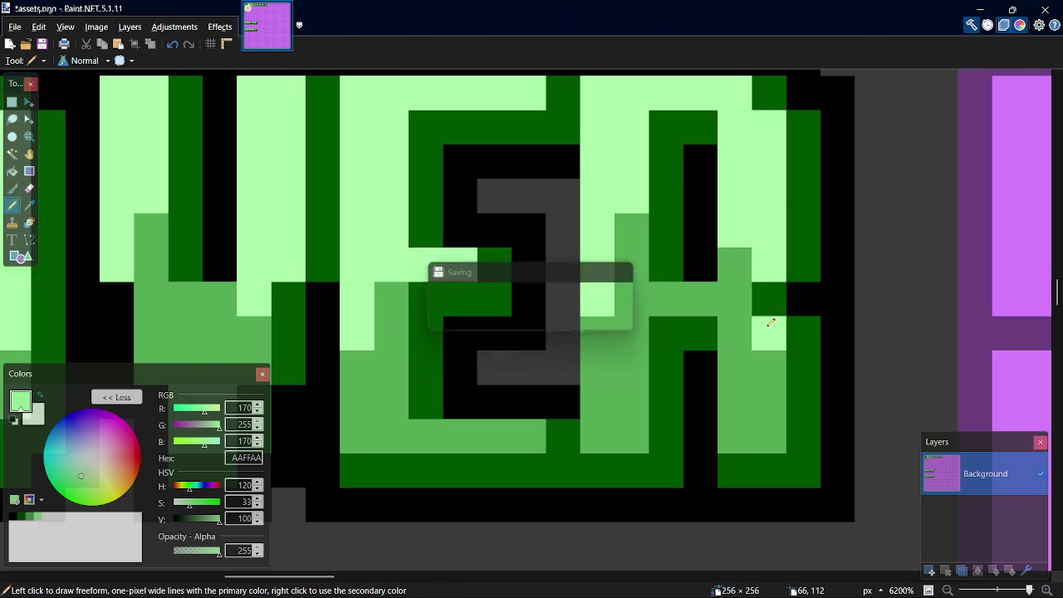
Scroll the Paint.NET canvas so the recoloured GAME OVER and SURVAVELIZ sprites are both visible.
{"action": "scroll", "coordinate": [673, 365], "scroll_direction": "down", "scroll_amount": 1}
{"action": "scroll", "coordinate": [673, 366], "scroll_direction": "down", "scroll_amount": 10}
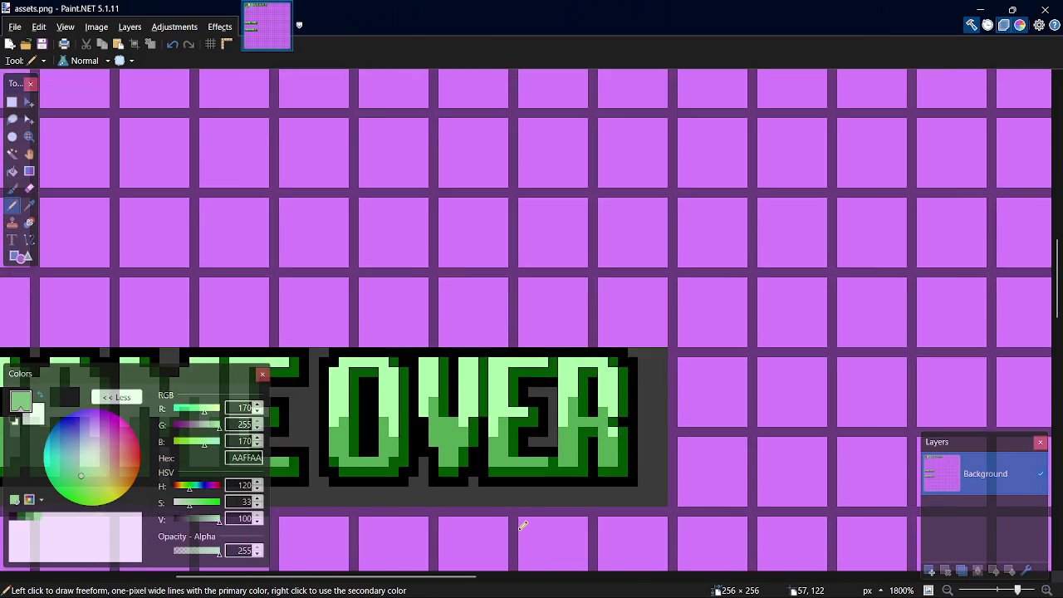
{"action": "scroll", "coordinate": [421, 576], "scroll_direction": "left", "scroll_amount": 3}
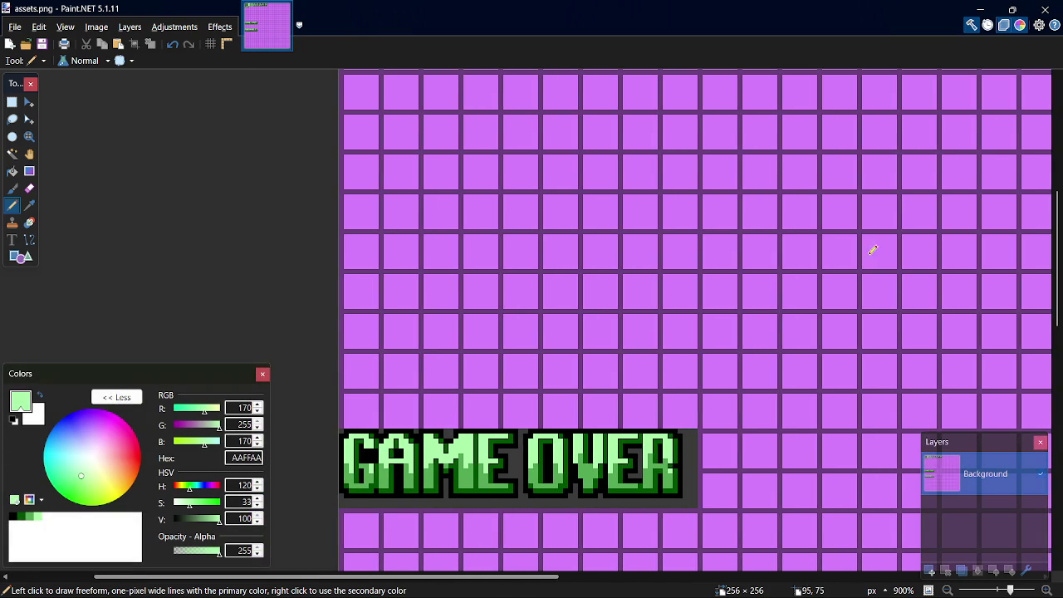
{"action": "scroll", "coordinate": [699, 320], "scroll_direction": "down", "scroll_amount": 5}
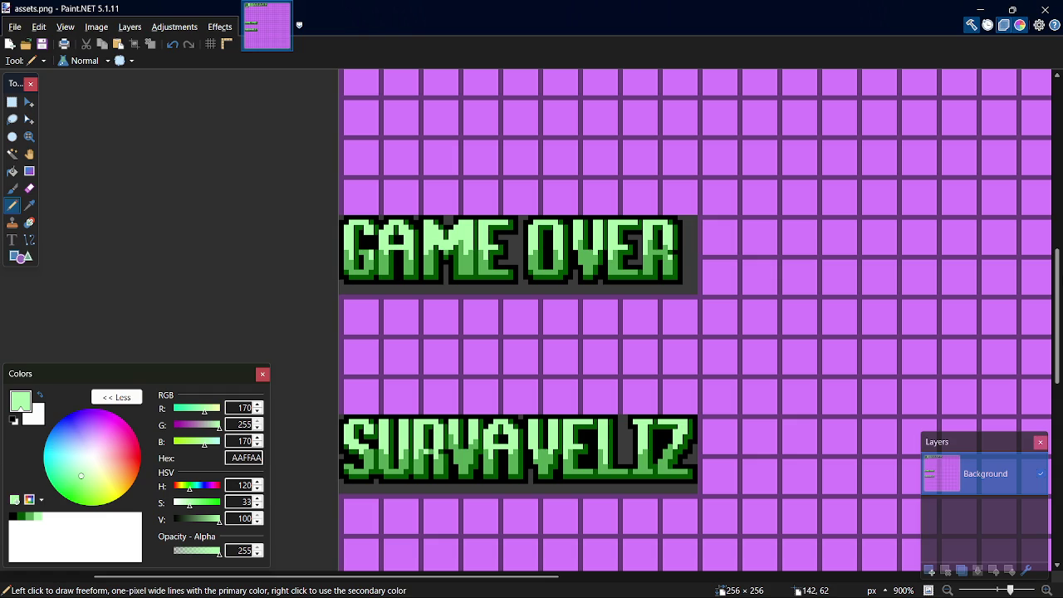
{"action": "key", "text": "alt+Tab"}
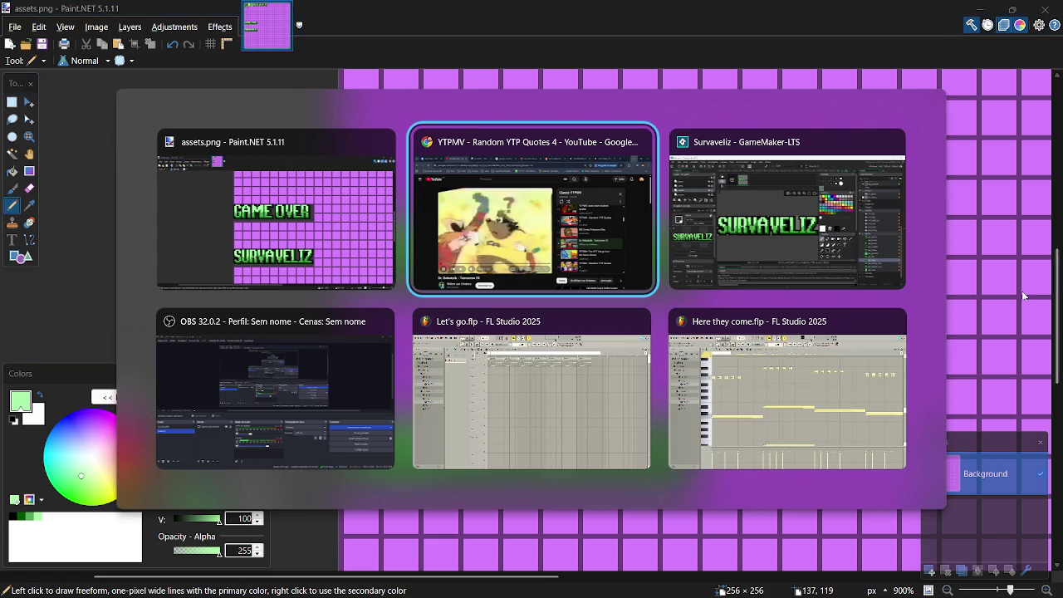
Close the spr_logo image editor and the scr_global script after checking obj_level's Create code.
{"action": "key", "text": "alt+Tab"}
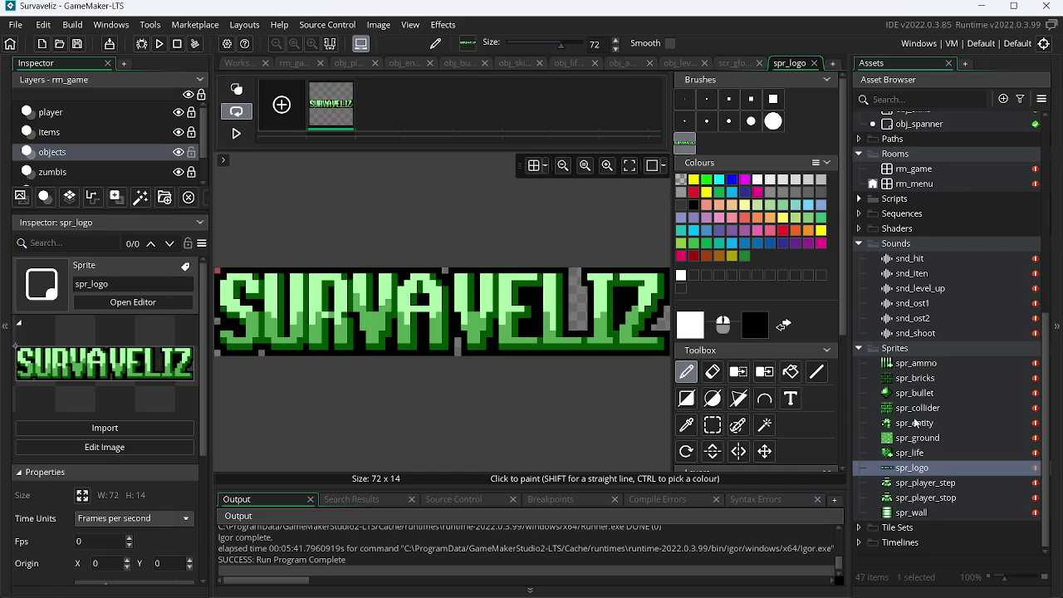
{"action": "left_click", "coordinate": [814, 63]}
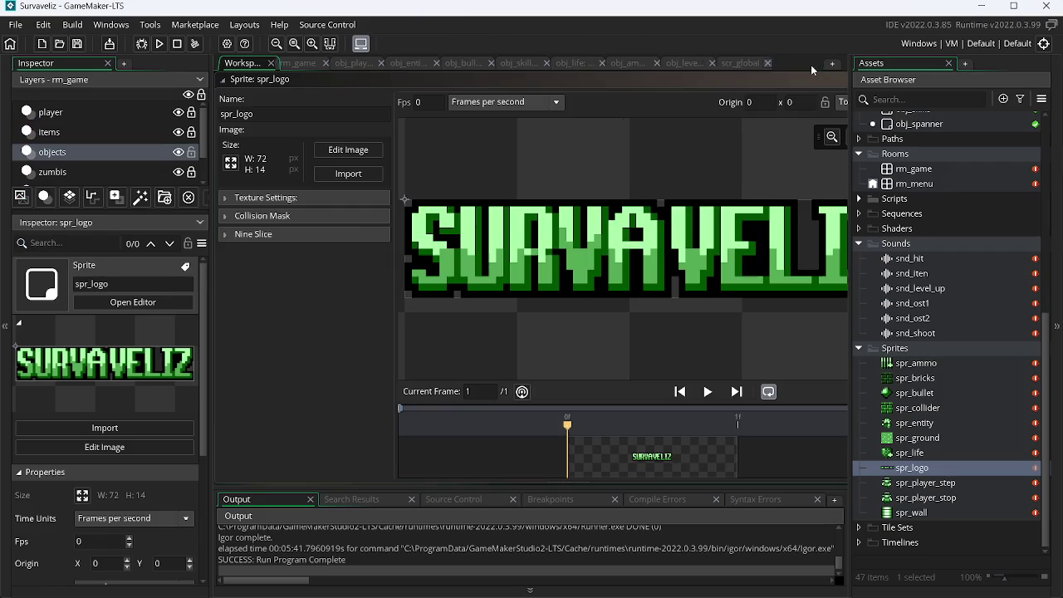
{"action": "left_click", "coordinate": [793, 64]}
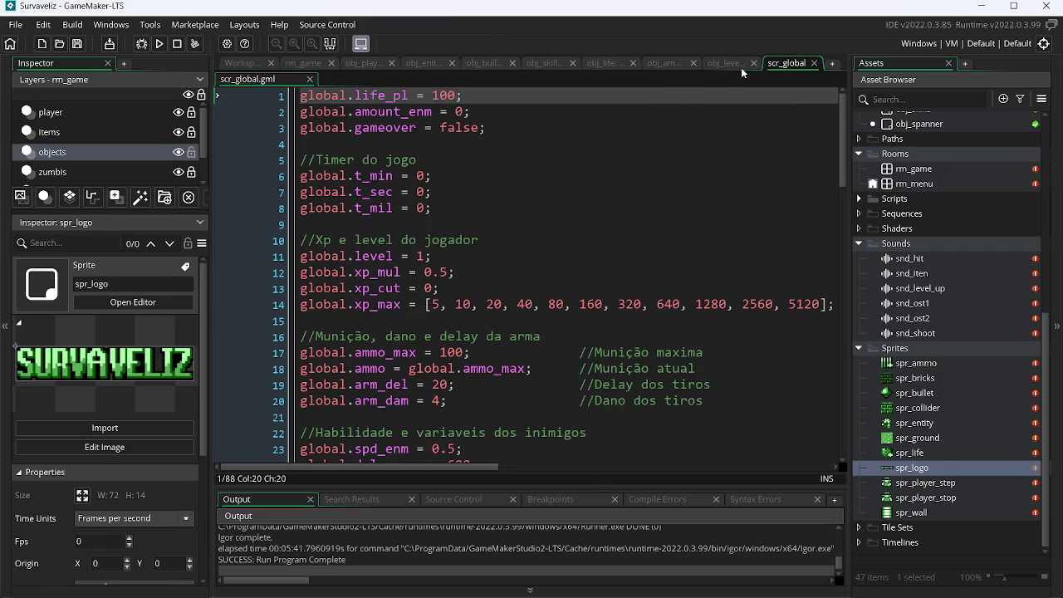
{"action": "left_click", "coordinate": [738, 65]}
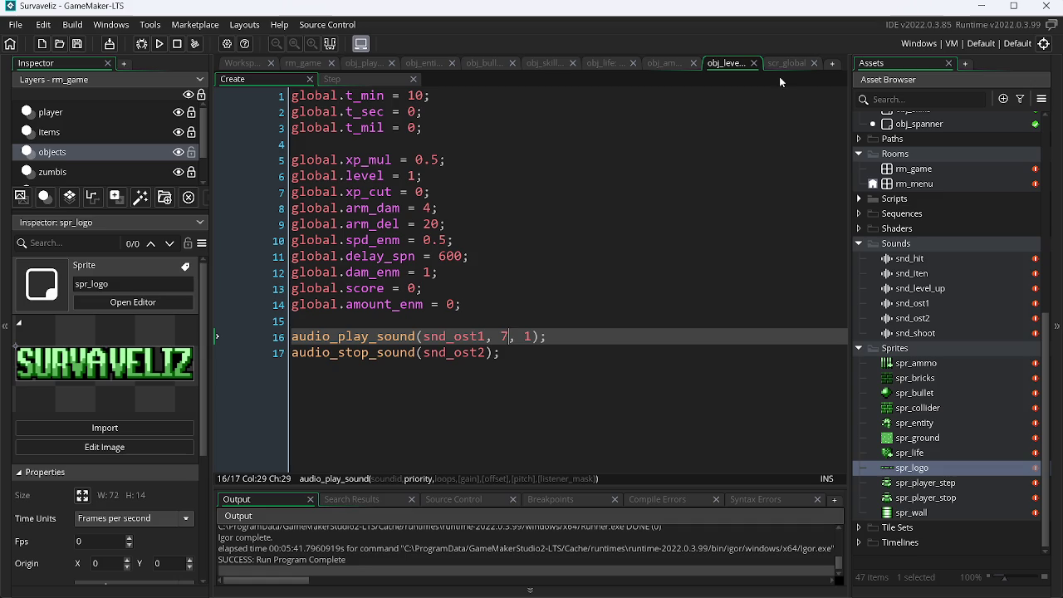
{"action": "left_click", "coordinate": [787, 64]}
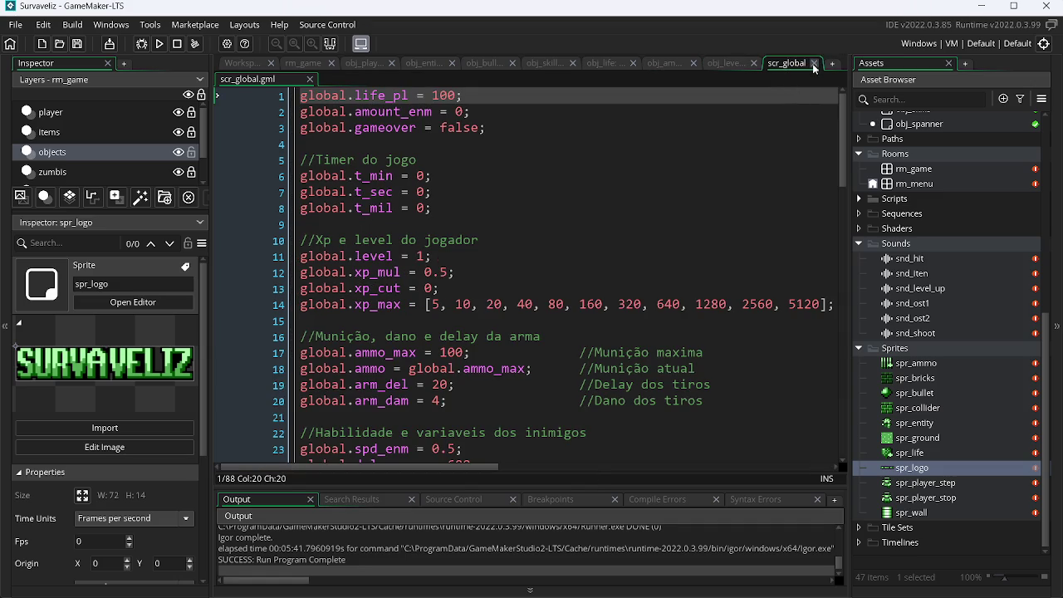
{"action": "left_click", "coordinate": [814, 63]}
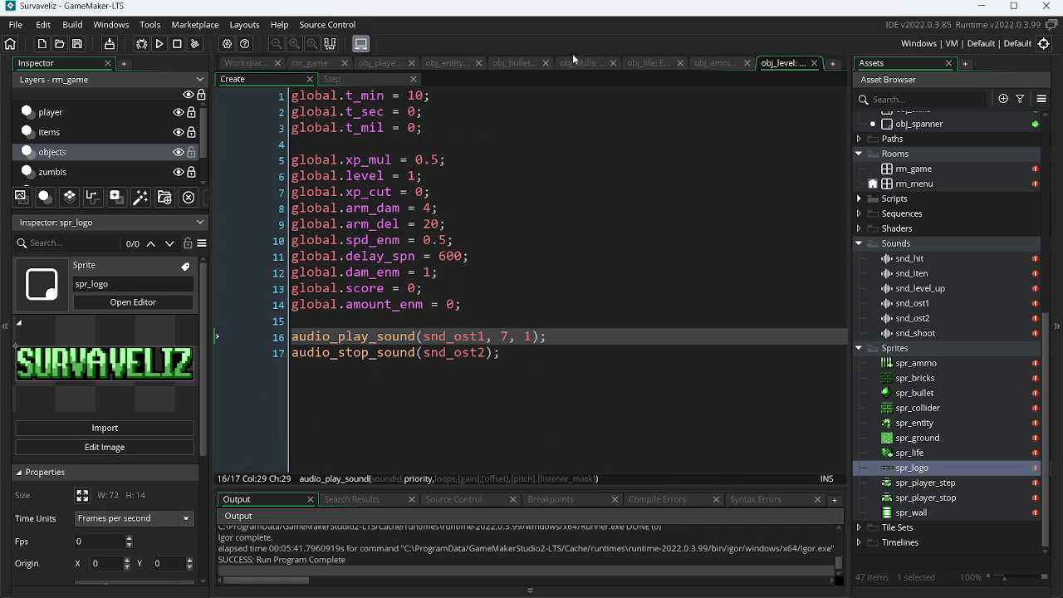
Close the obj_player, obj_entity, obj_bullet, obj_skills, obj_life, obj_ammo, obj_level and rm_game editors.
{"action": "left_click", "coordinate": [410, 63]}
{"action": "left_click", "coordinate": [409, 63]}
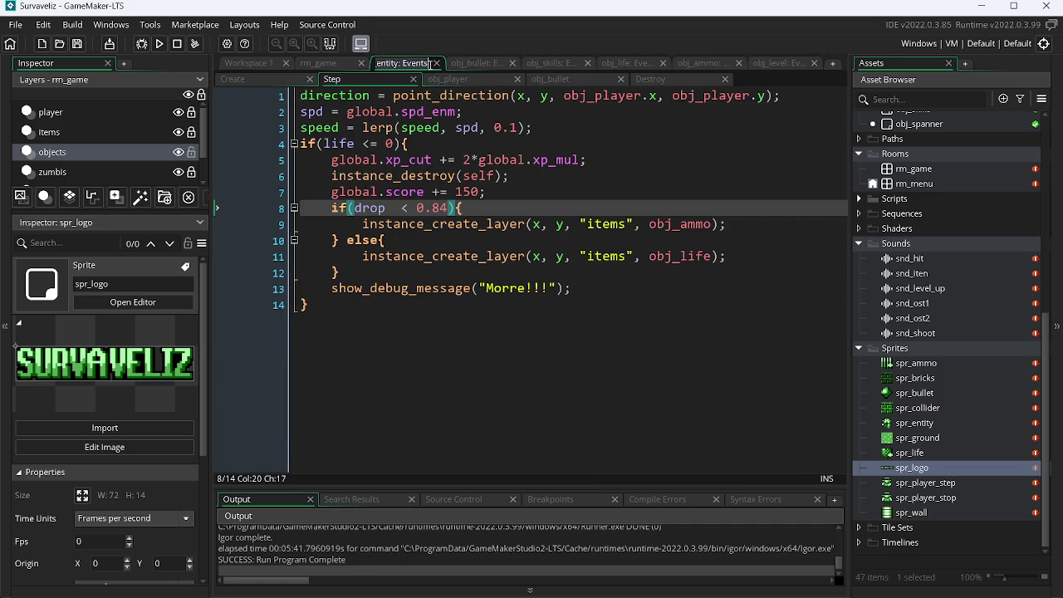
{"action": "left_click", "coordinate": [439, 64]}
{"action": "left_click", "coordinate": [461, 64]}
{"action": "left_click", "coordinate": [461, 64]}
{"action": "left_click", "coordinate": [461, 64]}
{"action": "left_click", "coordinate": [459, 63]}
{"action": "left_click", "coordinate": [459, 64]}
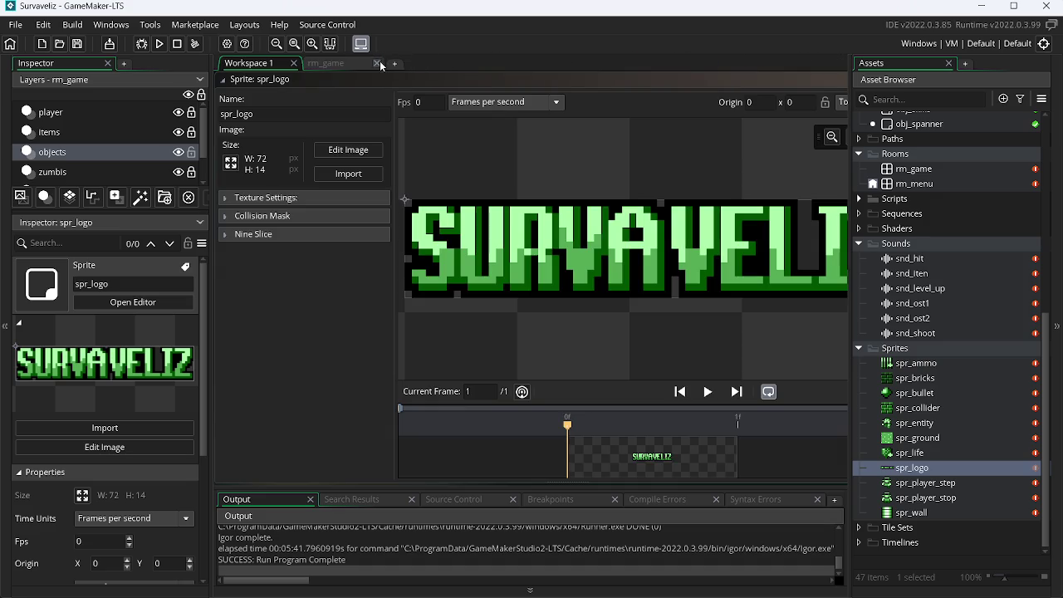
{"action": "left_click", "coordinate": [379, 63]}
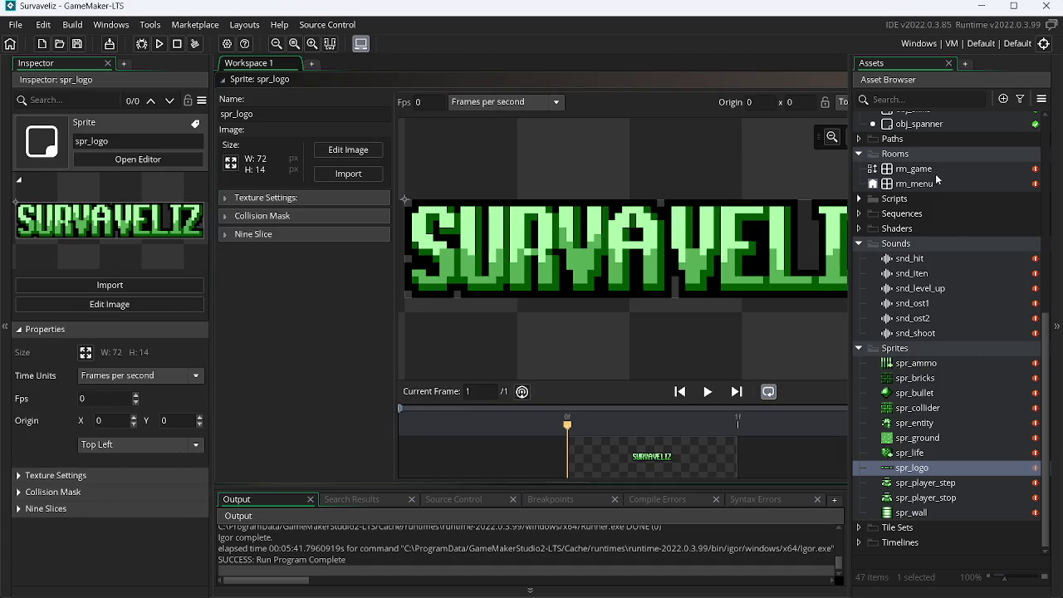
Duplicate rm_menu, rename the copy rm_gameover, and open it in the room editor.
{"action": "left_click", "coordinate": [932, 182]}
{"action": "key", "text": "ctrl+d"}
{"action": "key", "text": "BackSpace"}
{"action": "key", "text": "BackSpace"}
{"action": "key", "text": "BackSpace"}
{"action": "key", "text": "BackSpace"}
{"action": "key", "text": "BackSpace"}
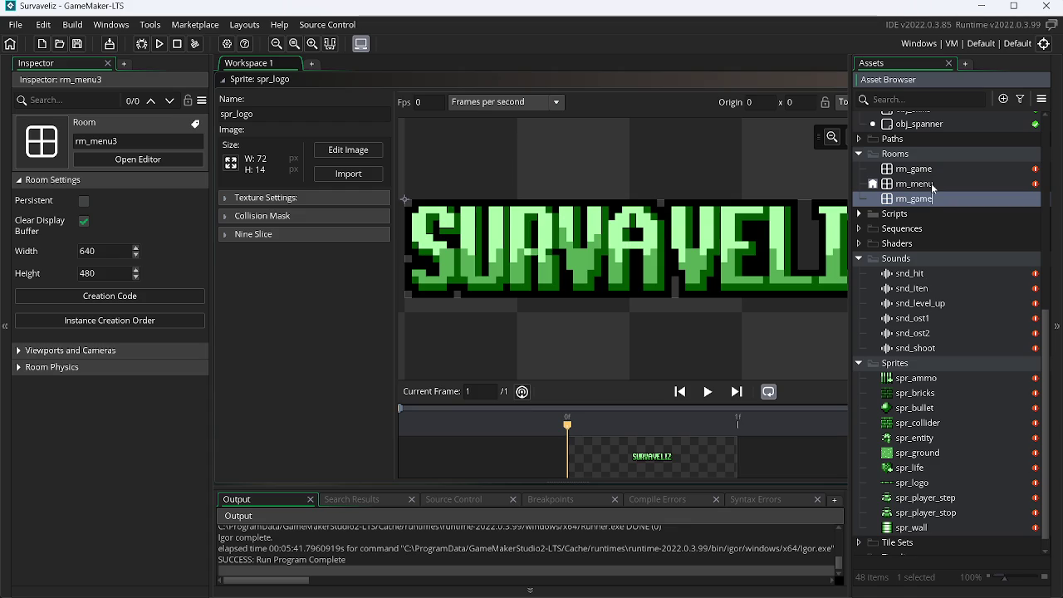
{"action": "key", "text": "Return"}
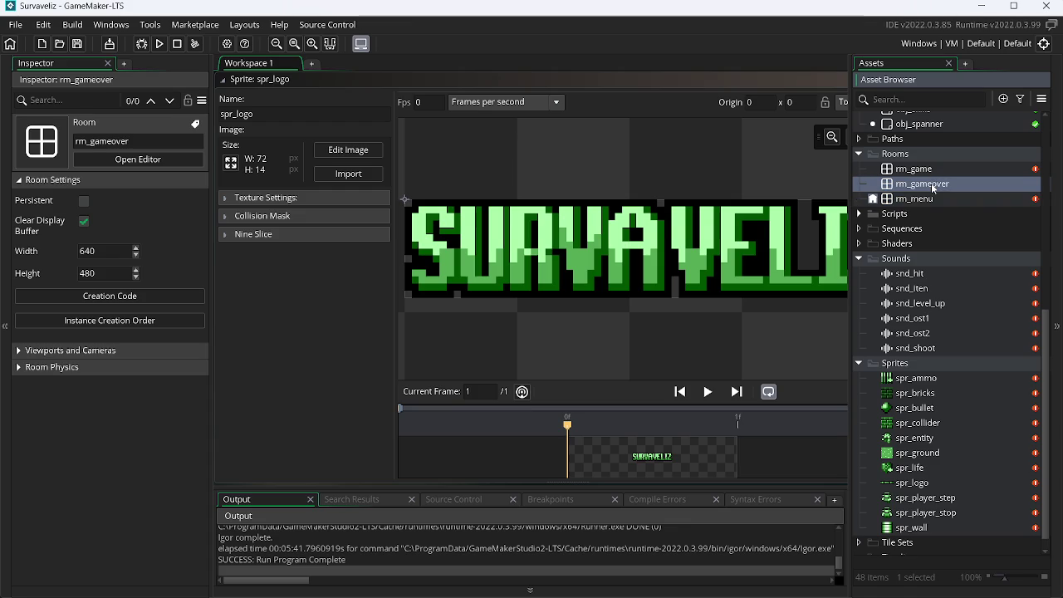
{"action": "double_click", "coordinate": [928, 185]}
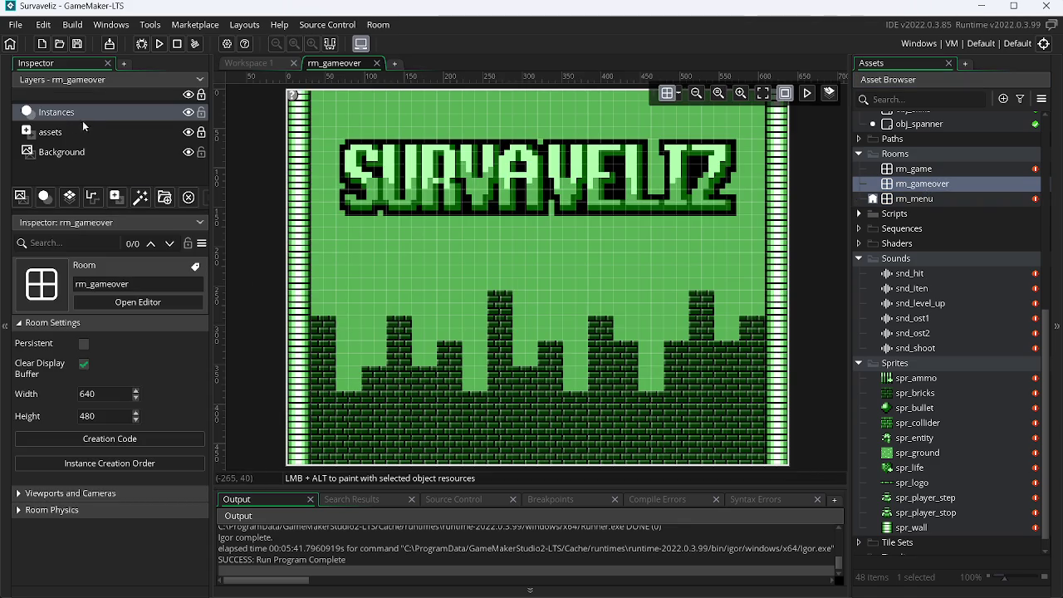
On the assets layer, box-select the brick sprites and dismiss the locked-layer warning.
{"action": "left_click", "coordinate": [97, 138]}
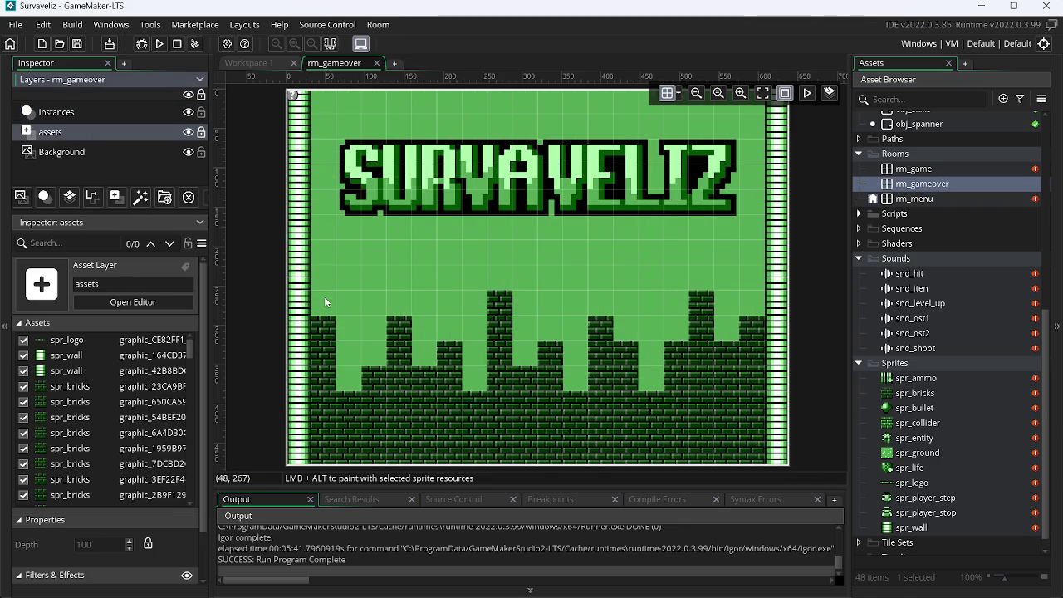
{"action": "left_click_drag", "start_coordinate": [345, 318], "coordinate": [744, 470]}
{"action": "left_click", "coordinate": [731, 412]}
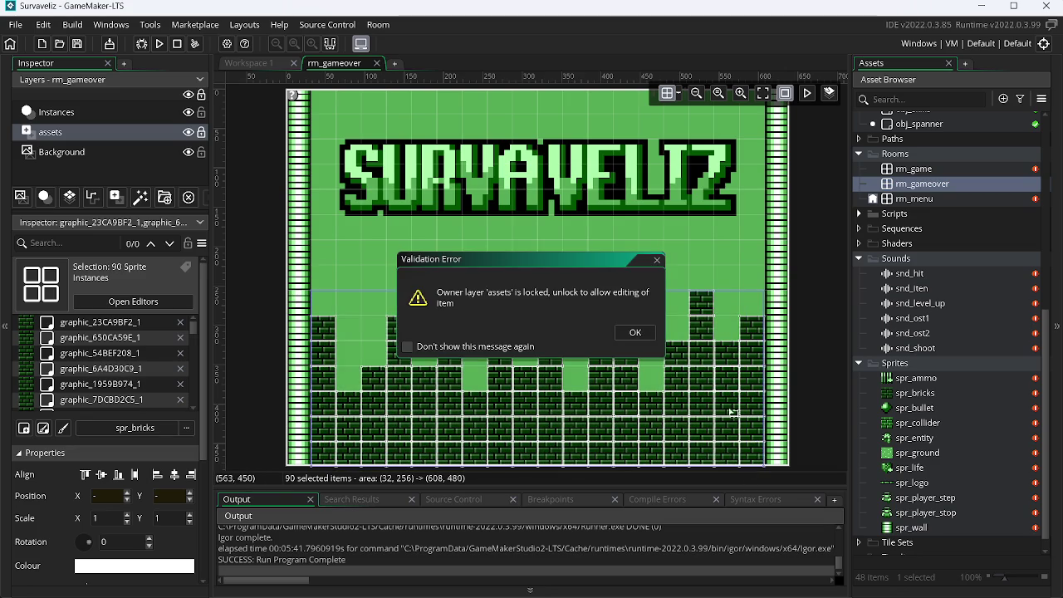
{"action": "left_click", "coordinate": [655, 260]}
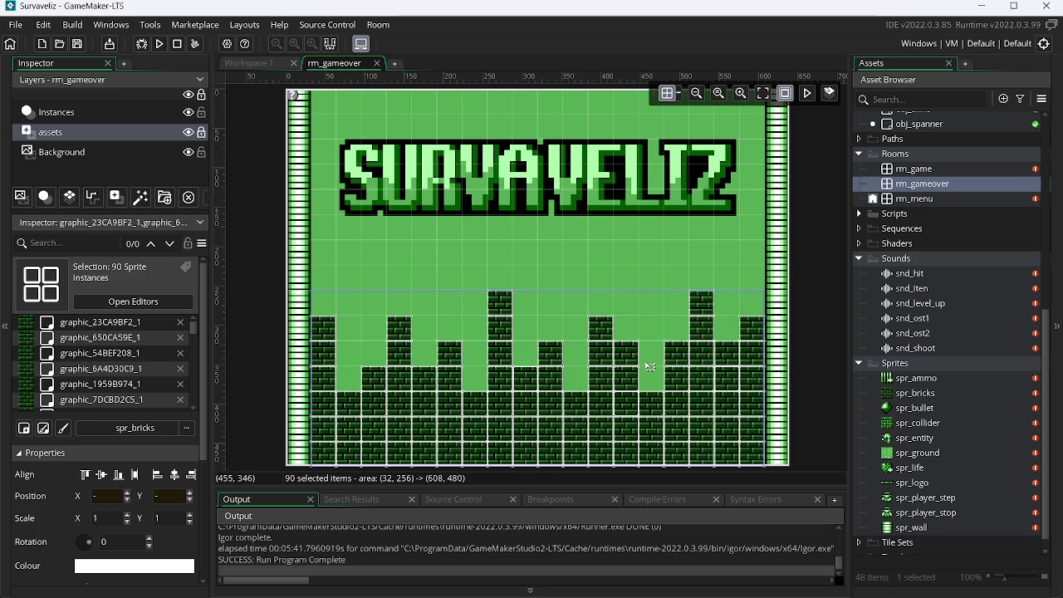
Turn off the locked-layer warning with Don't show again and dismiss it.
{"action": "left_click", "coordinate": [462, 258]}
{"action": "left_click", "coordinate": [328, 314]}
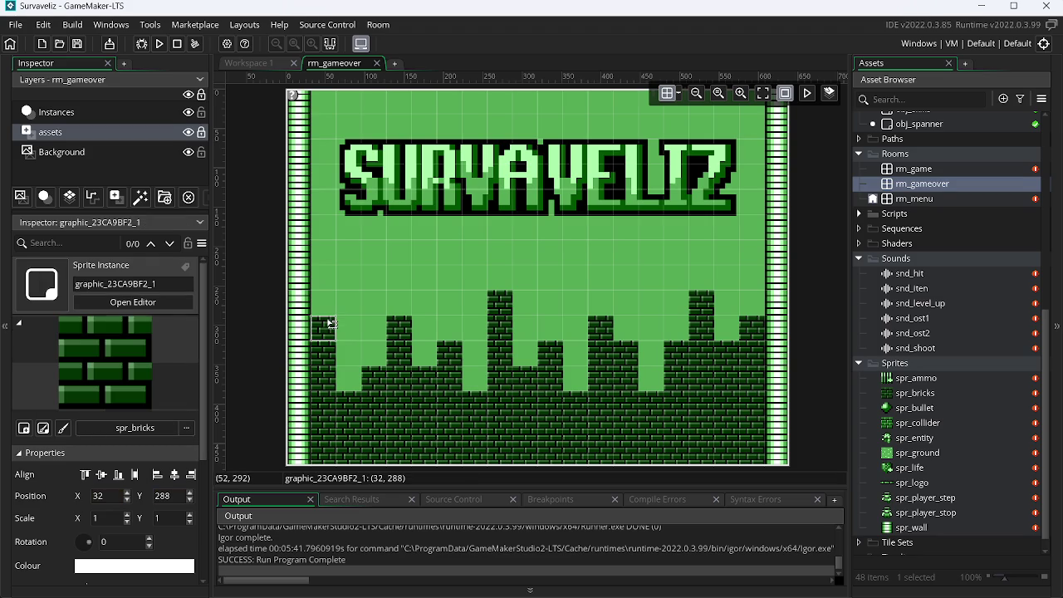
{"action": "left_click_drag", "start_coordinate": [331, 327], "coordinate": [451, 313]}
{"action": "left_click", "coordinate": [479, 348]}
{"action": "left_click", "coordinate": [635, 332]}
Box-select all 90 brick sprites on the assets layer and delete them.
{"action": "left_click", "coordinate": [201, 132]}
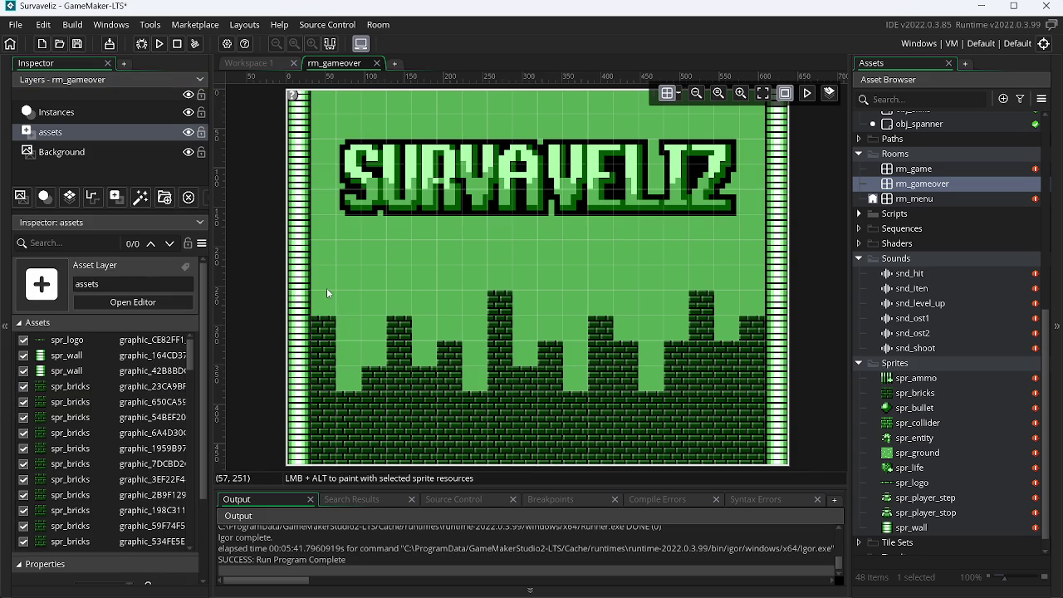
{"action": "mouse_move", "coordinate": [321, 288]}
{"action": "left_mouse_down"}
{"action": "mouse_move", "coordinate": [573, 433]}
{"action": "mouse_move", "coordinate": [754, 467]}
{"action": "left_mouse_up"}
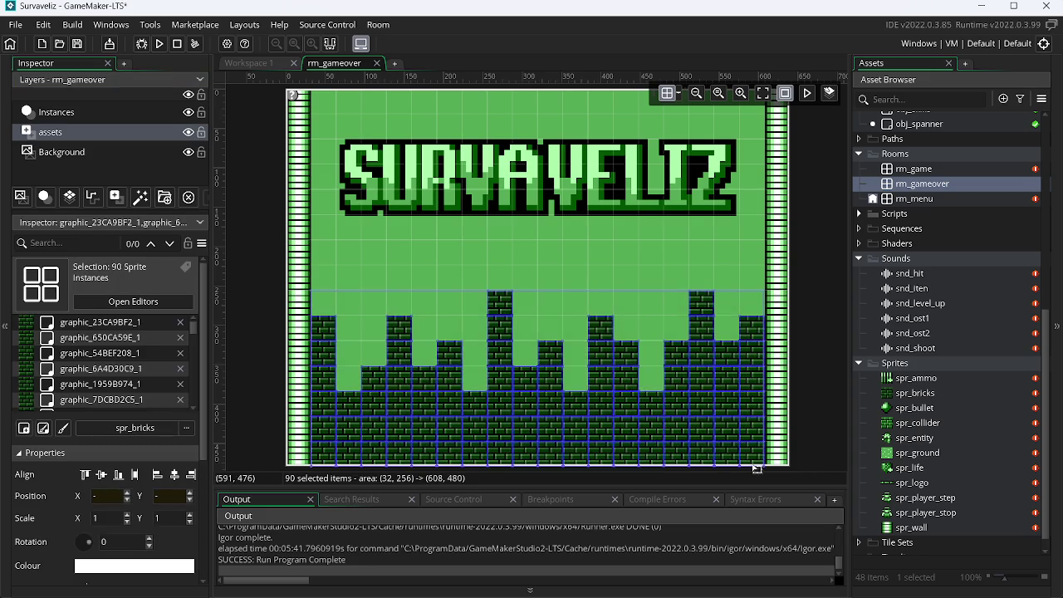
{"action": "key", "text": "Delete"}
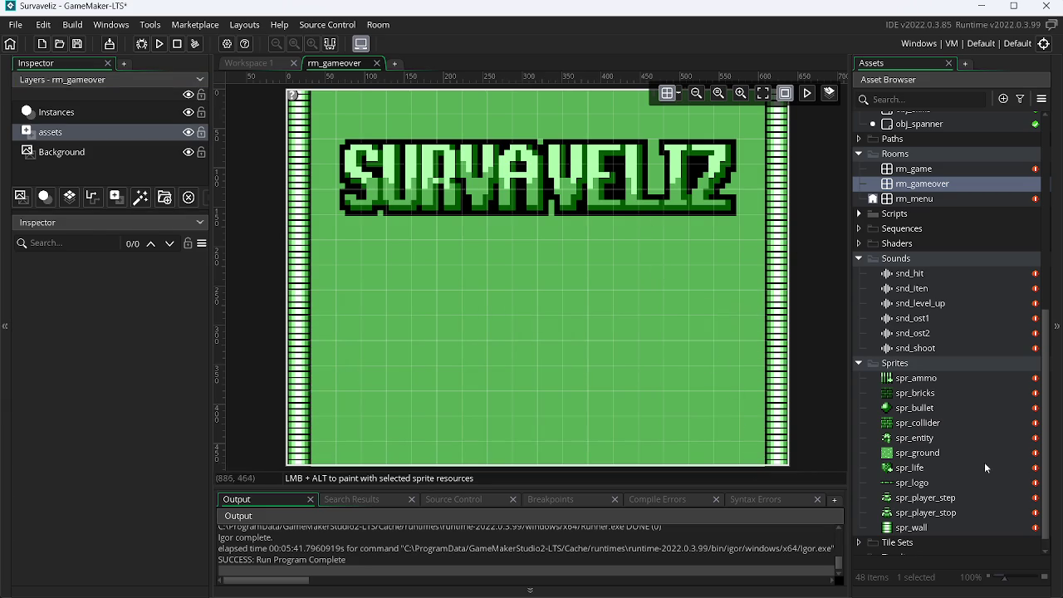
Create a new sprite named spr_gameover.
{"action": "right_click", "coordinate": [930, 482]}
{"action": "left_click", "coordinate": [810, 230]}
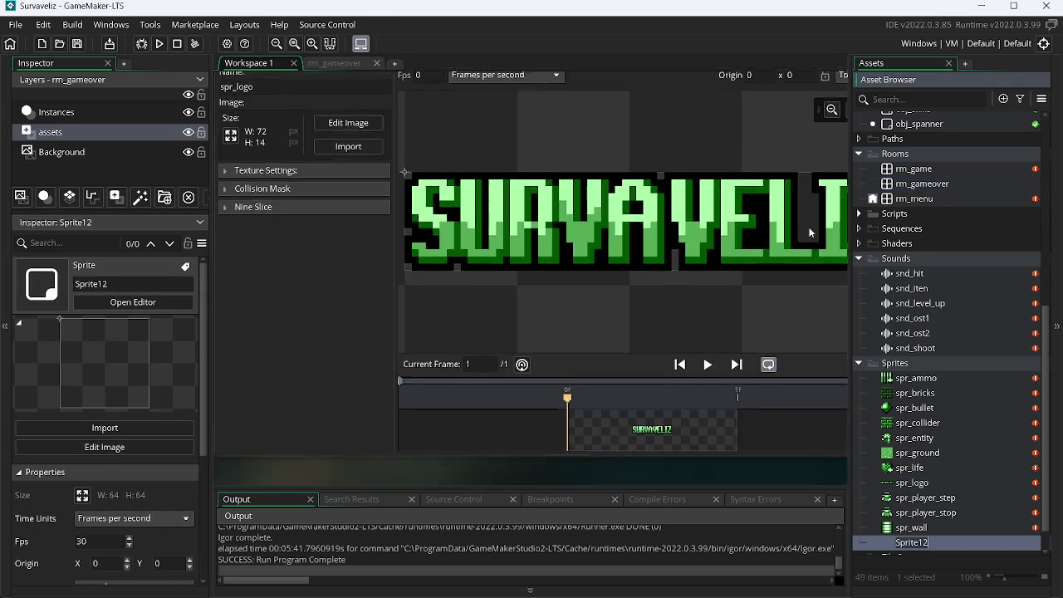
{"action": "type", "text": "spr_gameo"}
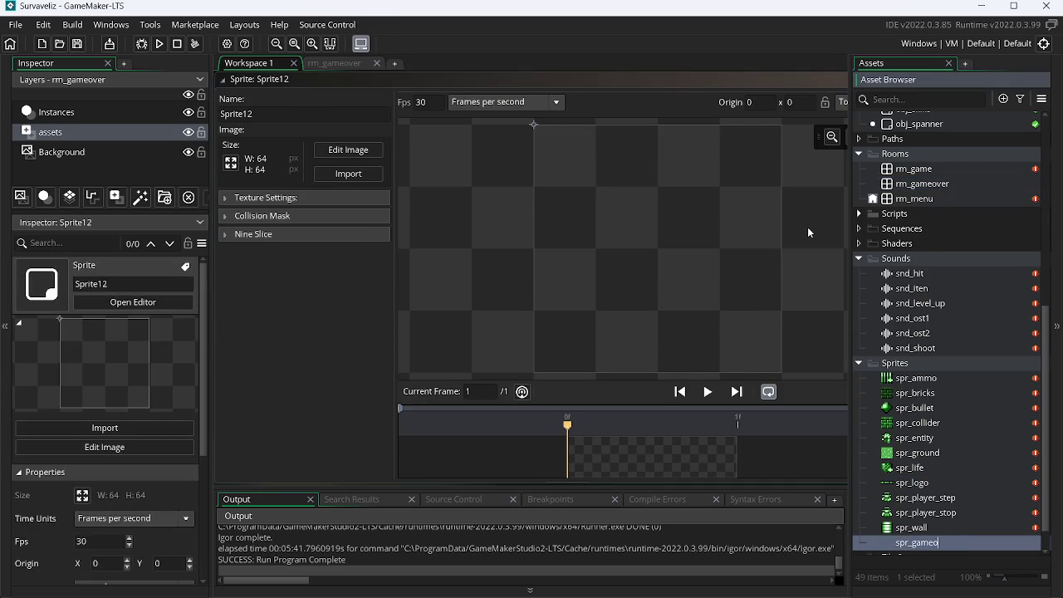
{"action": "type", "text": "ver"}
{"action": "key", "text": "Return"}
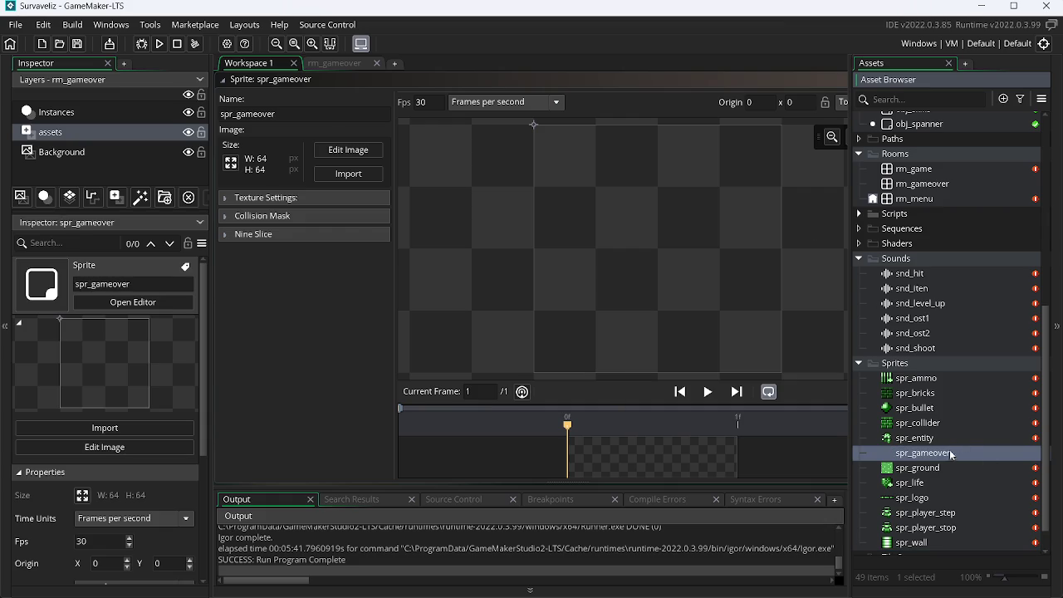
Import the purple 256×256 sprite-sheet PNG into spr_gameover, set Fps to 0, and edit the image.
{"action": "left_click", "coordinate": [341, 175]}
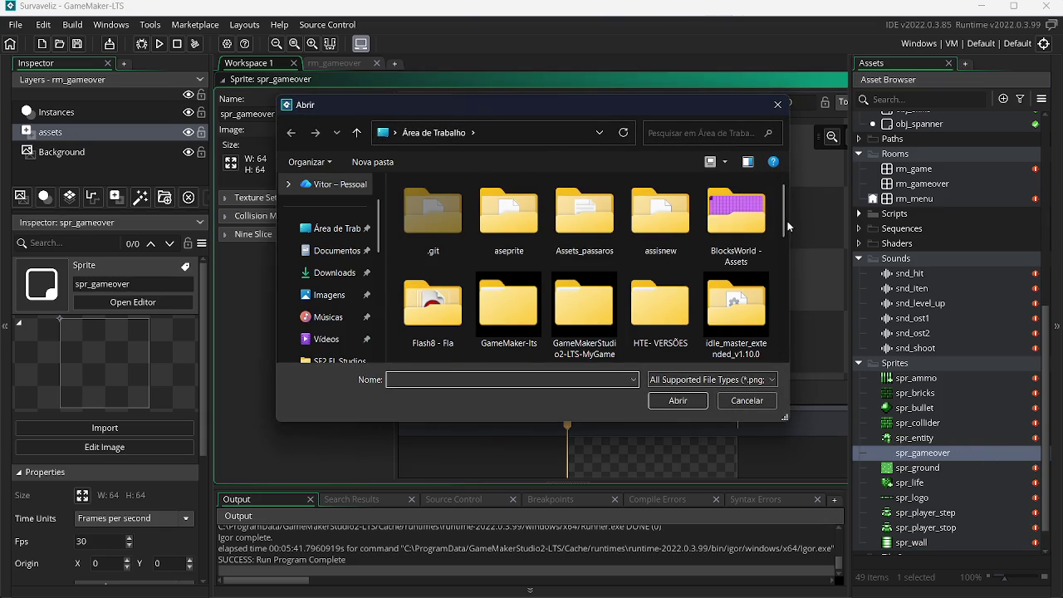
{"action": "scroll", "coordinate": [780, 268], "scroll_direction": "down", "scroll_amount": 2}
{"action": "scroll", "coordinate": [780, 268], "scroll_direction": "down", "scroll_amount": 2}
{"action": "double_click", "coordinate": [656, 287]}
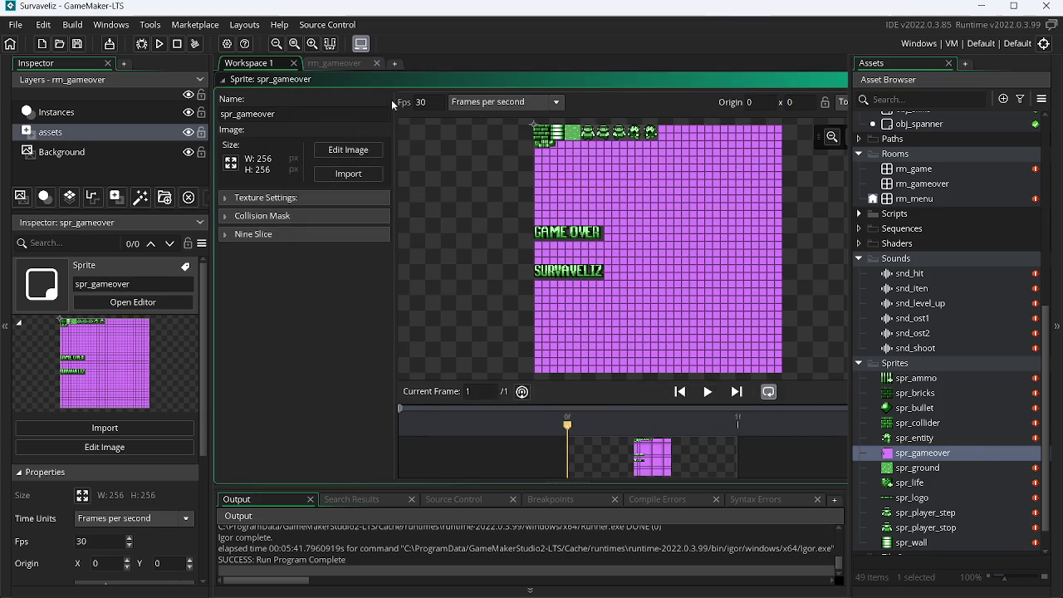
{"action": "key", "text": "BackSpace"}
{"action": "left_click", "coordinate": [342, 153]}
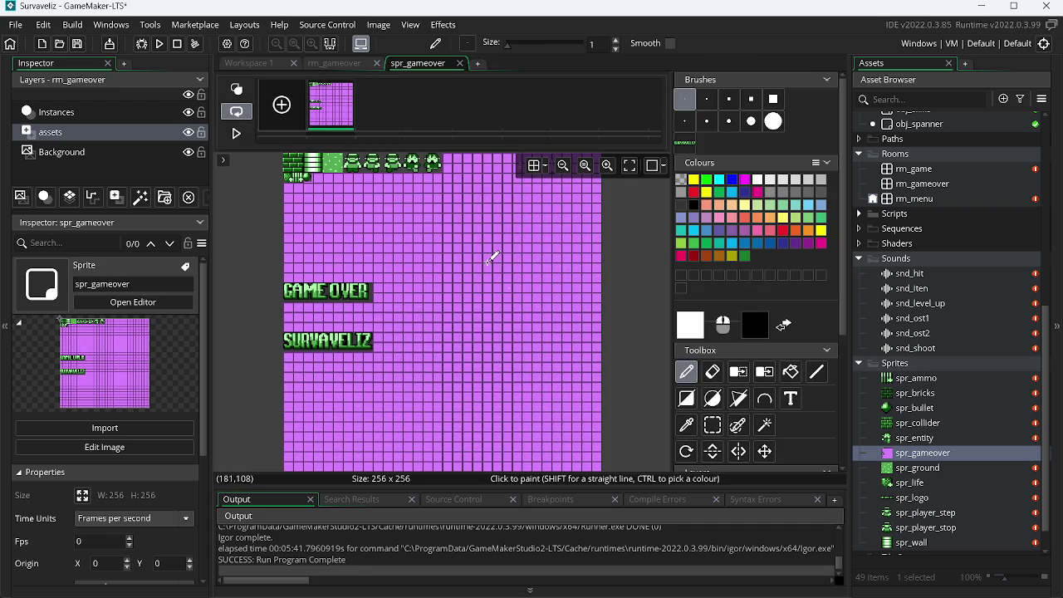
Erase the purple areas below, beside and above GAME OVER using rectangular selections.
{"action": "left_click", "coordinate": [712, 424]}
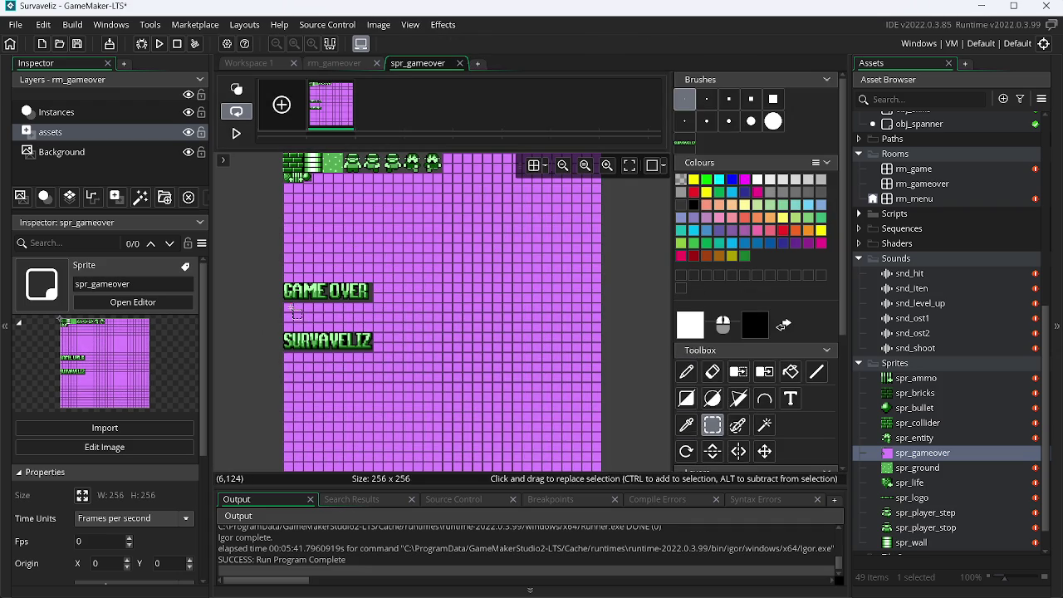
{"action": "mouse_move", "coordinate": [287, 309]}
{"action": "left_mouse_down"}
{"action": "mouse_move", "coordinate": [432, 415]}
{"action": "mouse_move", "coordinate": [582, 498]}
{"action": "mouse_move", "coordinate": [758, 527]}
{"action": "left_mouse_up"}
{"action": "key", "text": "Delete"}
{"action": "mouse_move", "coordinate": [372, 280]}
{"action": "left_mouse_down"}
{"action": "mouse_move", "coordinate": [460, 346]}
{"action": "mouse_move", "coordinate": [671, 322]}
{"action": "left_mouse_up"}
{"action": "key", "text": "Delete"}
{"action": "left_click_drag", "start_coordinate": [621, 290], "coordinate": [525, 247]}
{"action": "left_click", "coordinate": [454, 233]}
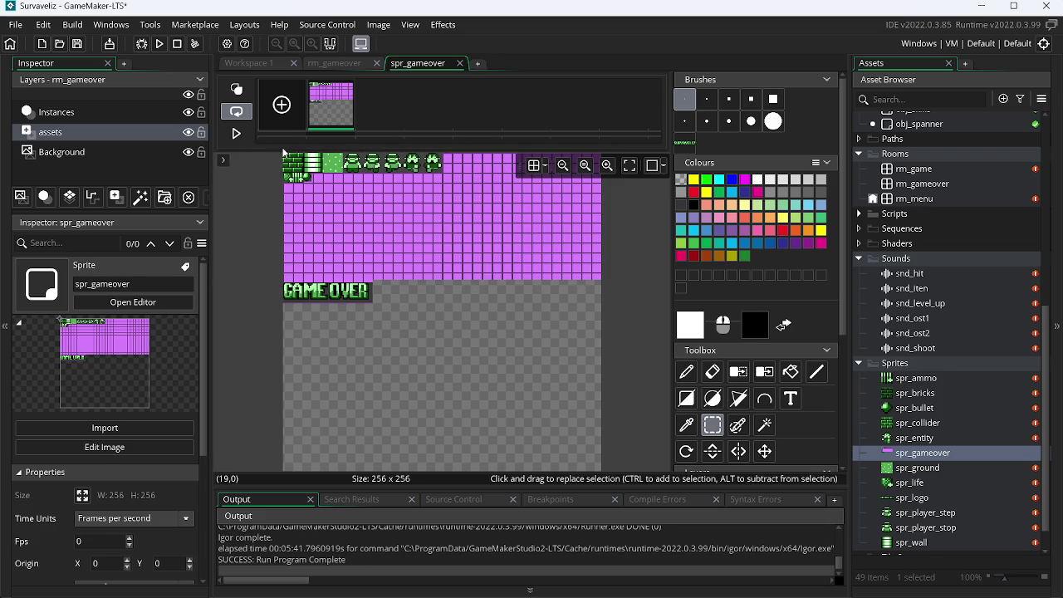
{"action": "mouse_move", "coordinate": [278, 154]}
{"action": "left_mouse_down"}
{"action": "mouse_move", "coordinate": [514, 256]}
{"action": "mouse_move", "coordinate": [665, 284]}
{"action": "left_mouse_up"}
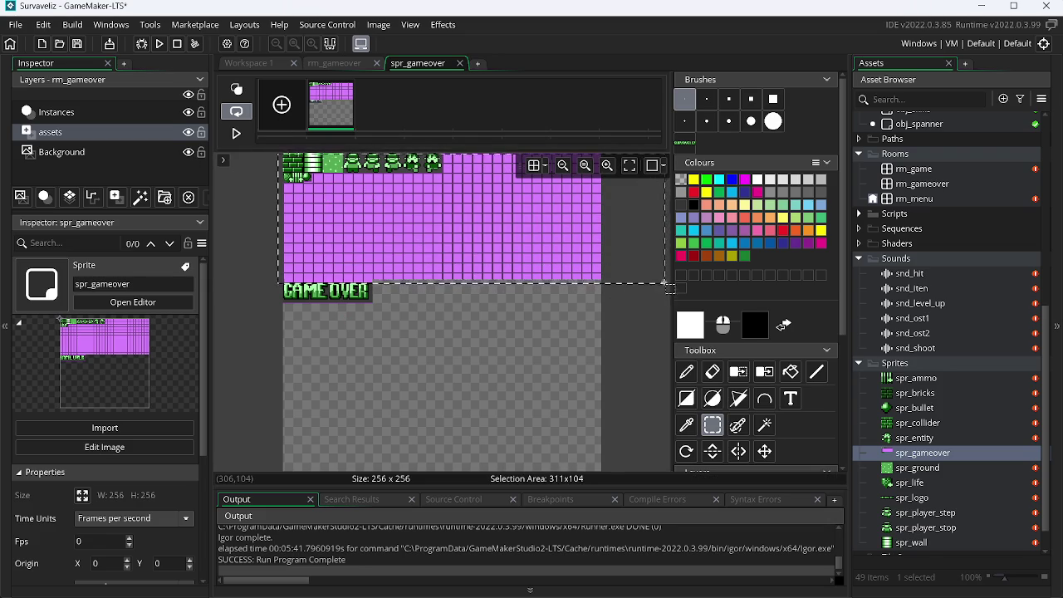
{"action": "key", "text": "Delete"}
{"action": "left_click_drag", "start_coordinate": [431, 216], "coordinate": [227, 75]}
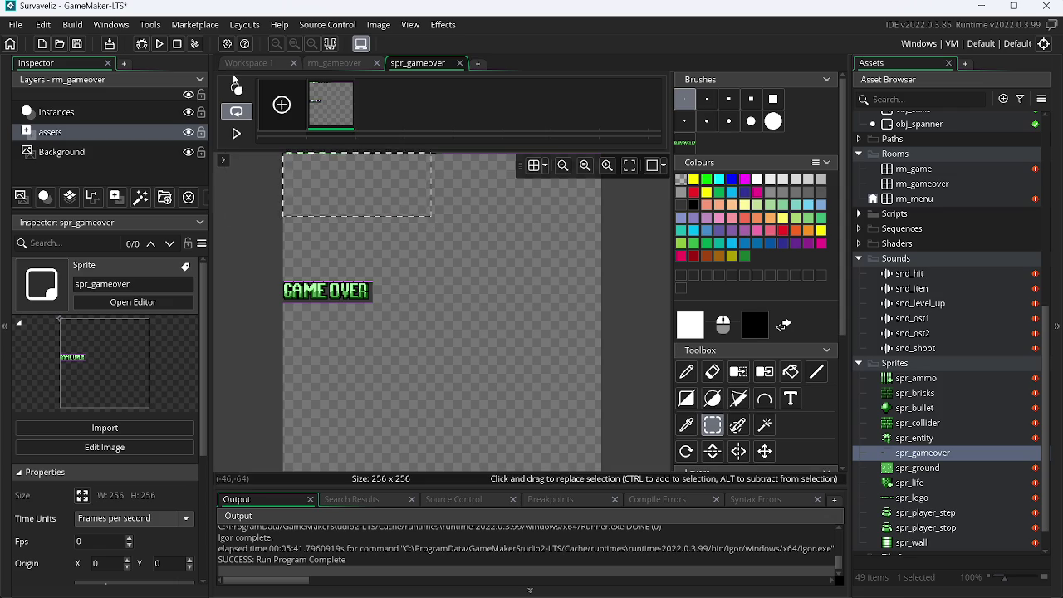
{"action": "left_click", "coordinate": [465, 207]}
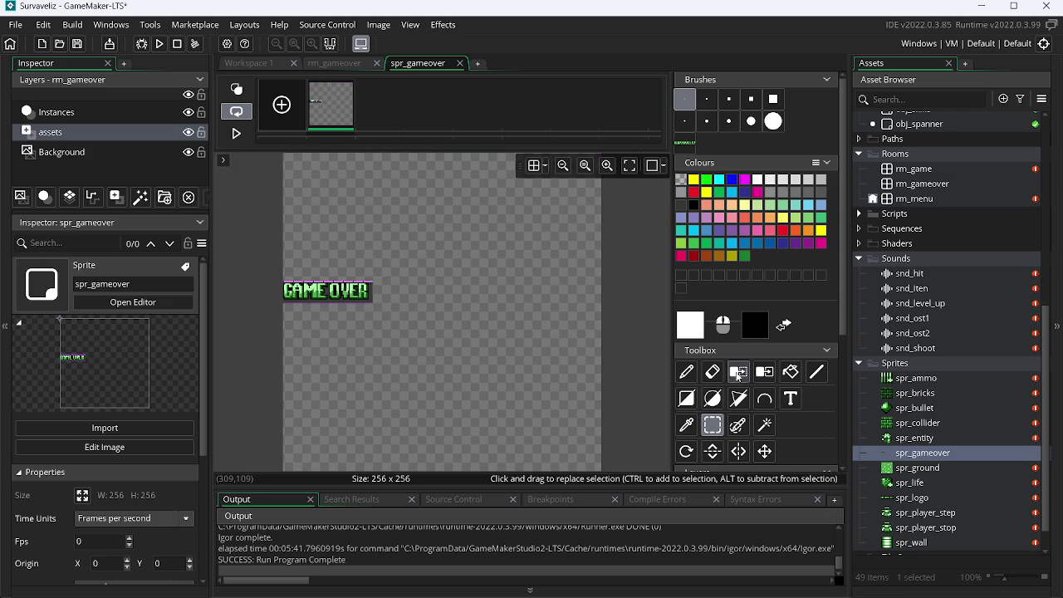
Auto-trim the sprite, remove the purple rows and background colour, and trim again to 69×14.
{"action": "left_click", "coordinate": [378, 24]}
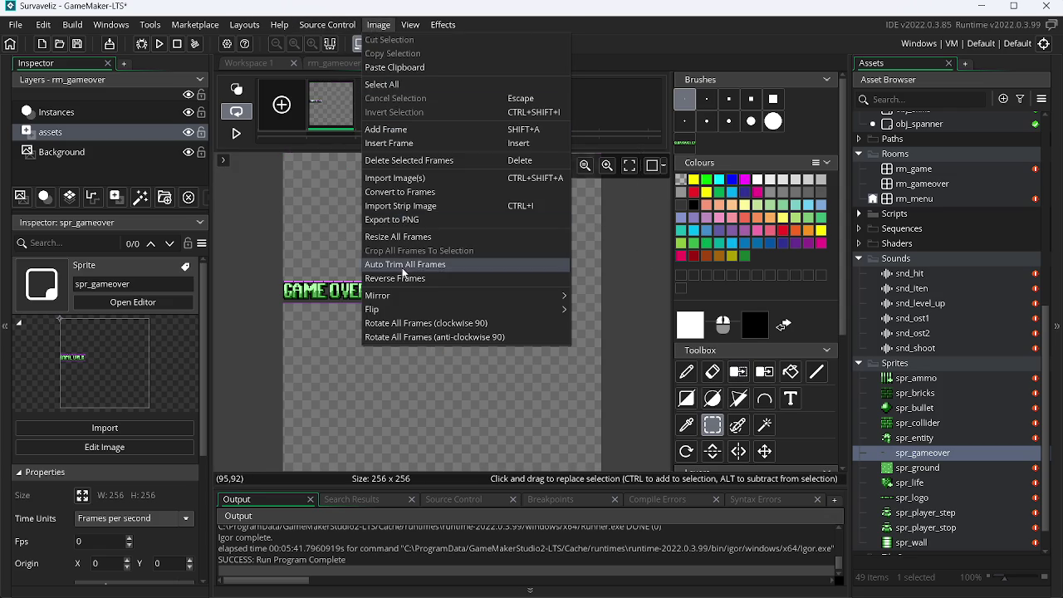
{"action": "left_click", "coordinate": [404, 265]}
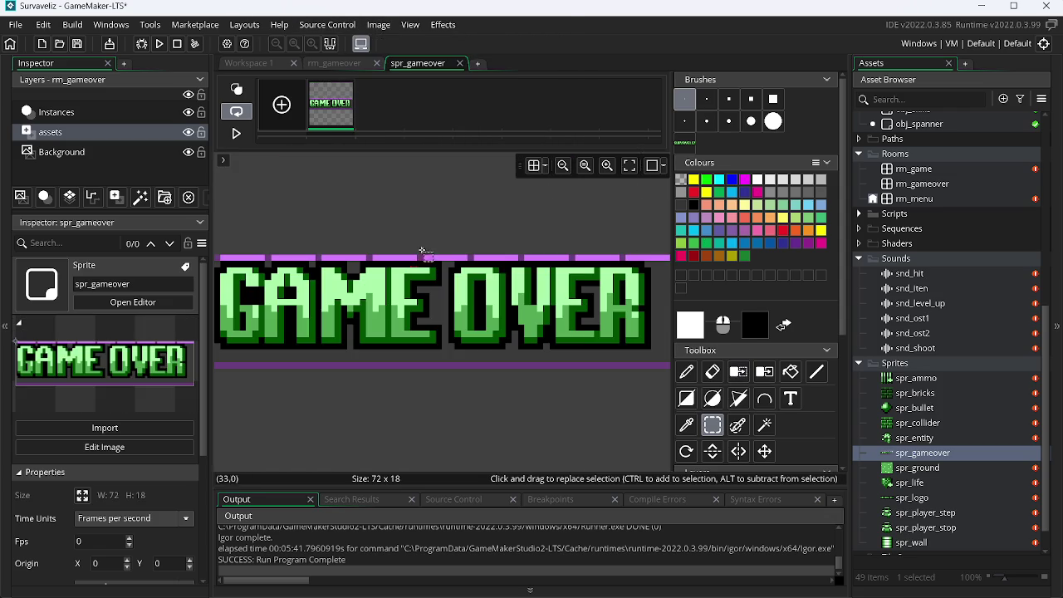
{"action": "left_click", "coordinate": [738, 371]}
{"action": "left_click", "coordinate": [581, 259]}
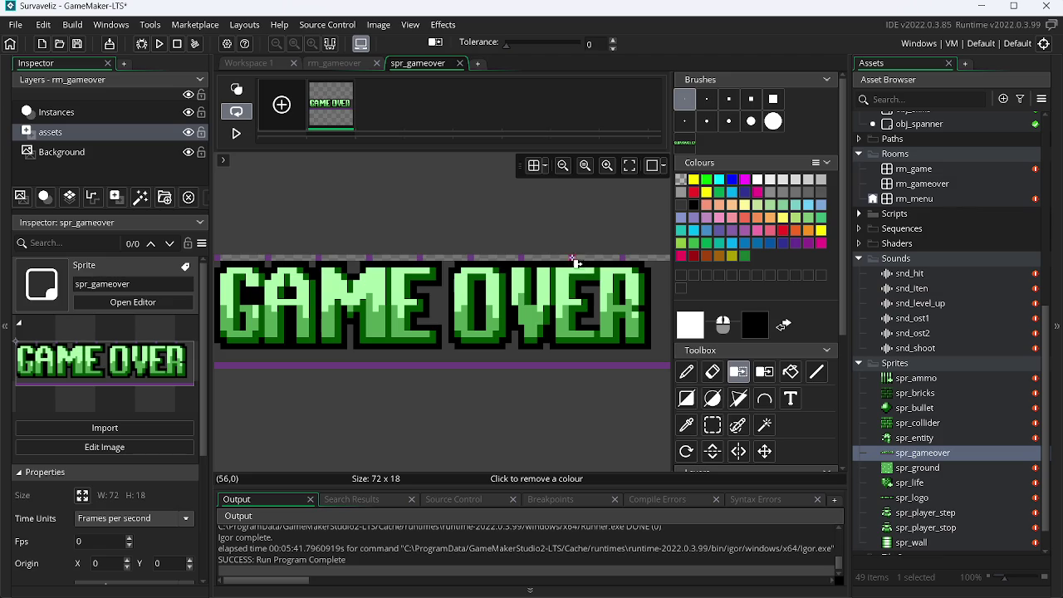
{"action": "left_click", "coordinate": [570, 358]}
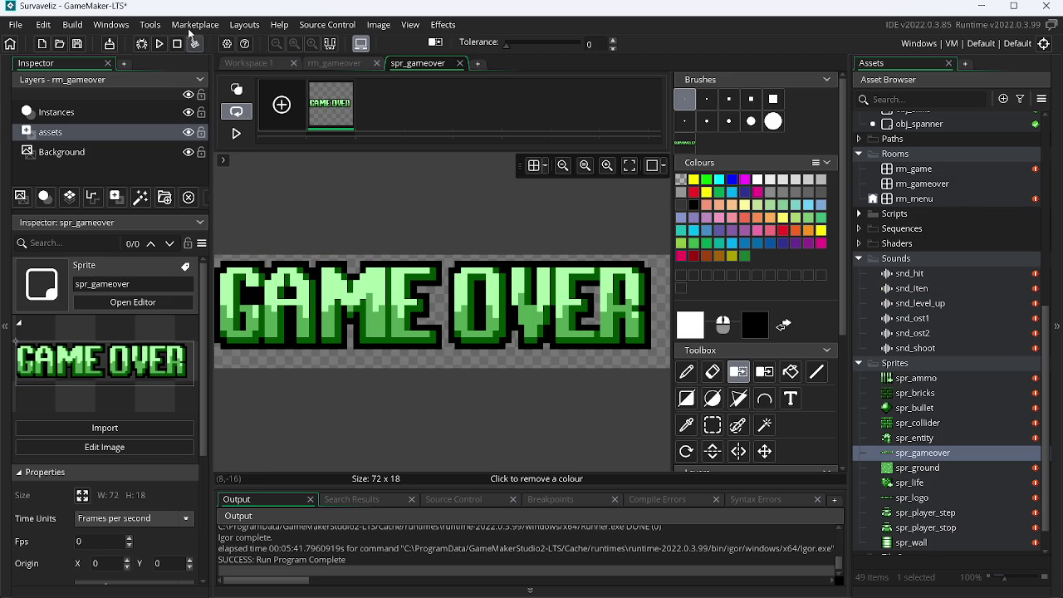
{"action": "left_click", "coordinate": [378, 25]}
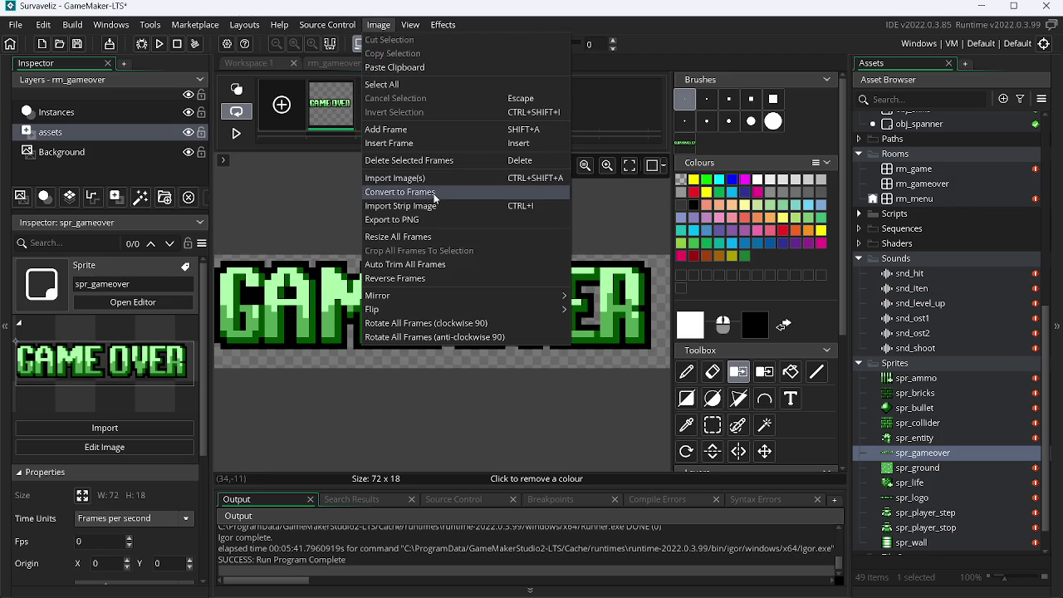
{"action": "left_click", "coordinate": [432, 264]}
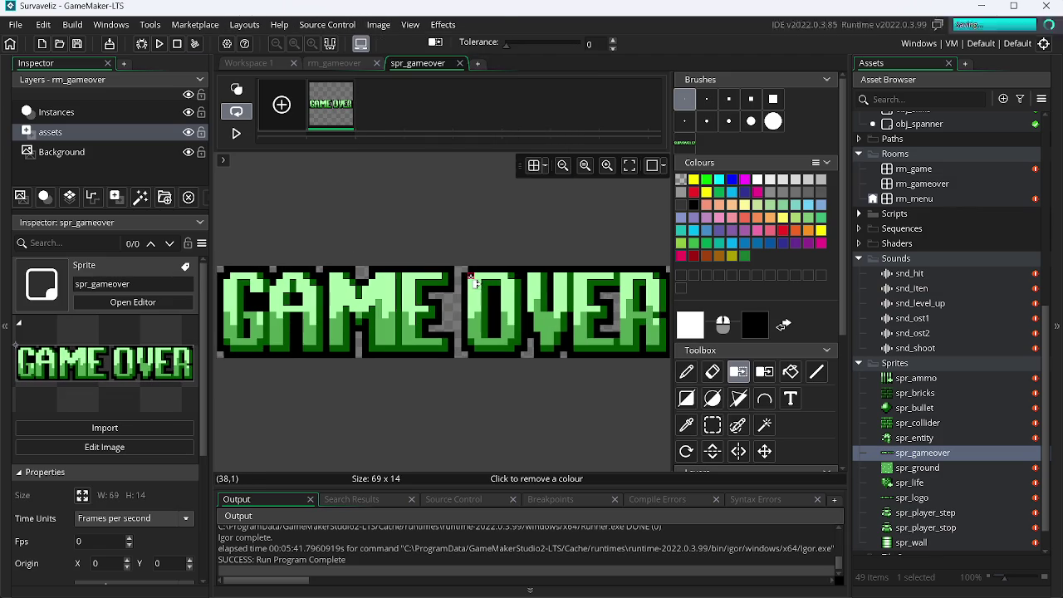
{"action": "left_click", "coordinate": [343, 68]}
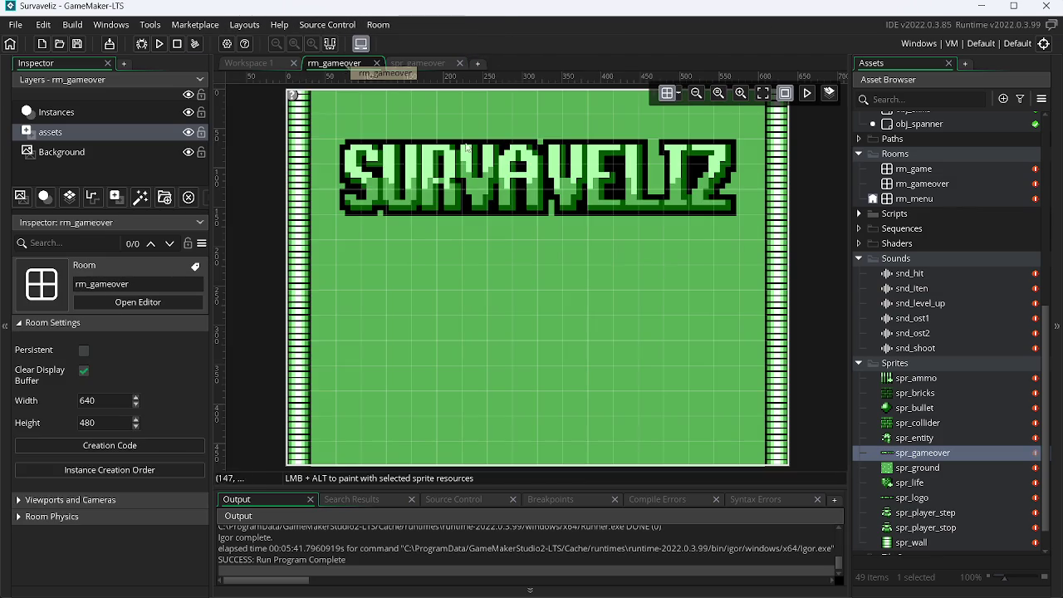
Inspect the wall, obj_menu instance and SURVAVELIZ logo across the Instances and assets layers.
{"action": "left_click", "coordinate": [508, 181]}
{"action": "left_click", "coordinate": [292, 116]}
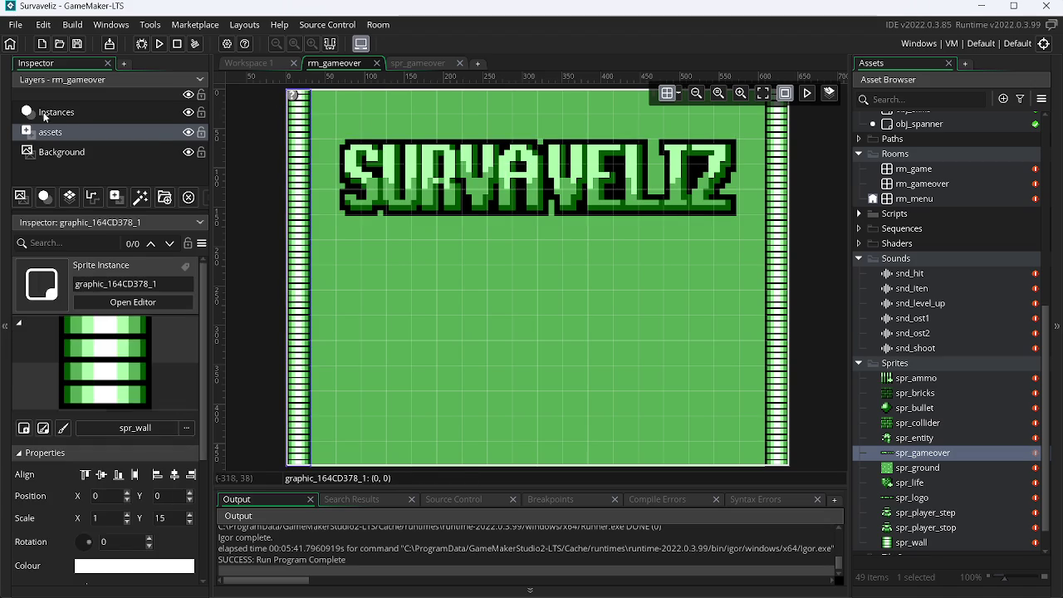
{"action": "left_click", "coordinate": [270, 120]}
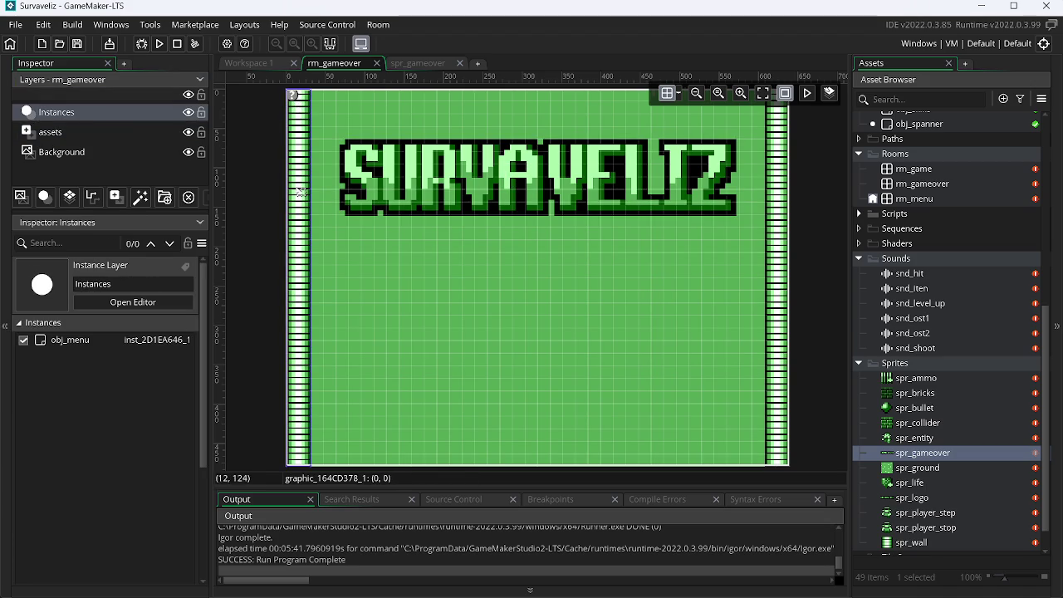
{"action": "left_click", "coordinate": [296, 96]}
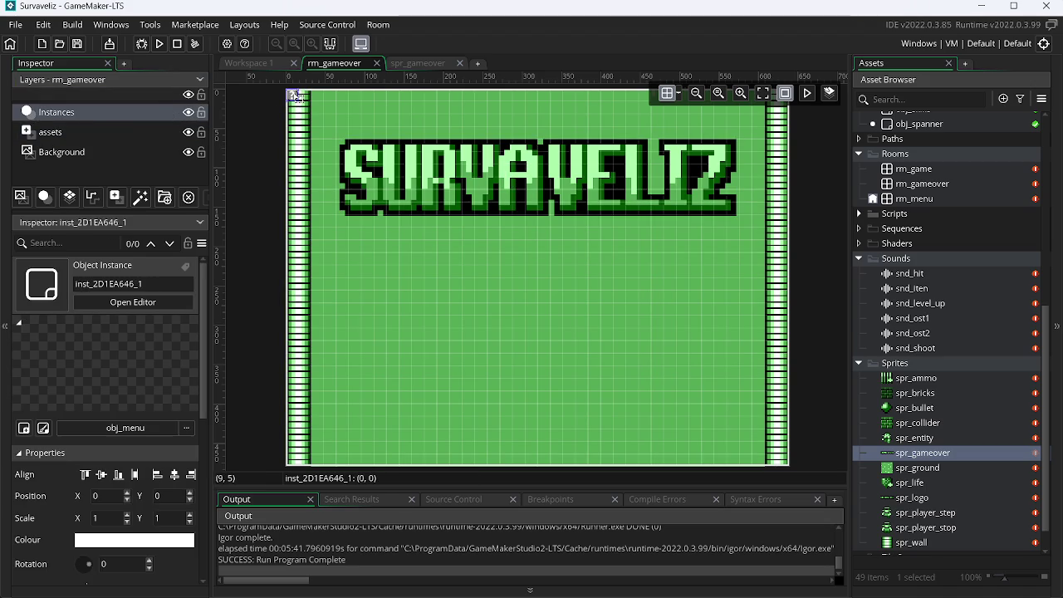
{"action": "left_click", "coordinate": [428, 174]}
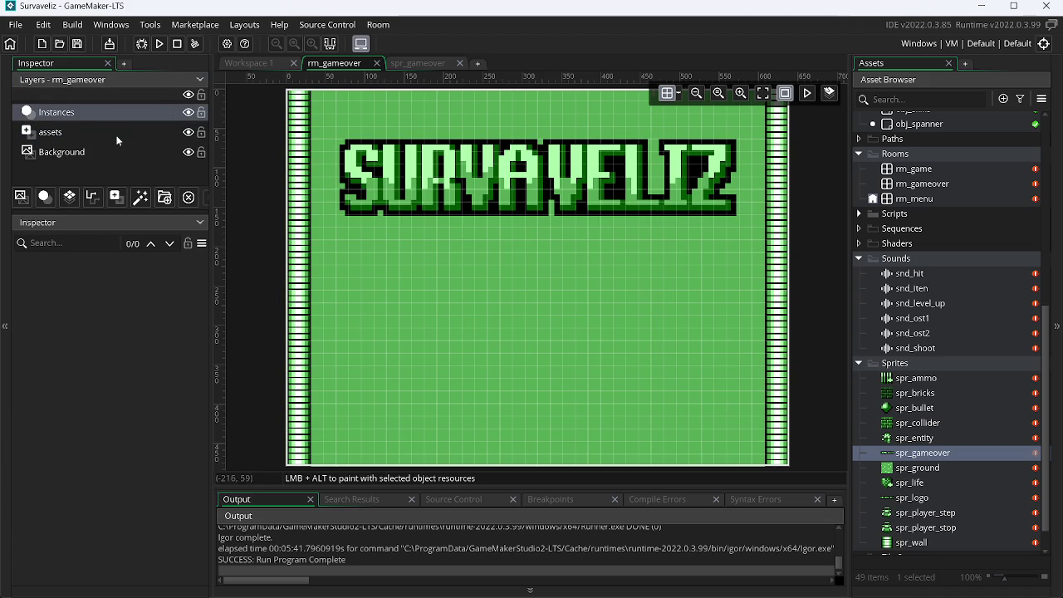
{"action": "left_click", "coordinate": [421, 160]}
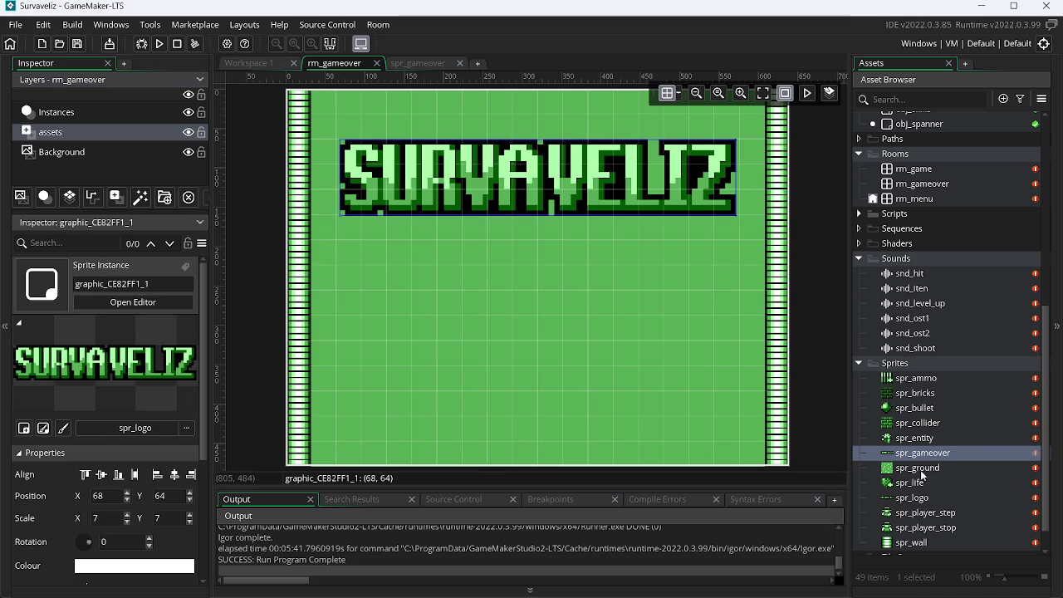
Place spr_gameover in the room and scale it to 7 on both X and Y.
{"action": "left_click_drag", "start_coordinate": [842, 433], "coordinate": [451, 311]}
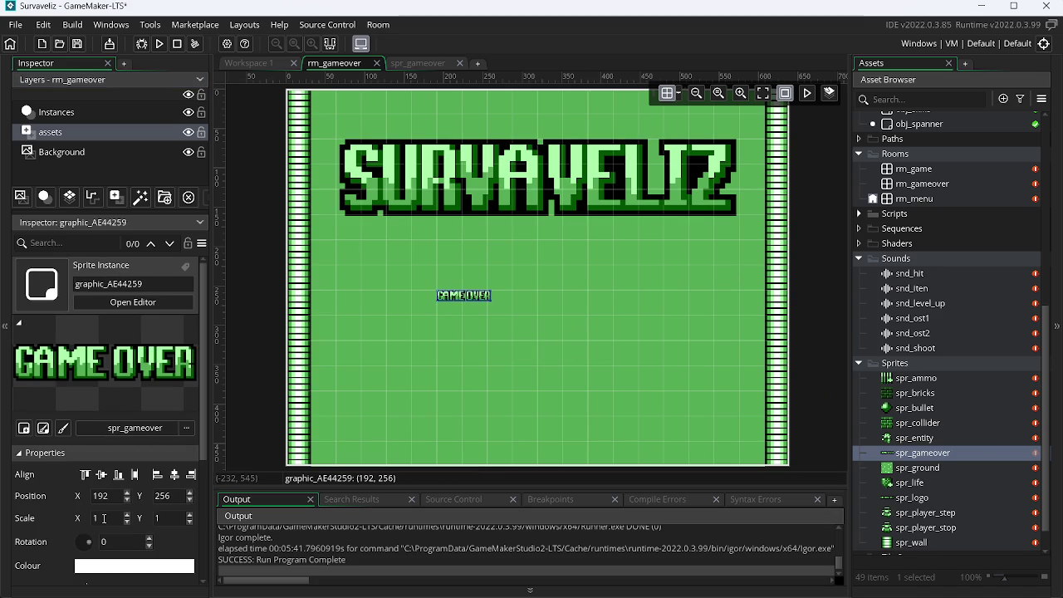
{"action": "type", "text": "7"}
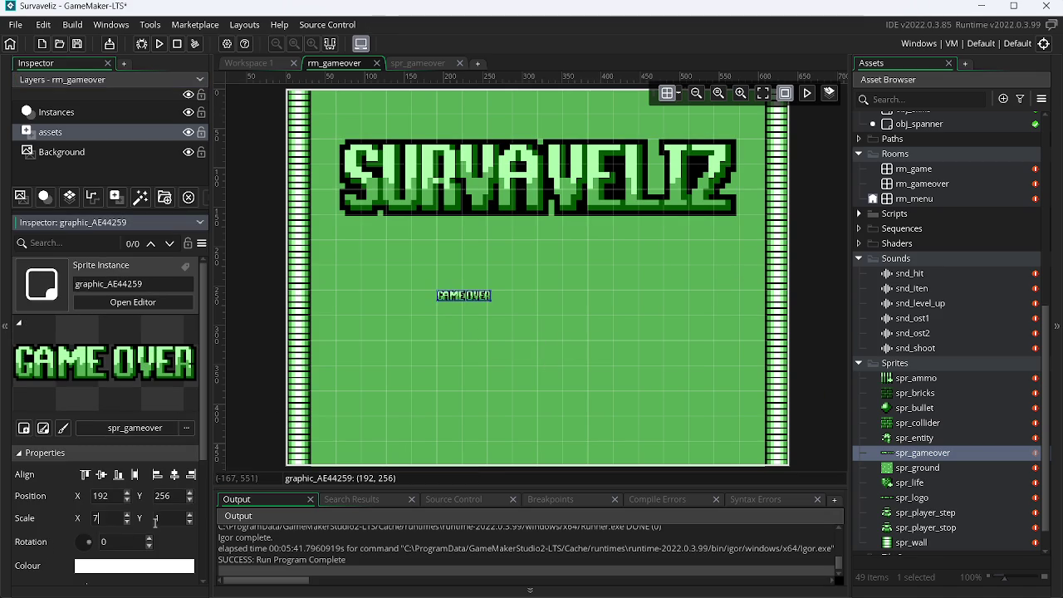
{"action": "key", "text": "Tab"}
{"action": "type", "text": "7"}
{"action": "key", "text": "Return"}
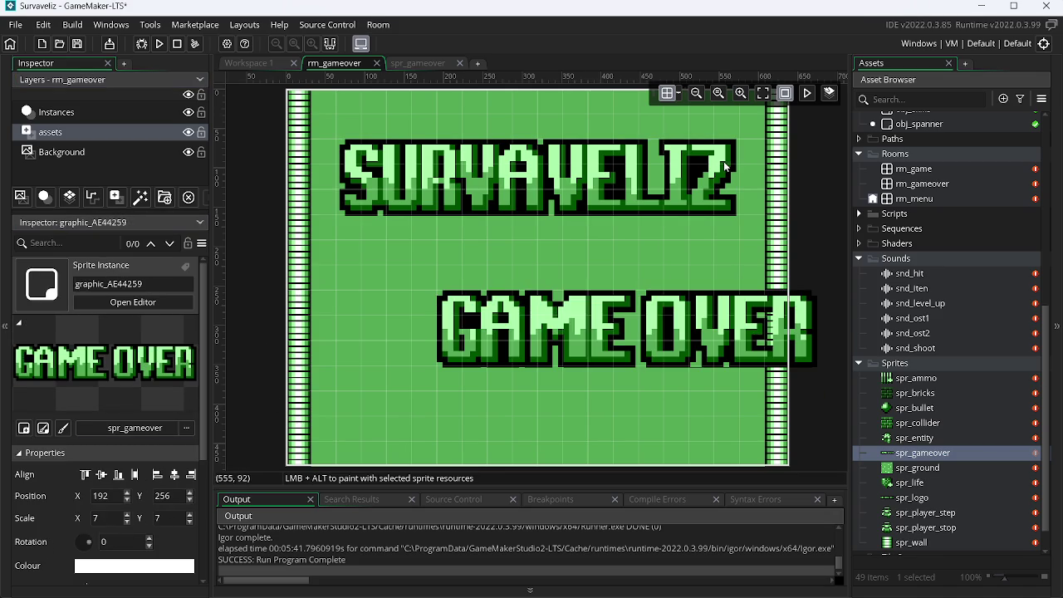
Move GAME OVER up, delete the SURVAVELIZ logo, and centre GAME OVER horizontally.
{"action": "left_click", "coordinate": [724, 161]}
{"action": "mouse_move", "coordinate": [682, 343]}
{"action": "left_mouse_down"}
{"action": "mouse_move", "coordinate": [587, 192]}
{"action": "mouse_move", "coordinate": [595, 178]}
{"action": "mouse_move", "coordinate": [611, 228]}
{"action": "mouse_move", "coordinate": [619, 170]}
{"action": "left_mouse_up"}
{"action": "left_click", "coordinate": [611, 158]}
{"action": "left_click", "coordinate": [353, 186]}
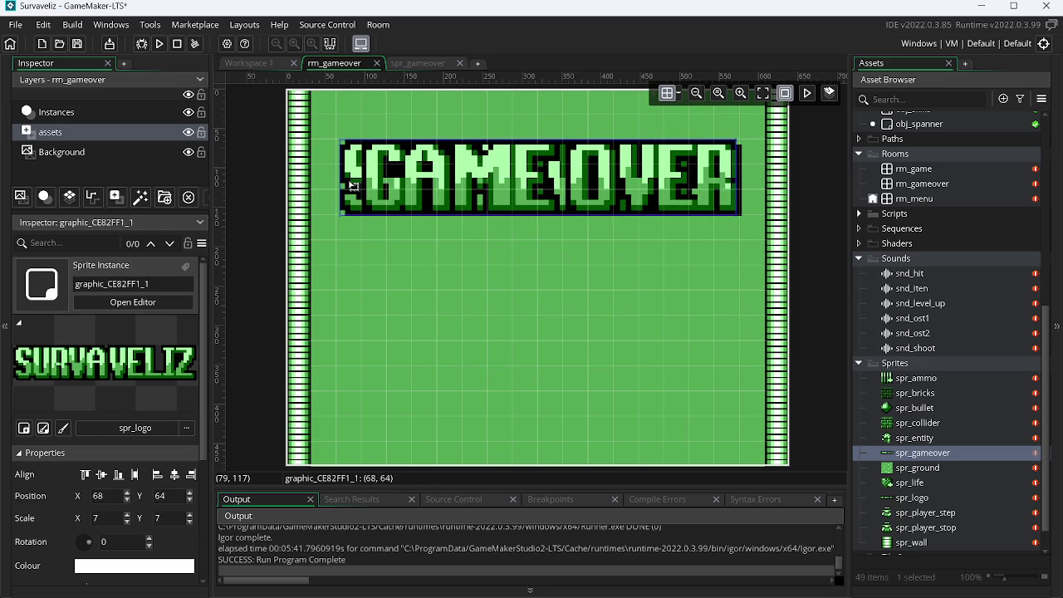
{"action": "key", "text": "Delete"}
{"action": "left_click", "coordinate": [485, 174]}
{"action": "left_click", "coordinate": [173, 475]}
{"action": "left_click", "coordinate": [172, 475]}
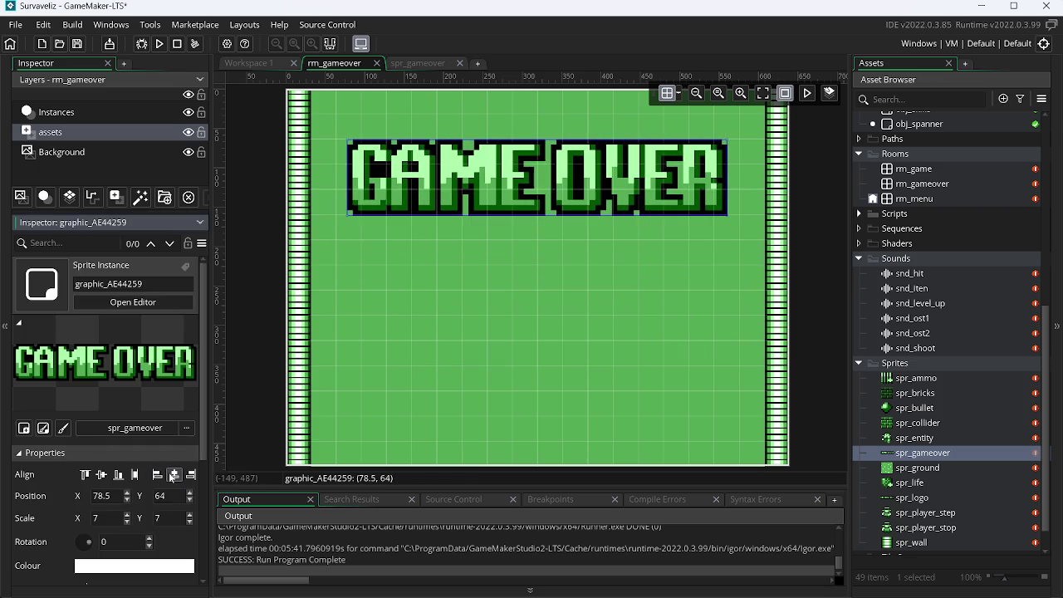
{"action": "left_click", "coordinate": [512, 324]}
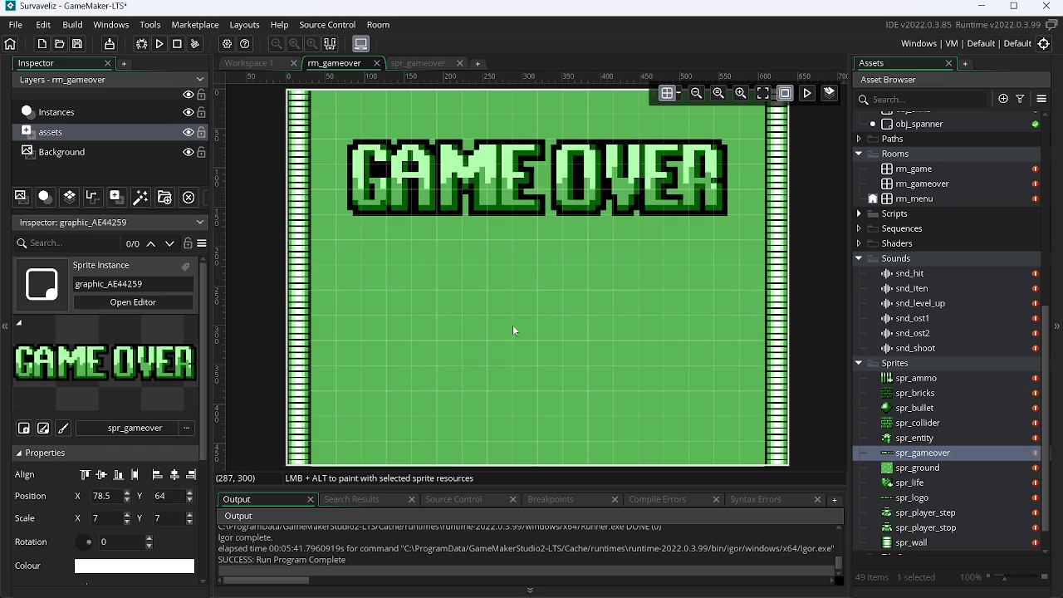
Rename the Instances layer to object and fit the whole room in the view.
{"action": "left_click", "coordinate": [146, 113]}
{"action": "left_click", "coordinate": [76, 284]}
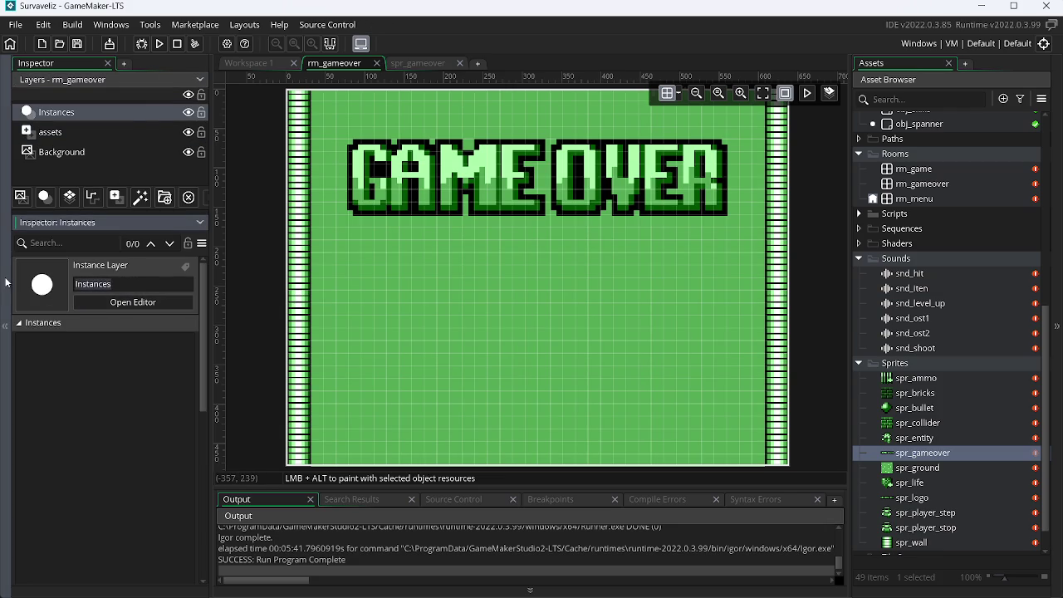
{"action": "type", "text": "object"}
{"action": "key", "text": "Return"}
{"action": "scroll", "coordinate": [553, 292], "scroll_direction": "up", "scroll_amount": 3}
{"action": "scroll", "coordinate": [553, 293], "scroll_direction": "down", "scroll_amount": 10}
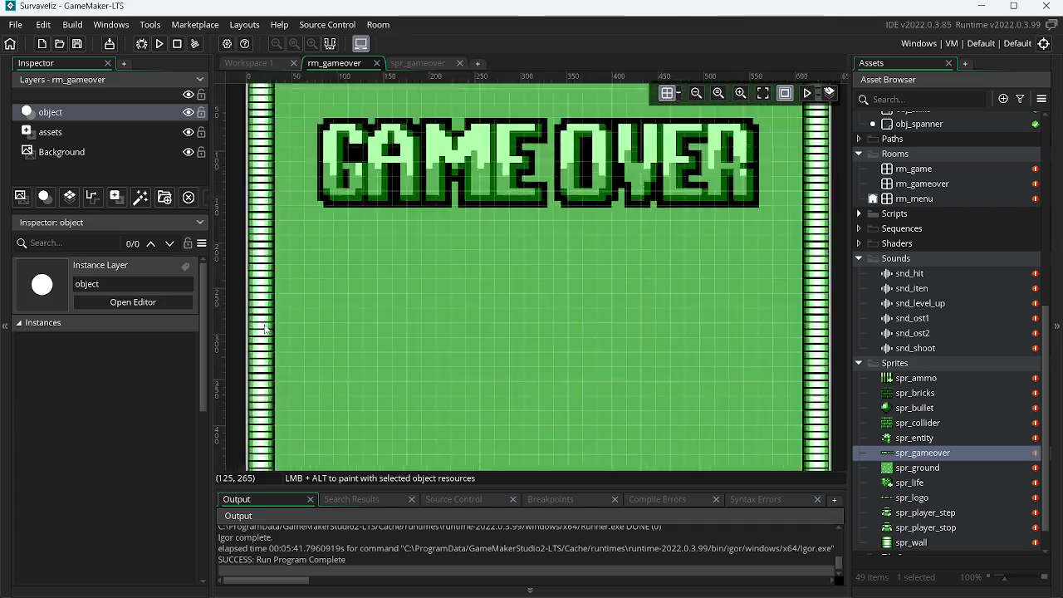
{"action": "left_click", "coordinate": [763, 94]}
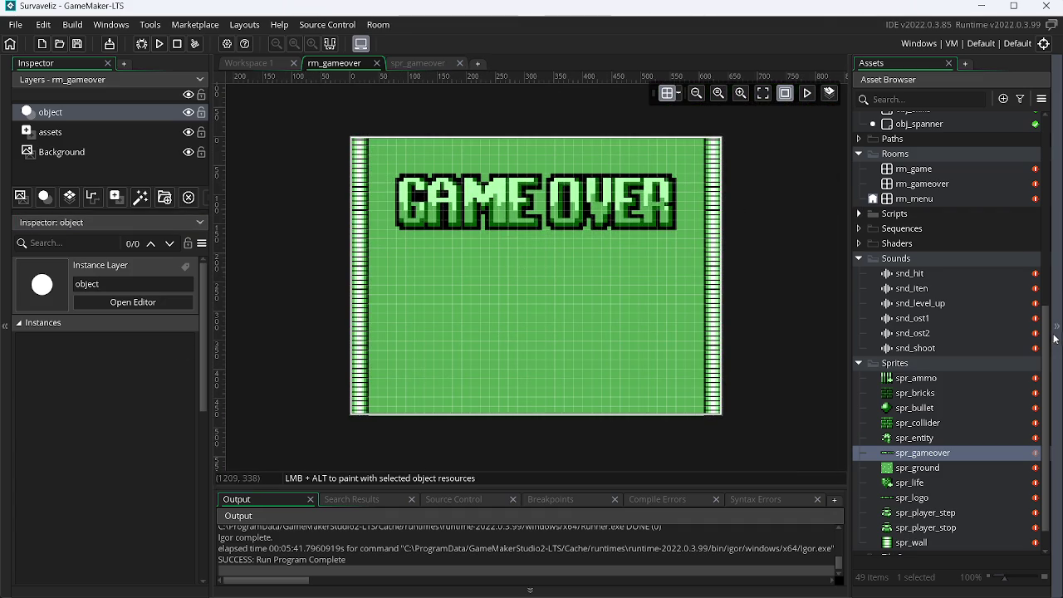
{"action": "left_click_drag", "start_coordinate": [1054, 332], "coordinate": [1057, 239]}
{"action": "scroll", "coordinate": [981, 255], "scroll_direction": "up", "scroll_amount": 3}
{"action": "right_click", "coordinate": [930, 277]}
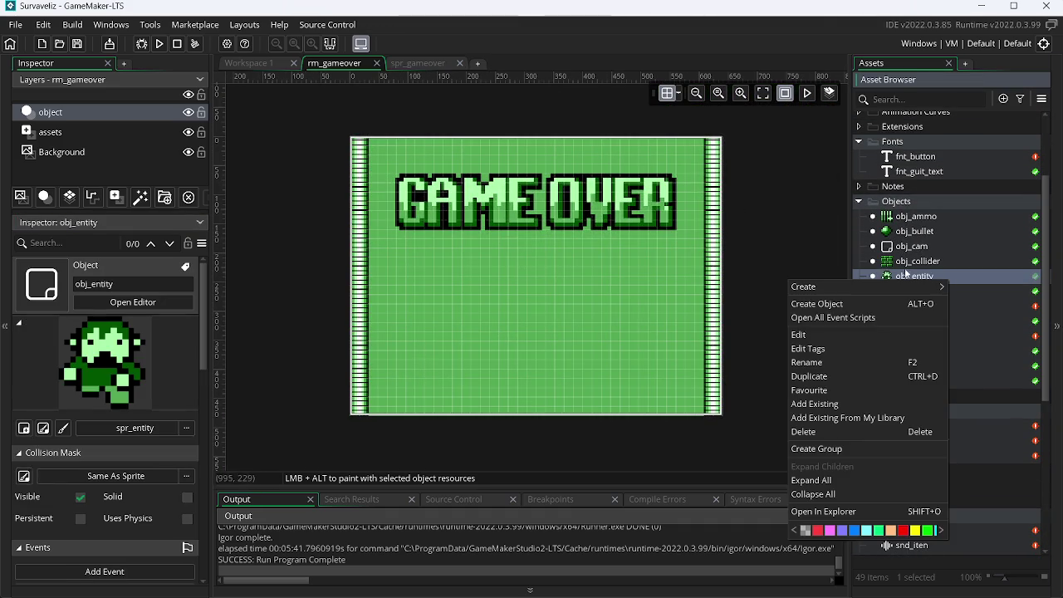
Create a new object named obj_gameover.
{"action": "left_click", "coordinate": [807, 304]}
{"action": "type", "text": "obj"}
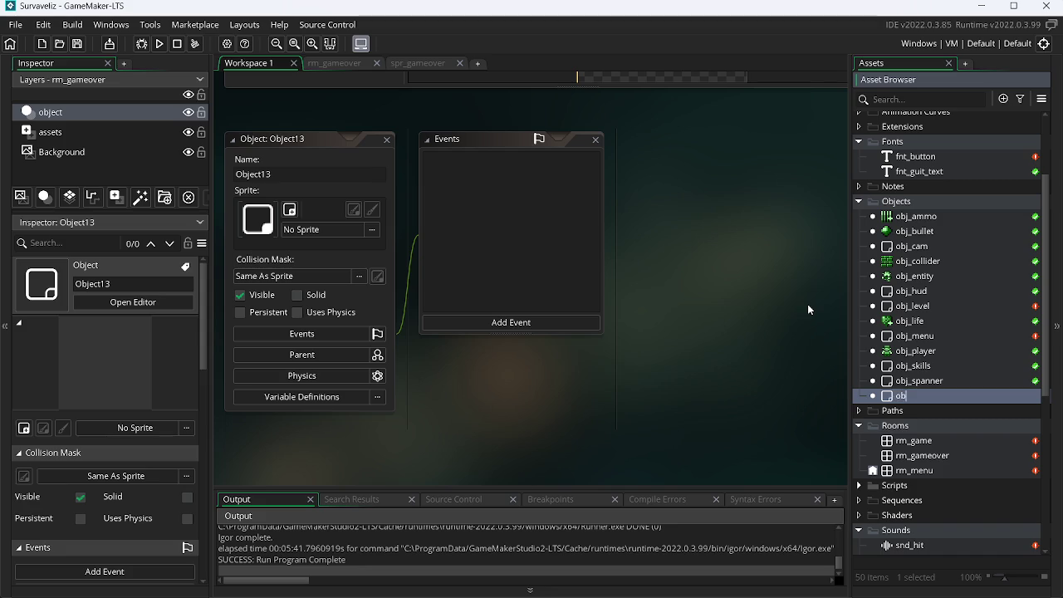
{"action": "type", "text": "_gameover"}
{"action": "key", "text": "Return"}
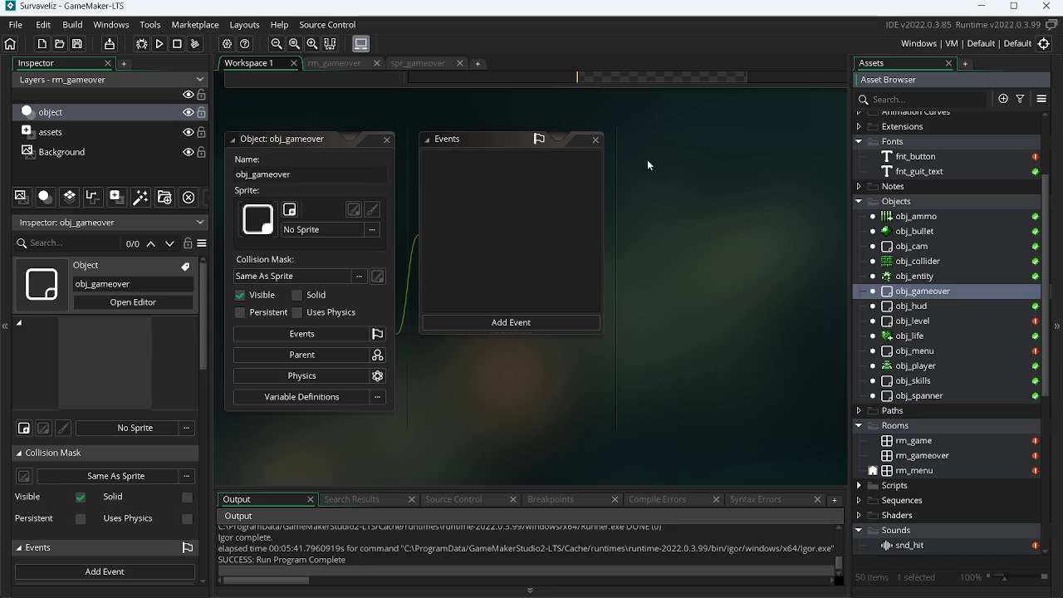
Give obj_gameover Create, Draw GUI and Key Press - Space events.
{"action": "left_click", "coordinate": [512, 323]}
{"action": "left_click", "coordinate": [541, 333]}
{"action": "left_click", "coordinate": [529, 323]}
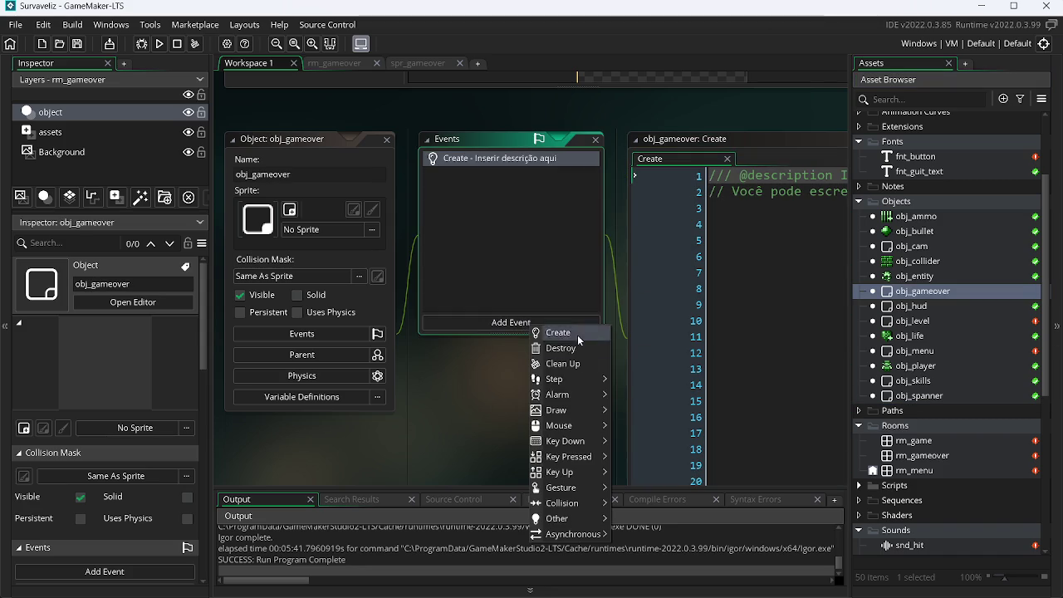
{"action": "mouse_move", "coordinate": [575, 410]}
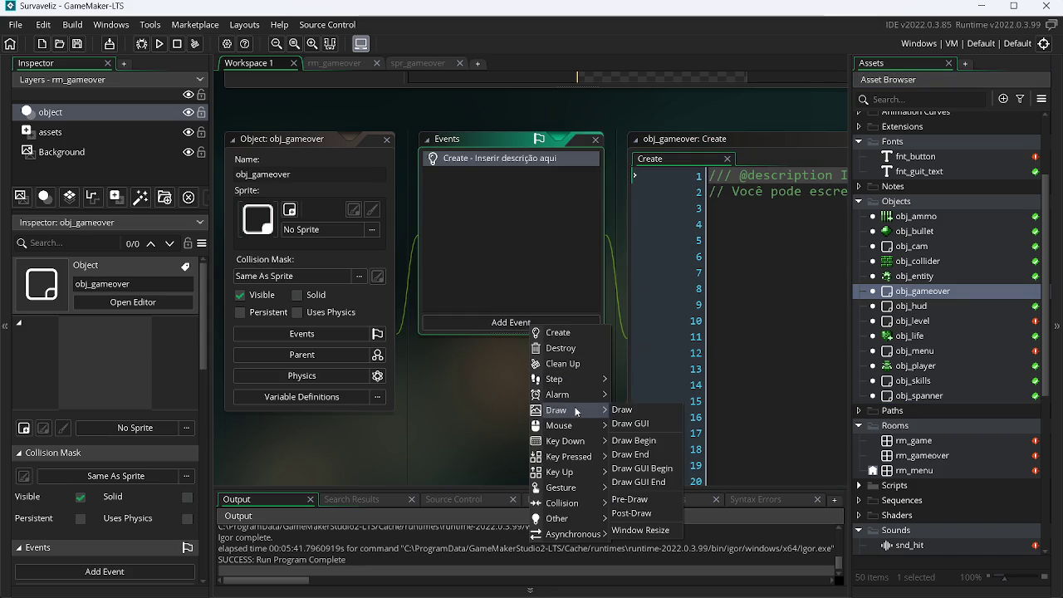
{"action": "left_click", "coordinate": [643, 423]}
{"action": "left_click", "coordinate": [484, 324]}
{"action": "mouse_move", "coordinate": [532, 423]}
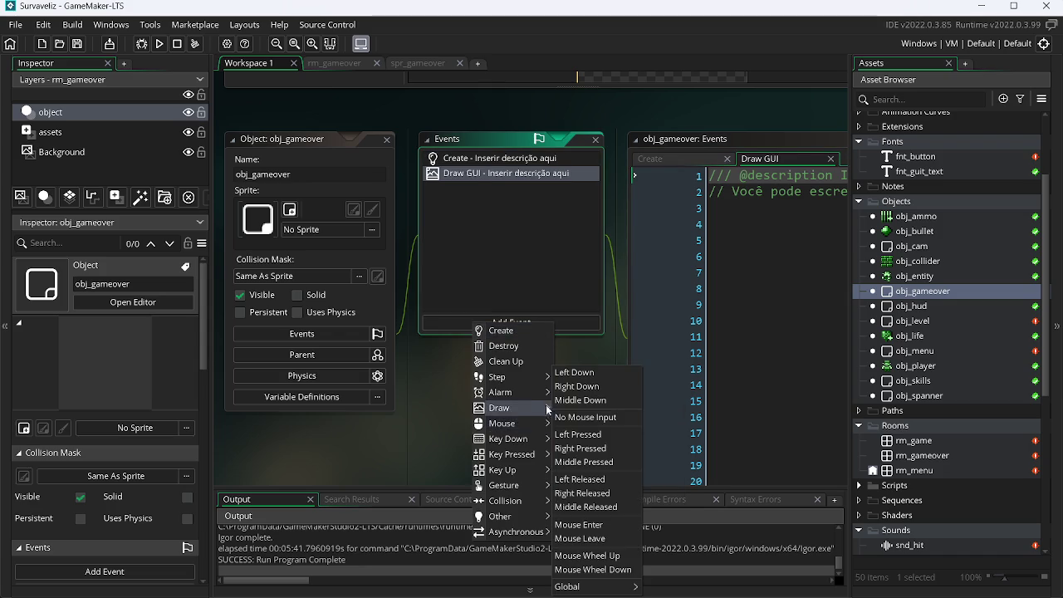
{"action": "mouse_move", "coordinate": [540, 455]}
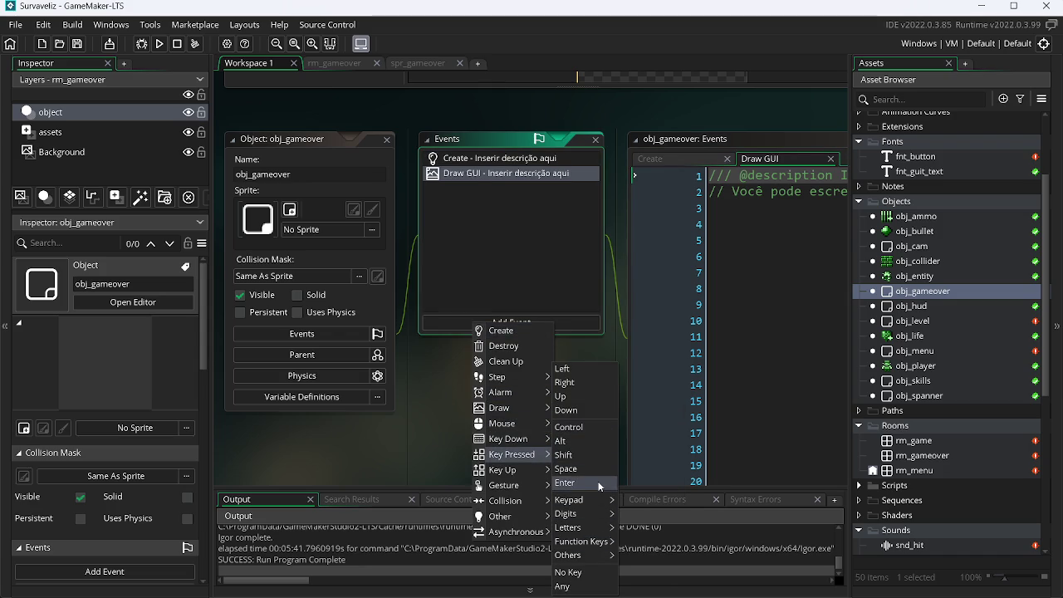
{"action": "left_click", "coordinate": [595, 471]}
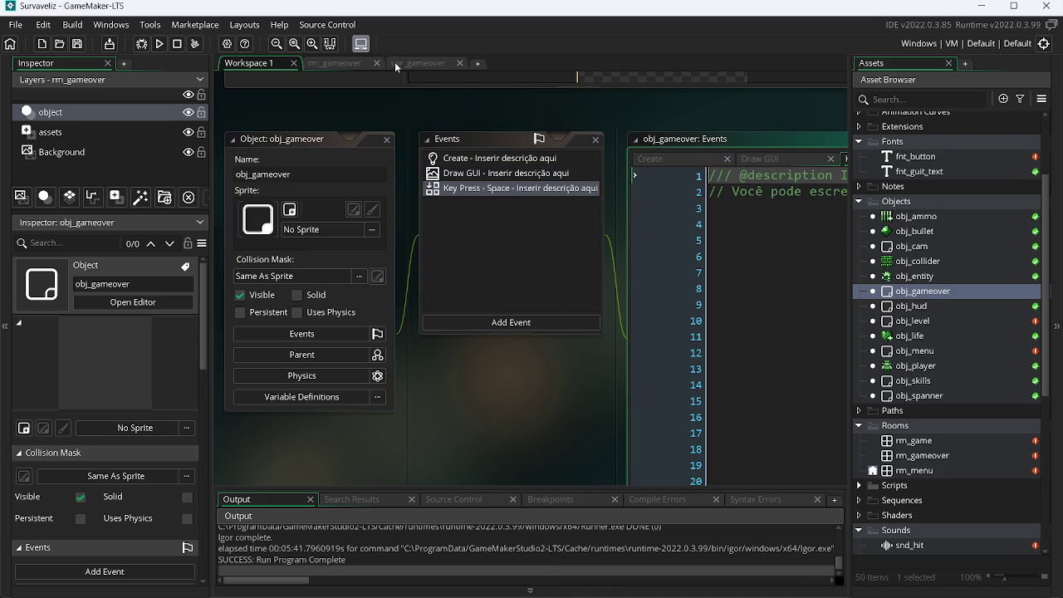
{"action": "left_click", "coordinate": [461, 63]}
{"action": "left_click", "coordinate": [357, 64]}
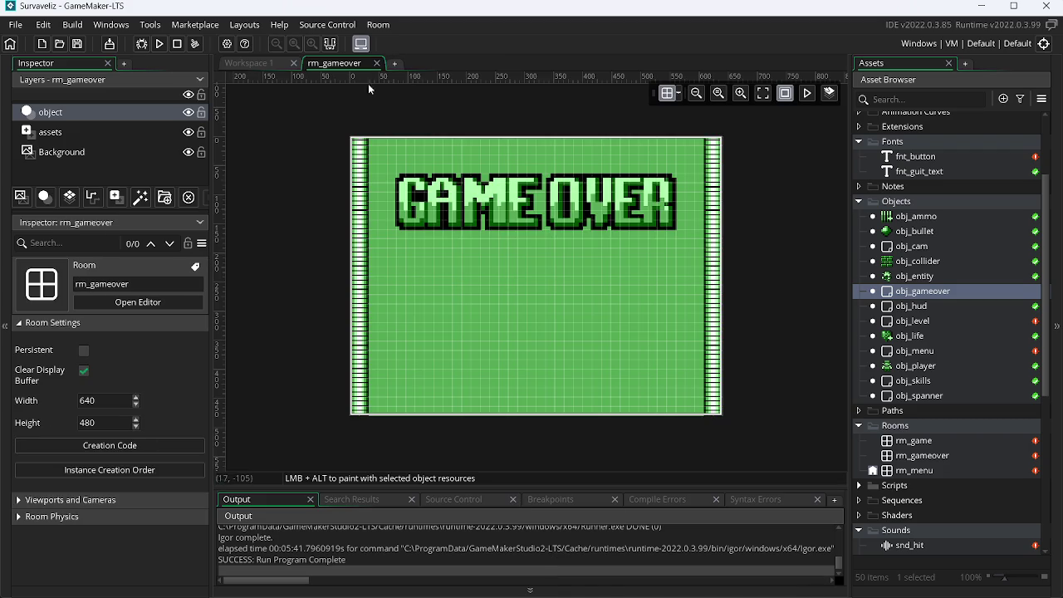
Place an obj_gameover instance at position 0, 0 in rm_gameover and save the project.
{"action": "mouse_move", "coordinate": [950, 293]}
{"action": "left_mouse_down"}
{"action": "mouse_move", "coordinate": [569, 262]}
{"action": "mouse_move", "coordinate": [344, 130]}
{"action": "mouse_move", "coordinate": [298, 131]}
{"action": "left_mouse_up"}
{"action": "left_click_drag", "start_coordinate": [372, 131], "coordinate": [365, 145]}
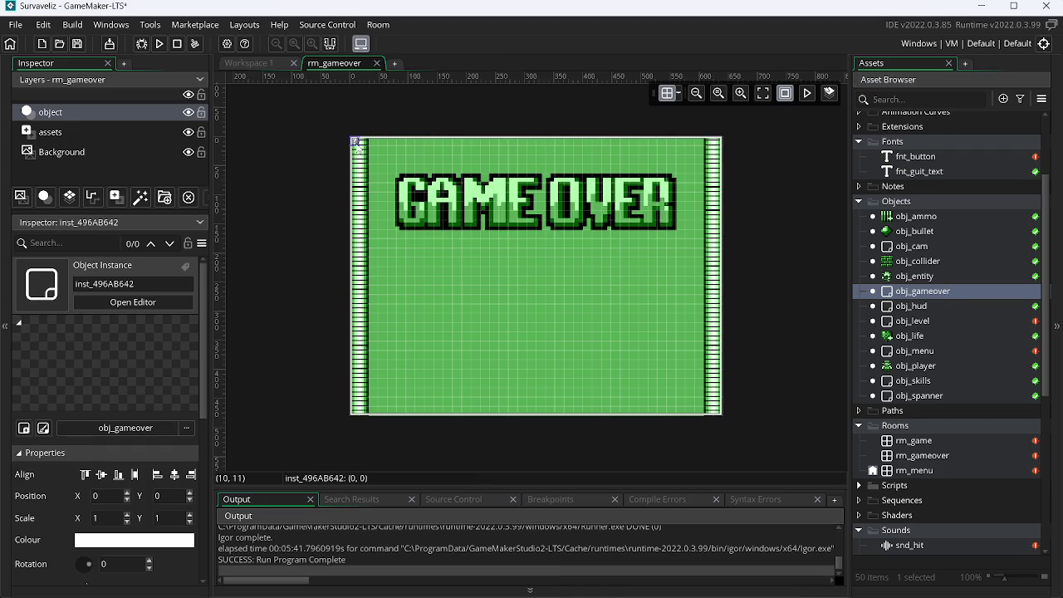
{"action": "key", "text": "ctrl+s"}
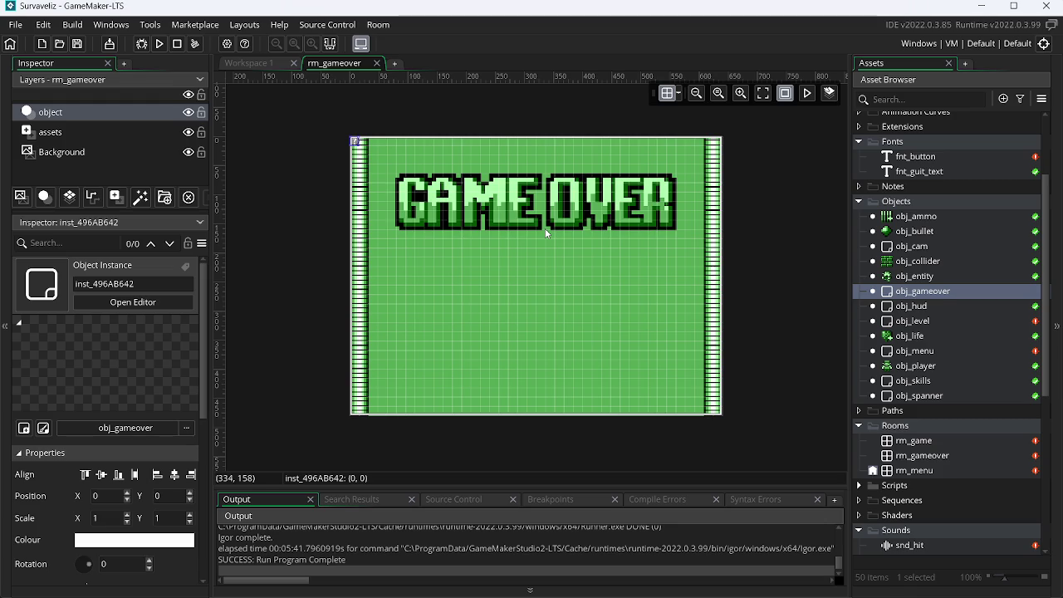
{"action": "key", "text": "alt+Tab"}
{"action": "key", "text": "alt+Tab"}
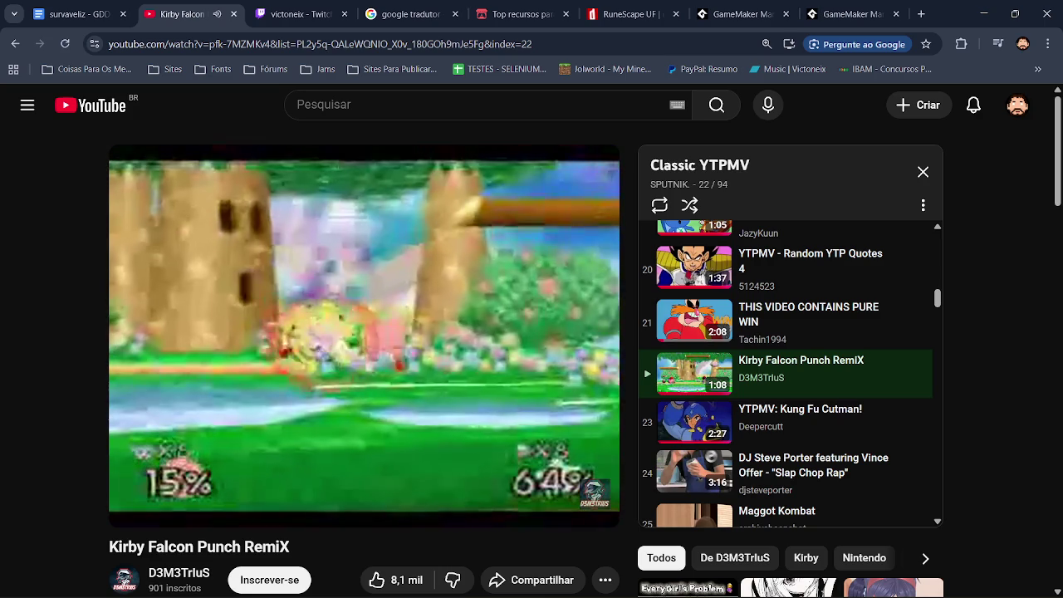
{"action": "key", "text": "alt+Tab"}
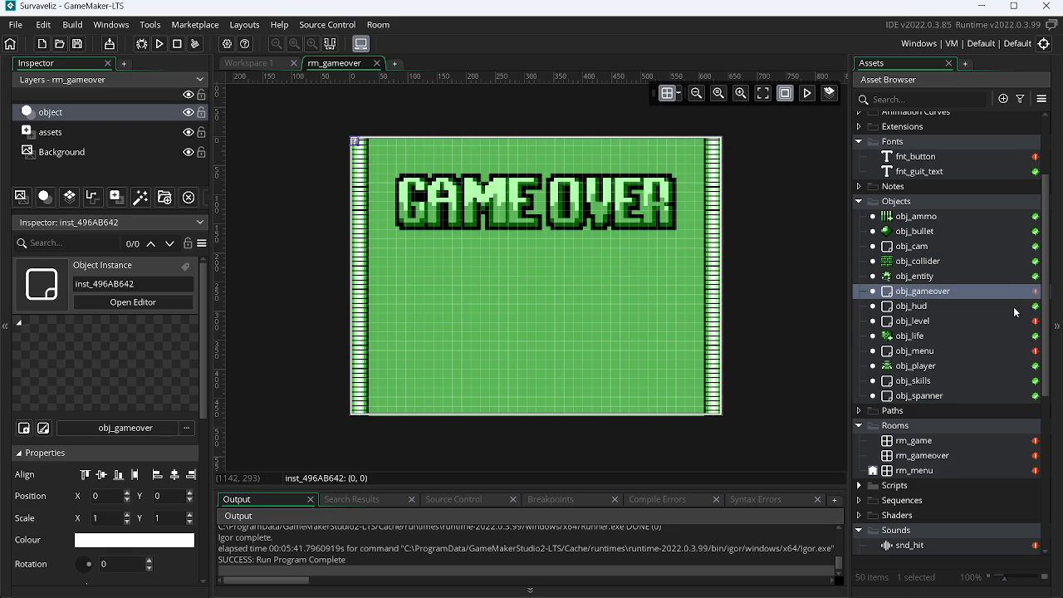
Paste obj_menu's camera setup into obj_gameover's Create event to size the GUI to the camera view.
{"action": "double_click", "coordinate": [956, 349]}
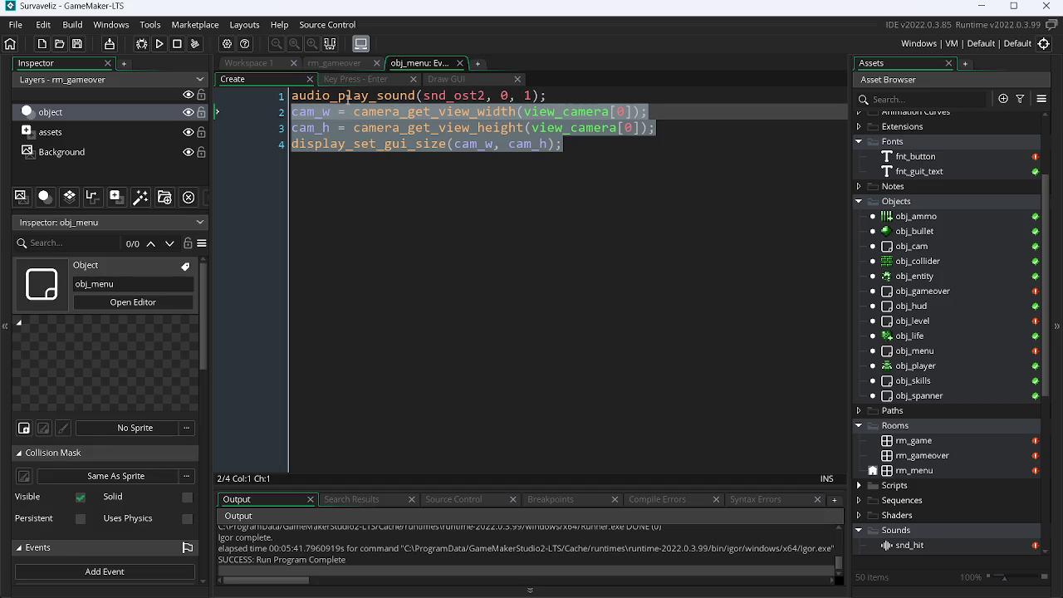
{"action": "left_click", "coordinate": [345, 64]}
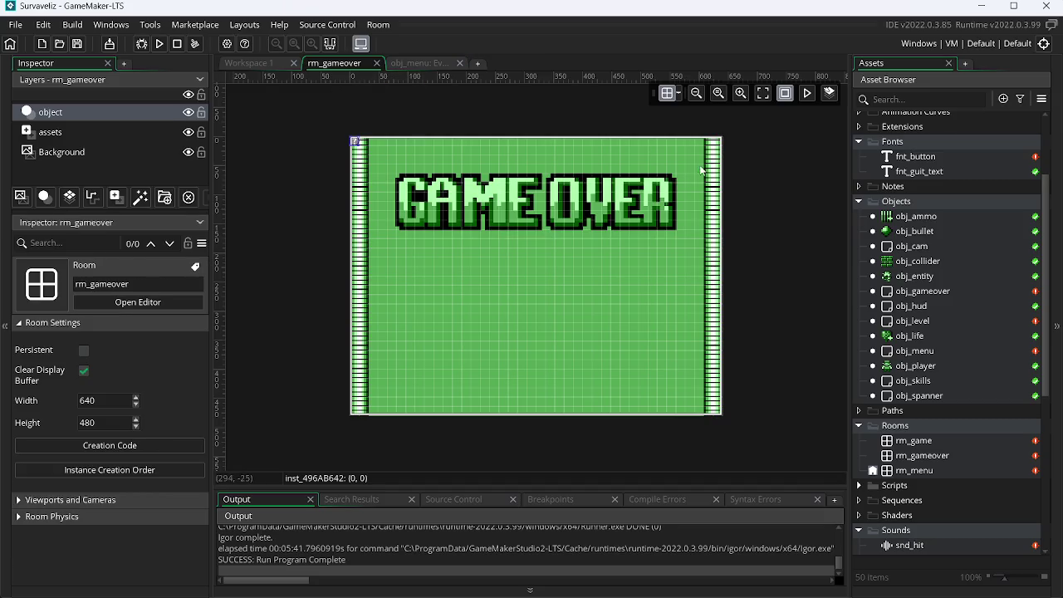
{"action": "right_click", "coordinate": [944, 292]}
{"action": "left_click", "coordinate": [828, 327]}
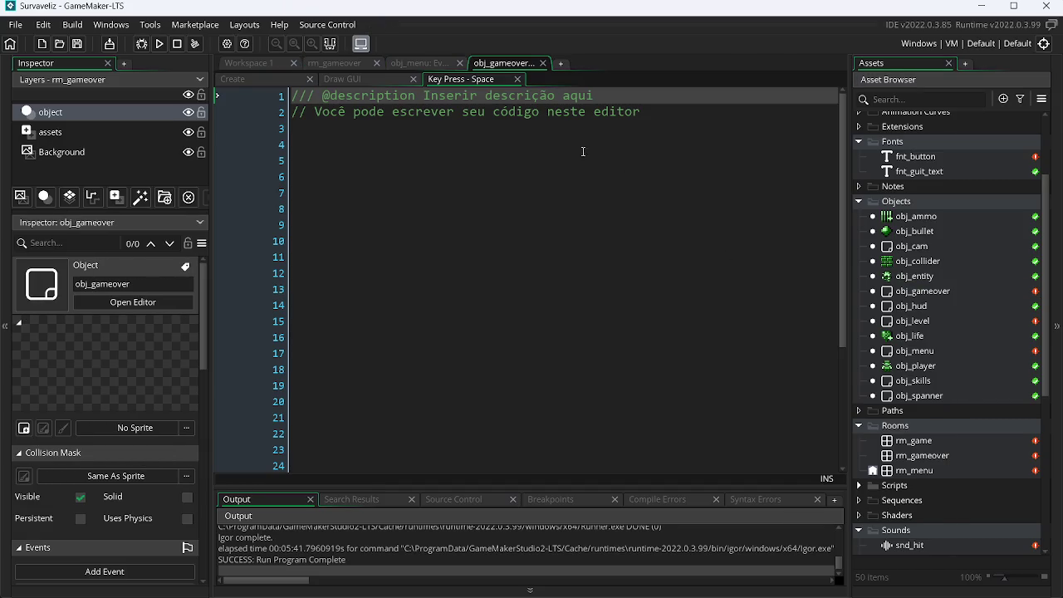
{"action": "left_click", "coordinate": [234, 81]}
{"action": "left_click", "coordinate": [482, 198]}
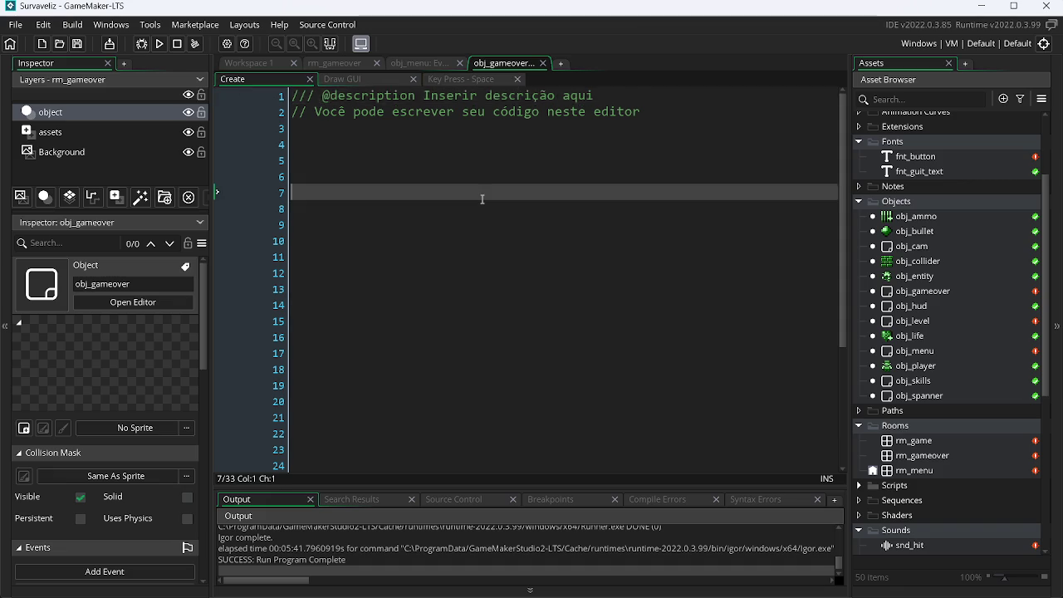
{"action": "key", "text": "ctrl+a"}
{"action": "type", "text": "cam_w = camera_get_view_width(view_camera[0]); cam_h = camera_get_view_height(view_camera[0]); display_set_gui_size(cam_w, cam_h);"}
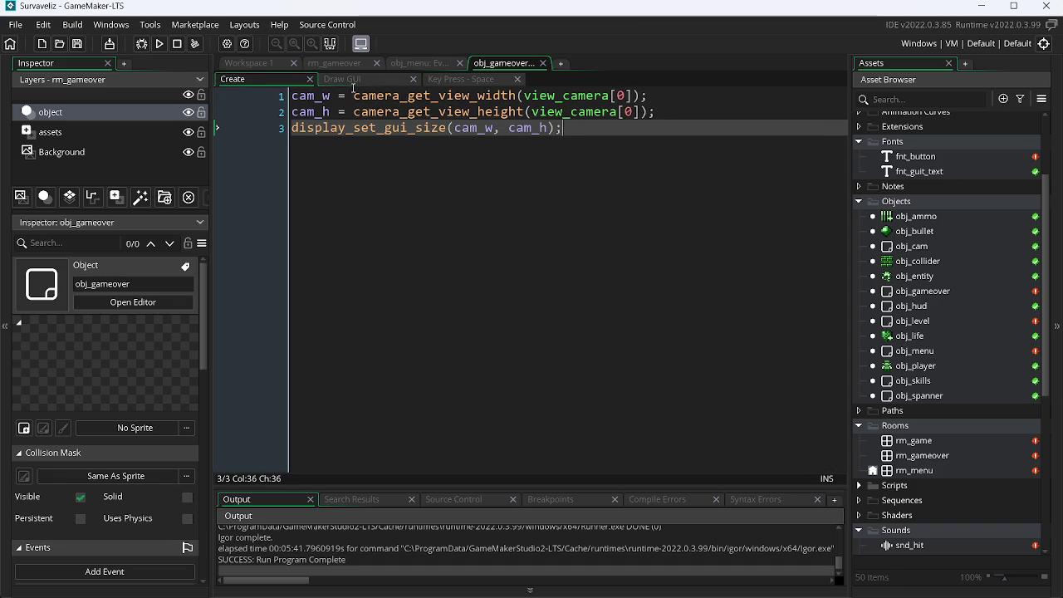
Empty the Draw GUI and Key Press - Space events, then duplicate fnt_button as a new font.
{"action": "left_click", "coordinate": [395, 80]}
{"action": "key", "text": "ctrl+a"}
{"action": "key", "text": "ctrl+v"}
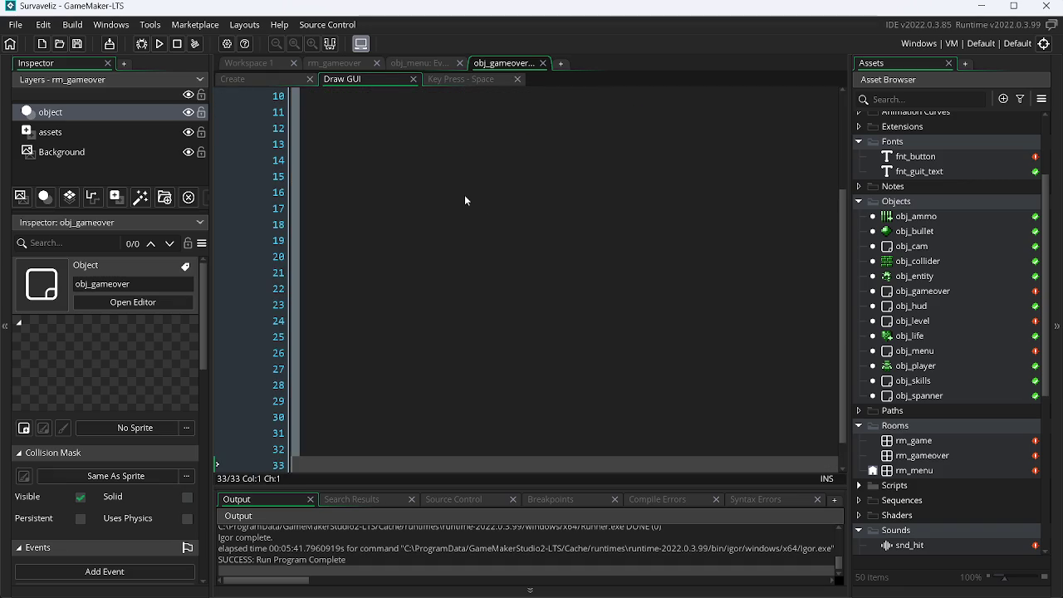
{"action": "key", "text": "ctrl+a"}
{"action": "key", "text": "Return"}
{"action": "key", "text": "BackSpace"}
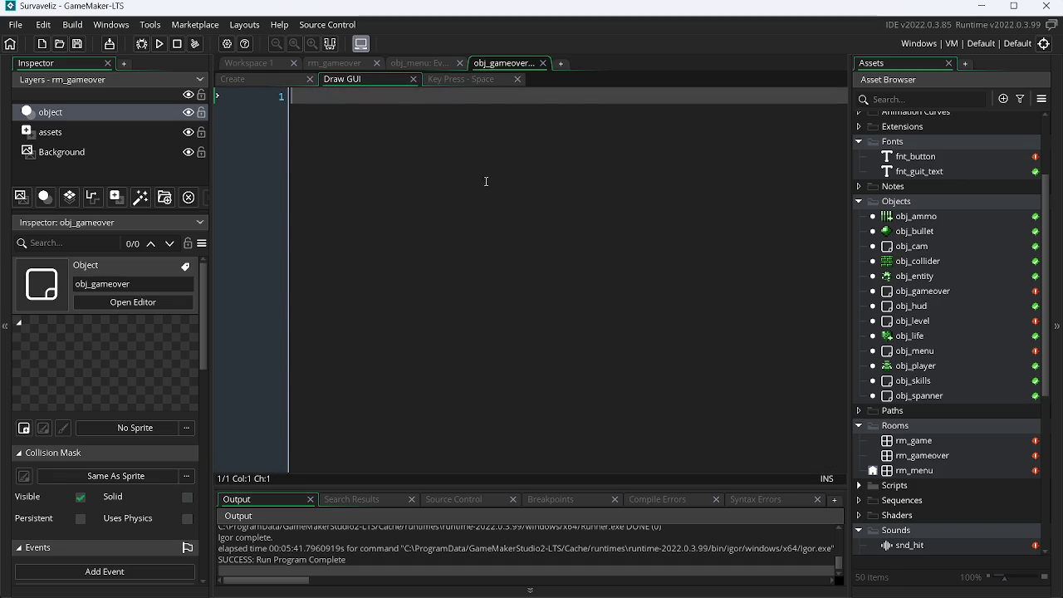
{"action": "left_click", "coordinate": [470, 81]}
{"action": "key", "text": "ctrl+a"}
{"action": "key", "text": "BackSpace"}
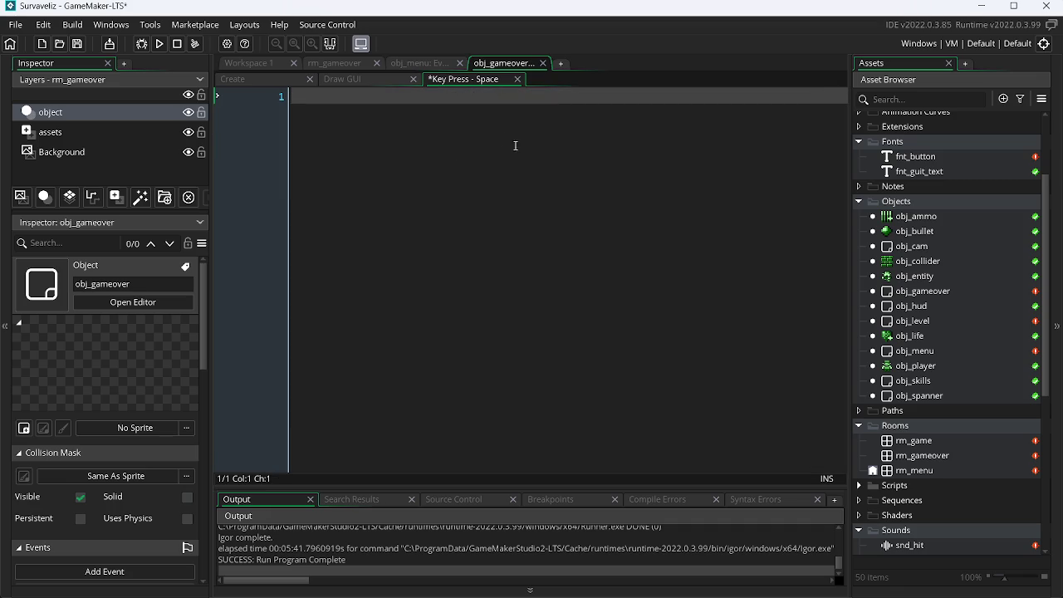
{"action": "left_click", "coordinate": [347, 80]}
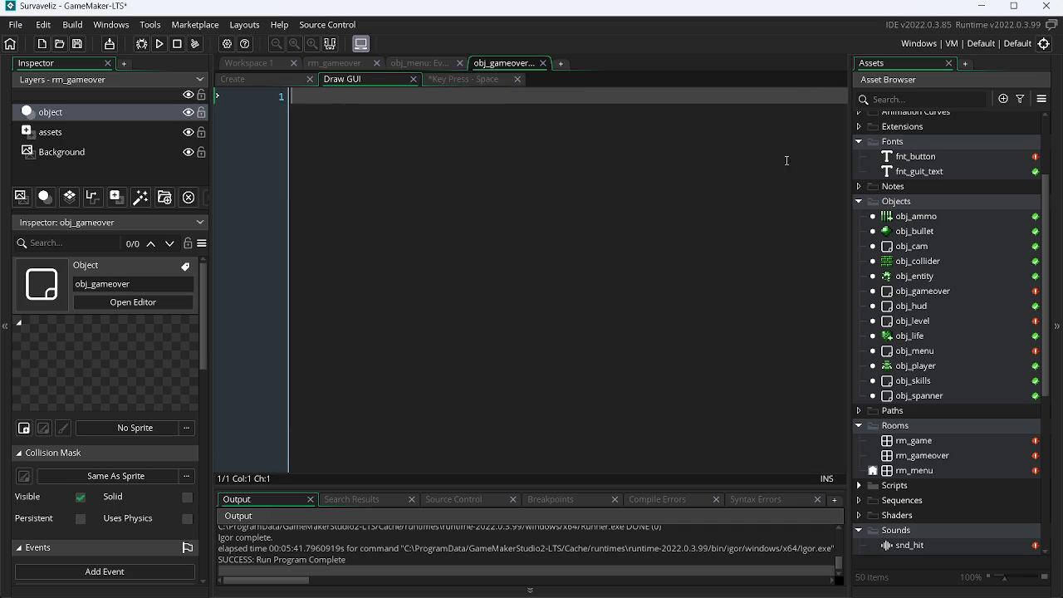
{"action": "right_click", "coordinate": [913, 158]}
{"action": "left_click", "coordinate": [785, 273]}
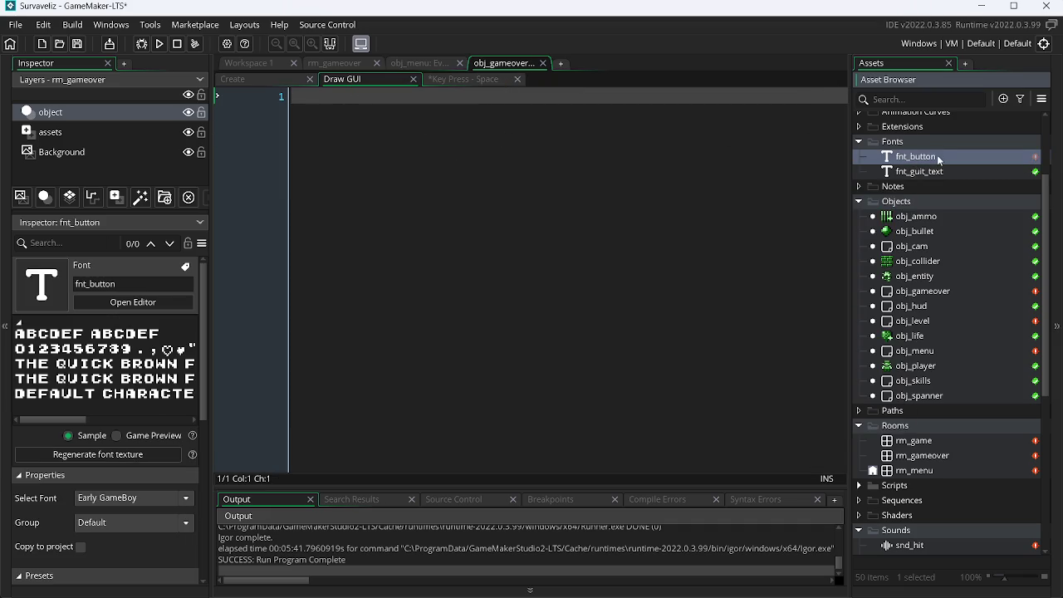
Translate 'painel' in Google Translate and copy the English word 'panel'.
{"action": "key", "text": "BackSpace"}
{"action": "key", "text": "BackSpace"}
{"action": "key", "text": "BackSpace"}
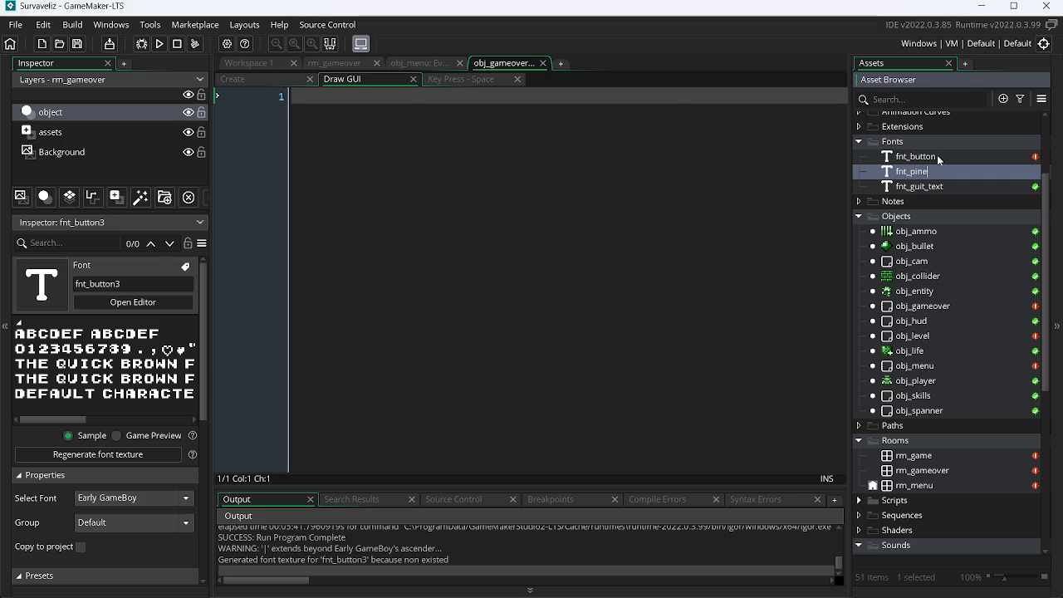
{"action": "key", "text": "alt+Tab"}
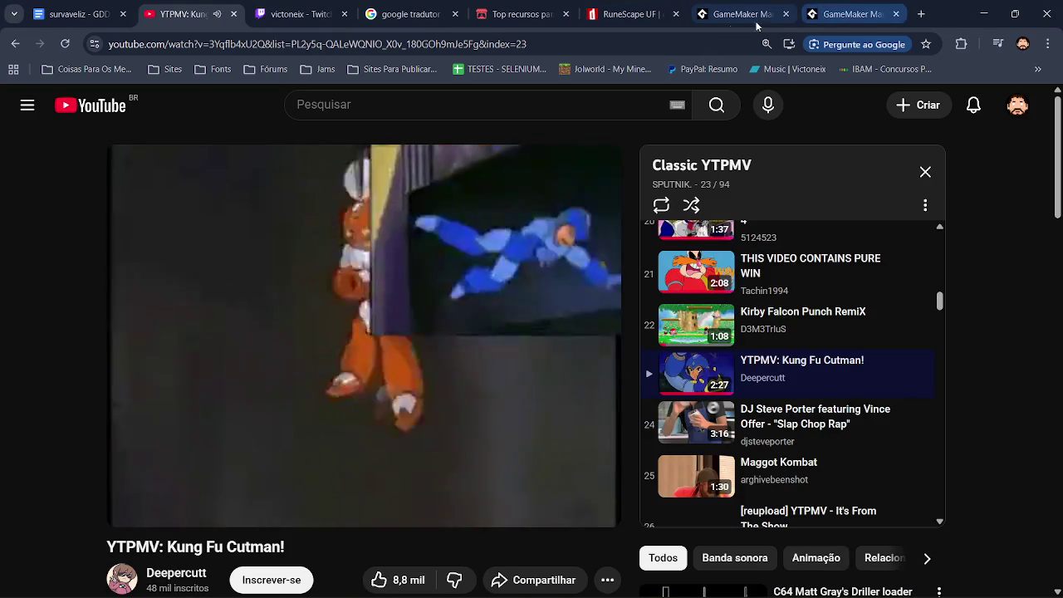
{"action": "left_click", "coordinate": [410, 14]}
{"action": "left_click", "coordinate": [348, 251]}
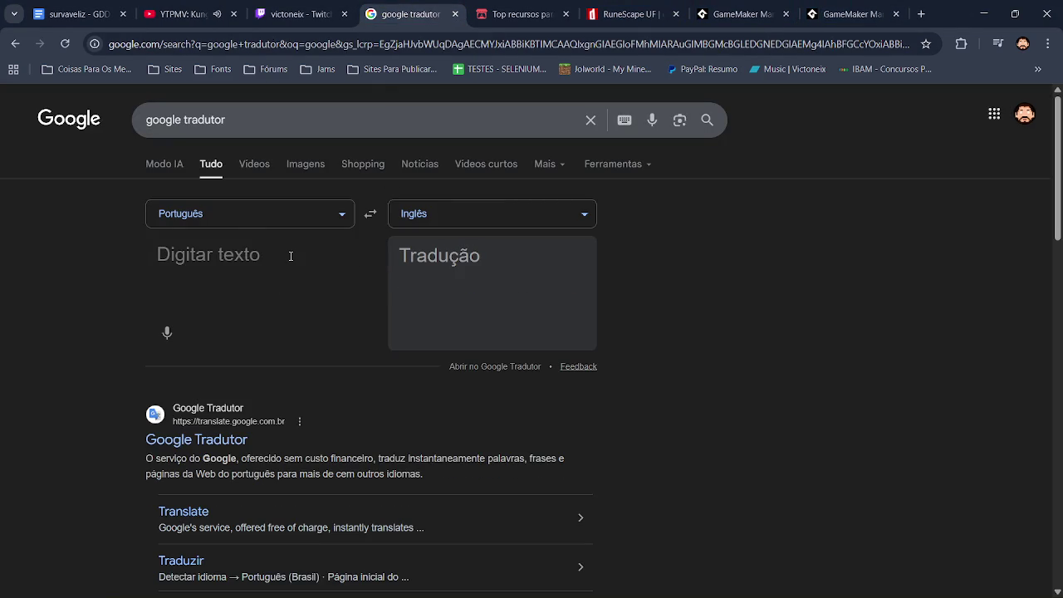
{"action": "type", "text": "painel"}
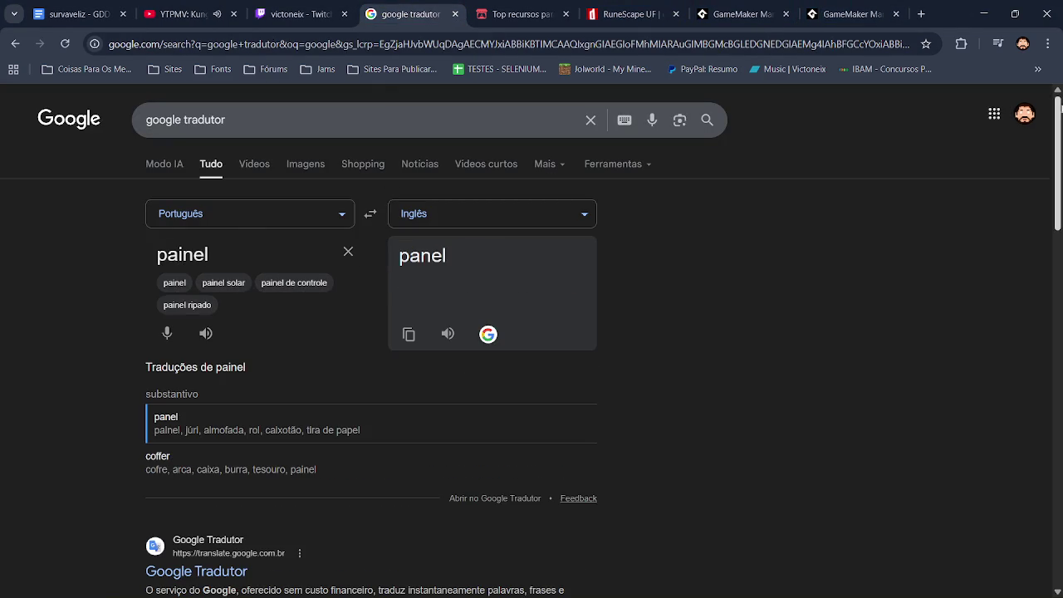
{"action": "left_click", "coordinate": [403, 343]}
{"action": "key", "text": "alt+Tab"}
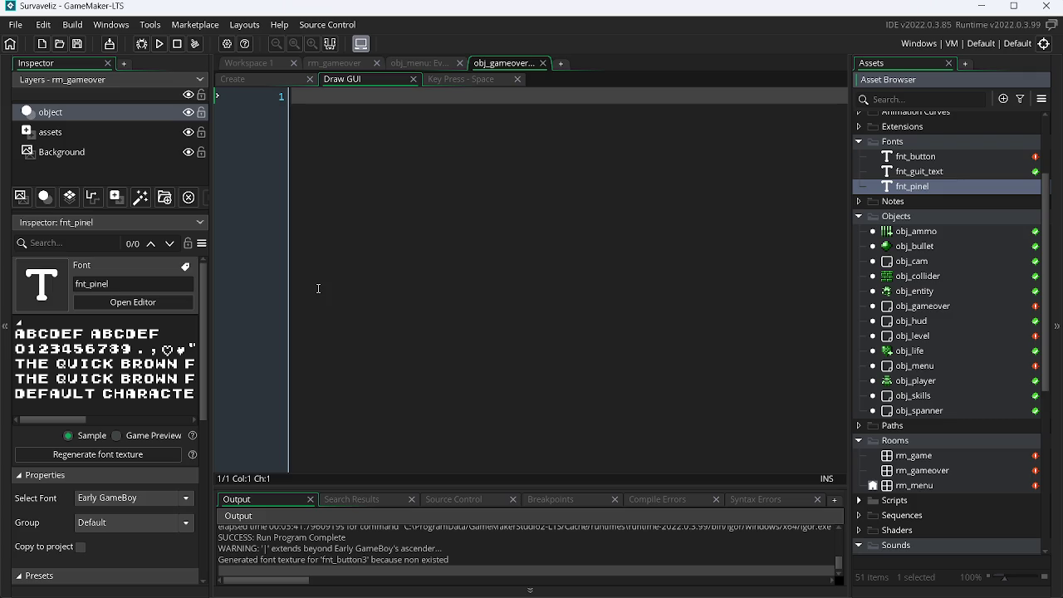
Fix the misspelled font name so it reads fnt_panel.
{"action": "key", "text": "F2"}
{"action": "key", "text": "End"}
{"action": "key", "text": "BackSpace"}
{"action": "key", "text": "BackSpace"}
{"action": "key", "text": "BackSpace"}
{"action": "type", "text": "anel"}
{"action": "key", "text": "Return"}
Lower fnt_panel's size from 16 to 12 in the font editor.
{"action": "double_click", "coordinate": [941, 191]}
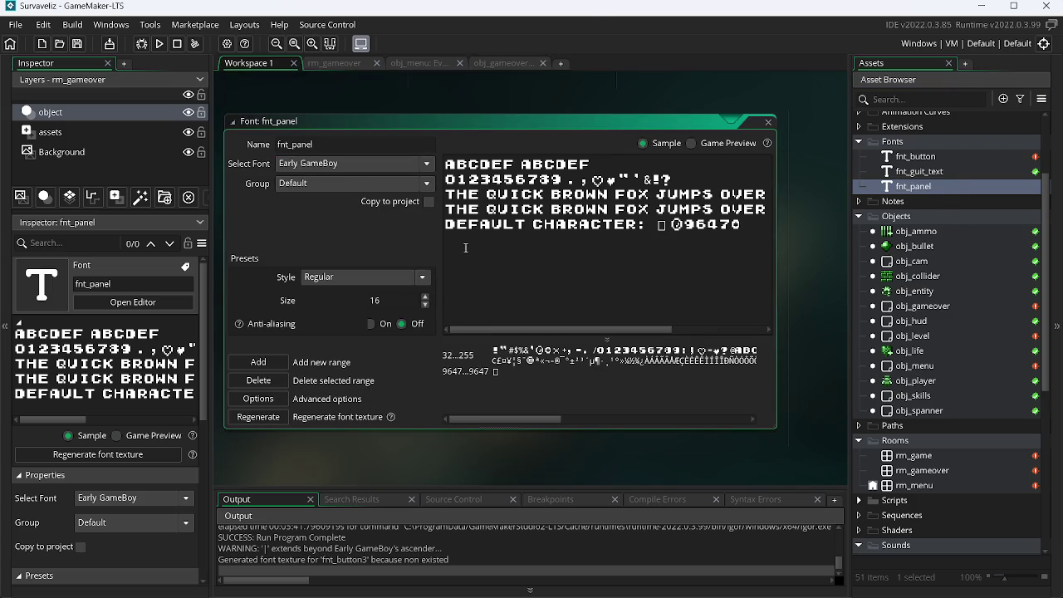
{"action": "left_click", "coordinate": [424, 304]}
{"action": "left_click", "coordinate": [425, 305]}
{"action": "left_click", "coordinate": [425, 305]}
{"action": "left_click", "coordinate": [425, 305]}
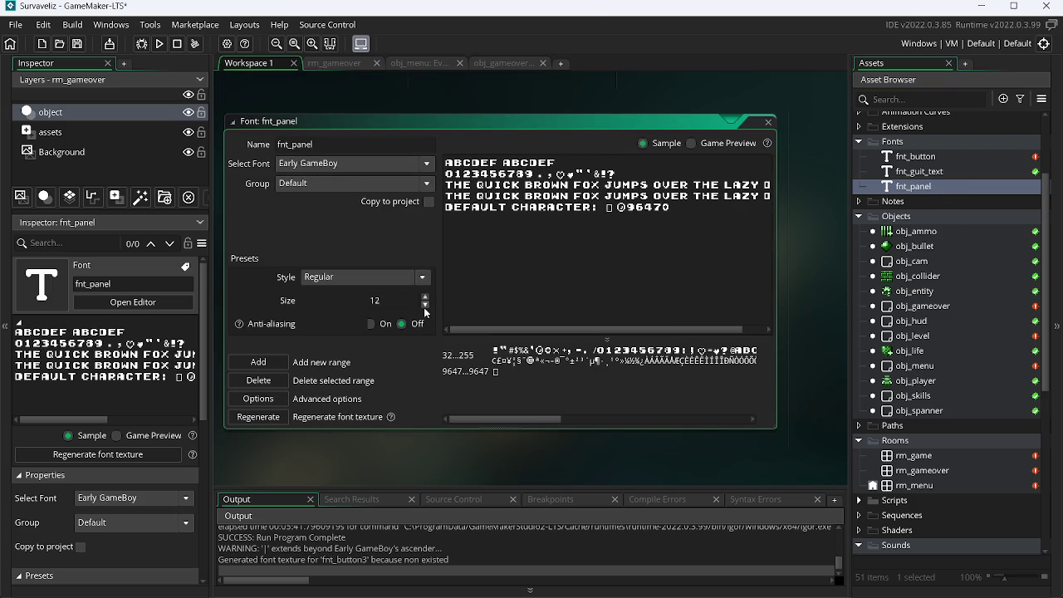
{"action": "left_click", "coordinate": [495, 62]}
Write draw_text(cam_w/2, cam_h/2, "") in Draw GUI and clear the translator input.
{"action": "type", "text": "draw_"}
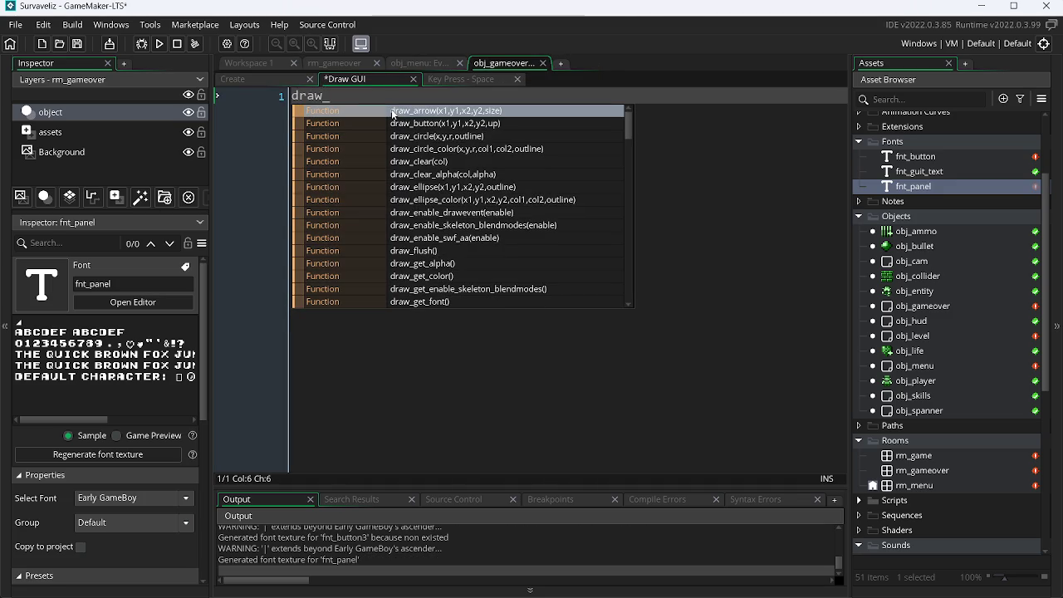
{"action": "type", "text": "text"}
{"action": "key", "text": "Return"}
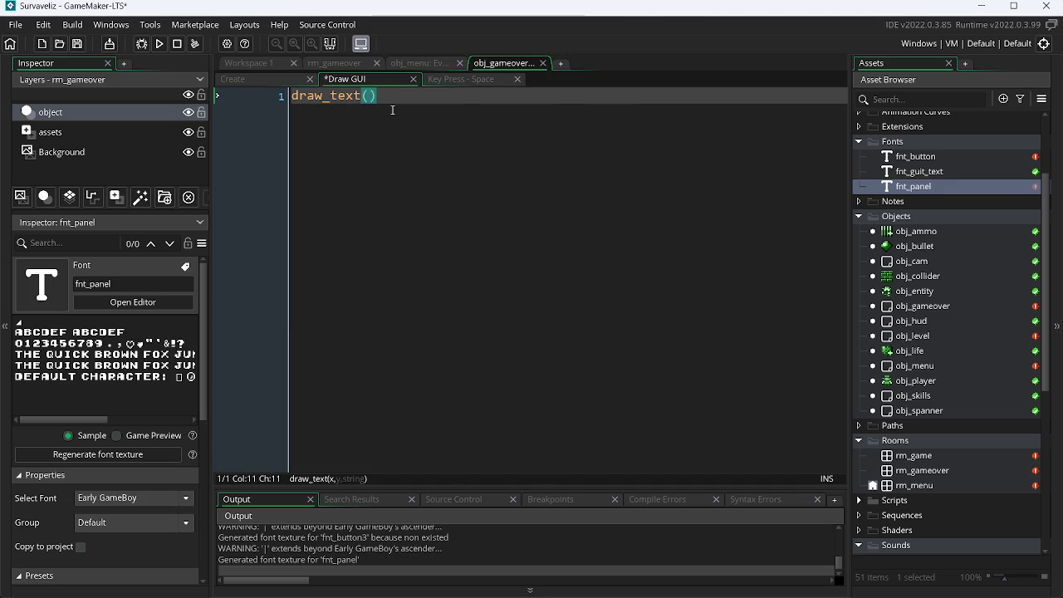
{"action": "type", "text": "cam_h/2, "}
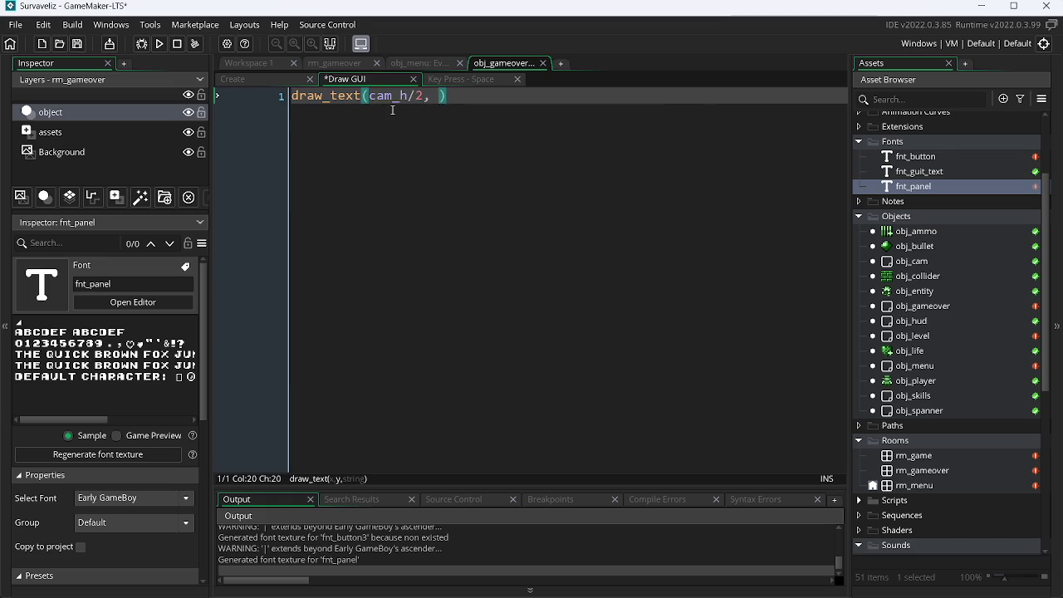
{"action": "type", "text": "cam"}
{"action": "key", "text": "Down"}
{"action": "key", "text": "Down"}
{"action": "key", "text": "Return"}
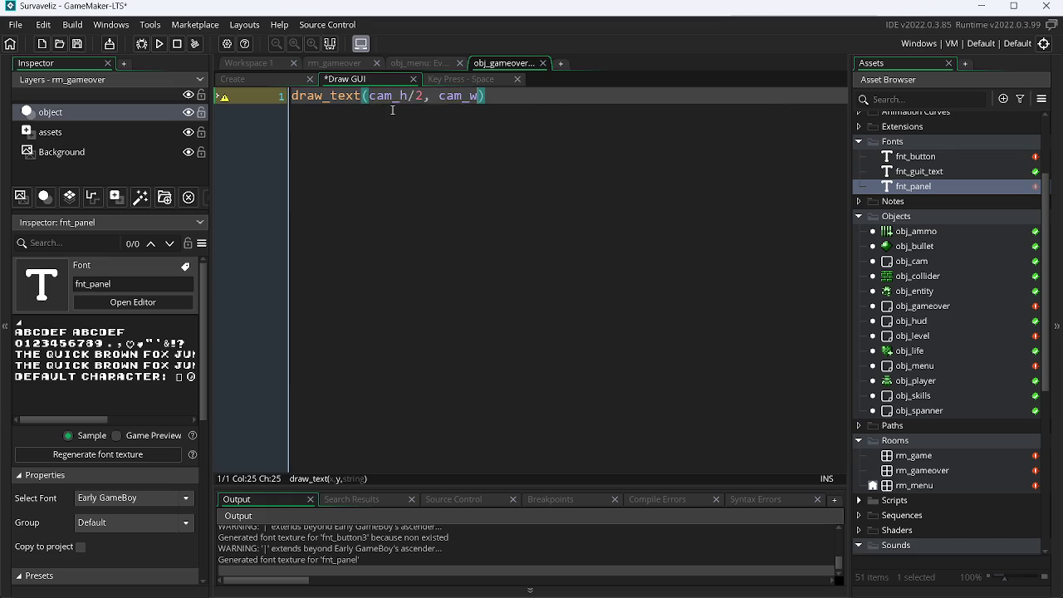
{"action": "key", "text": "BackSpace"}
{"action": "type", "text": "h/2"}
{"action": "key", "text": "Left"}
{"action": "key", "text": "Left"}
{"action": "key", "text": "Left"}
{"action": "key", "text": "Left"}
{"action": "key", "text": "BackSpace"}
{"action": "type", "text": "w"}
{"action": "key", "text": "Right"}
{"action": "key", "text": "Right"}
{"action": "key", "text": "Right"}
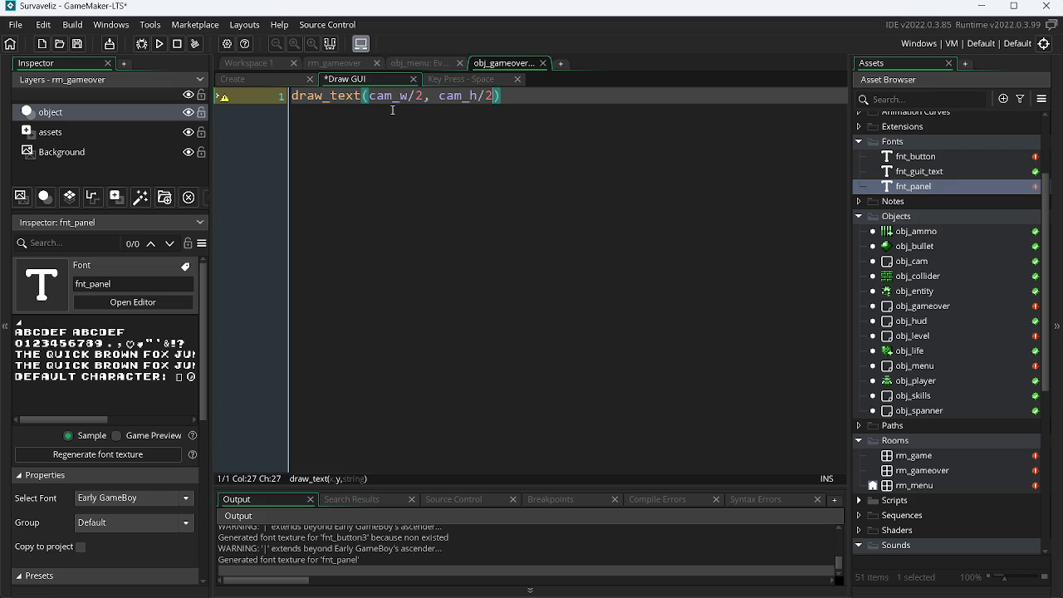
{"action": "type", "text": ", \""}
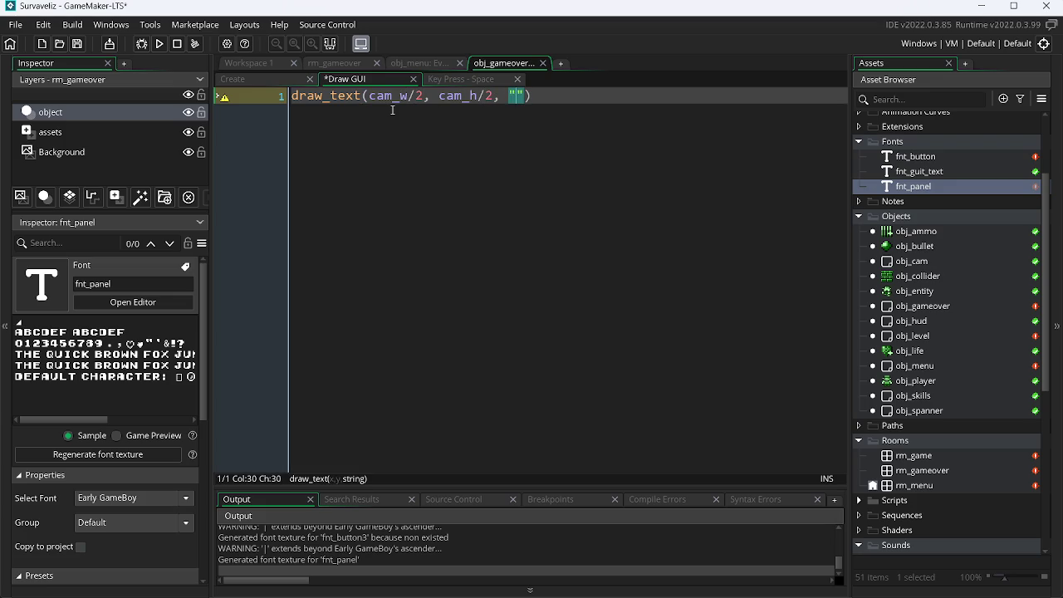
{"action": "key", "text": "alt+Tab"}
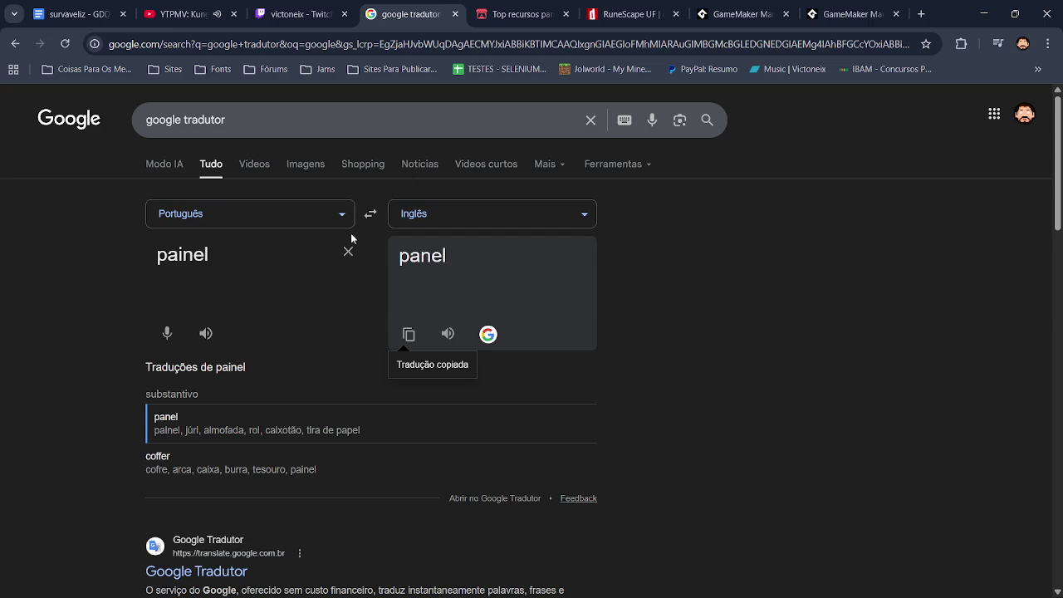
{"action": "left_click", "coordinate": [349, 252]}
Translate 'quantidade de inimigos mortos' and paste 'number of enemies killed' into the draw_text string.
{"action": "type", "text": "quantida"}
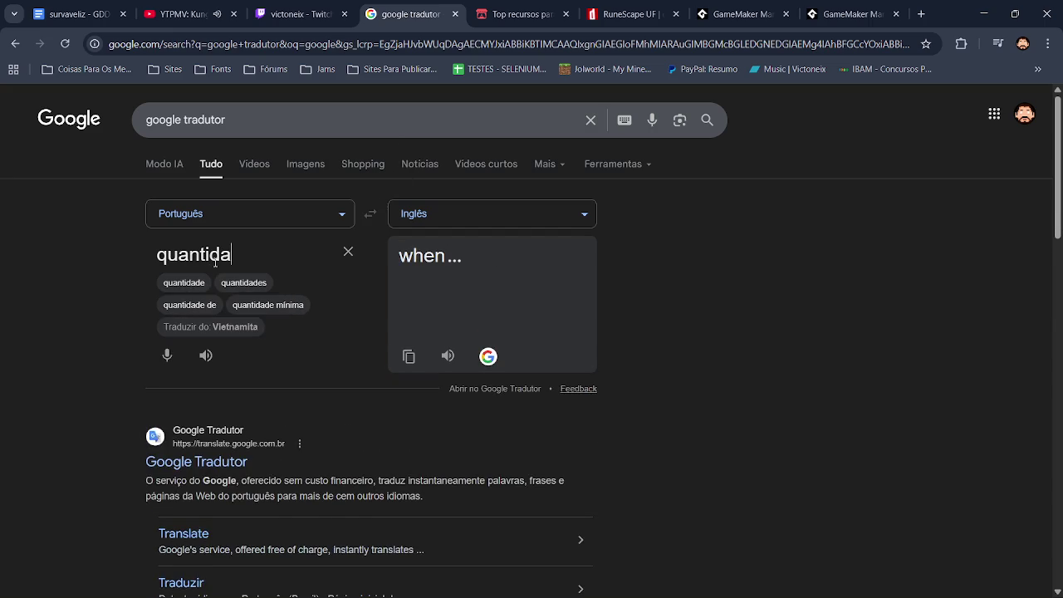
{"action": "type", "text": "de de inimigos mortos"}
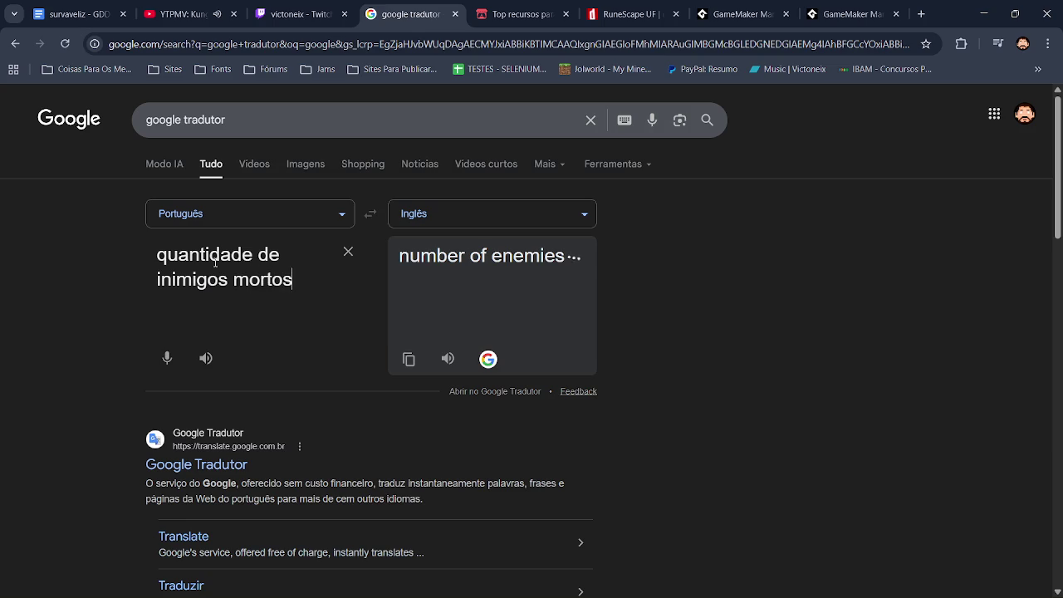
{"action": "left_click", "coordinate": [408, 359]}
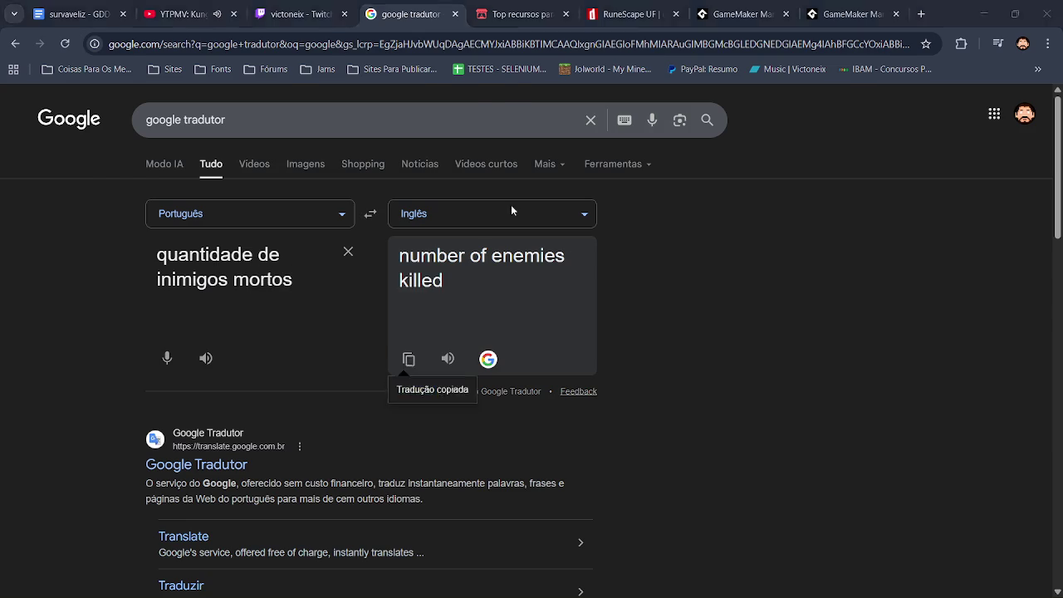
{"action": "key", "text": "alt+Tab"}
{"action": "key", "text": "ctrl+v"}
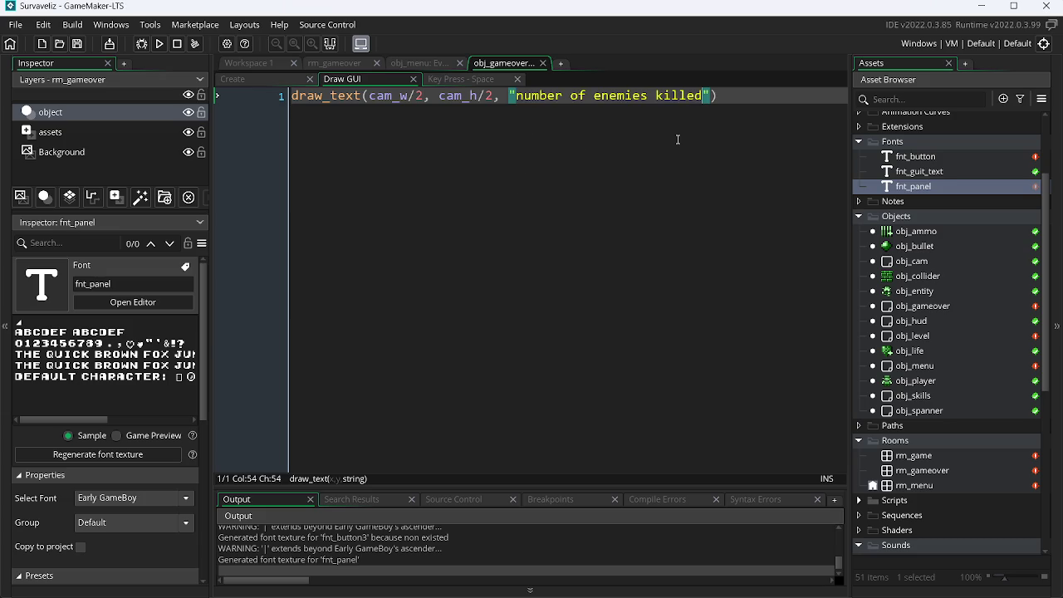
Append + string(global.amount_enm) after the 'number of enemies killed' text.
{"action": "type", "text": "\" + "}
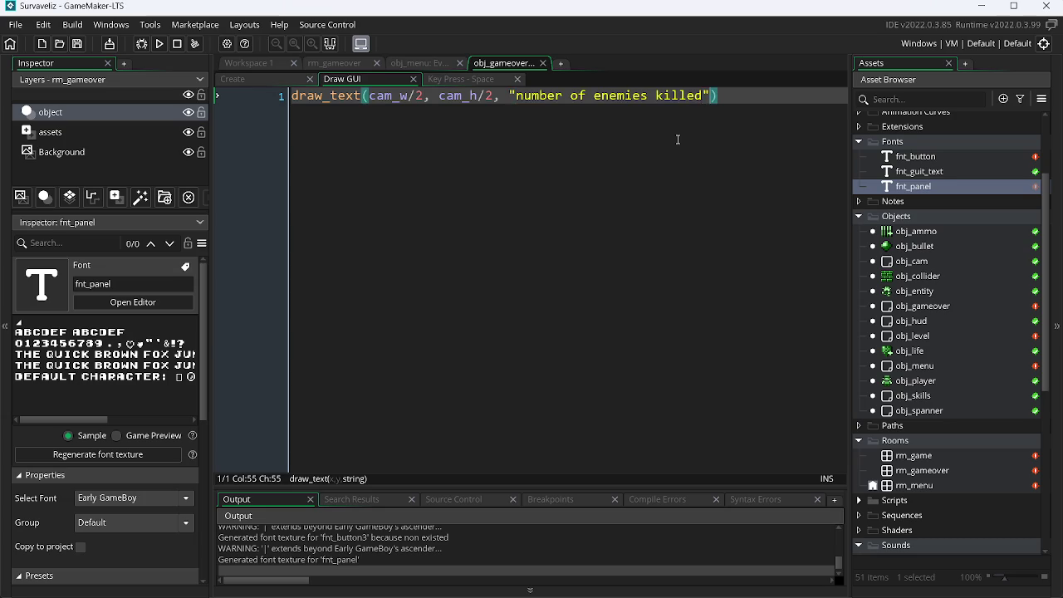
{"action": "type", "text": "\""}
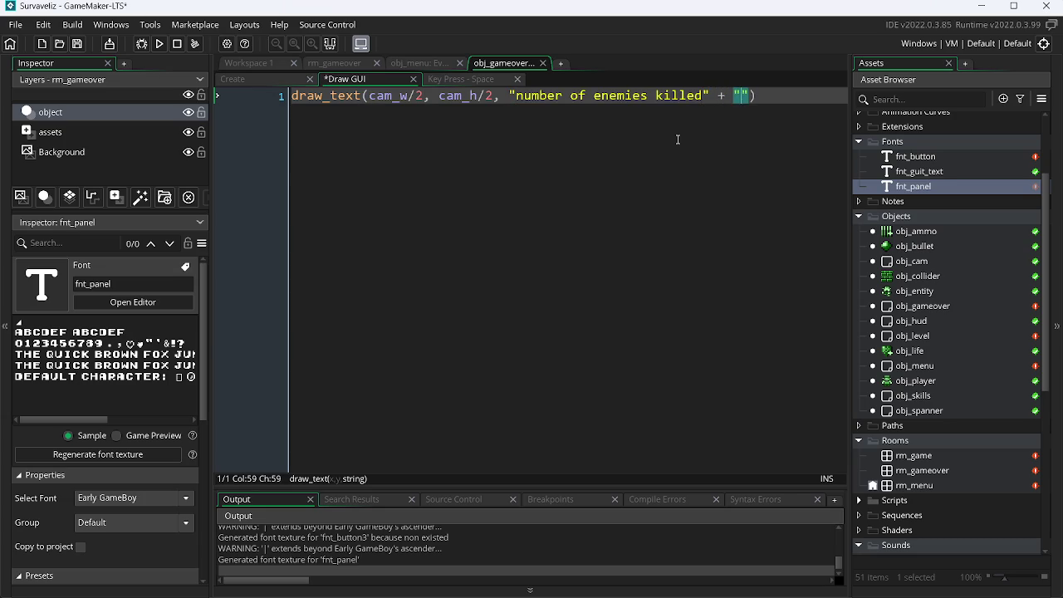
{"action": "key", "text": "BackSpace"}
{"action": "type", "text": "st"}
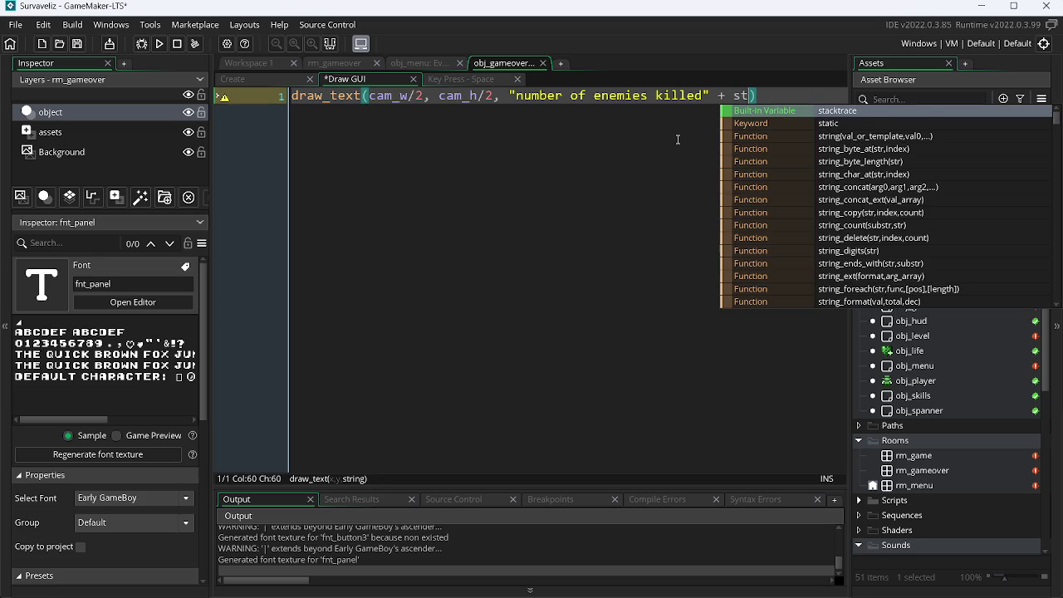
{"action": "type", "text": "ri"}
{"action": "key", "text": "Return"}
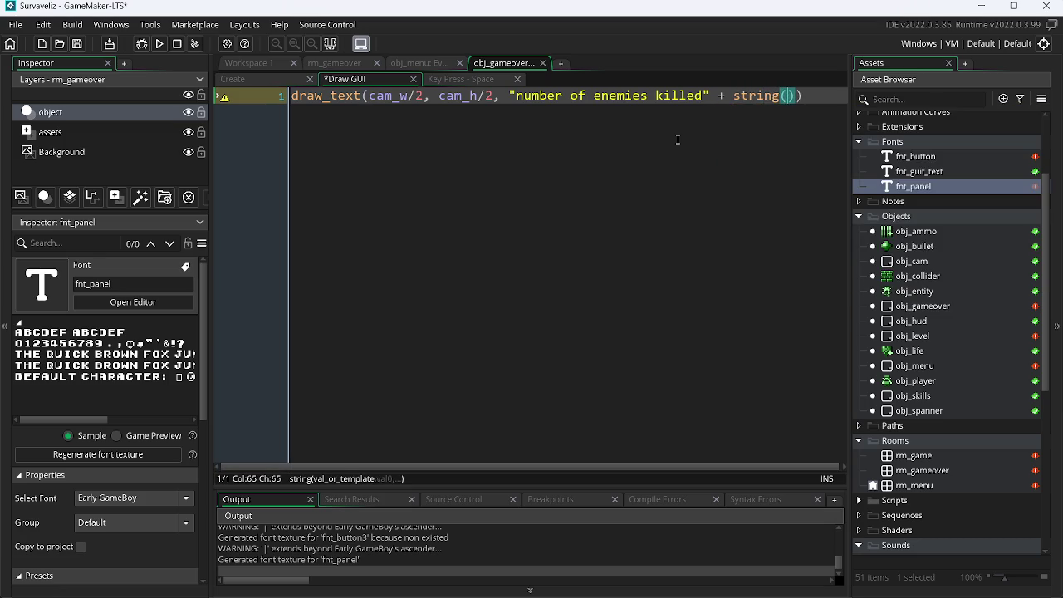
{"action": "type", "text": "global."}
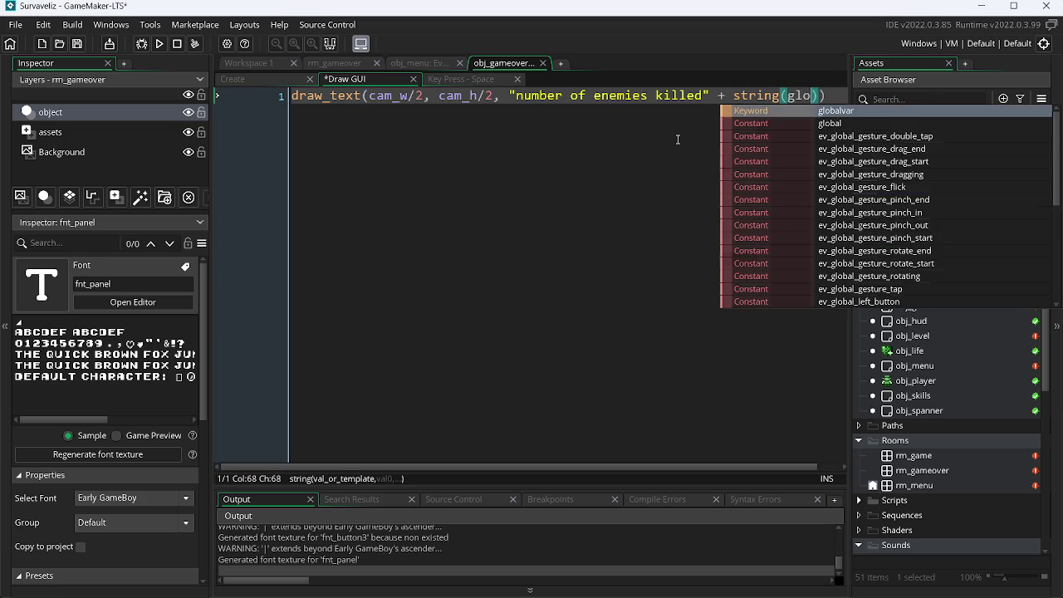
{"action": "type", "text": "a"}
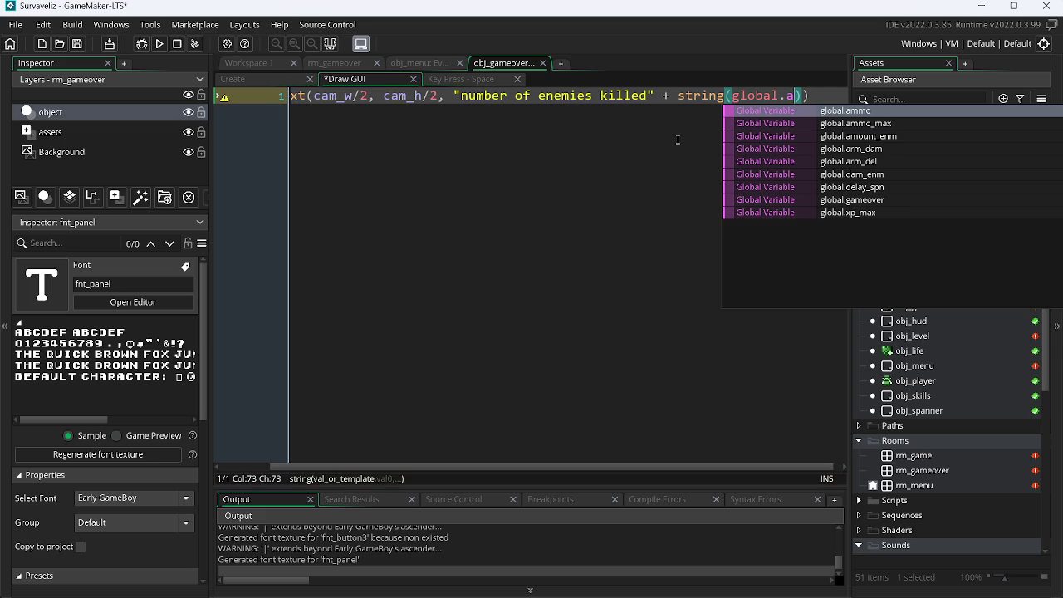
{"action": "type", "text": "mount_enm"}
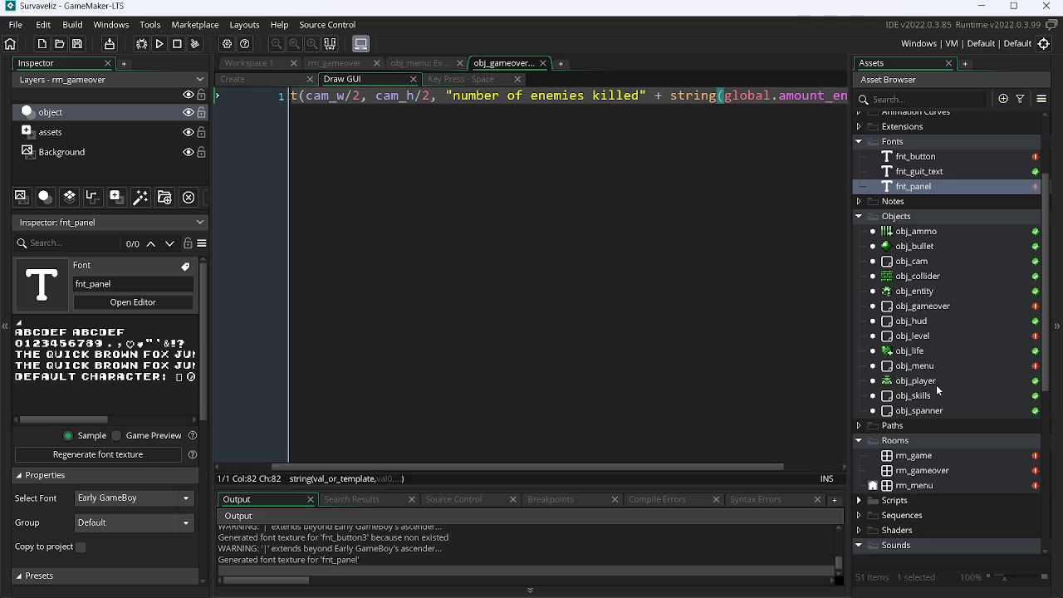
{"action": "double_click", "coordinate": [916, 290]}
Add global.amount_enm++; after line 5 of obj_entity's Step event and save it.
{"action": "right_click", "coordinate": [916, 291]}
{"action": "left_click", "coordinate": [803, 327]}
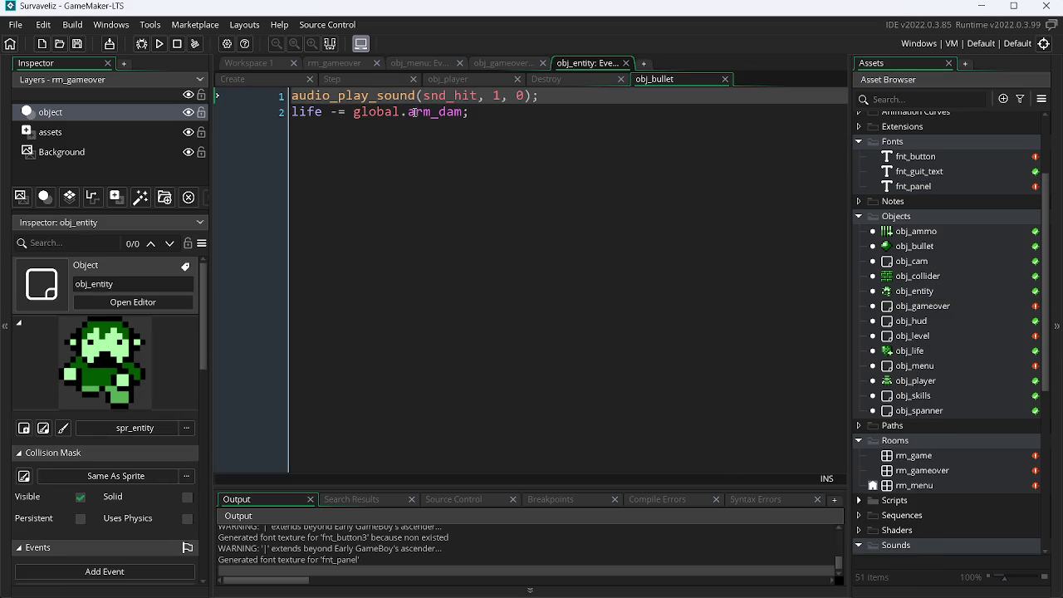
{"action": "left_click", "coordinate": [344, 79]}
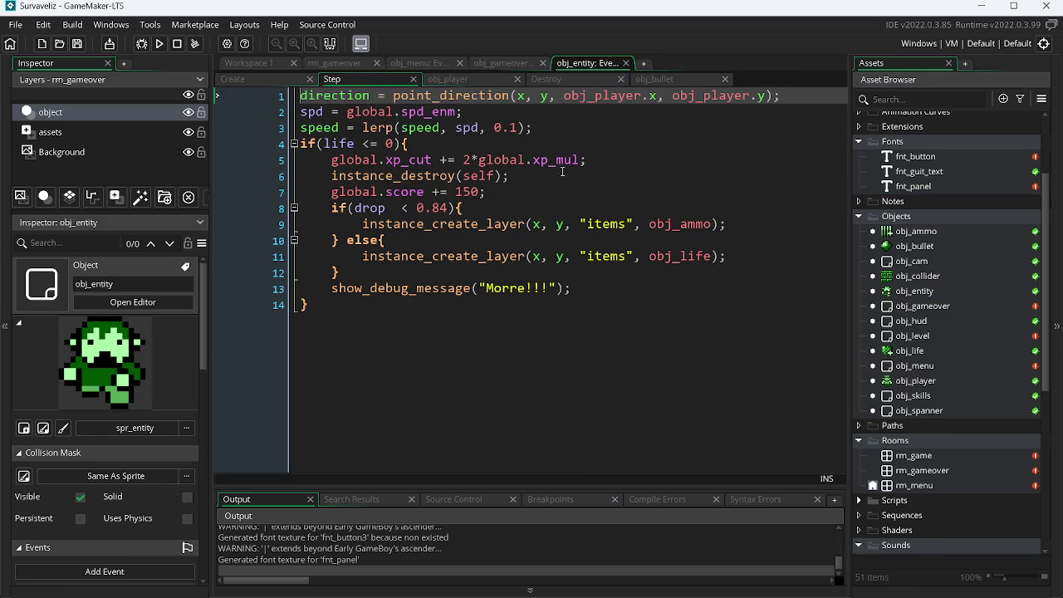
{"action": "left_click", "coordinate": [591, 159]}
{"action": "key", "text": "Return"}
{"action": "type", "text": "gl"}
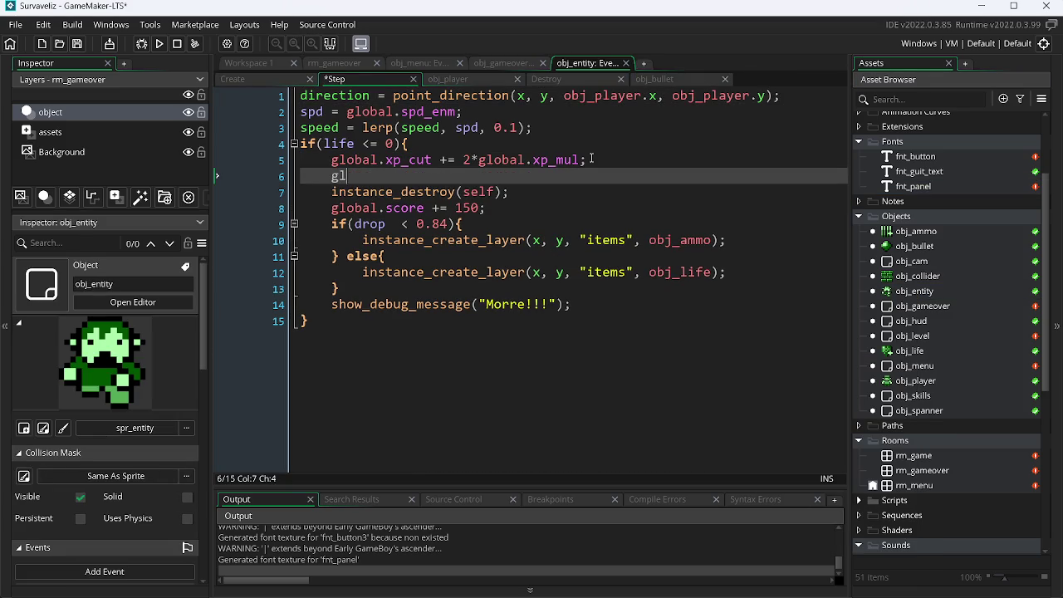
{"action": "type", "text": "obal."}
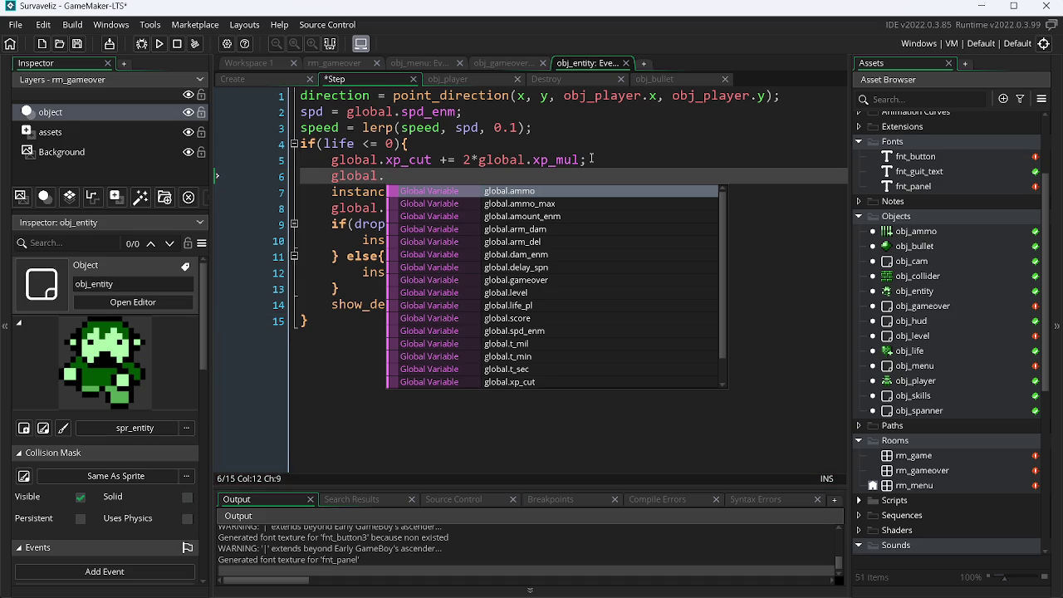
{"action": "key", "text": "Down"}
{"action": "key", "text": "Down"}
{"action": "key", "text": "Return"}
{"action": "type", "text": "++;"}
{"action": "key", "text": "ctrl+s"}
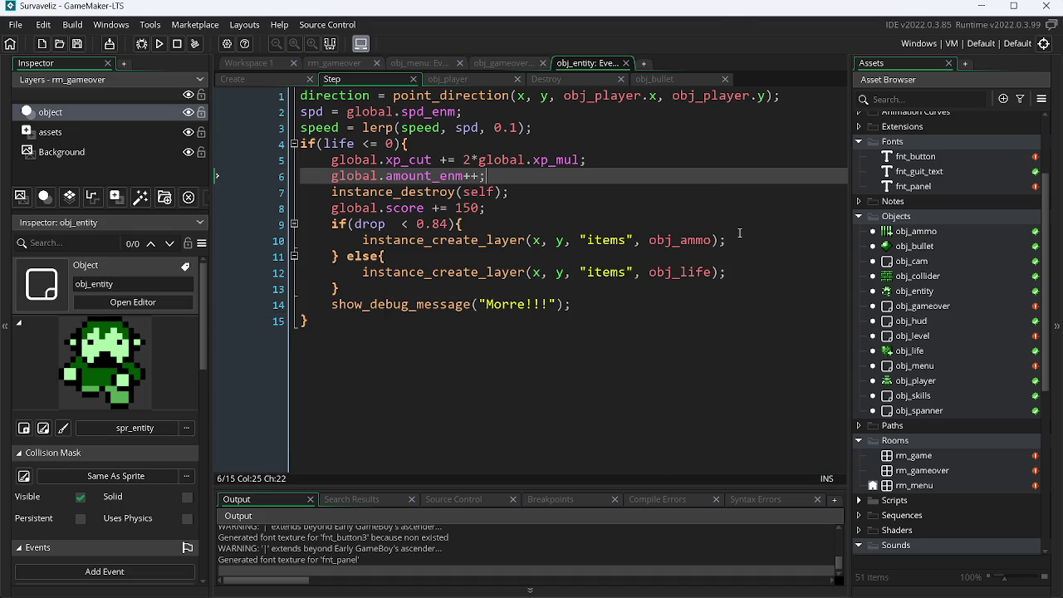
{"action": "left_click", "coordinate": [511, 77]}
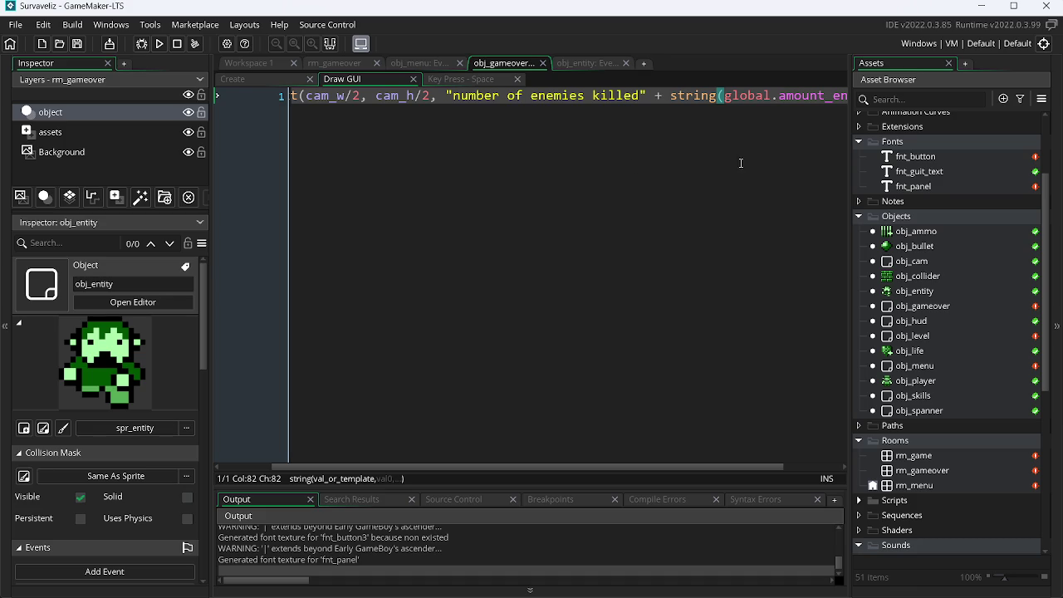
Open the Room Manager and pause the YouTube video playing in the browser.
{"action": "scroll", "coordinate": [452, 468], "scroll_direction": "left", "scroll_amount": 2}
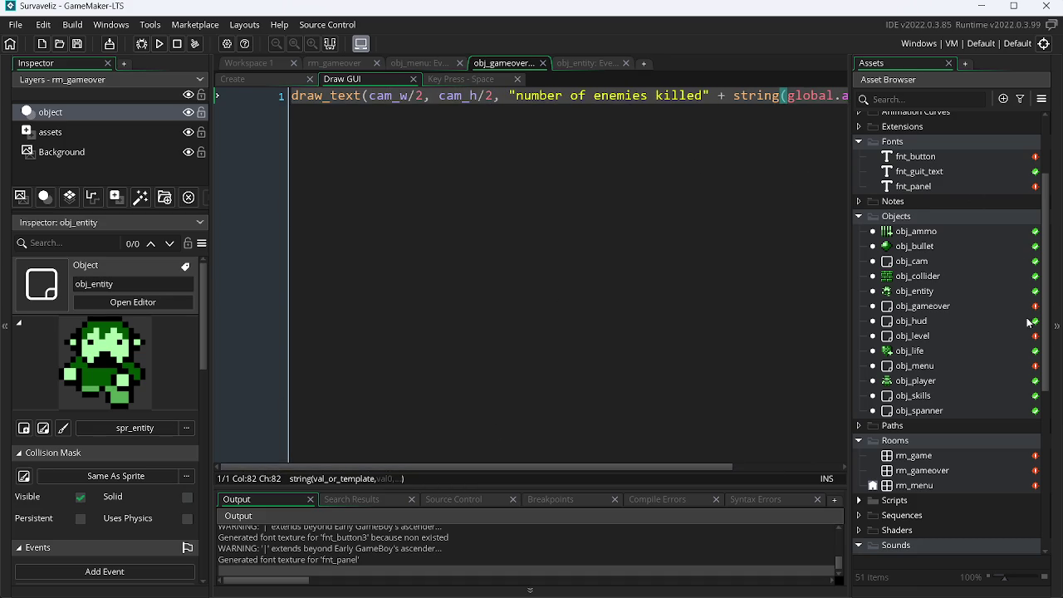
{"action": "left_click", "coordinate": [873, 487]}
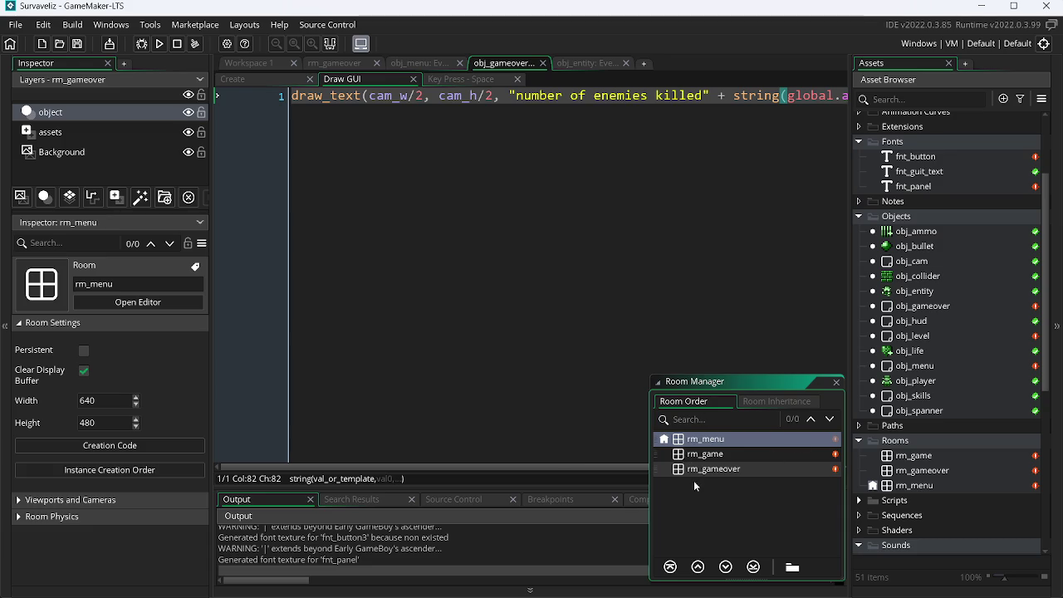
{"action": "key", "text": "alt+Tab"}
{"action": "key", "text": "alt+Tab"}
{"action": "key", "text": "alt+Tab"}
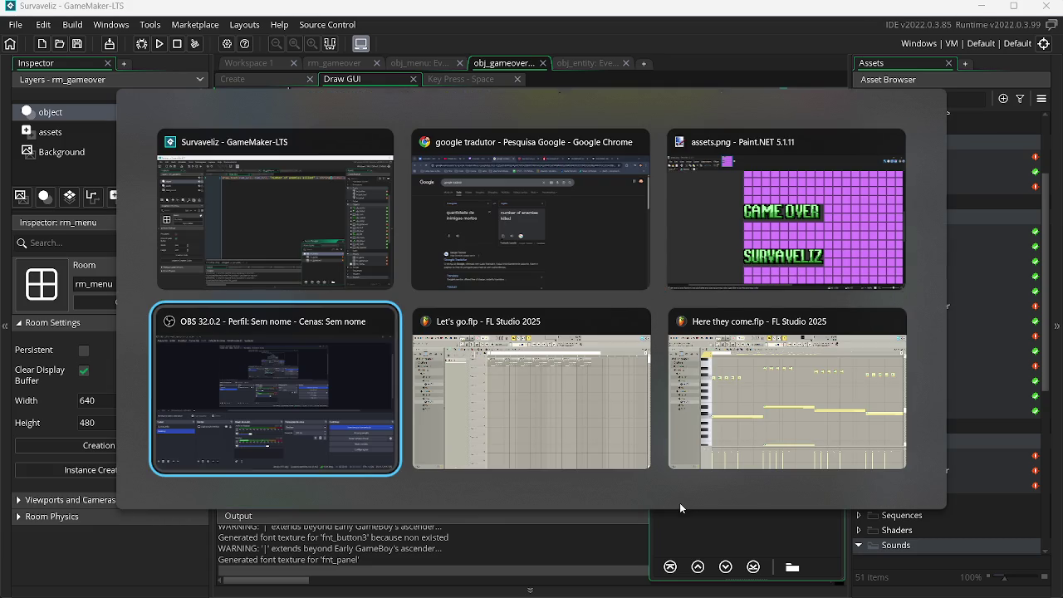
{"action": "key", "text": "alt+Tab"}
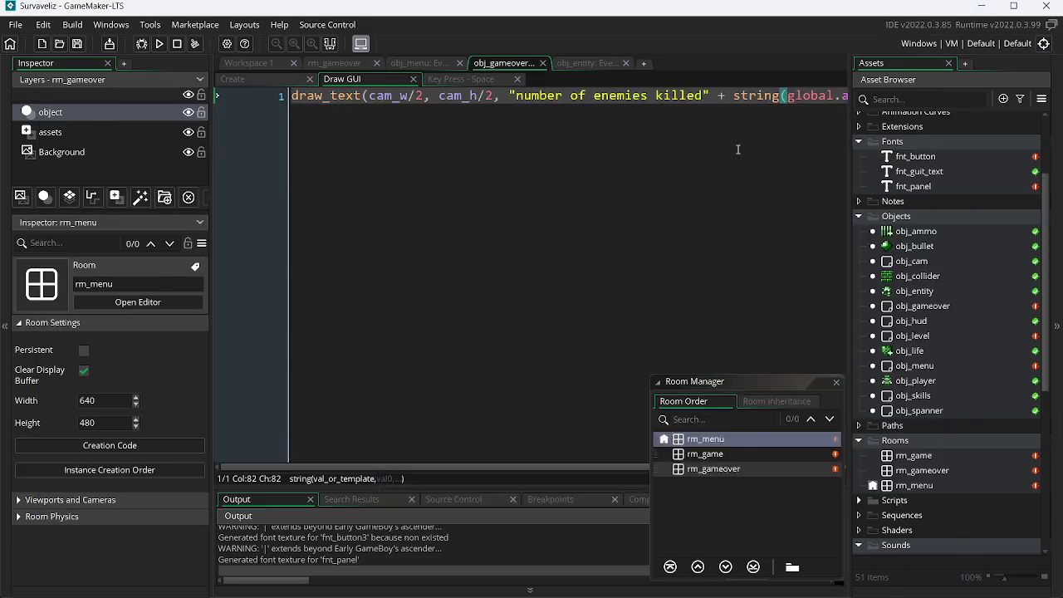
{"action": "key", "text": "alt+Tab"}
{"action": "key", "text": "alt+Tab"}
{"action": "key", "text": "alt+Tab"}
{"action": "key", "text": "alt+Tab"}
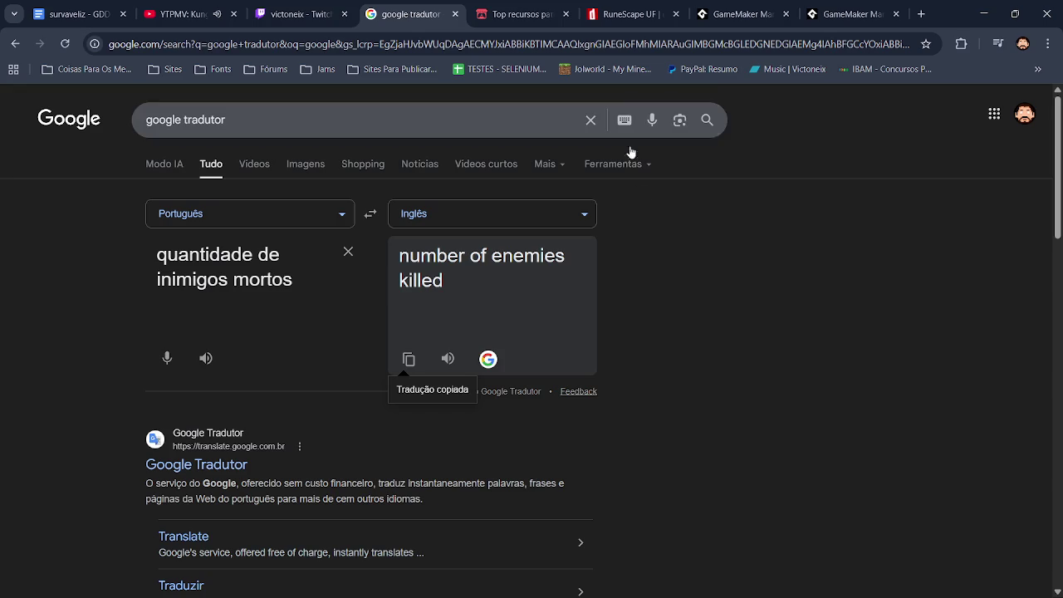
{"action": "left_click", "coordinate": [183, 15]}
{"action": "left_click", "coordinate": [308, 265]}
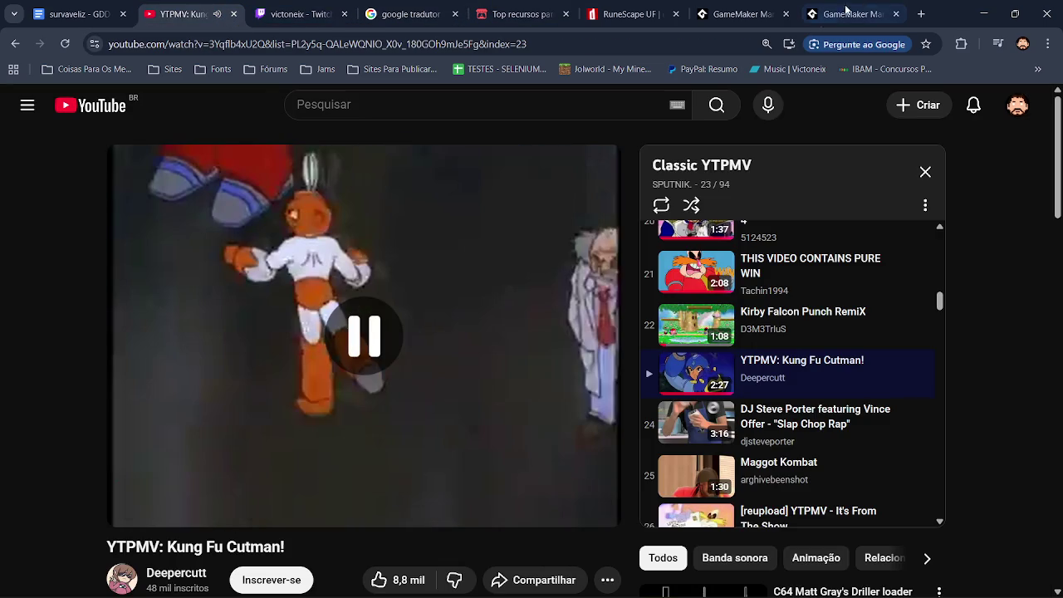
{"action": "left_click", "coordinate": [981, 13]}
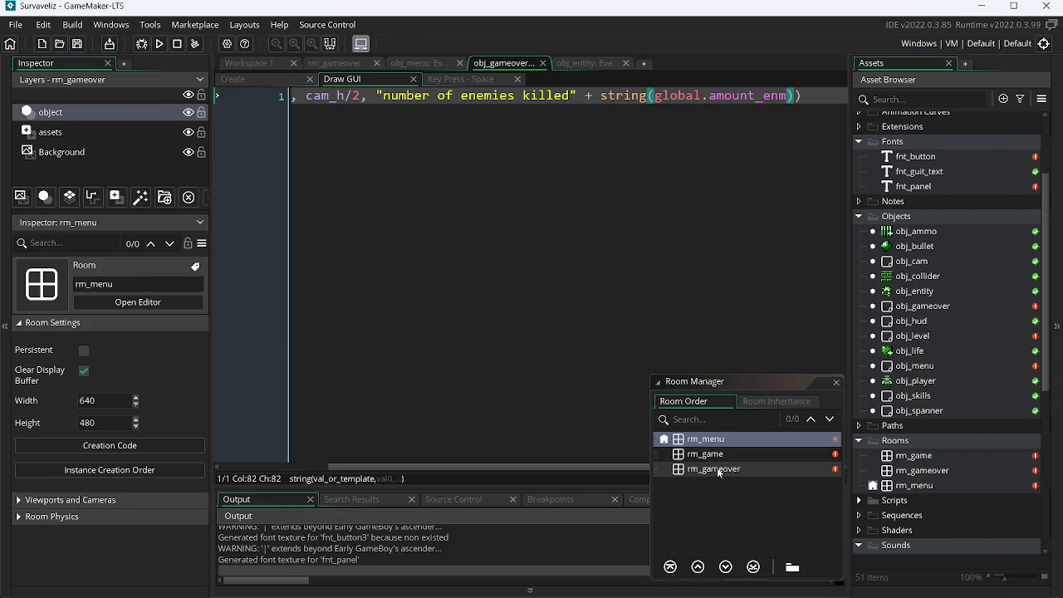
Move rm_gameover up two places to the top of the room order and run the game.
{"action": "left_click", "coordinate": [670, 471]}
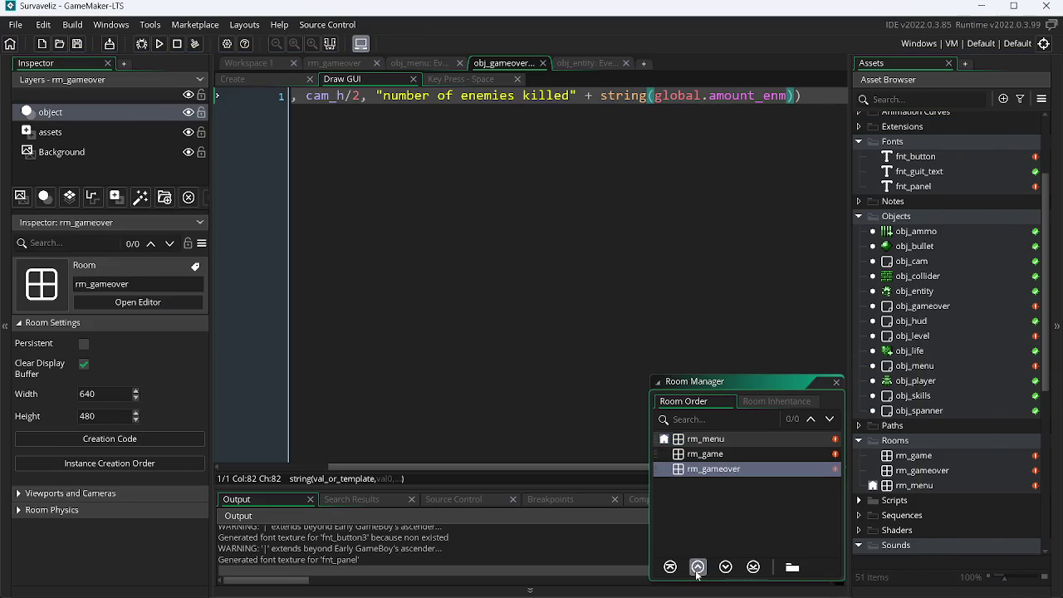
{"action": "left_click", "coordinate": [698, 566]}
{"action": "left_click", "coordinate": [698, 566]}
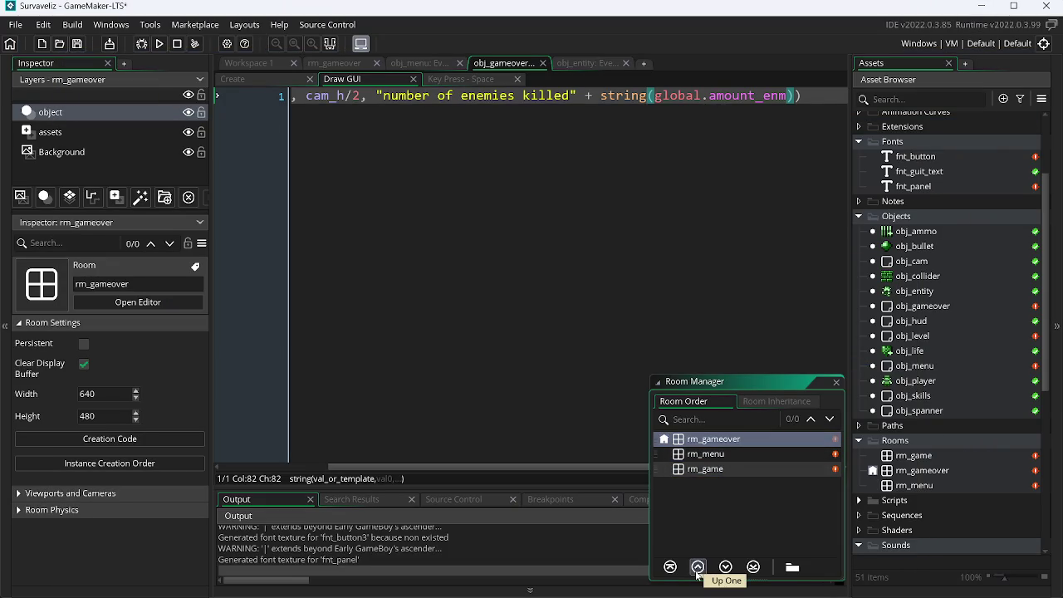
{"action": "left_click", "coordinate": [159, 43]}
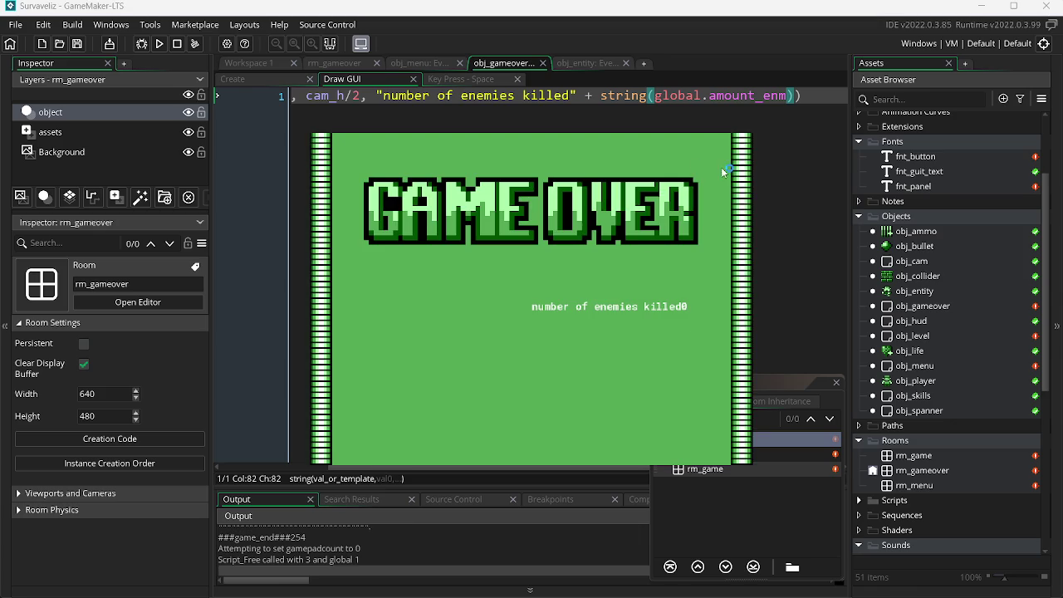
Close the test run, make the label 'number of enemies killed: ', save, and close the Room Manager.
{"action": "key", "text": "space"}
{"action": "left_click", "coordinate": [573, 95]}
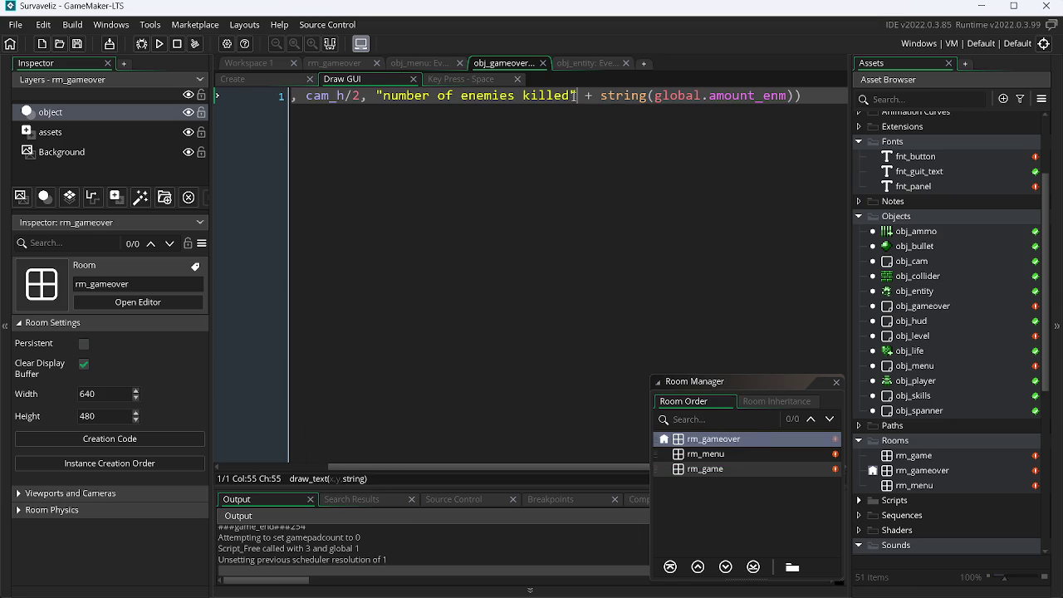
{"action": "type", "text": ":"}
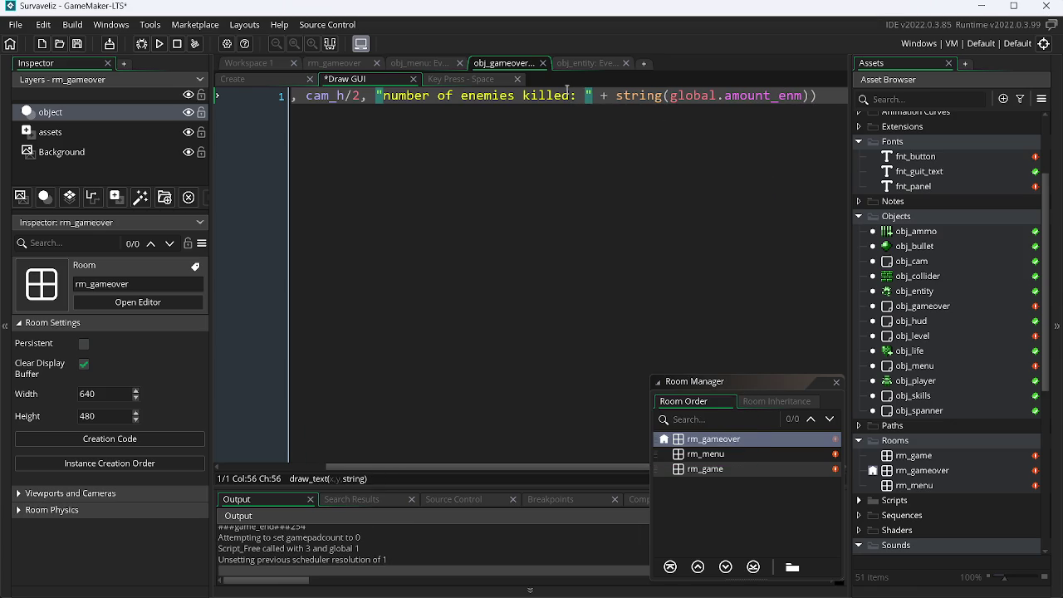
{"action": "key", "text": "ctrl+s"}
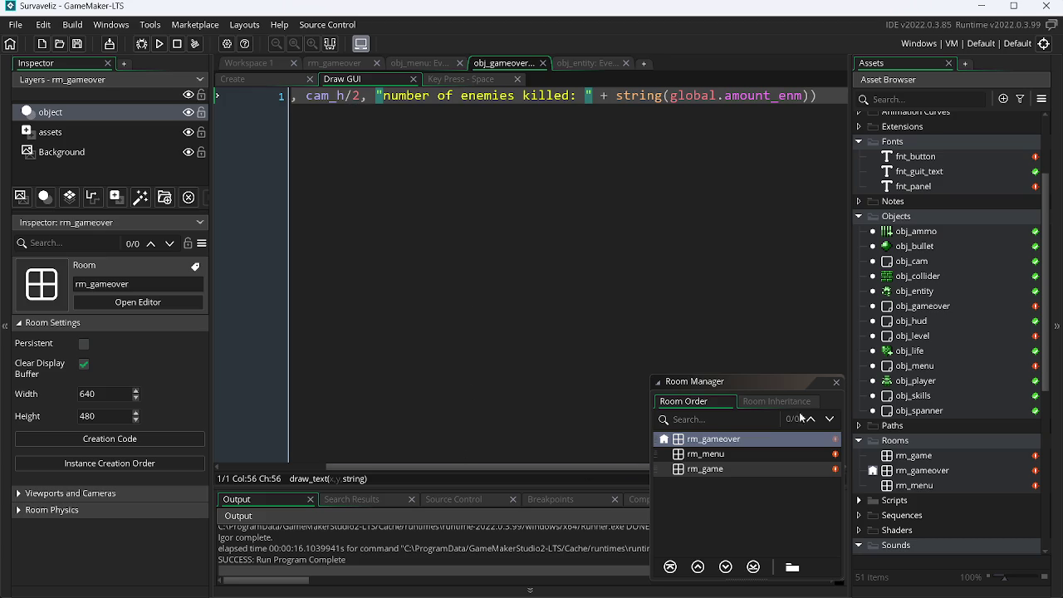
{"action": "left_click", "coordinate": [836, 382]}
{"action": "left_click_drag", "start_coordinate": [565, 467], "coordinate": [443, 468]}
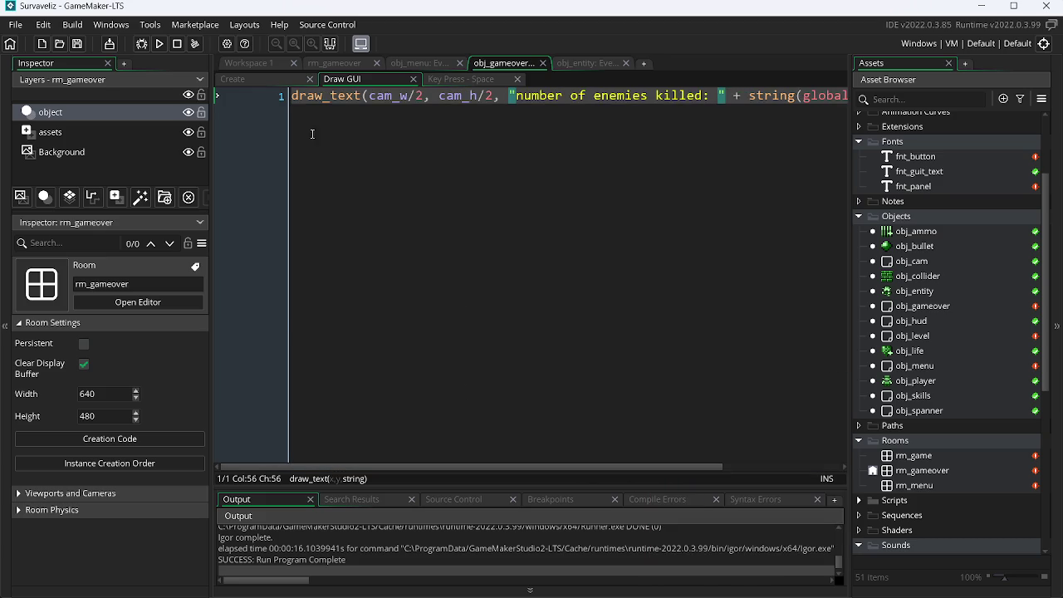
{"action": "left_click", "coordinate": [301, 97]}
Add draw_set_halign(1) and draw_set_valign(1) above the draw_text line.
{"action": "key", "text": "Return"}
{"action": "key", "text": "Up"}
{"action": "type", "text": "dra"}
{"action": "type", "text": "set"}
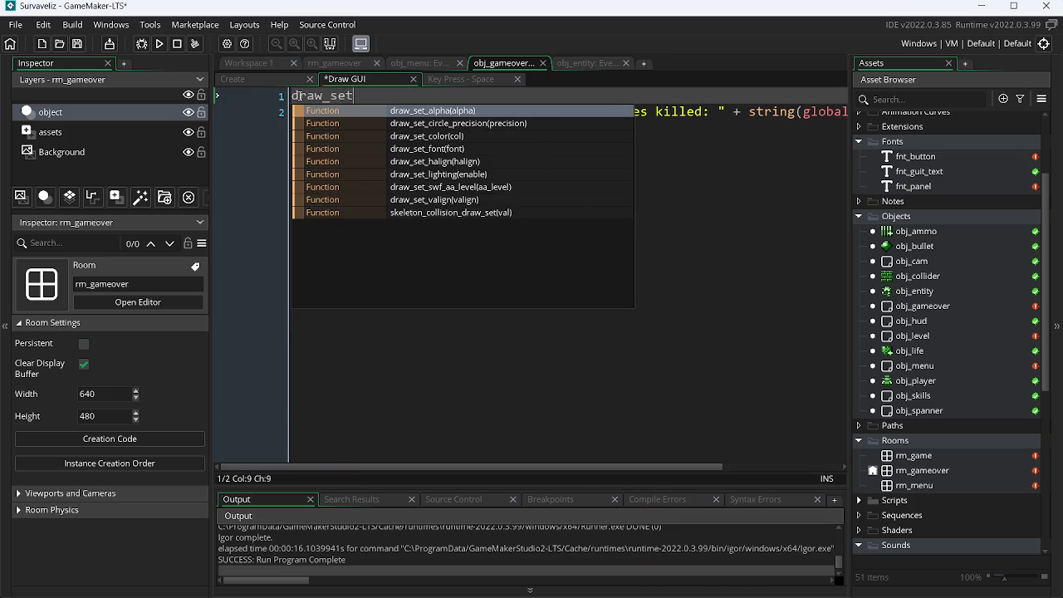
{"action": "type", "text": "_h"}
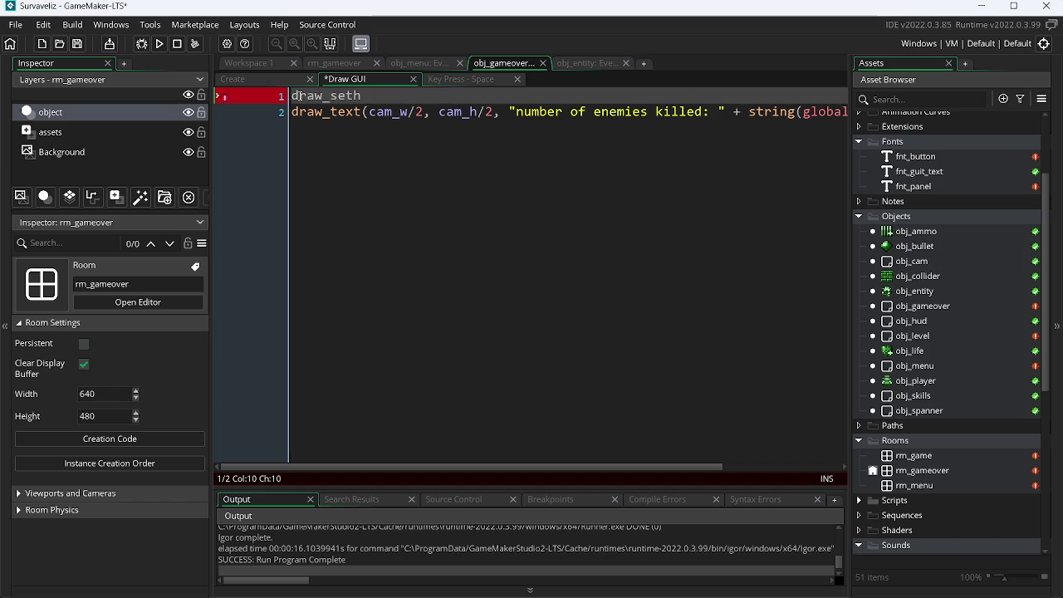
{"action": "type", "text": "al"}
{"action": "key", "text": "Return"}
{"action": "type", "text": ");"}
{"action": "key", "text": "ctrl+d"}
{"action": "key", "text": "Left"}
{"action": "key", "text": "Left"}
{"action": "key", "text": "Left"}
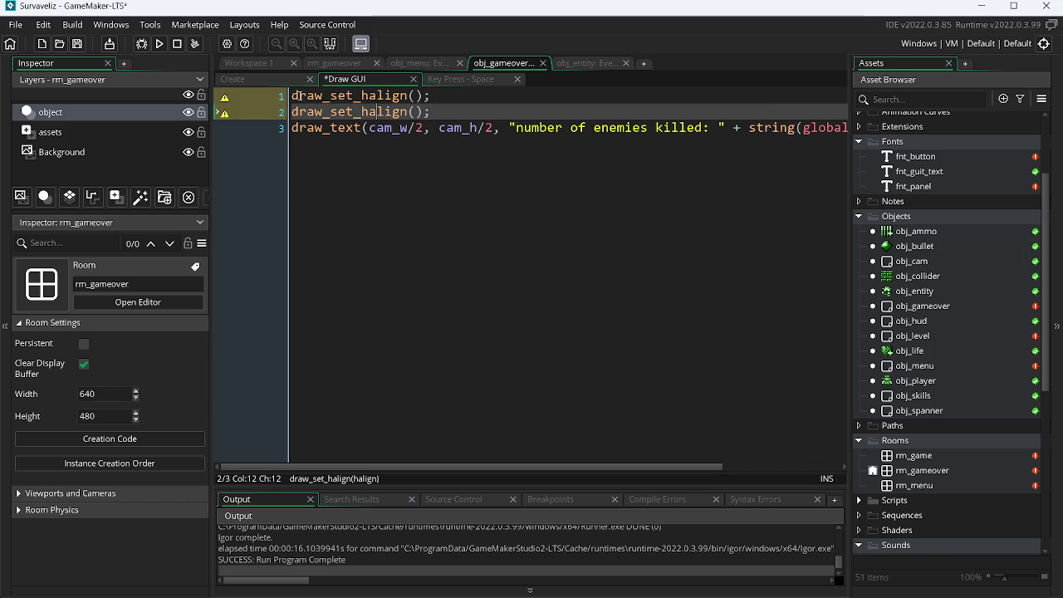
{"action": "key", "text": "Delete"}
{"action": "type", "text": "v"}
{"action": "key", "text": "Right"}
{"action": "key", "text": "Right"}
{"action": "key", "text": "Right"}
{"action": "type", "text": "1"}
{"action": "key", "text": "Up"}
{"action": "type", "text": "1"}
{"action": "key", "text": "BackSpace"}
{"action": "key", "text": "BackSpace"}
{"action": "type", "text": "1)"}
{"action": "key", "text": "Down"}
End draw_text with a semicolon and reset halign and valign to 0 after it.
{"action": "key", "text": "shift+Left"}
{"action": "key", "text": "shift+Left"}
{"action": "key", "text": "shift+Home"}
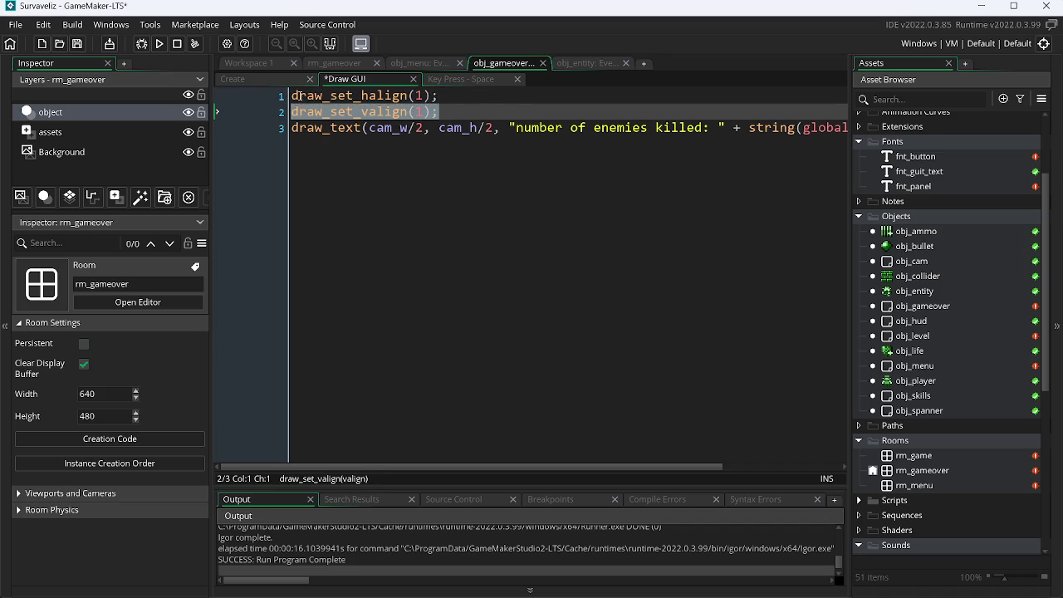
{"action": "key", "text": "shift+Up"}
{"action": "key", "text": "ctrl+c"}
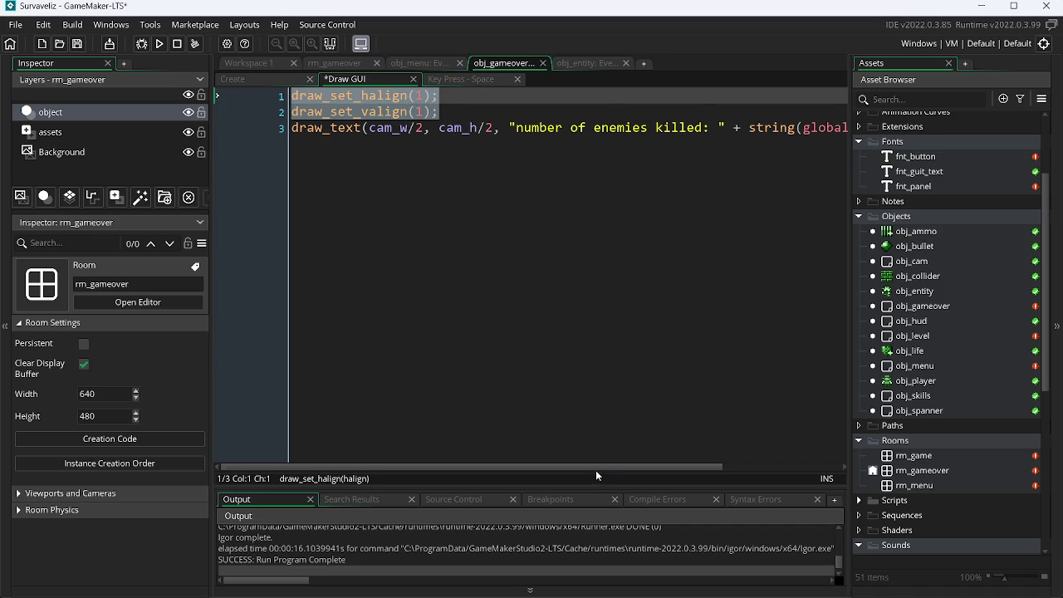
{"action": "left_click_drag", "start_coordinate": [595, 470], "coordinate": [739, 470]}
{"action": "left_click", "coordinate": [803, 127], "text": "shift"}
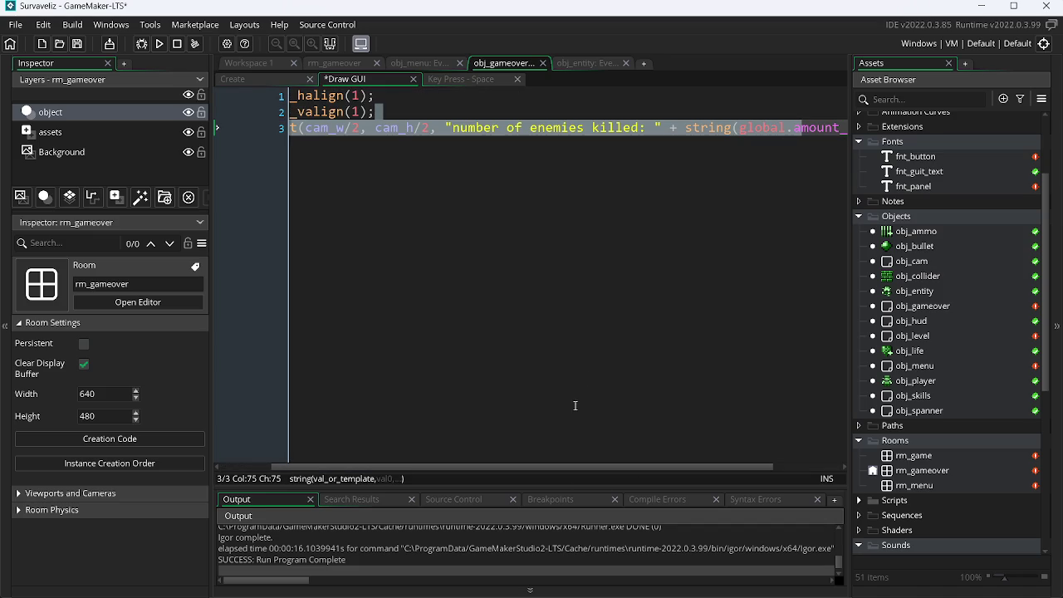
{"action": "left_click_drag", "start_coordinate": [570, 470], "coordinate": [957, 451]}
{"action": "left_click", "coordinate": [822, 133]}
{"action": "type", "text": ";"}
{"action": "key", "text": "Return"}
{"action": "key", "text": "ctrl+v"}
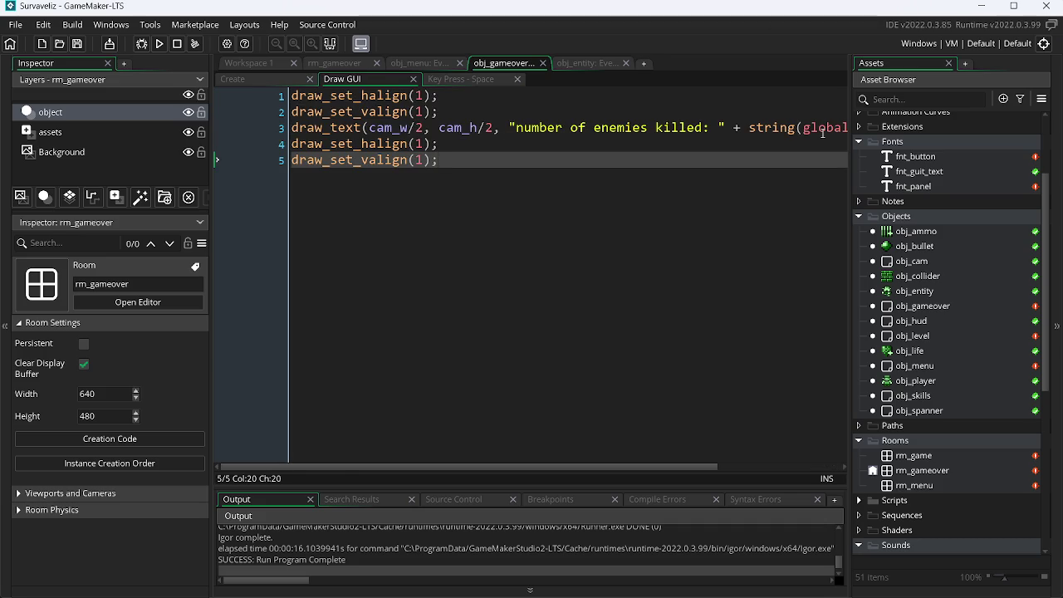
{"action": "key", "text": "Left"}
{"action": "key", "text": "BackSpace"}
{"action": "type", "text": "0"}
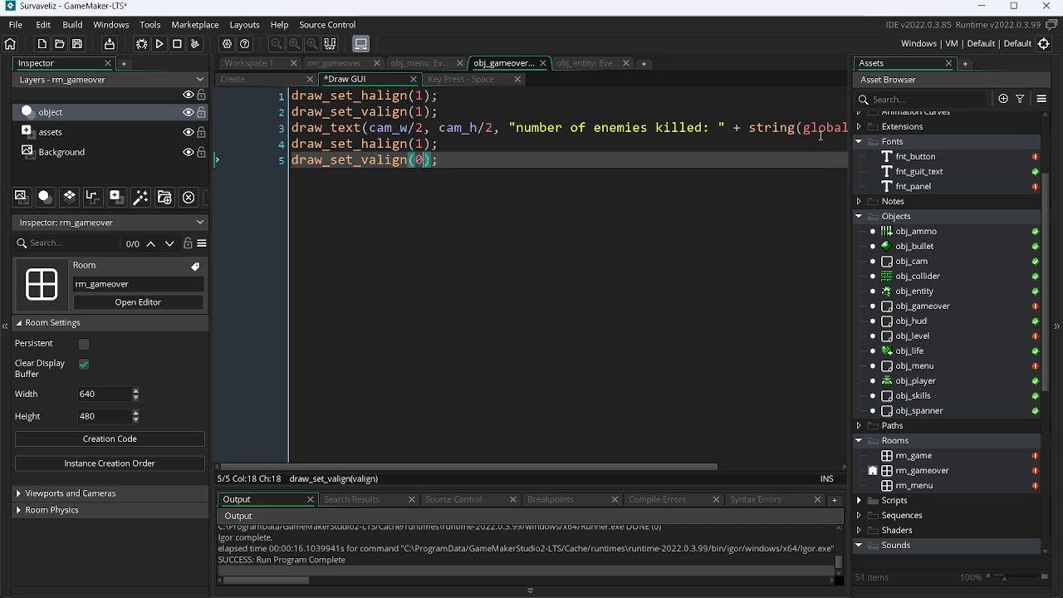
{"action": "key", "text": "Up"}
{"action": "key", "text": "BackSpace"}
{"action": "type", "text": "p"}
{"action": "key", "text": "BackSpace"}
{"action": "type", "text": "0"}
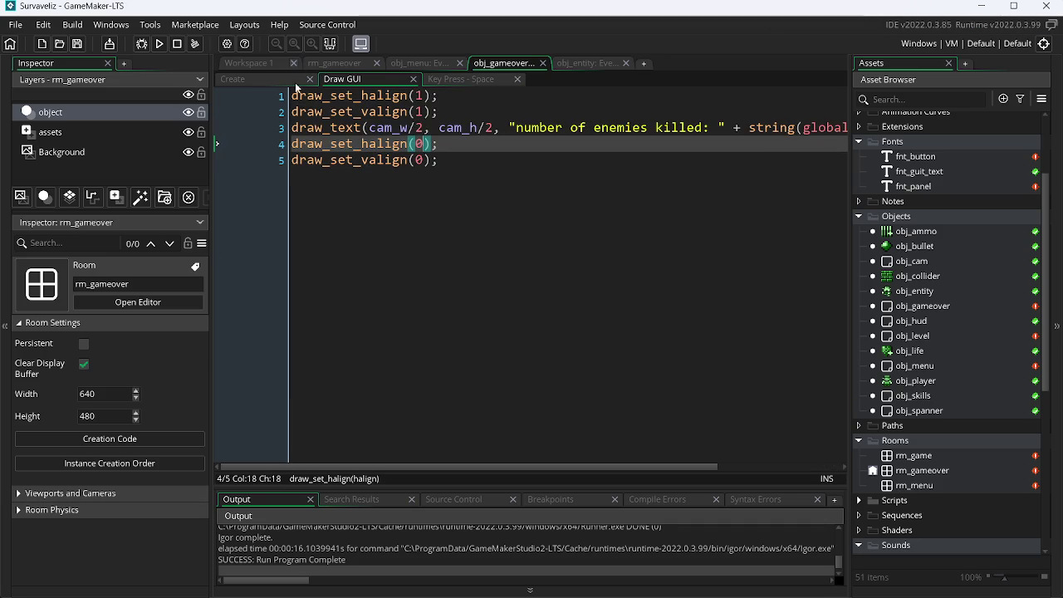
Insert draw_set_font(fnt_panel); as the first line of the Draw GUI code.
{"action": "key", "text": "ctrl+Home"}
{"action": "key", "text": "Return"}
{"action": "key", "text": "Up"}
{"action": "type", "text": "draw_set"}
{"action": "key", "text": "Down"}
{"action": "key", "text": "Down"}
{"action": "key", "text": "Down"}
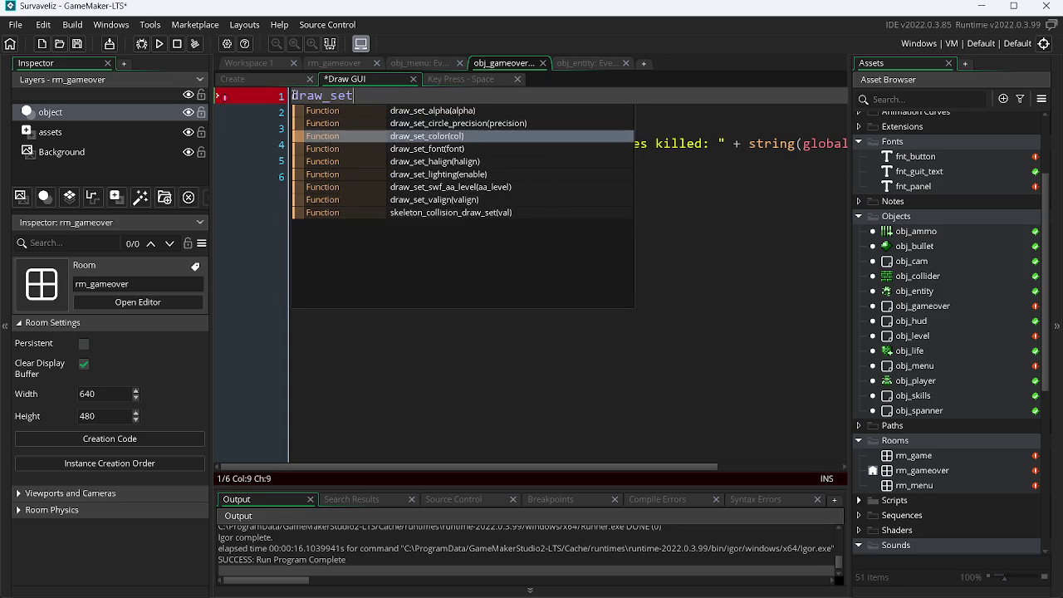
{"action": "key", "text": "Return"}
{"action": "type", "text": "fn"}
{"action": "key", "text": "BackSpace"}
{"action": "key", "text": "BackSpace"}
{"action": "type", "text": "fn"}
{"action": "key", "text": "Down"}
{"action": "key", "text": "Down"}
{"action": "key", "text": "Return"}
{"action": "key", "text": "End"}
{"action": "type", "text": ";"}
{"action": "key", "text": "shift+Home"}
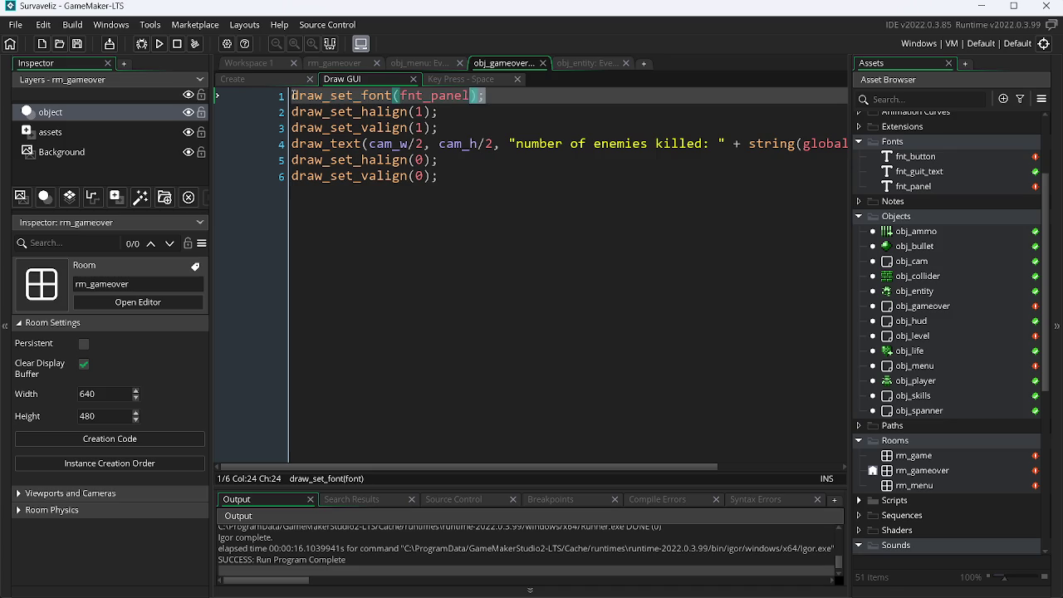
{"action": "key", "text": "ctrl+c"}
Reset the font with draw_set_font(0) at the end, save, and test-run the game.
{"action": "left_click", "coordinate": [295, 158]}
{"action": "left_click", "coordinate": [469, 174]}
{"action": "key", "text": "Return"}
{"action": "key", "text": "ctrl+v"}
{"action": "key", "text": "Left"}
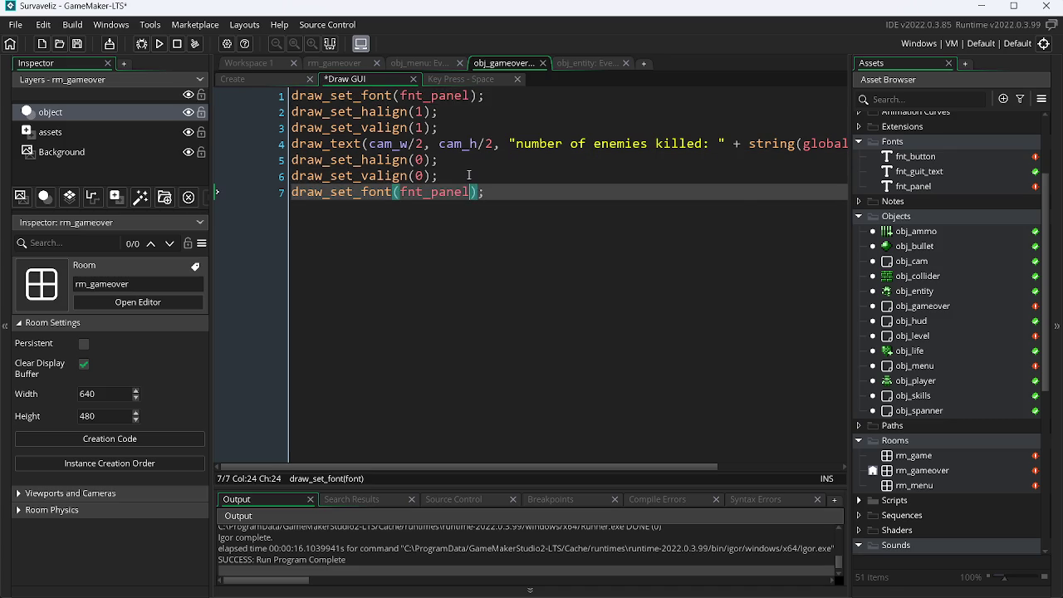
{"action": "key", "text": "BackSpace"}
{"action": "key", "text": "BackSpace"}
{"action": "key", "text": "BackSpace"}
{"action": "type", "text": "0"}
{"action": "key", "text": "ctrl+s"}
{"action": "key", "text": "F5"}
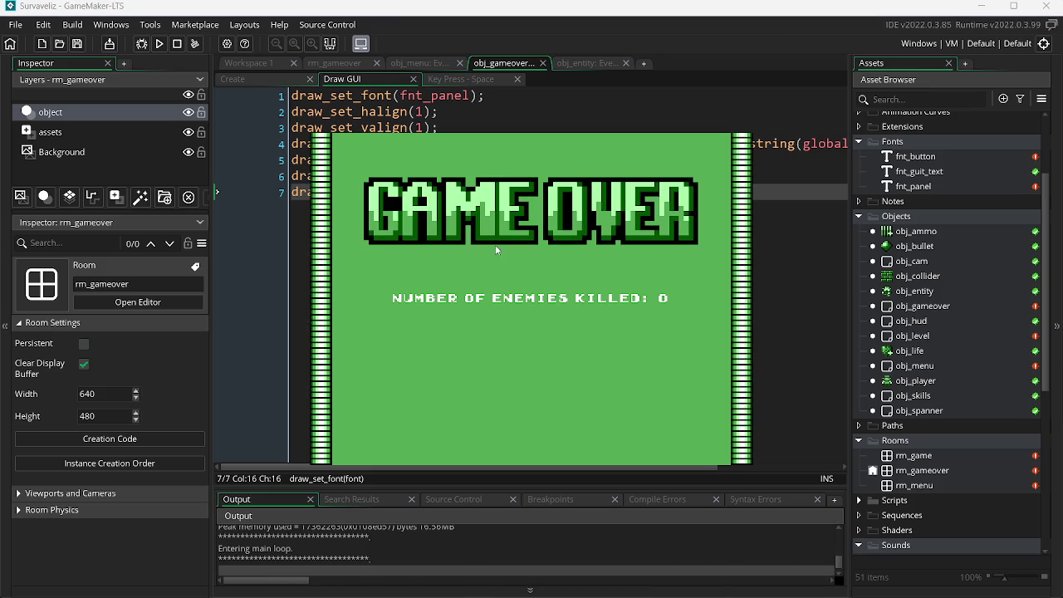
{"action": "key", "text": "Escape"}
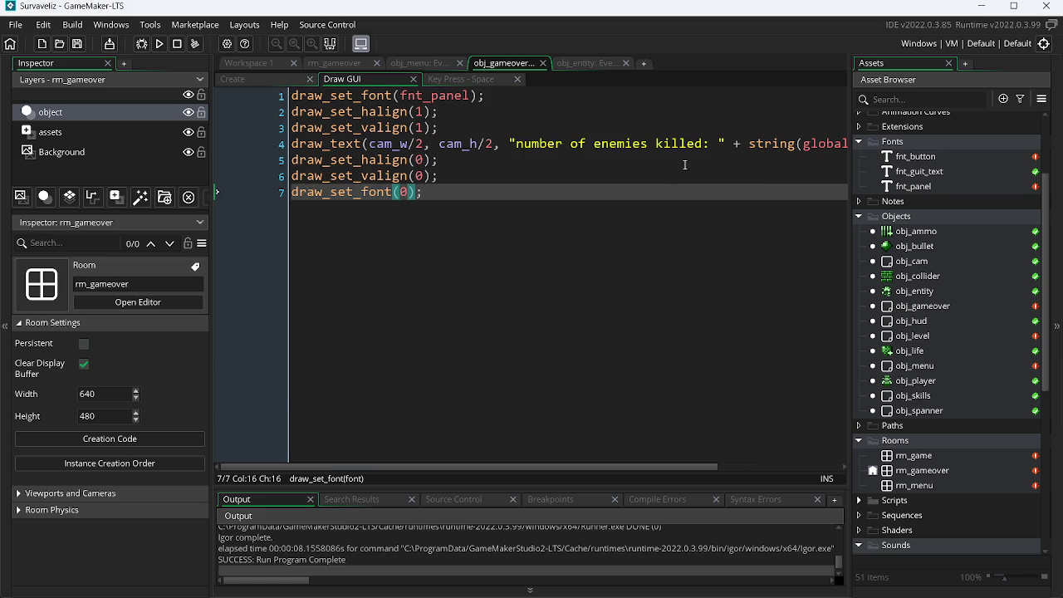
Replace the colon after 'killed' with an ellipsis and test-run the game.
{"action": "left_click", "coordinate": [712, 145]}
{"action": "key", "text": "BackSpace"}
{"action": "key", "text": "ctrl+z"}
{"action": "key", "text": "BackSpace"}
{"action": "type", "text": "."}
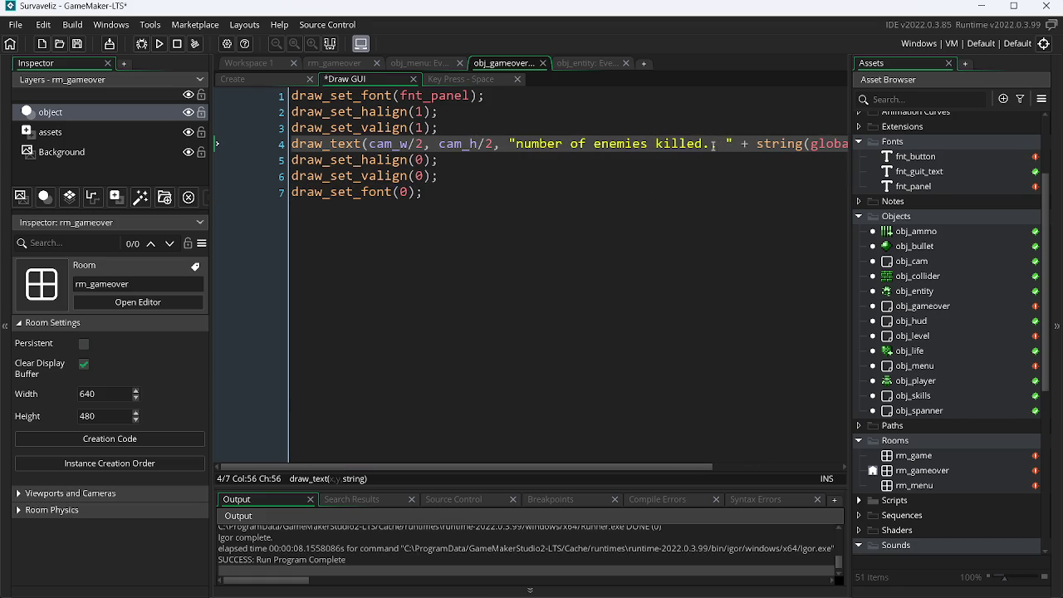
{"action": "key", "text": "F5"}
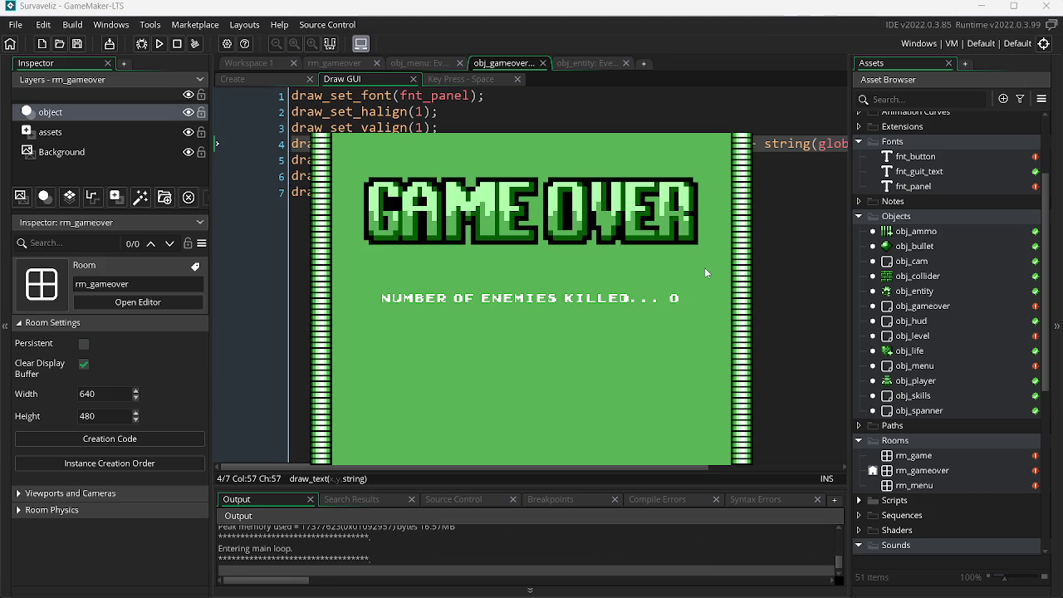
{"action": "key", "text": "Escape"}
Duplicate the kill-counter draw_text line and select 'of enemies killed' on the copy.
{"action": "left_click_drag", "start_coordinate": [517, 467], "coordinate": [651, 469]}
{"action": "left_click", "coordinate": [812, 144]}
{"action": "key", "text": "ctrl+d"}
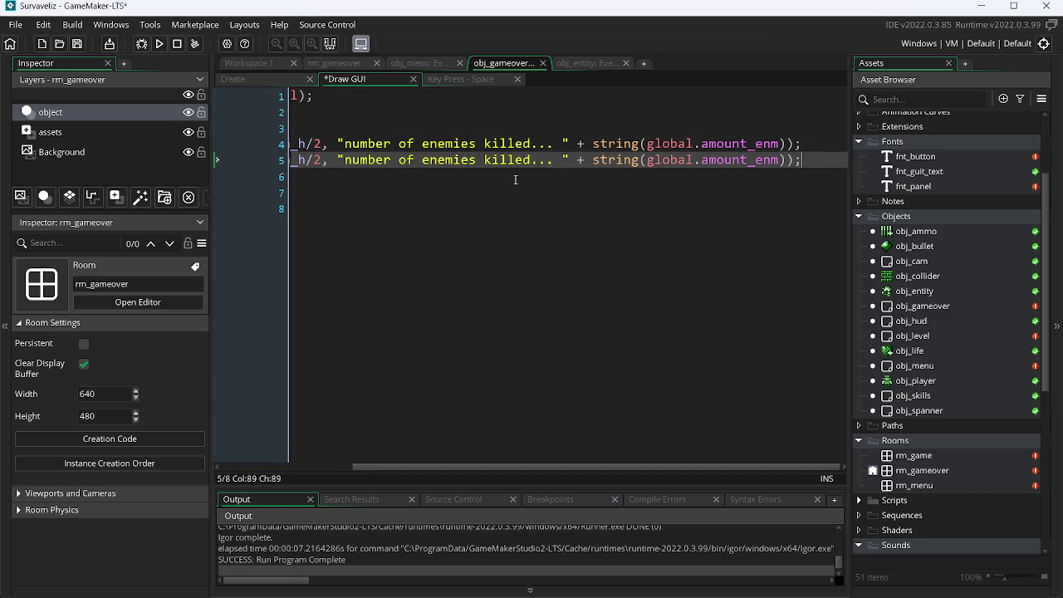
{"action": "left_click_drag", "start_coordinate": [533, 160], "coordinate": [399, 160]}
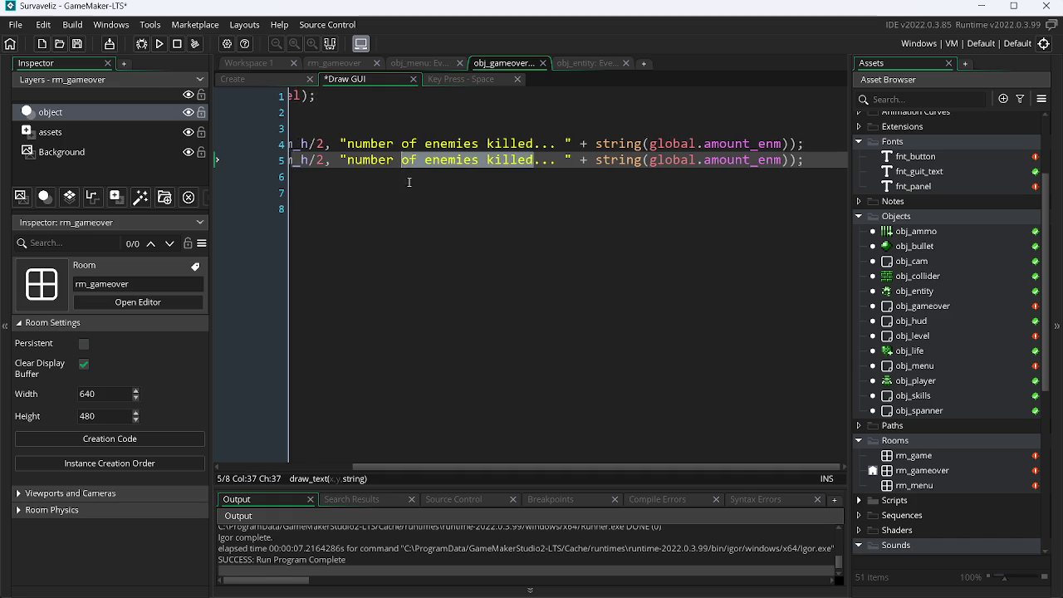
{"action": "key", "text": "alt+Tab"}
{"action": "left_click", "coordinate": [407, 14]}
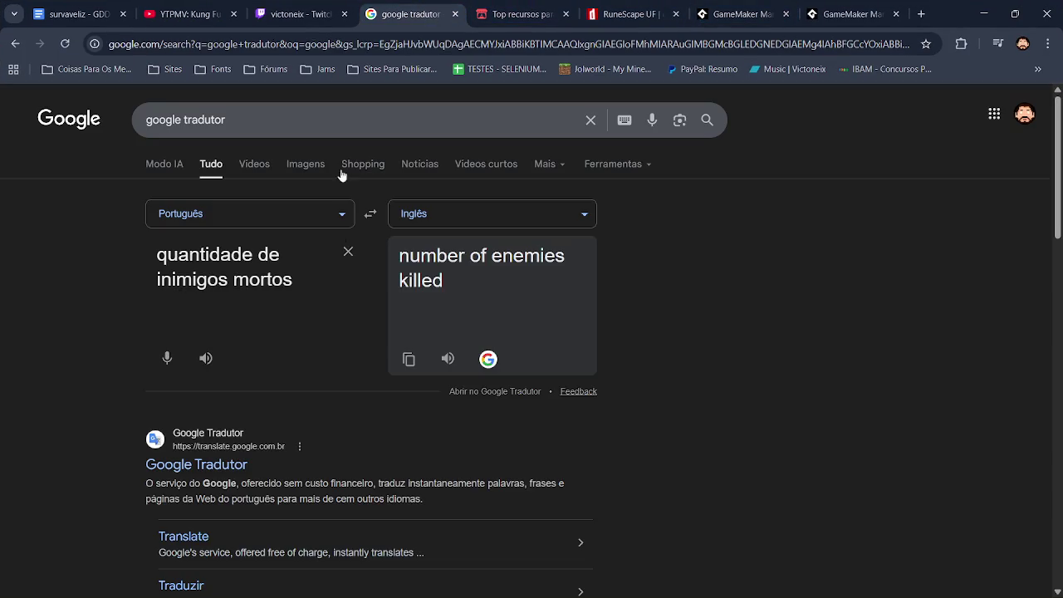
Translate 'sua pontuação' in Google Tradutor and copy the English 'your score'.
{"action": "left_click", "coordinate": [349, 250]}
{"action": "type", "text": "suap"}
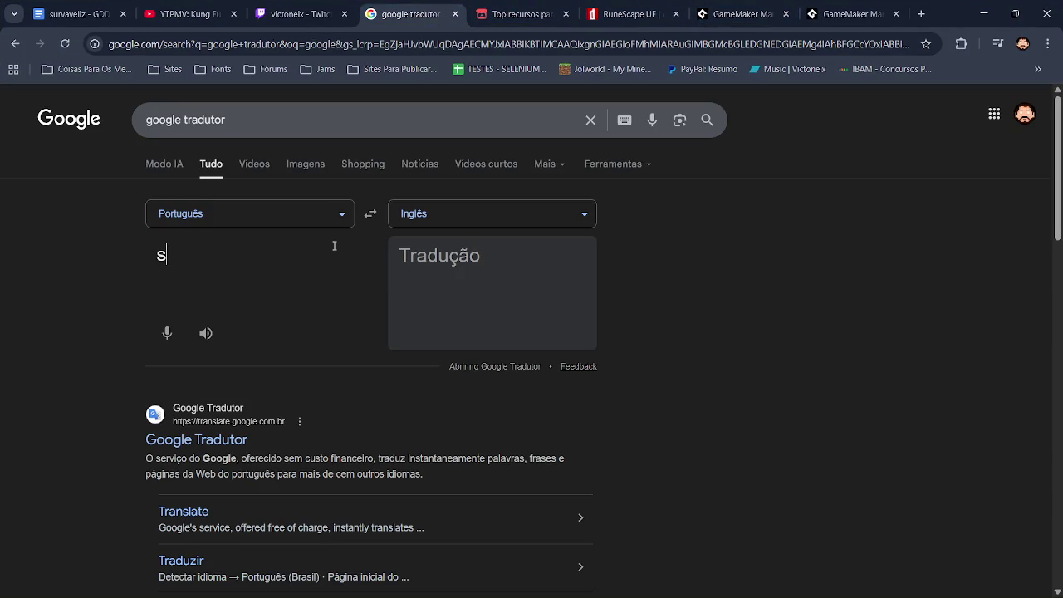
{"action": "key", "text": "BackSpace"}
{"action": "type", "text": "pontoação"}
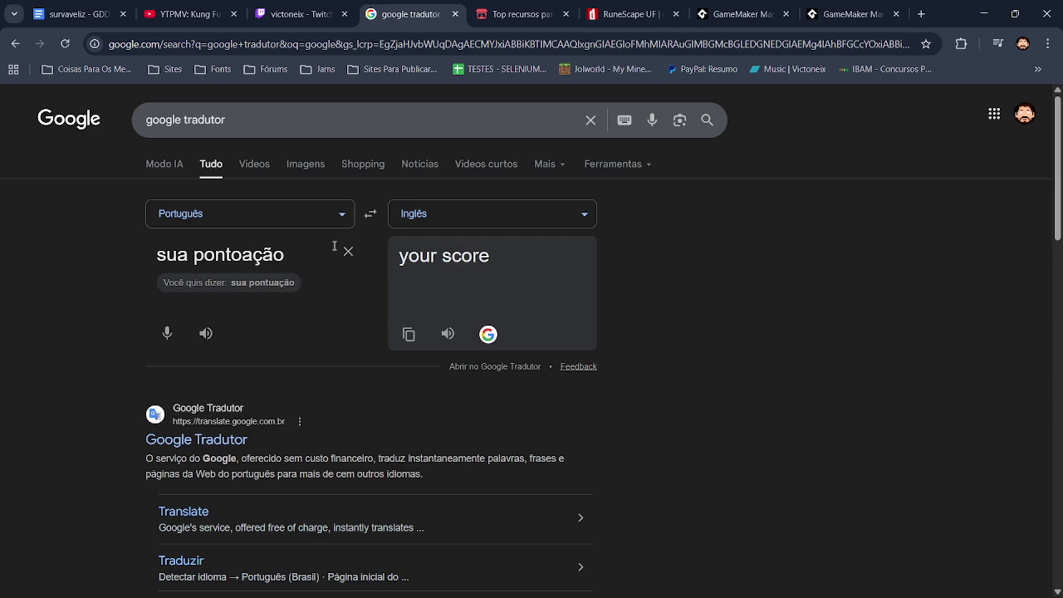
{"action": "left_click", "coordinate": [407, 334]}
{"action": "key", "text": "alt+Tab"}
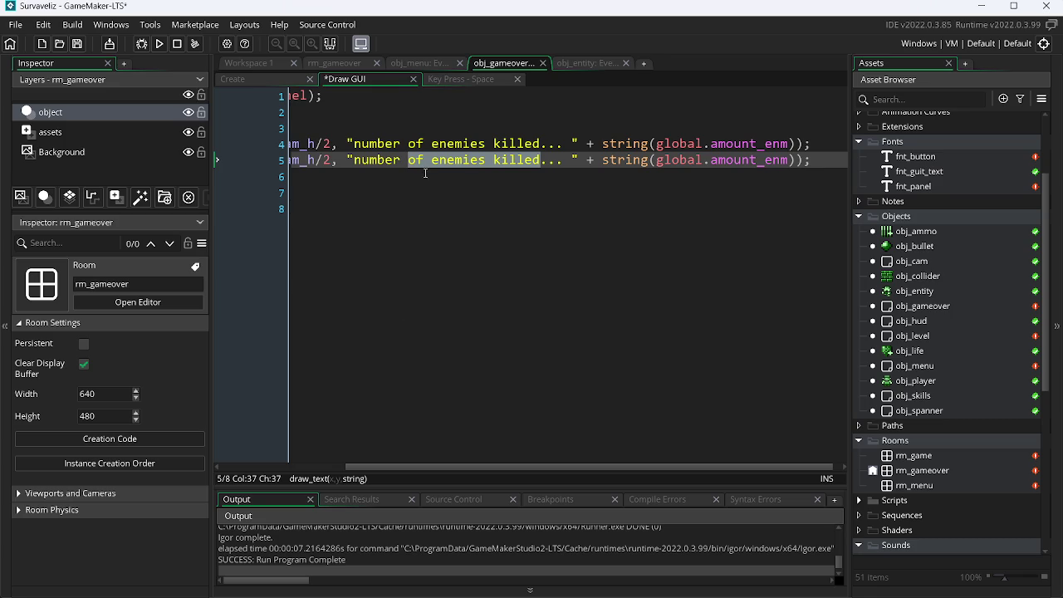
Paste 'your score' over line 5's label and save the code.
{"action": "key", "text": "BackSpace"}
{"action": "key", "text": "BackSpace"}
{"action": "key", "text": "BackSpace"}
{"action": "key", "text": "BackSpace"}
{"action": "key", "text": "BackSpace"}
{"action": "key", "text": "ctrl+v"}
{"action": "key", "text": "ctrl+s"}
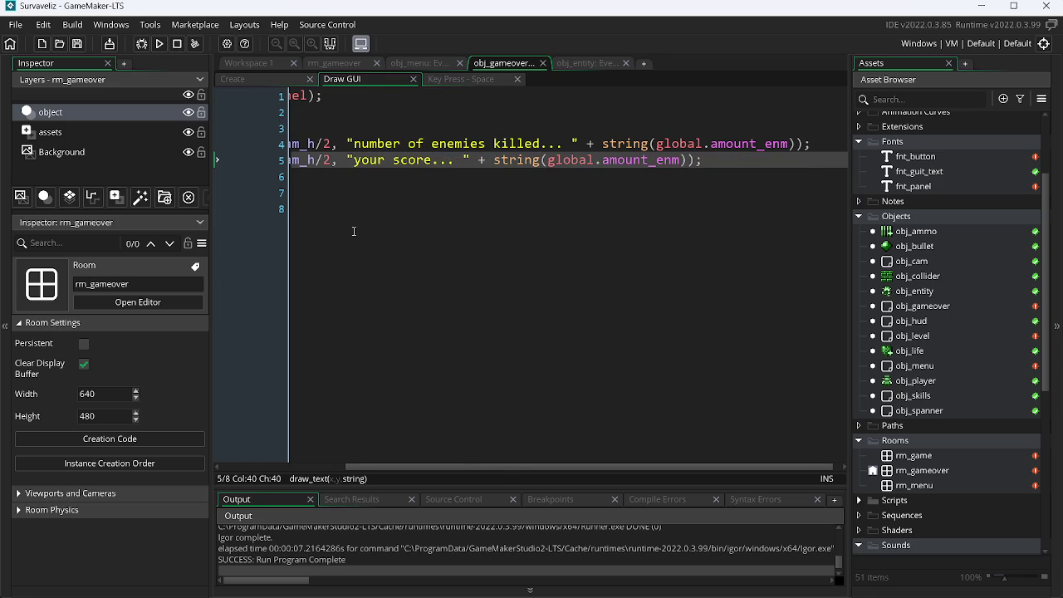
{"action": "left_click", "coordinate": [333, 161]}
Offset the your-score line's y to cam_h/2+32 and test-run the game.
{"action": "type", "text": "+"}
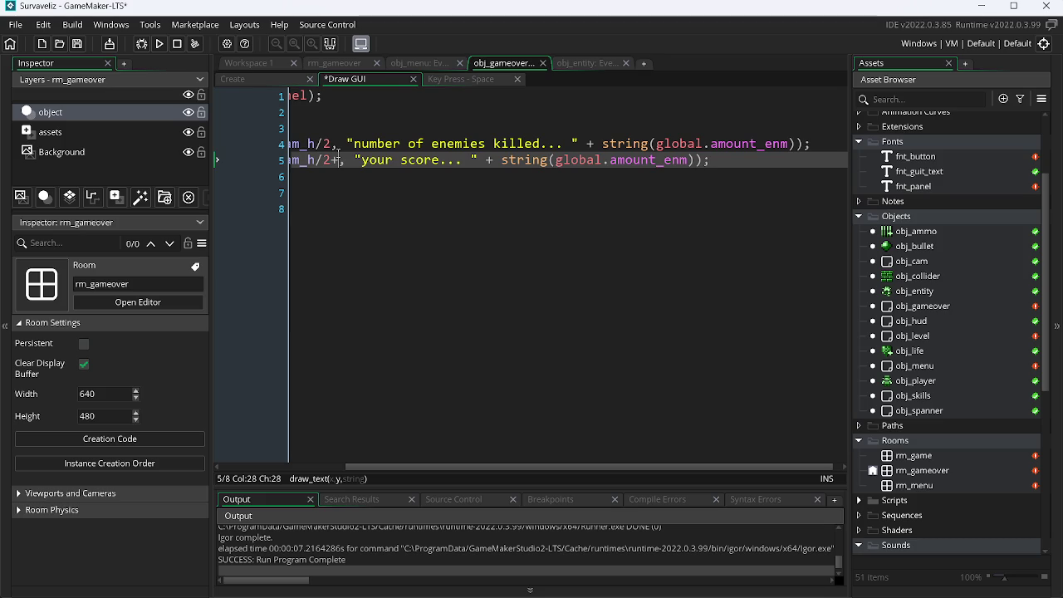
{"action": "type", "text": "32"}
{"action": "key", "text": "F5"}
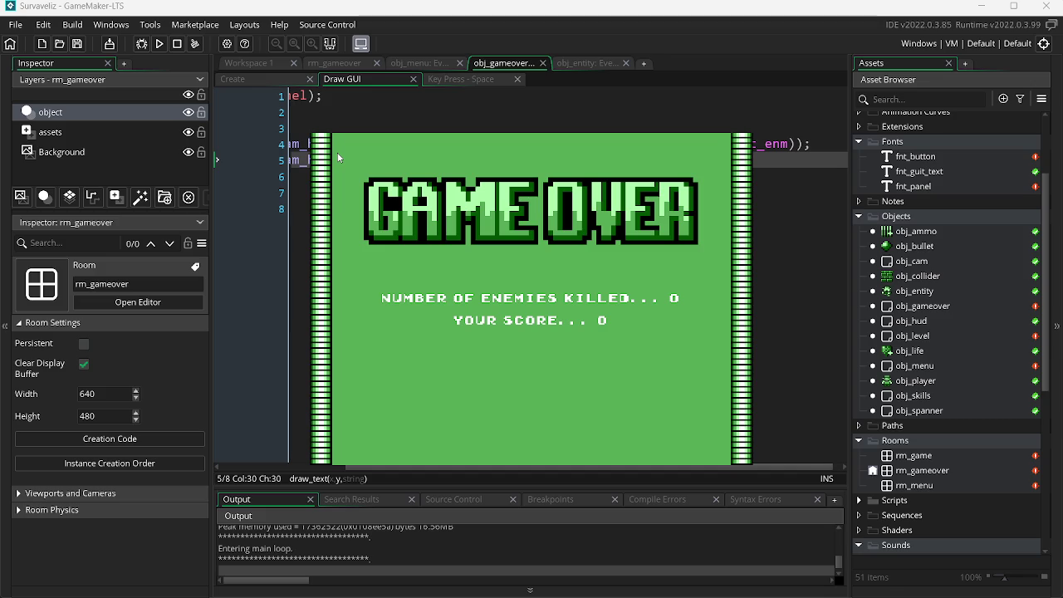
{"action": "key", "text": "Escape"}
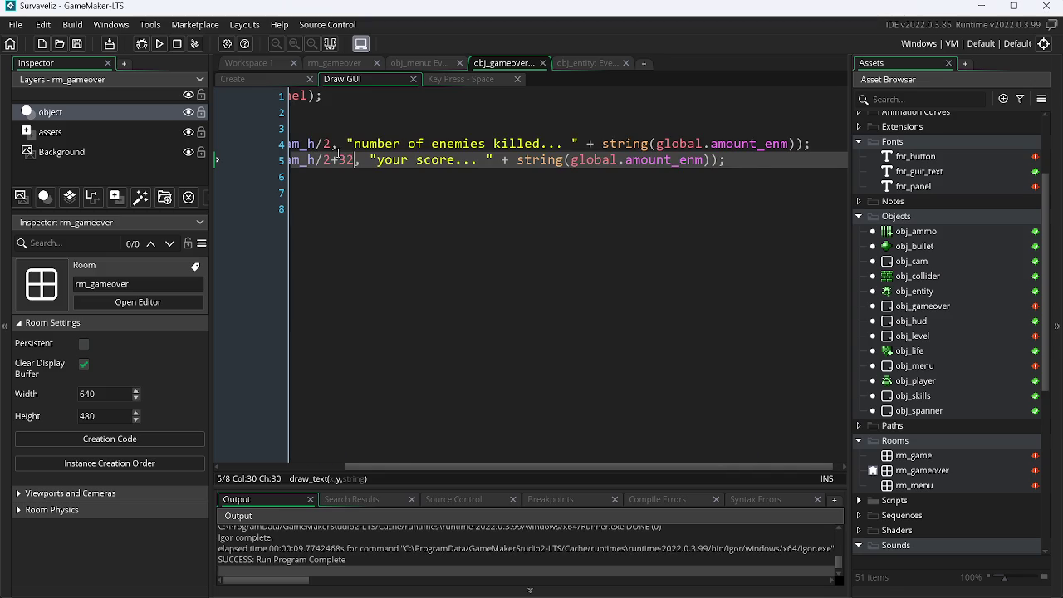
Duplicate the your-score line and clear the Google Tradutor input text.
{"action": "left_click", "coordinate": [741, 157]}
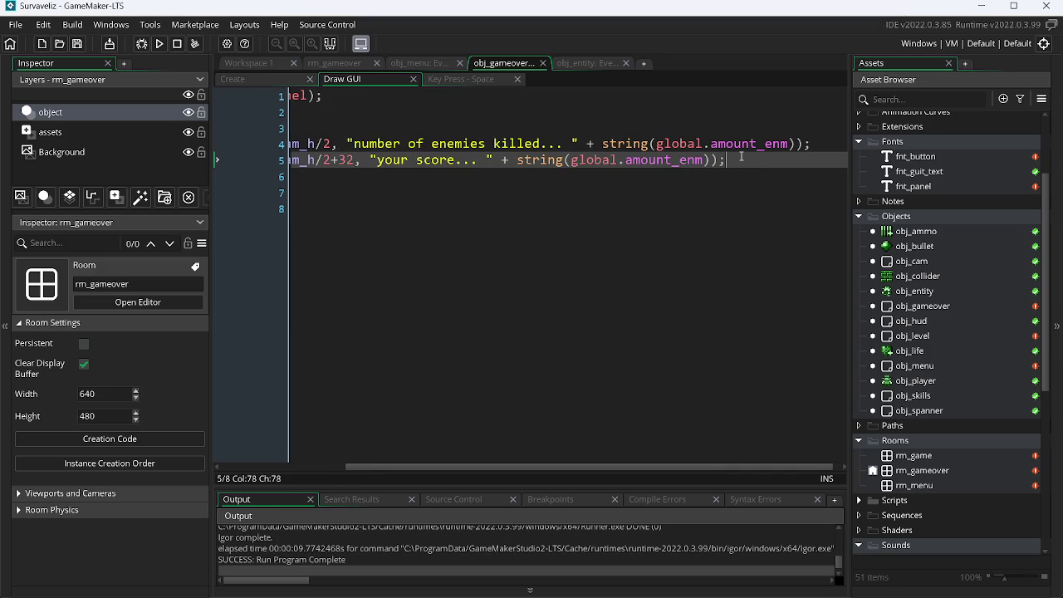
{"action": "key", "text": "ctrl+d"}
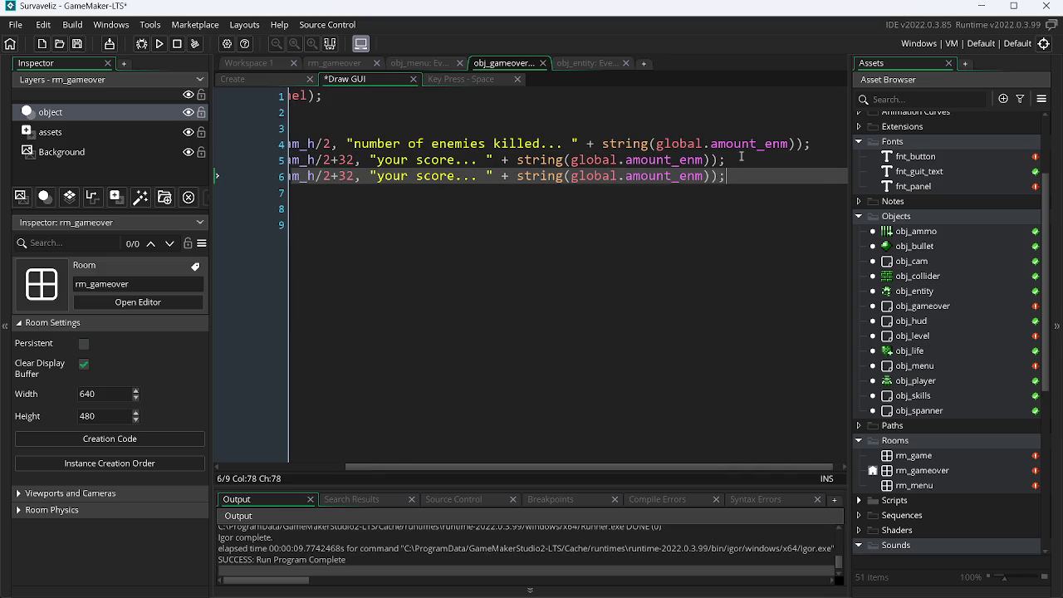
{"action": "key", "text": "alt+Tab"}
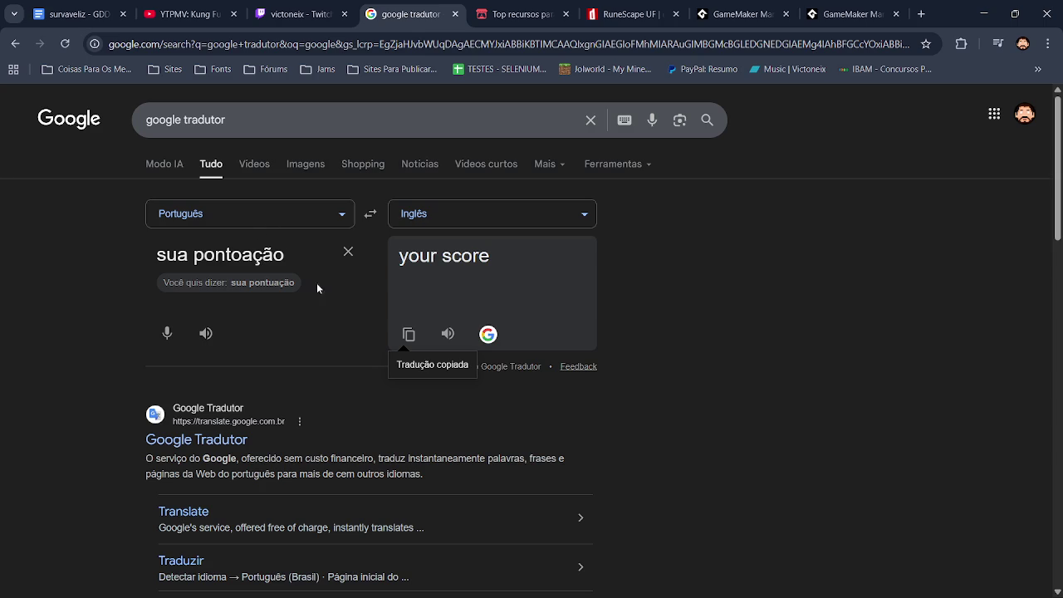
{"action": "left_click", "coordinate": [349, 252]}
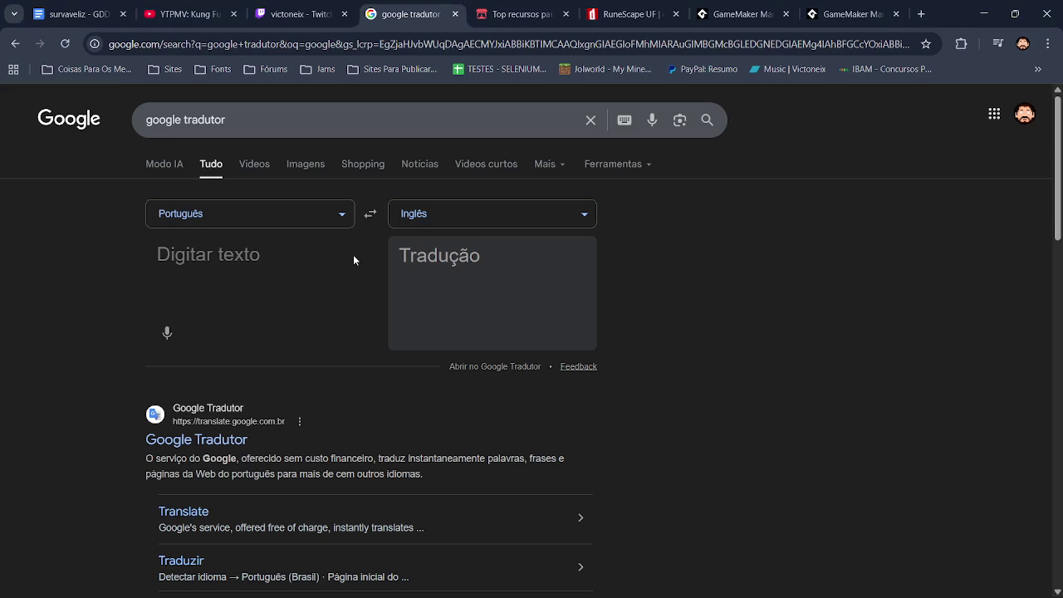
Check the game-over spec in the GDD, then translate 'seu level' to 'your level' and copy it.
{"action": "left_click", "coordinate": [74, 14]}
{"action": "mouse_move", "coordinate": [1057, 213]}
{"action": "left_mouse_down"}
{"action": "mouse_move", "coordinate": [1054, 523]}
{"action": "mouse_move", "coordinate": [1054, 484]}
{"action": "left_mouse_up"}
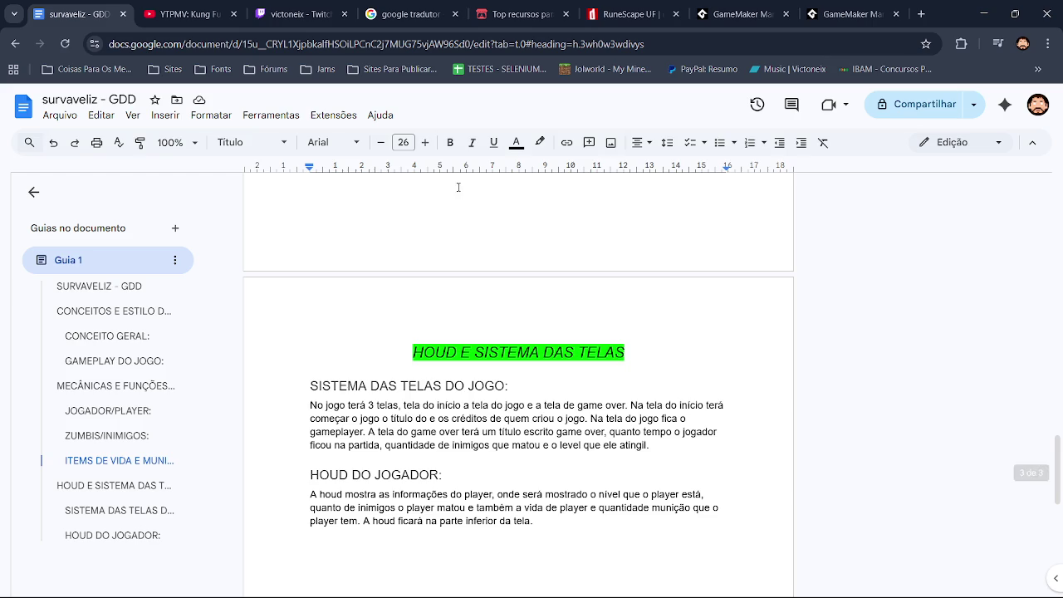
{"action": "left_click", "coordinate": [411, 14]}
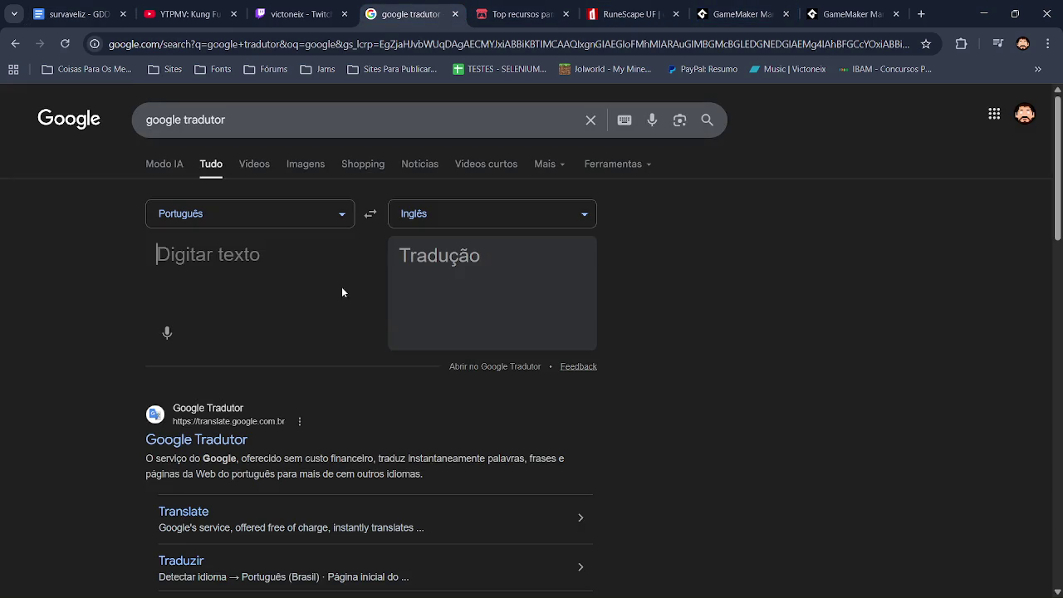
{"action": "type", "text": "seu level"}
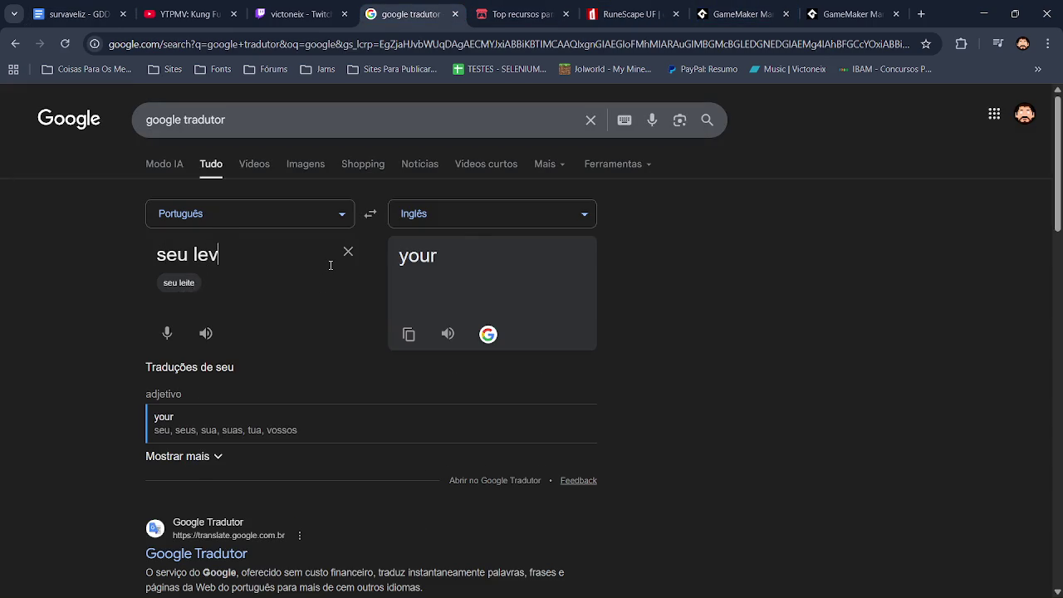
{"action": "left_click", "coordinate": [408, 334]}
Replace the Draw GUI label with 'your level', save, and delete the enemies-killed line.
{"action": "key", "text": "alt+Tab"}
{"action": "left_click_drag", "start_coordinate": [457, 177], "coordinate": [377, 176]}
{"action": "key", "text": "ctrl+v"}
{"action": "key", "text": "ctrl+s"}
{"action": "left_click_drag", "start_coordinate": [817, 143], "coordinate": [158, 153]}
{"action": "key", "text": "Delete"}
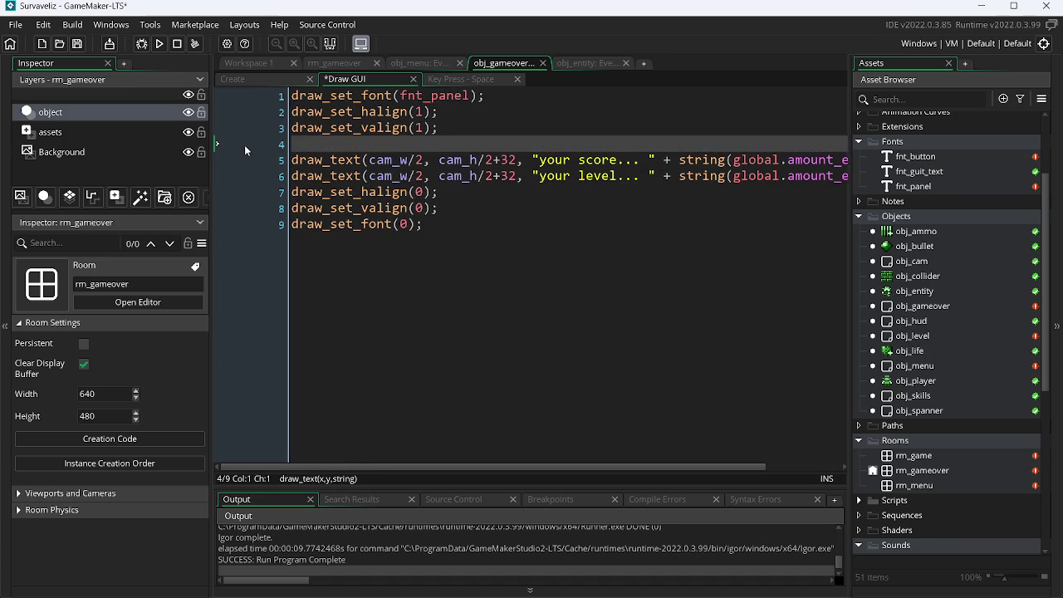
Paste the enemies-killed line back in as line 6 of the Draw GUI code and save.
{"action": "key", "text": "BackSpace"}
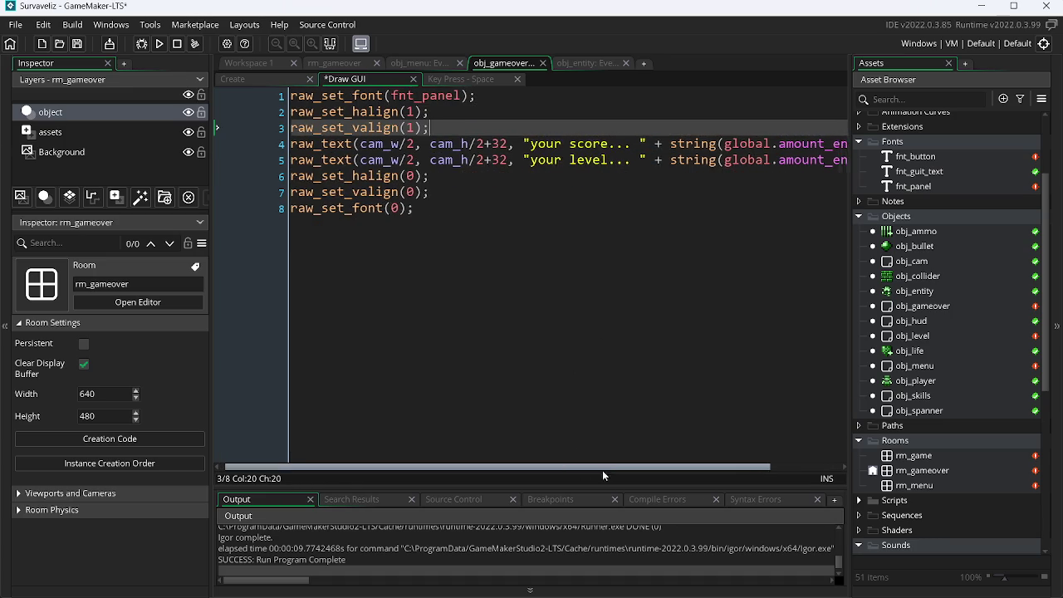
{"action": "left_click_drag", "start_coordinate": [581, 466], "coordinate": [657, 467]}
{"action": "left_click", "coordinate": [821, 161]}
{"action": "key", "text": "Return"}
{"action": "key", "text": "ctrl+v"}
{"action": "key", "text": "ctrl+s"}
Put the score line at cam_h/2 and the line-6 stat at cam_h/2+64.
{"action": "left_click", "coordinate": [430, 146]}
{"action": "key", "text": "BackSpace"}
{"action": "key", "text": "BackSpace"}
{"action": "key", "text": "BackSpace"}
{"action": "left_click", "coordinate": [408, 177]}
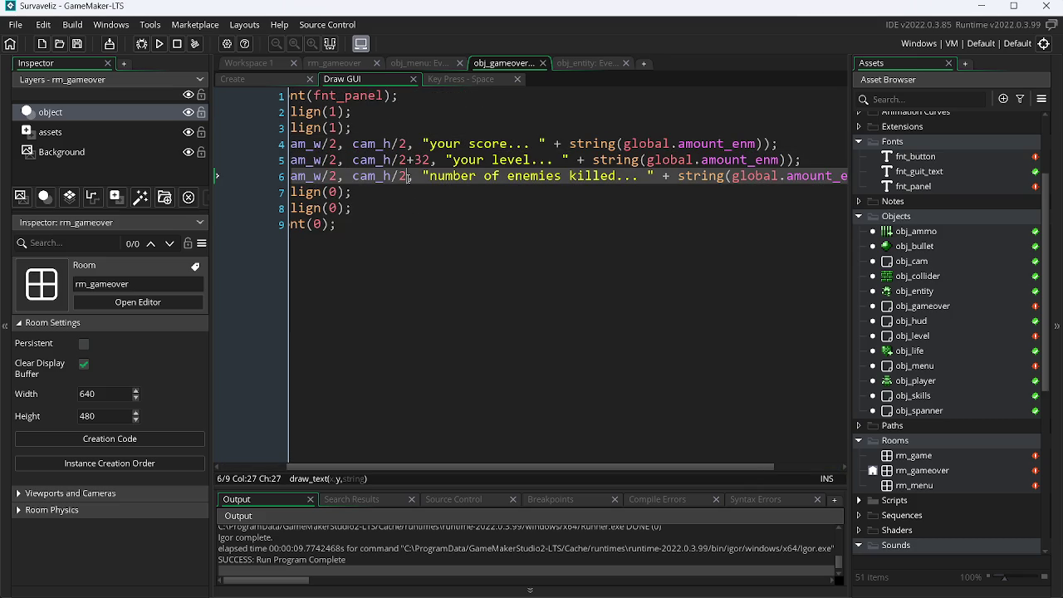
{"action": "key", "text": "super+r"}
{"action": "key", "text": "Escape"}
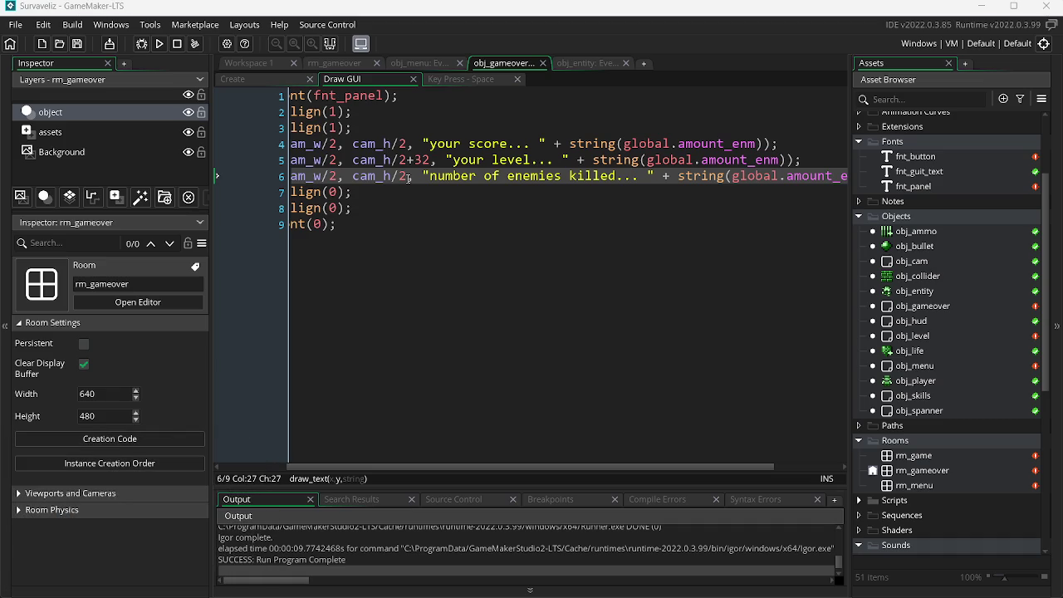
{"action": "type", "text": "32"}
{"action": "type", "text": "*2"}
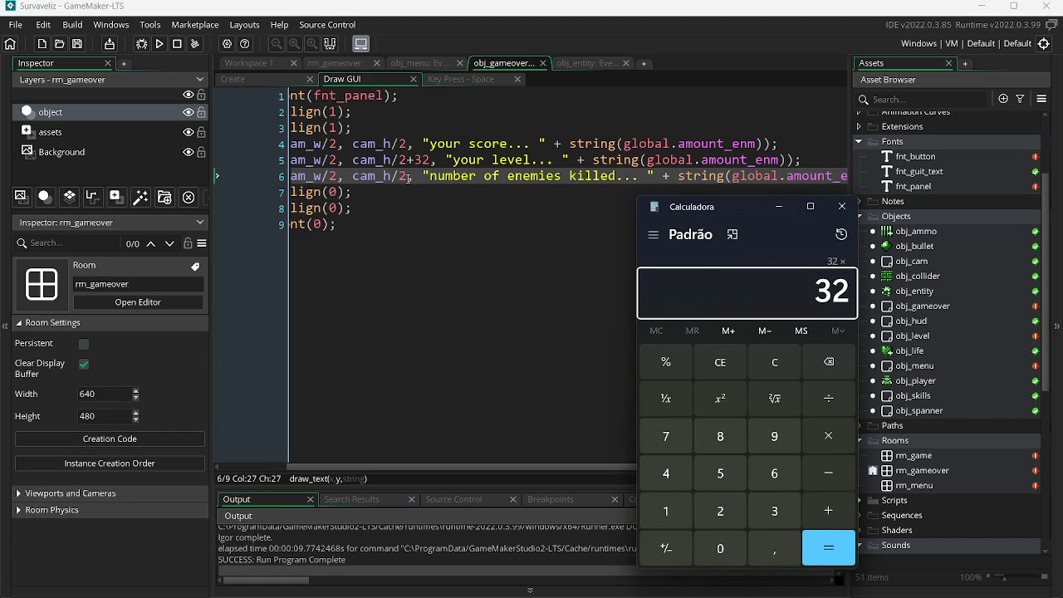
{"action": "key", "text": "Return"}
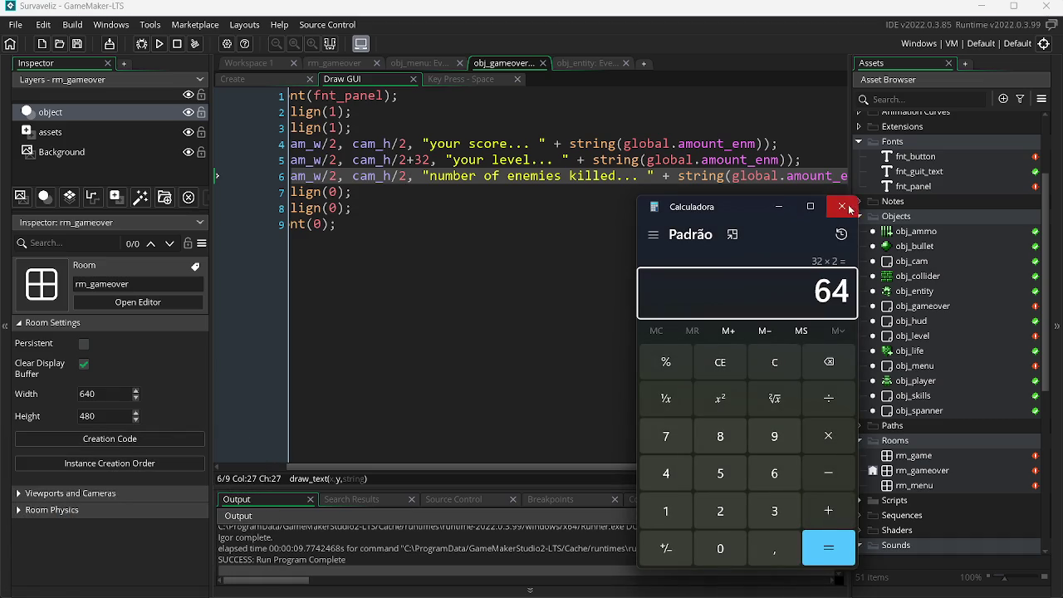
{"action": "left_click", "coordinate": [842, 206]}
{"action": "type", "text": "+64"}
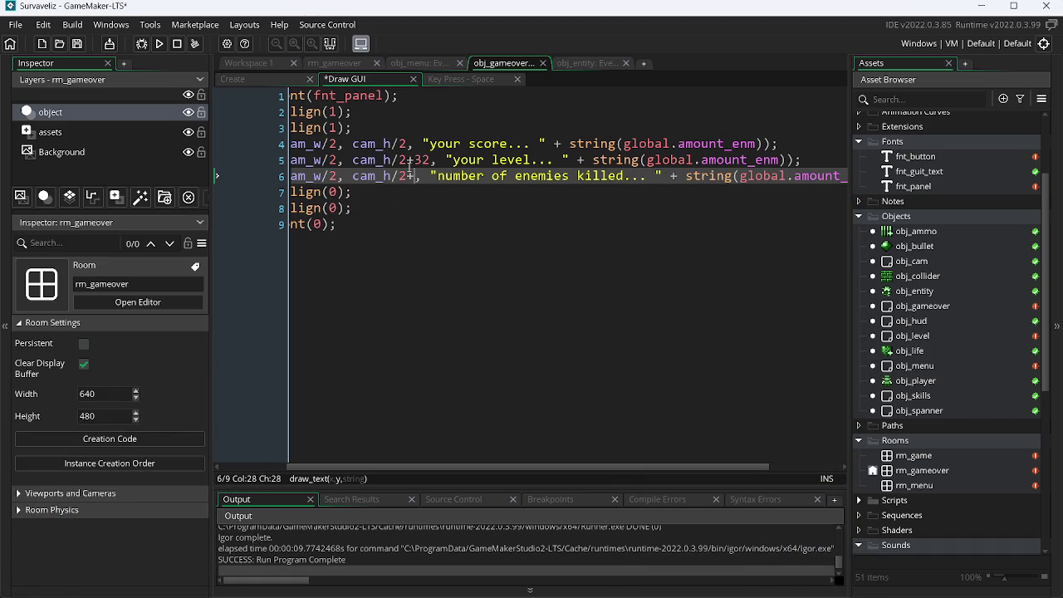
Playtest the game-over screen, then select the 'your level' line and place the caret after it.
{"action": "key", "text": "F5"}
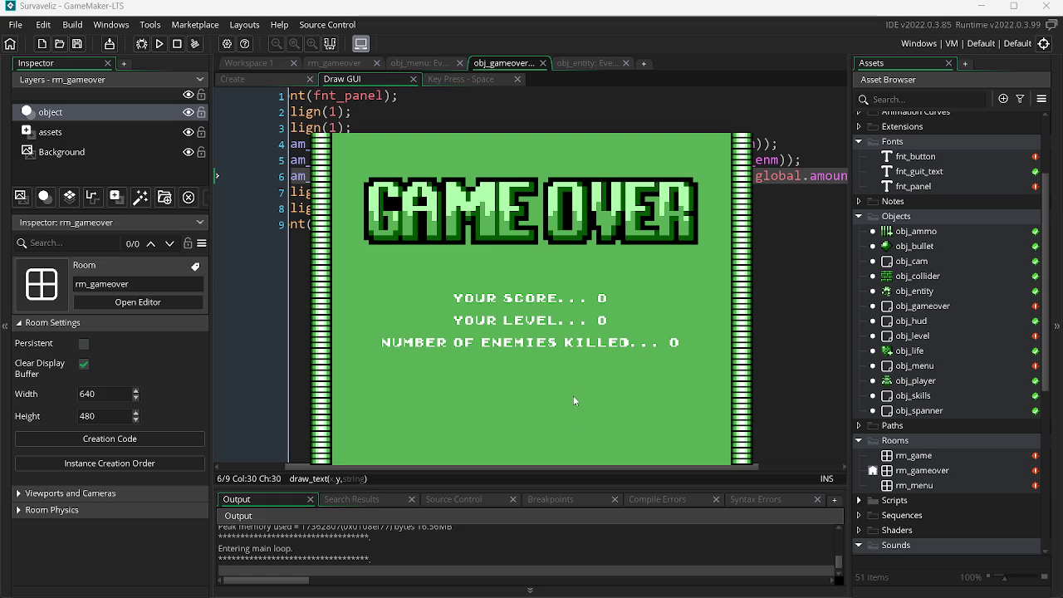
{"action": "key", "text": "space"}
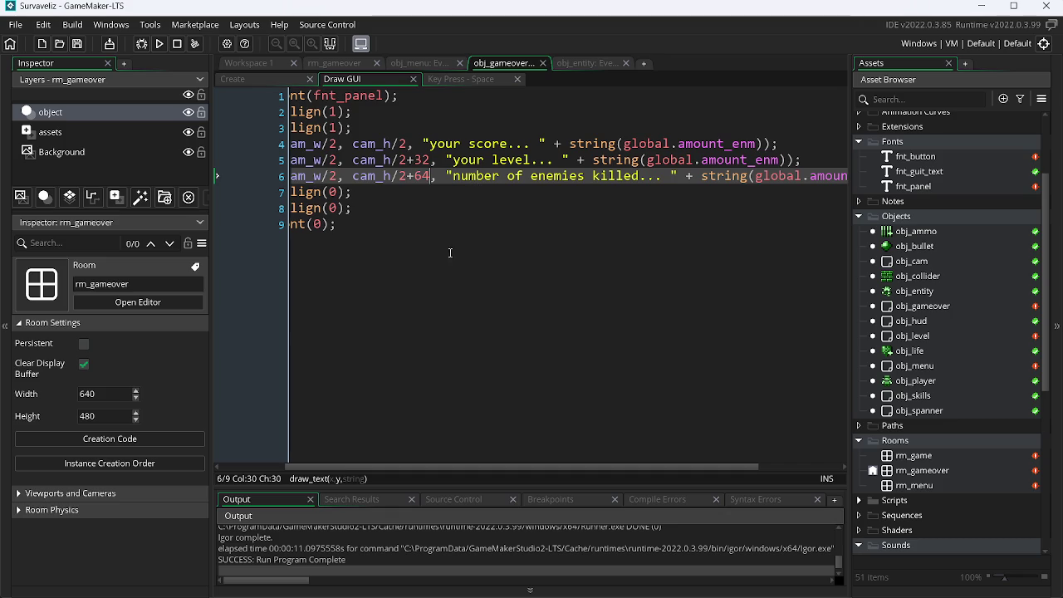
{"action": "left_click_drag", "start_coordinate": [456, 470], "coordinate": [535, 470]}
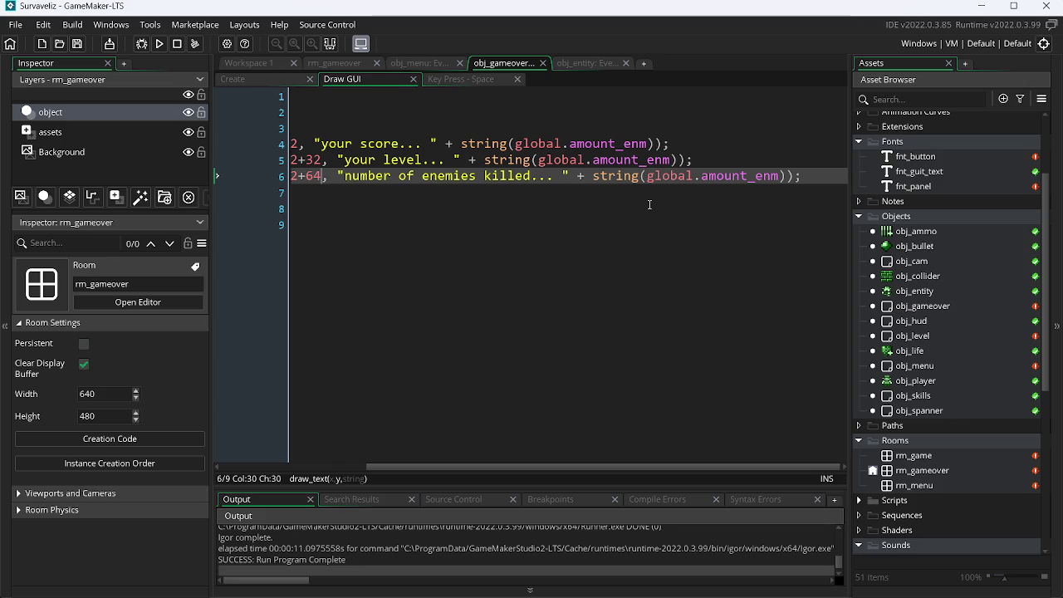
{"action": "left_click", "coordinate": [712, 160]}
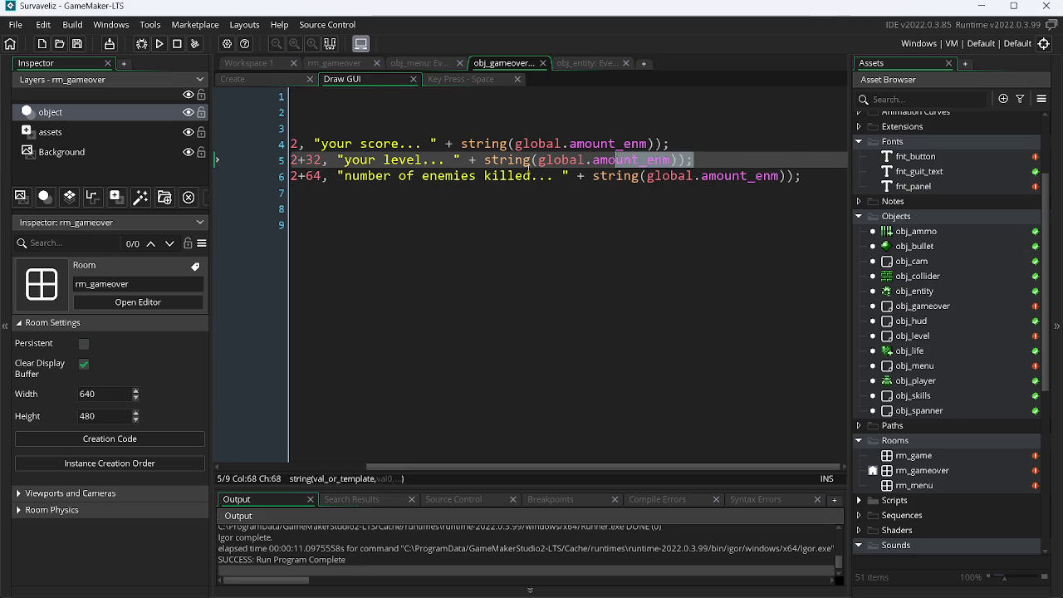
{"action": "key", "text": "shift+Home"}
{"action": "left_click_drag", "start_coordinate": [441, 466], "coordinate": [565, 468]}
{"action": "left_click", "coordinate": [743, 160]}
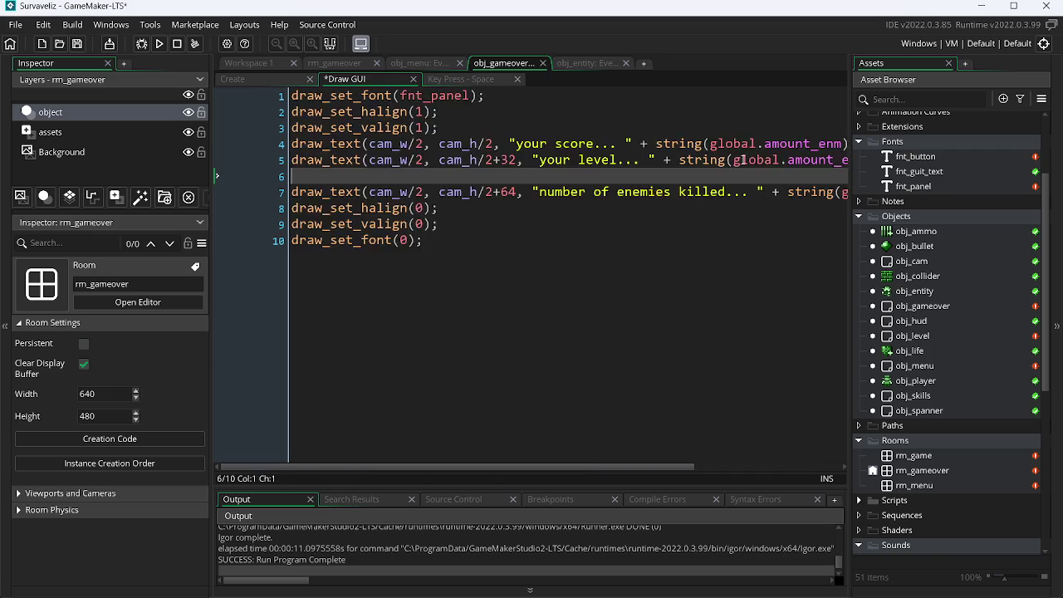
{"action": "key", "text": "alt+Tab"}
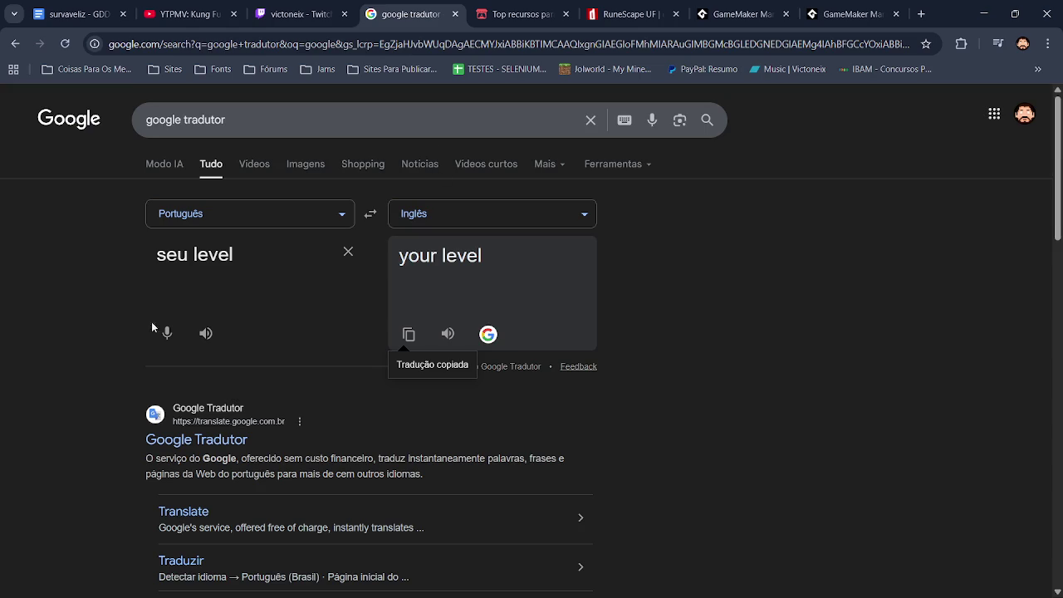
Translate 'seu tempo de jogo' to 'your game time' and make it line 6's label, then save.
{"action": "left_click", "coordinate": [362, 264]}
{"action": "type", "text": "seu "}
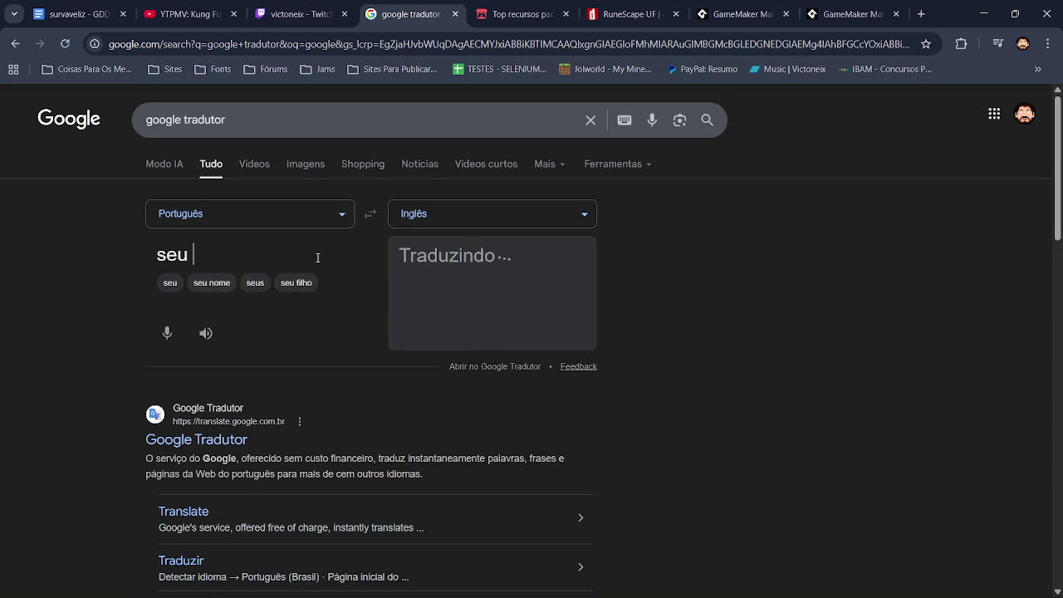
{"action": "type", "text": "tempo"}
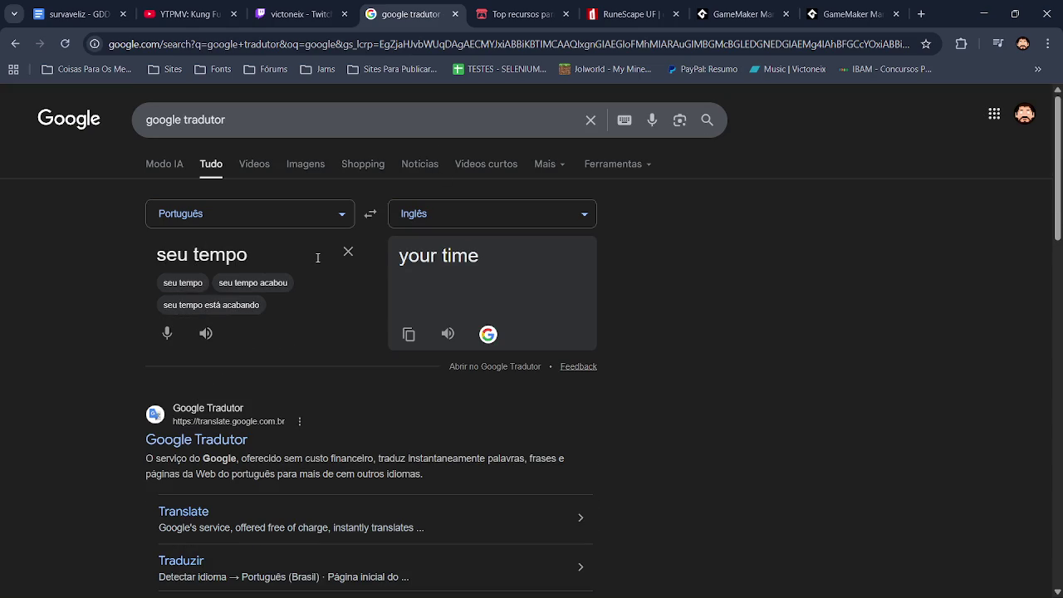
{"action": "type", "text": " de jogo"}
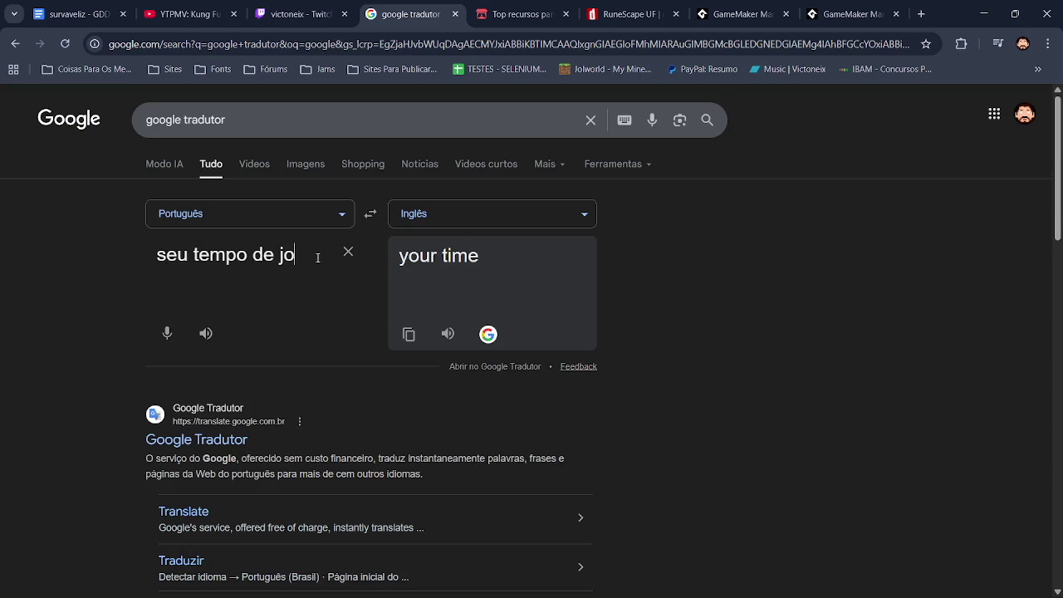
{"action": "left_click", "coordinate": [403, 338]}
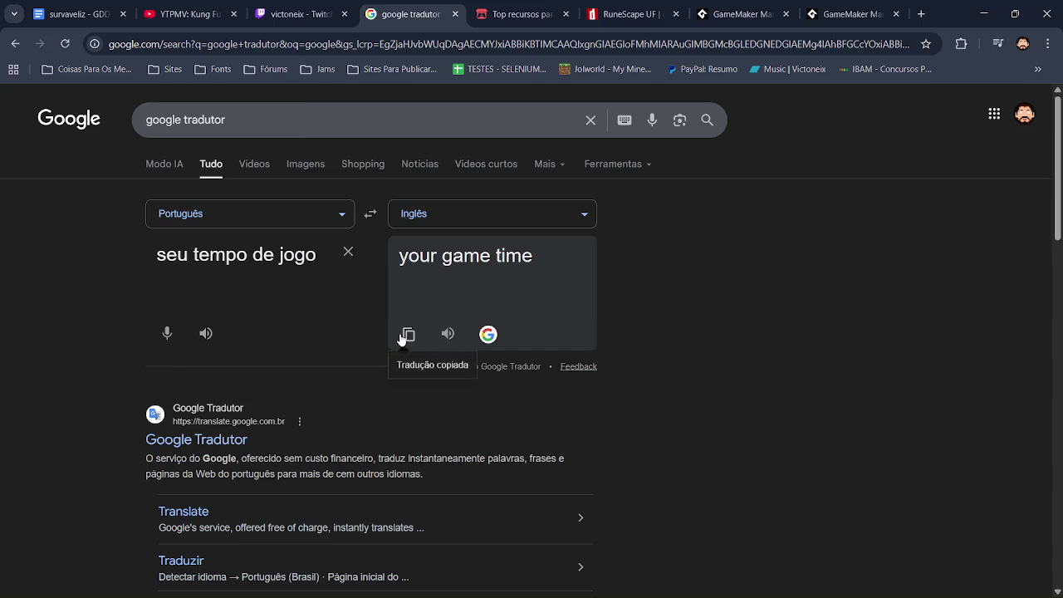
{"action": "key", "text": "alt+Tab"}
{"action": "left_click_drag", "start_coordinate": [517, 176], "coordinate": [407, 178]}
{"action": "key", "text": "ctrl+v"}
{"action": "type", "text": "..."}
{"action": "key", "text": "ctrl+s"}
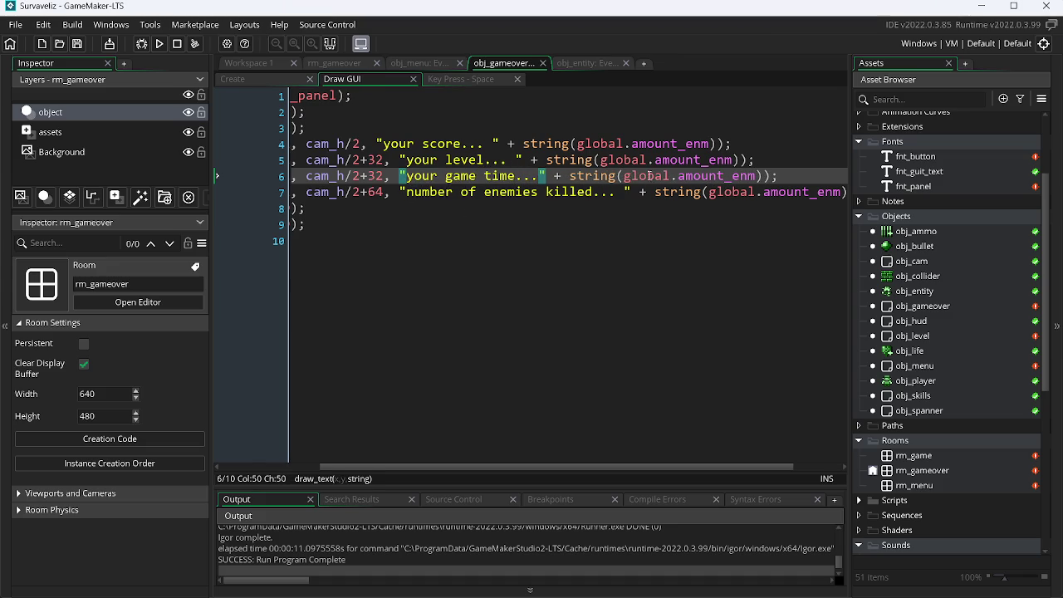
Replace amount_enm on the game-time line with global.t_min.
{"action": "key", "text": "Right"}
{"action": "key", "text": "Right"}
{"action": "key", "text": "Right"}
{"action": "left_click_drag", "start_coordinate": [754, 178], "coordinate": [677, 180]}
{"action": "type", "text": "gl"}
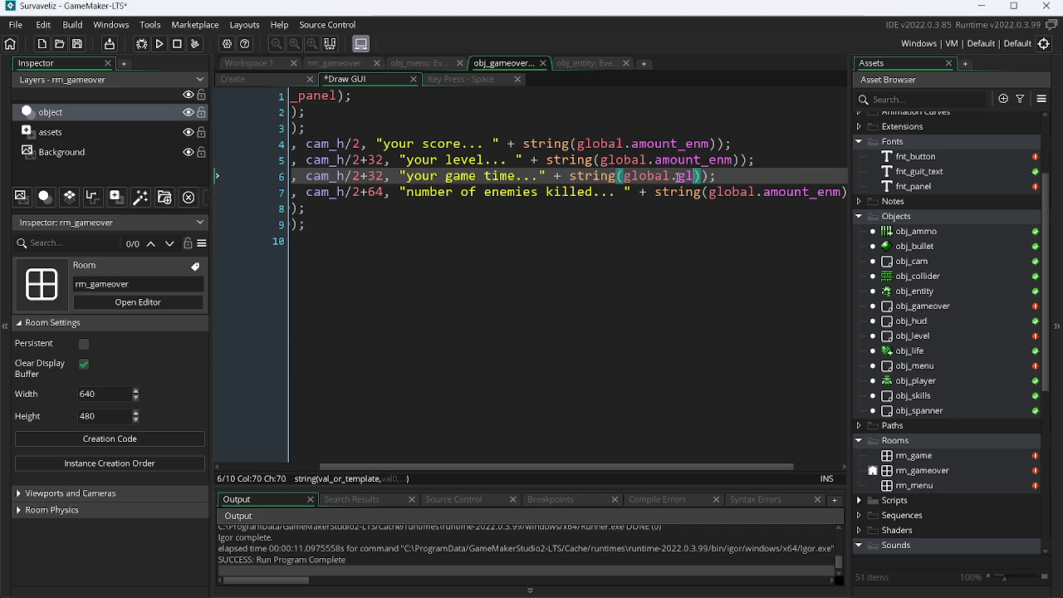
{"action": "key", "text": "BackSpace"}
{"action": "key", "text": "BackSpace"}
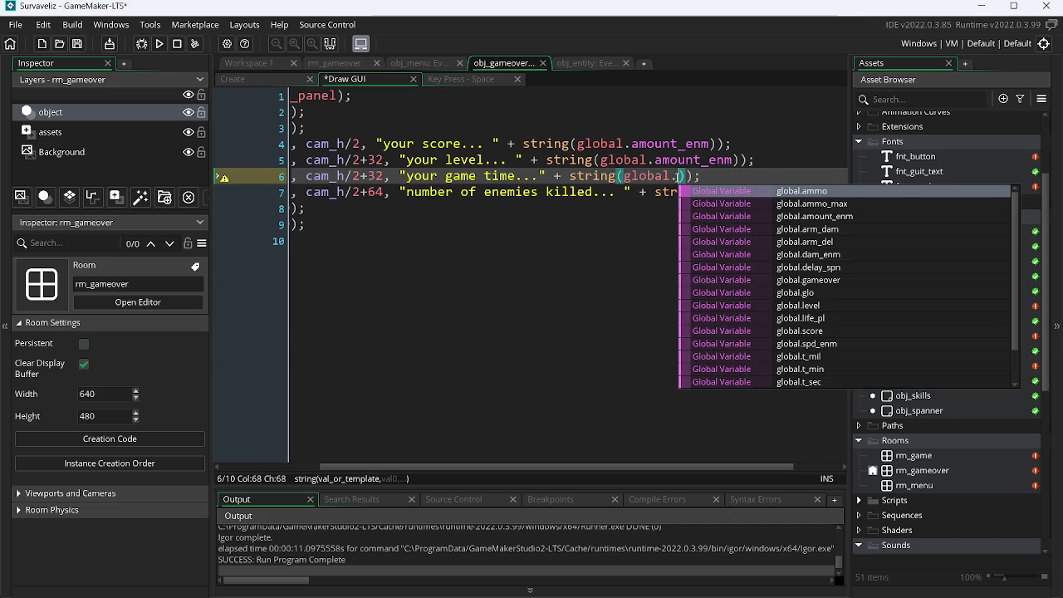
{"action": "type", "text": "t"}
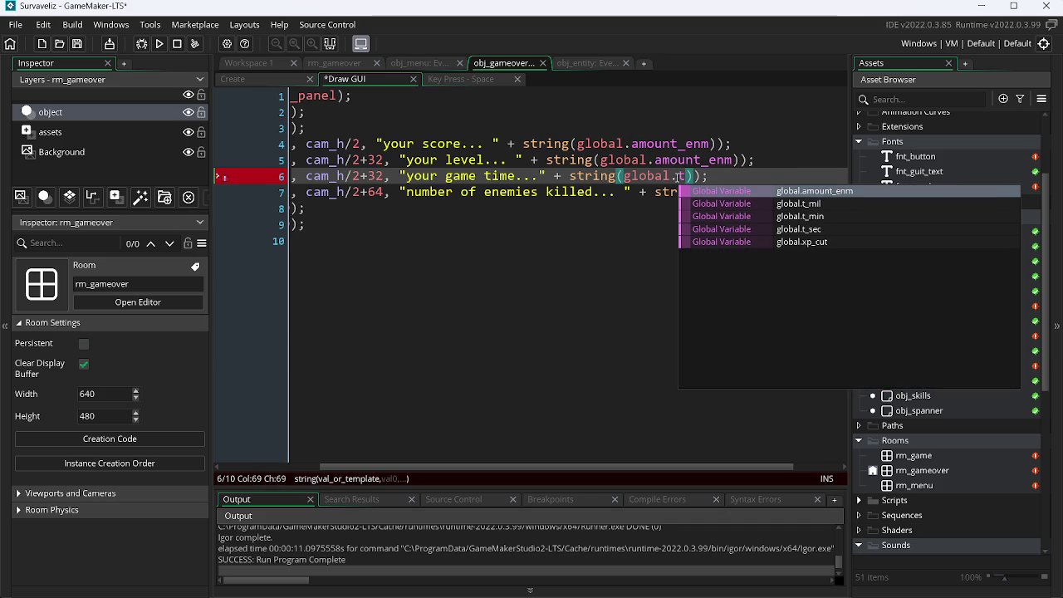
{"action": "key", "text": "Down"}
{"action": "key", "text": "Down"}
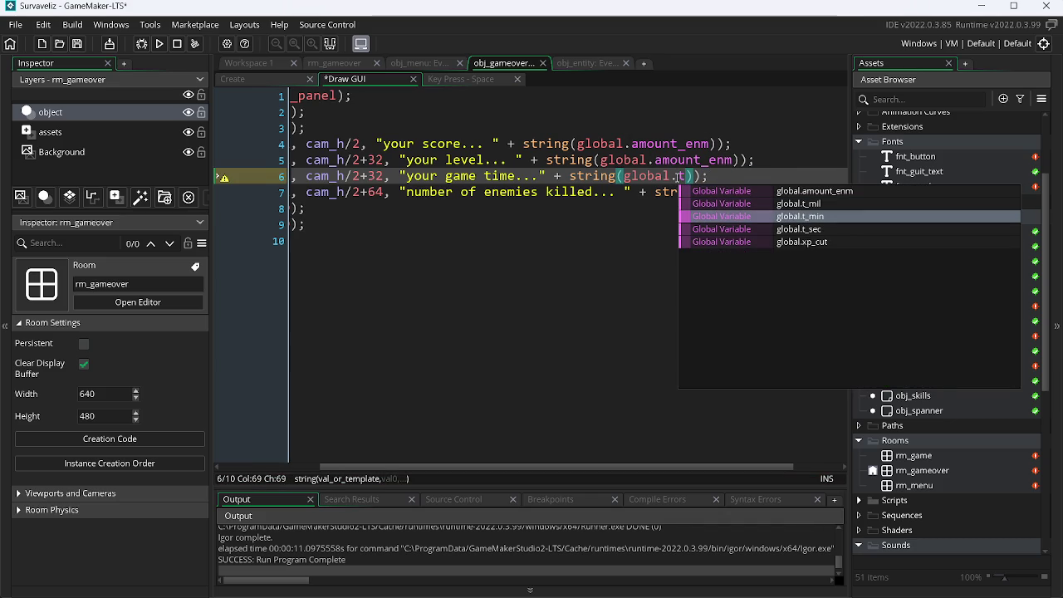
{"action": "key", "text": "Return"}
{"action": "key", "text": "Right"}
Append ':' plus string(global.t_sec) to the game-time line and save.
{"action": "type", "text": "++ \""}
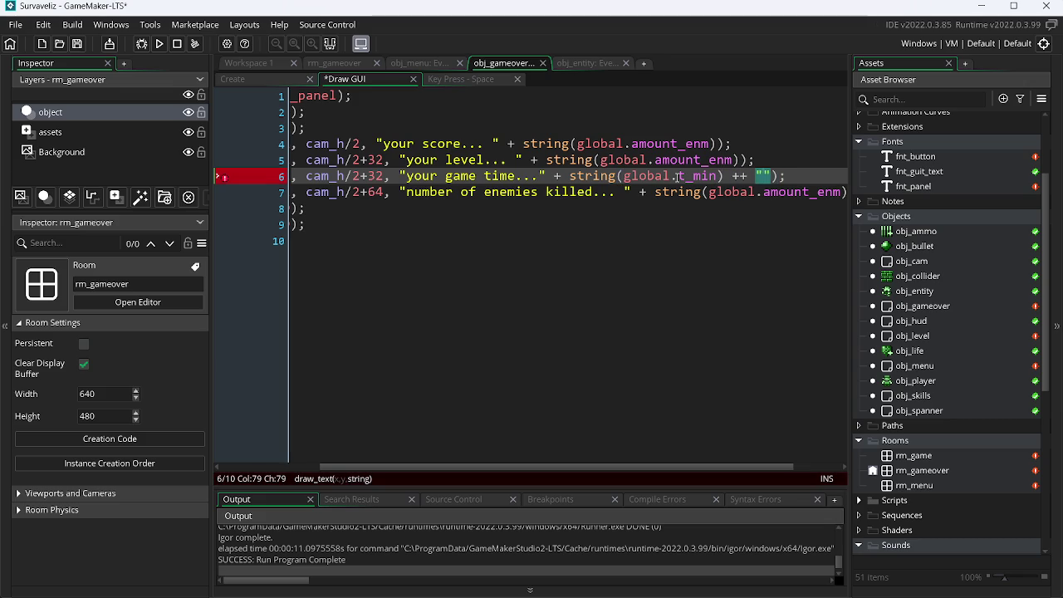
{"action": "type", "text": ":\" + stri"}
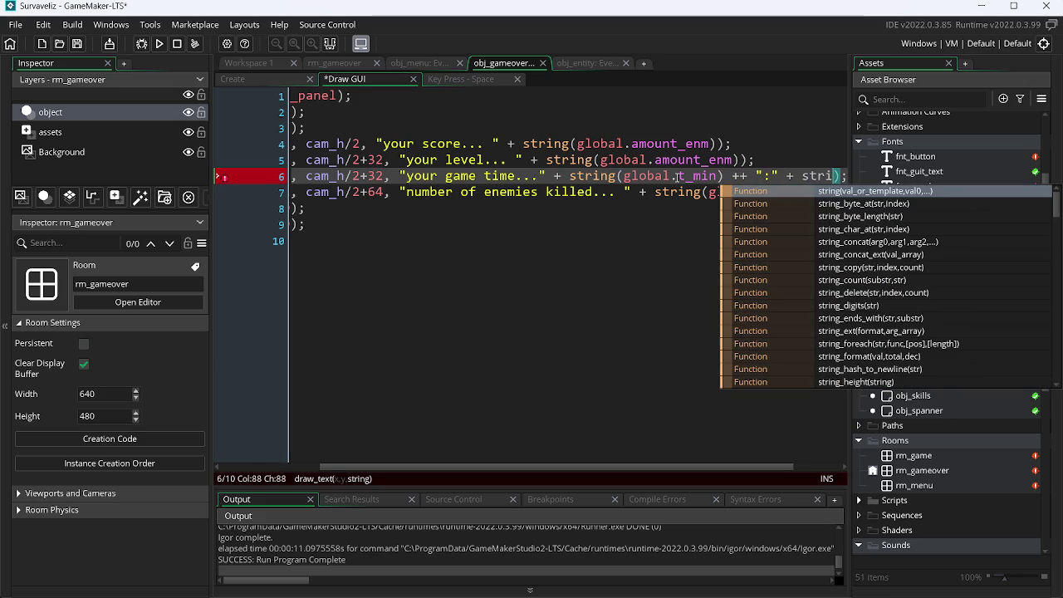
{"action": "key", "text": "Return"}
{"action": "type", "text": "global."}
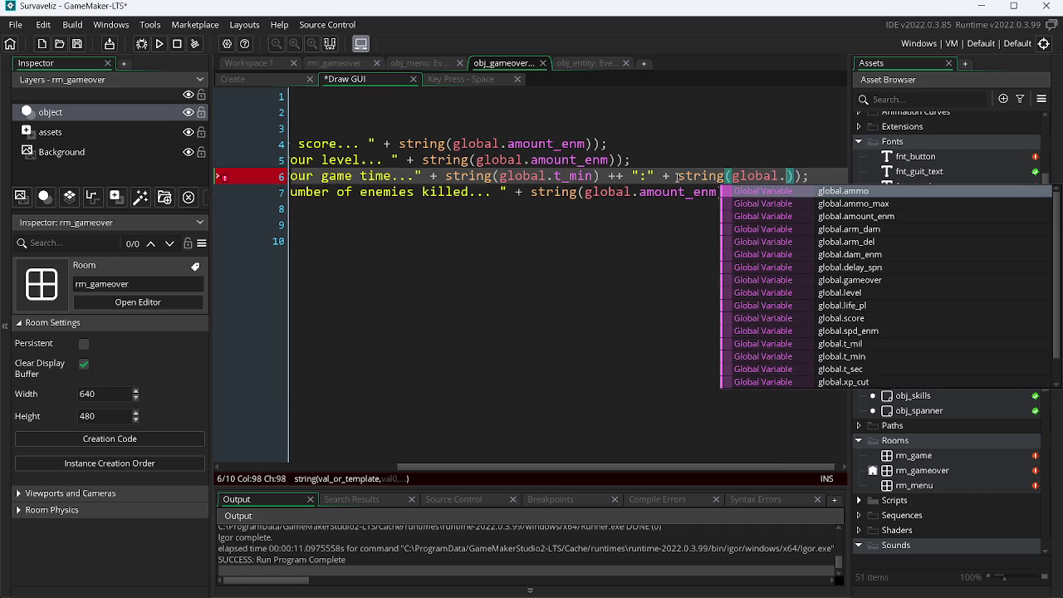
{"action": "key", "text": "Down"}
{"action": "type", "text": "t"}
{"action": "key", "text": "Down"}
{"action": "key", "text": "Down"}
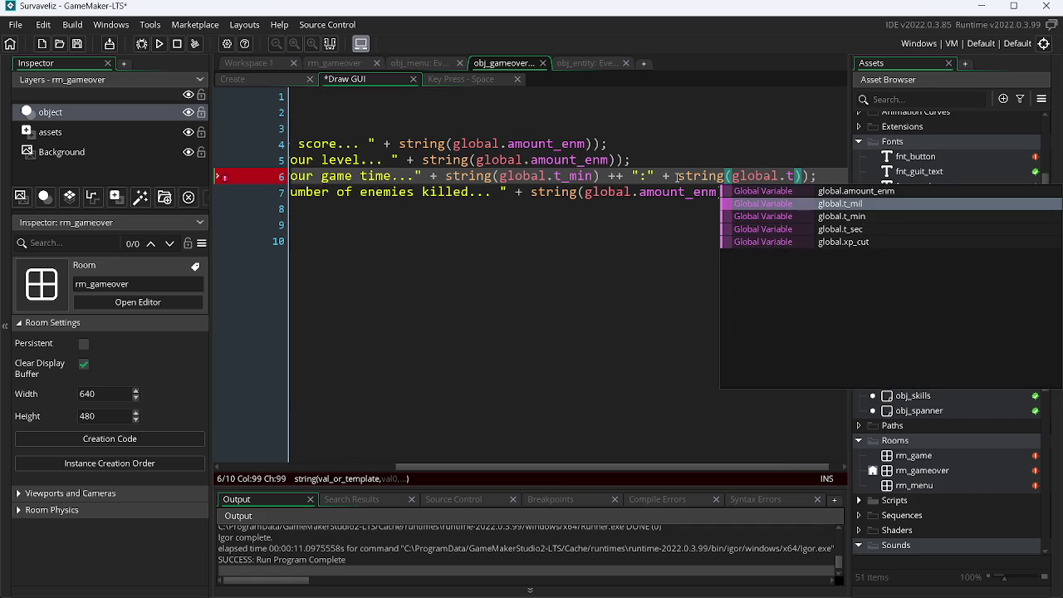
{"action": "key", "text": "Down"}
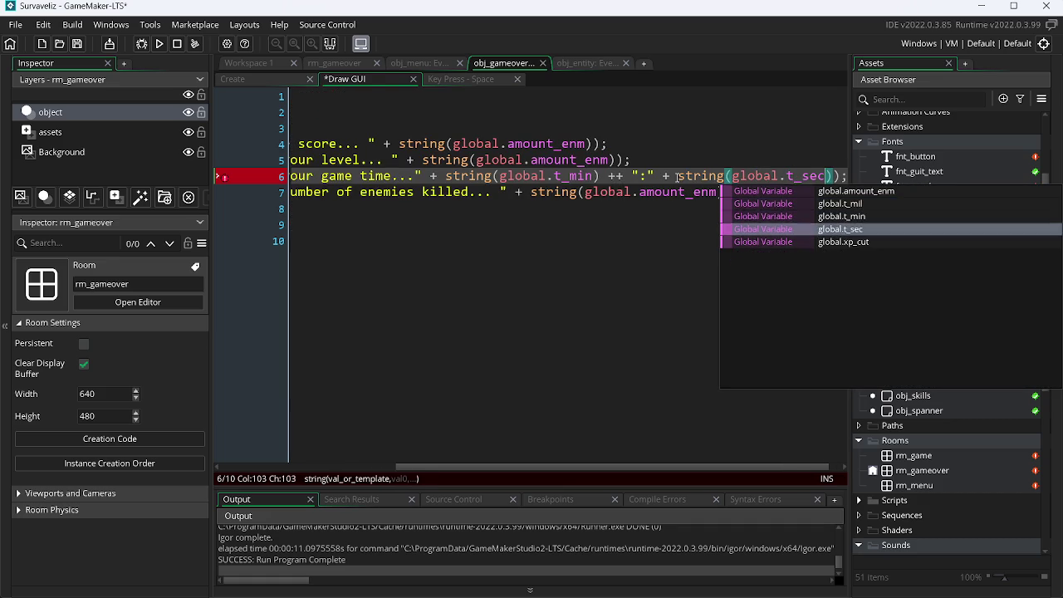
{"action": "key", "text": "Return"}
{"action": "key", "text": "ctrl+s"}
Fix the doubled '++' to '+' and change the game-time offset from +32 to +64.
{"action": "key", "text": "Down"}
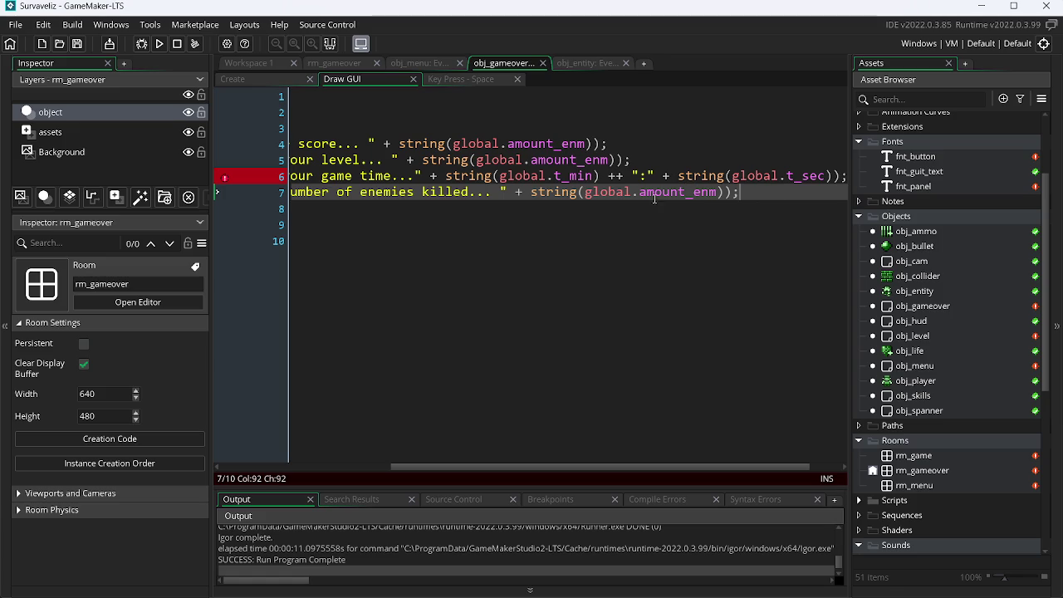
{"action": "left_click", "coordinate": [620, 176]}
{"action": "key", "text": "BackSpace"}
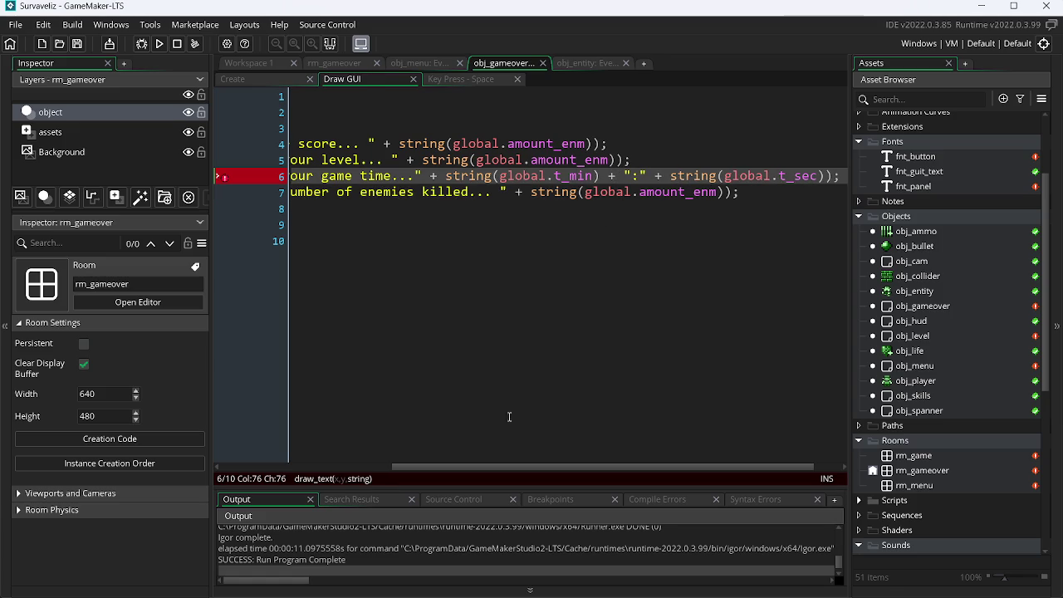
{"action": "left_click_drag", "start_coordinate": [497, 469], "coordinate": [359, 469]}
{"action": "left_click", "coordinate": [472, 179]}
{"action": "key", "text": "BackSpace"}
{"action": "key", "text": "BackSpace"}
{"action": "type", "text": "64, \"y"}
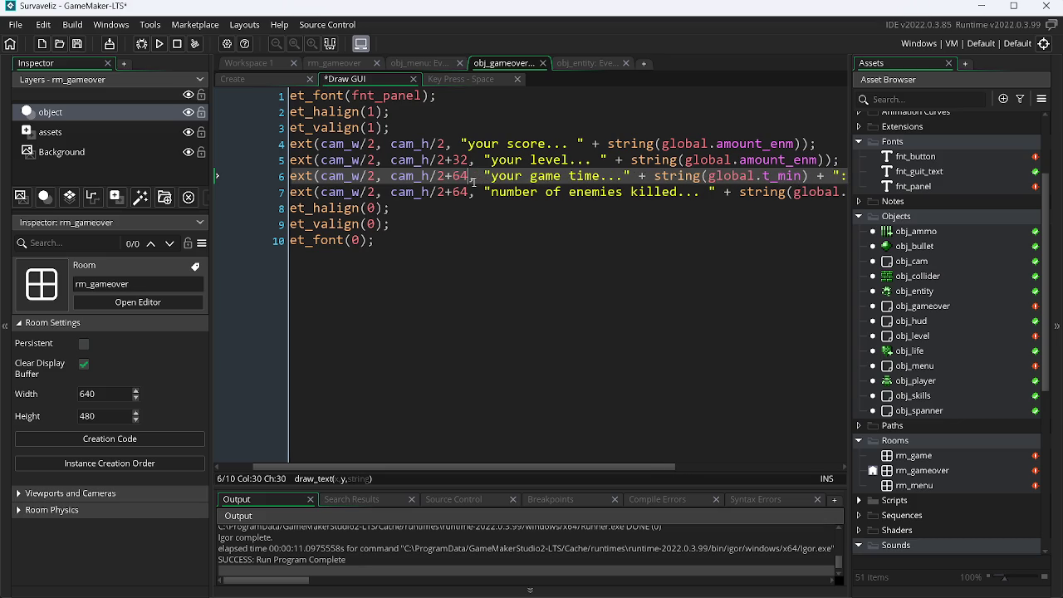
{"action": "key", "text": "Down"}
Set the enemies-killed offset to cam_h/2+96 (32*3) and playtest the game-over screen.
{"action": "key", "text": "super+r"}
{"action": "type", "text": "calc"}
{"action": "key", "text": "Return"}
{"action": "type", "text": "3"}
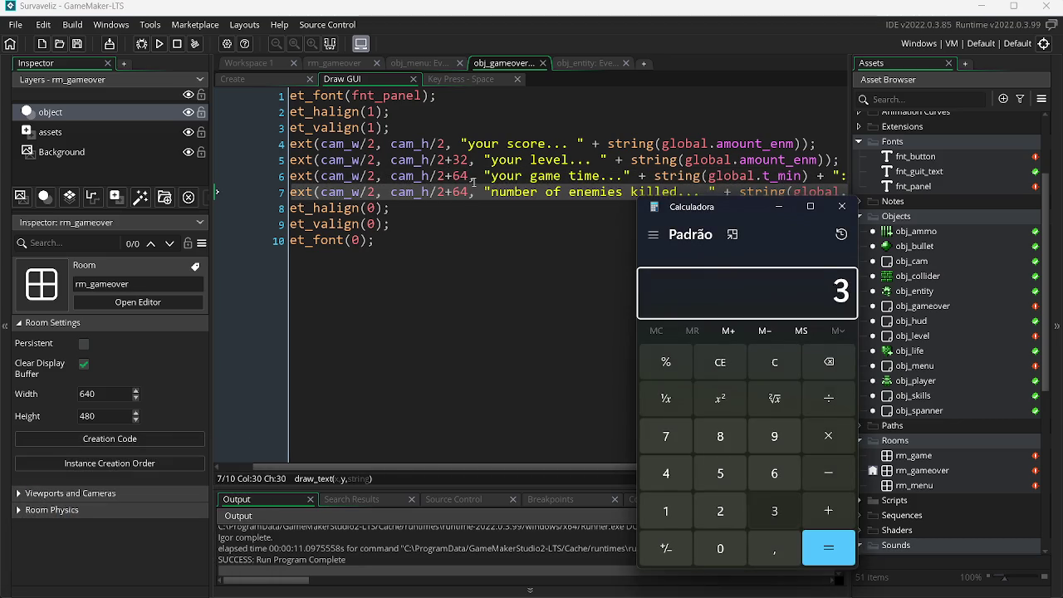
{"action": "type", "text": "2*3="}
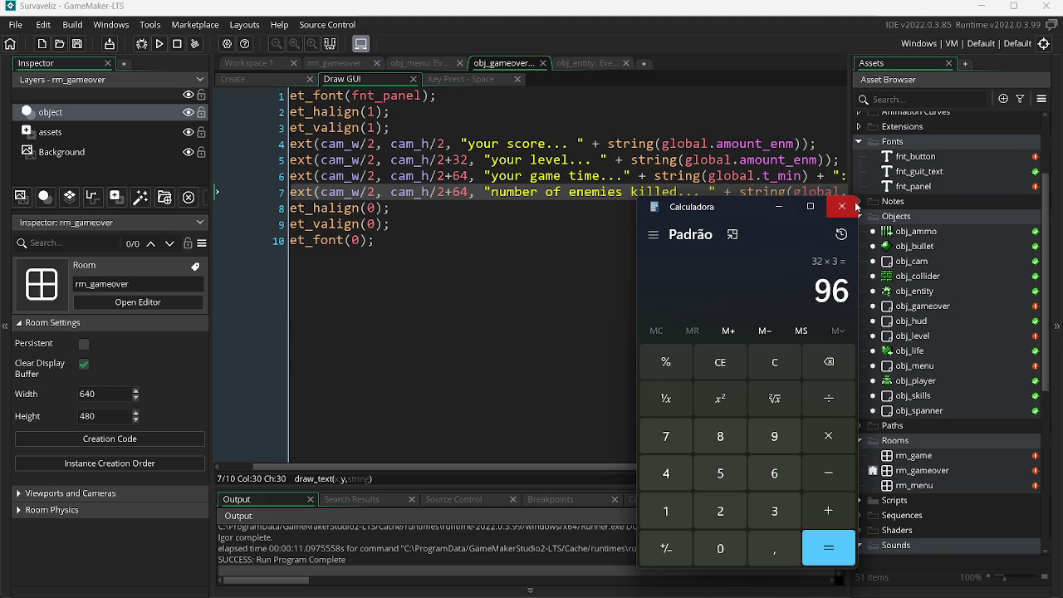
{"action": "left_click", "coordinate": [842, 206]}
{"action": "double_click", "coordinate": [461, 192]}
{"action": "key", "text": "ctrl+v"}
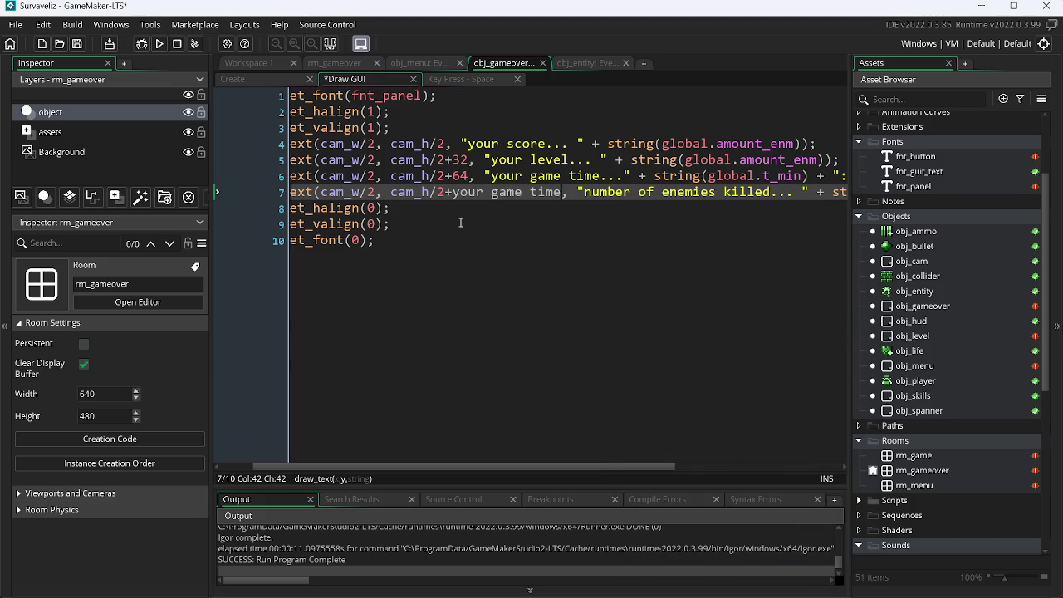
{"action": "key", "text": "ctrl+z"}
{"action": "type", "text": "96"}
{"action": "key", "text": "F5"}
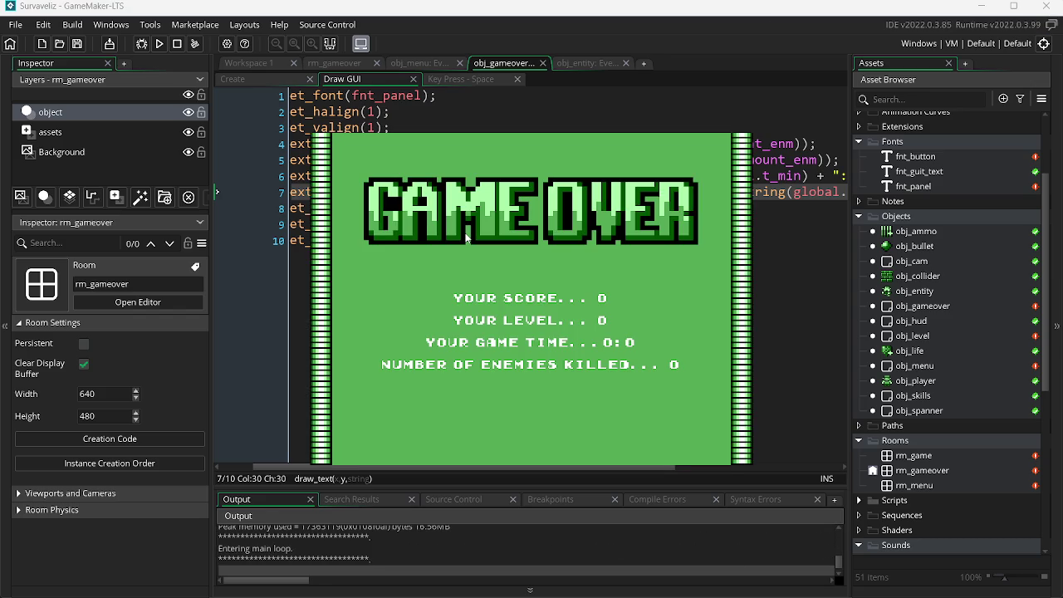
{"action": "key", "text": "Escape"}
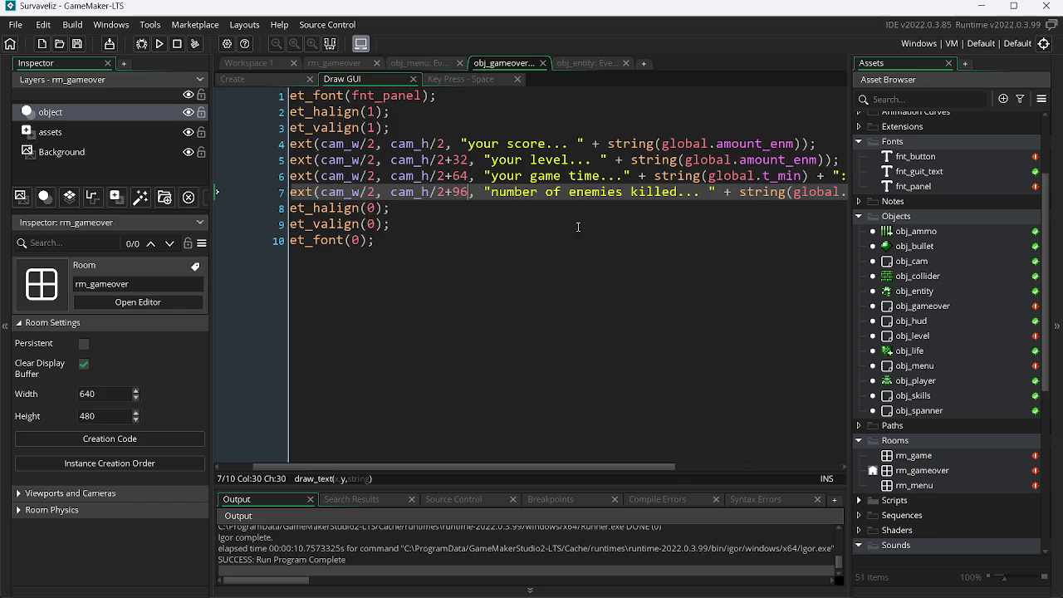
Show global.level on the level line and global.score on the score line.
{"action": "left_click", "coordinate": [814, 160]}
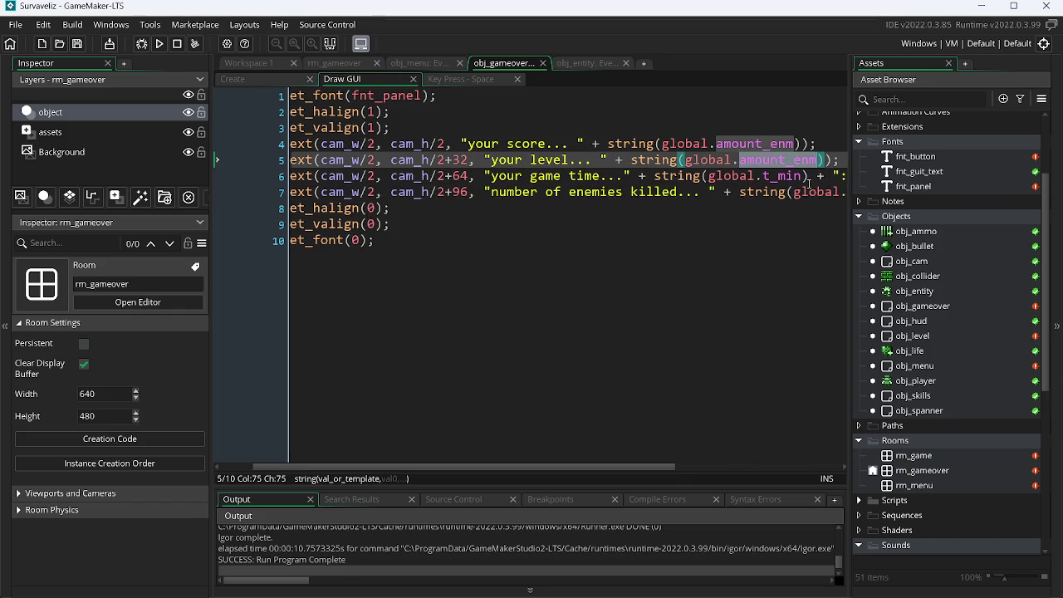
{"action": "type", "text": "level"}
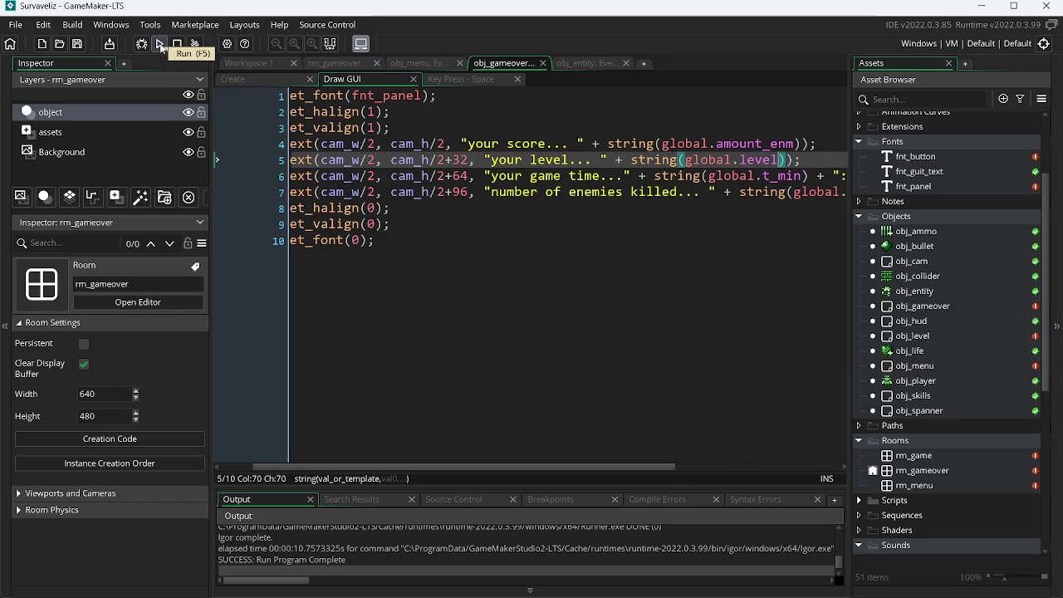
{"action": "left_click", "coordinate": [768, 144]}
{"action": "double_click", "coordinate": [769, 143]}
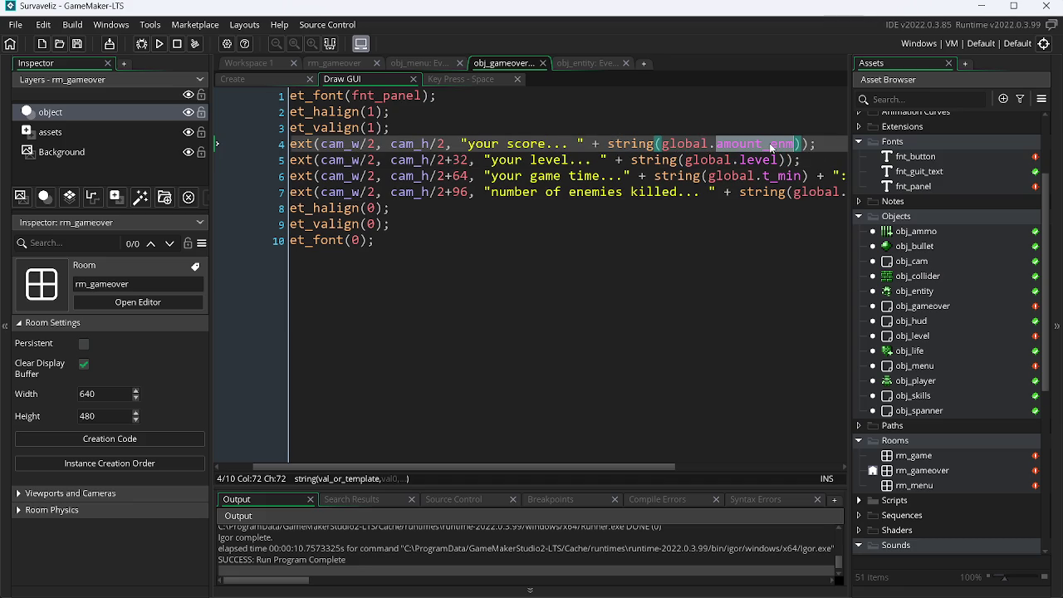
{"action": "type", "text": "s"}
{"action": "key", "text": "Down"}
{"action": "key", "text": "Return"}
Test-run the game to check the stats, then open the fnt_panel font.
{"action": "left_click", "coordinate": [160, 43]}
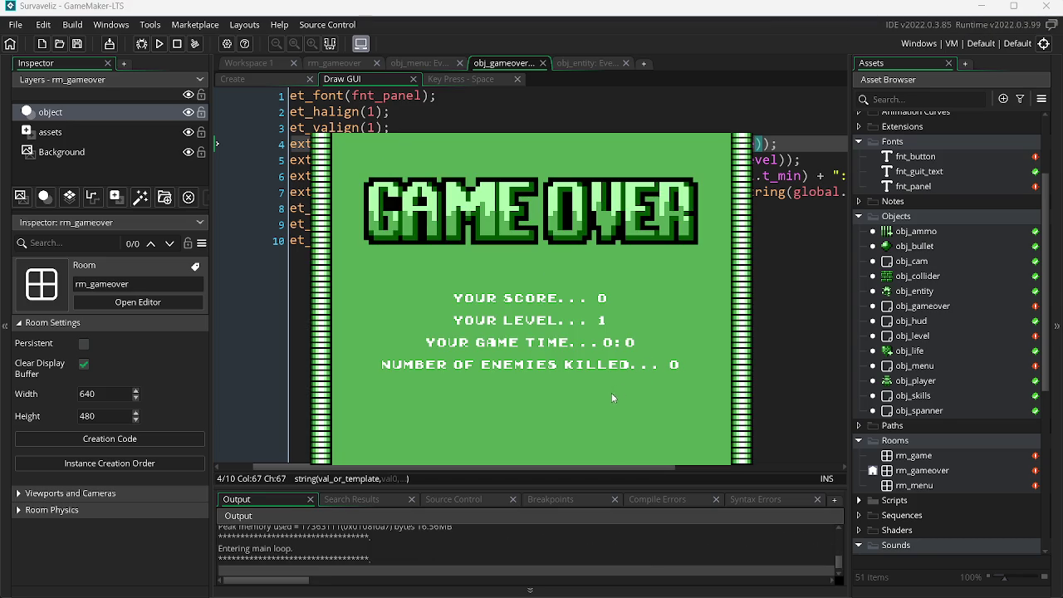
{"action": "key", "text": "Escape"}
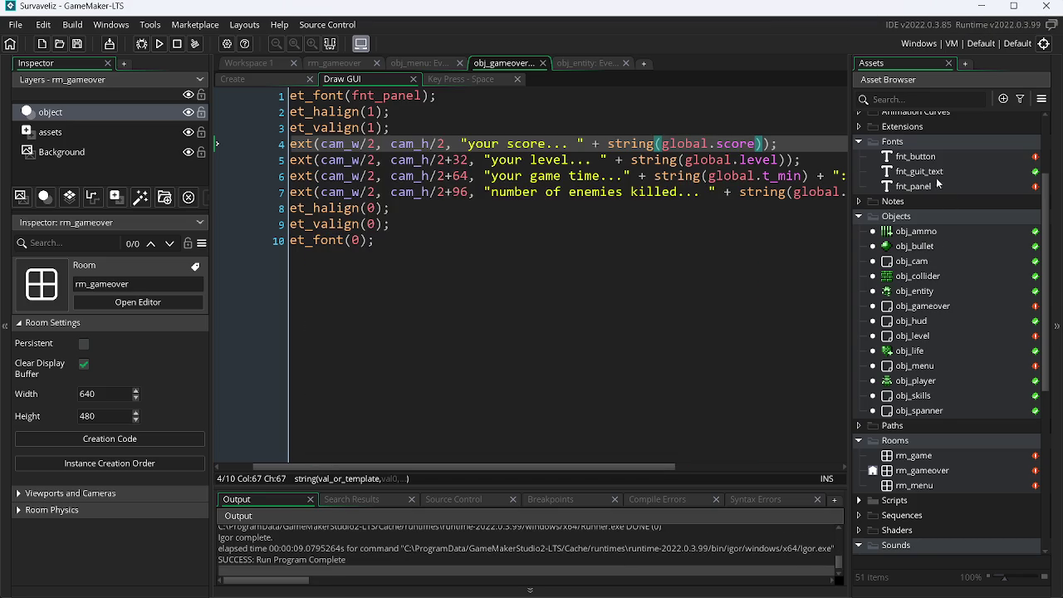
{"action": "double_click", "coordinate": [941, 188]}
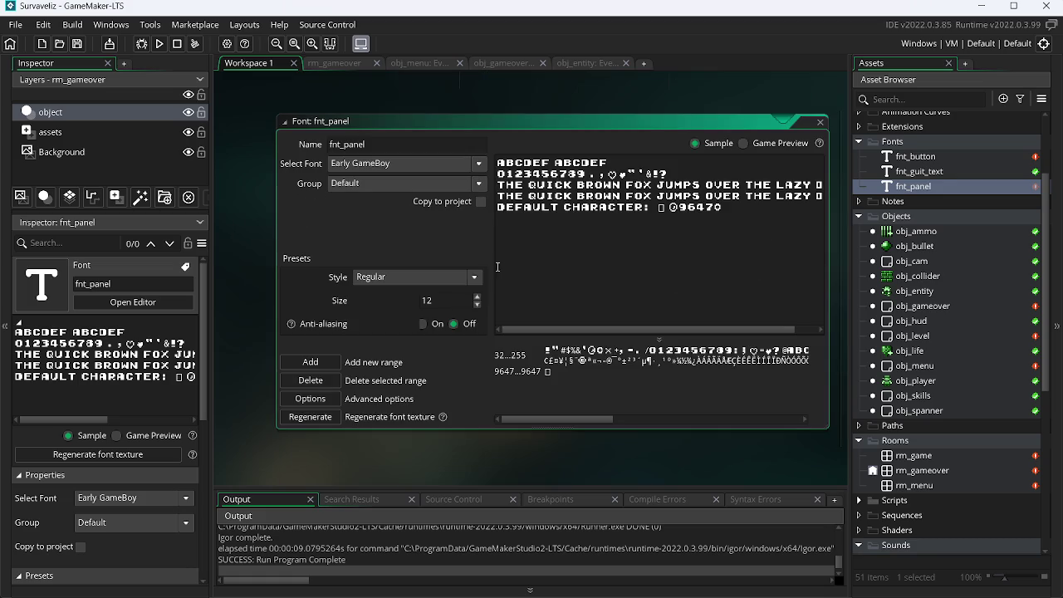
Raise fnt_panel's size from 12 to 14 and test-run to see the larger stats.
{"action": "left_click", "coordinate": [476, 297]}
{"action": "left_click", "coordinate": [477, 296]}
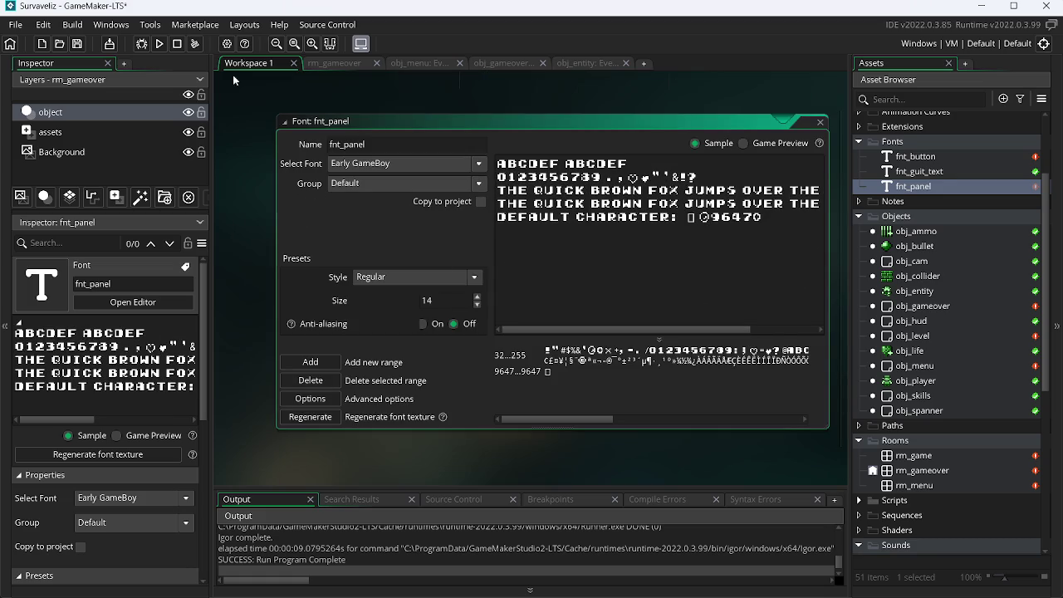
{"action": "left_click", "coordinate": [159, 43]}
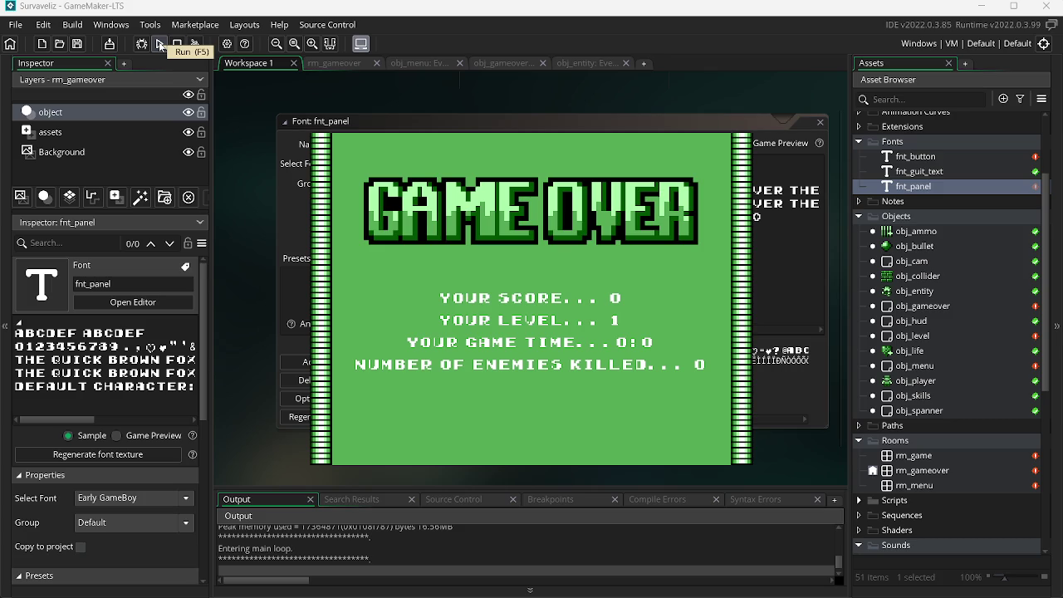
{"action": "key", "text": "Escape"}
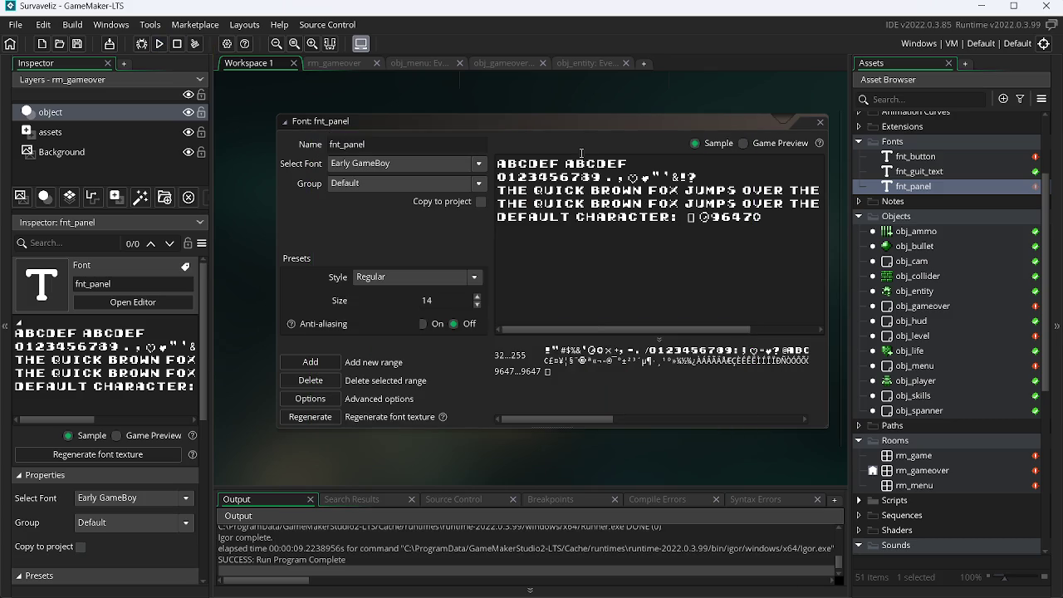
{"action": "left_click", "coordinate": [593, 64]}
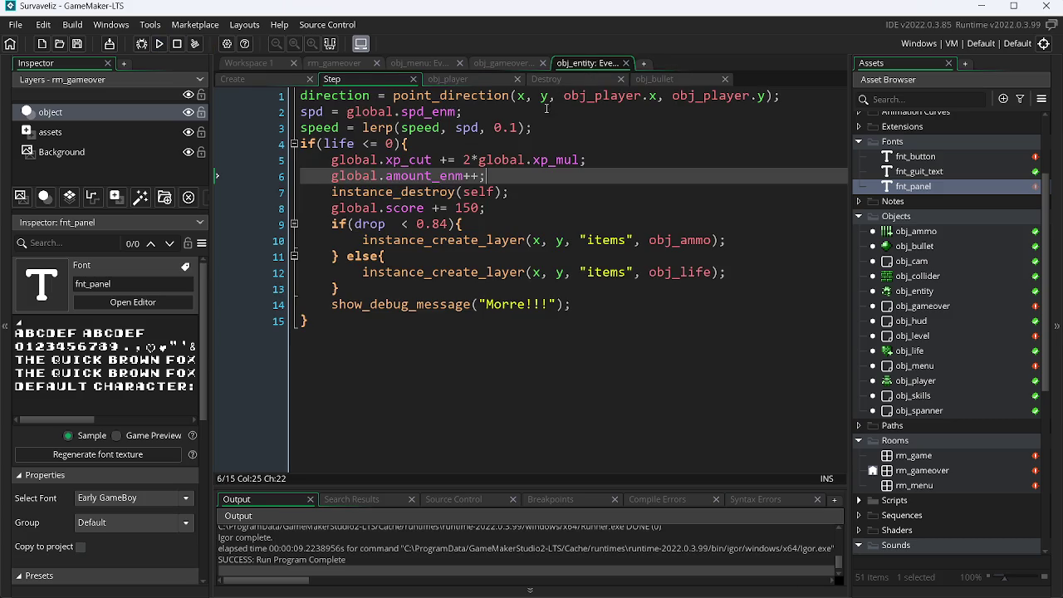
Add a draw_set_color call below the draw_set_font line in the game-over Draw GUI.
{"action": "left_click", "coordinate": [507, 64]}
{"action": "left_click", "coordinate": [454, 98]}
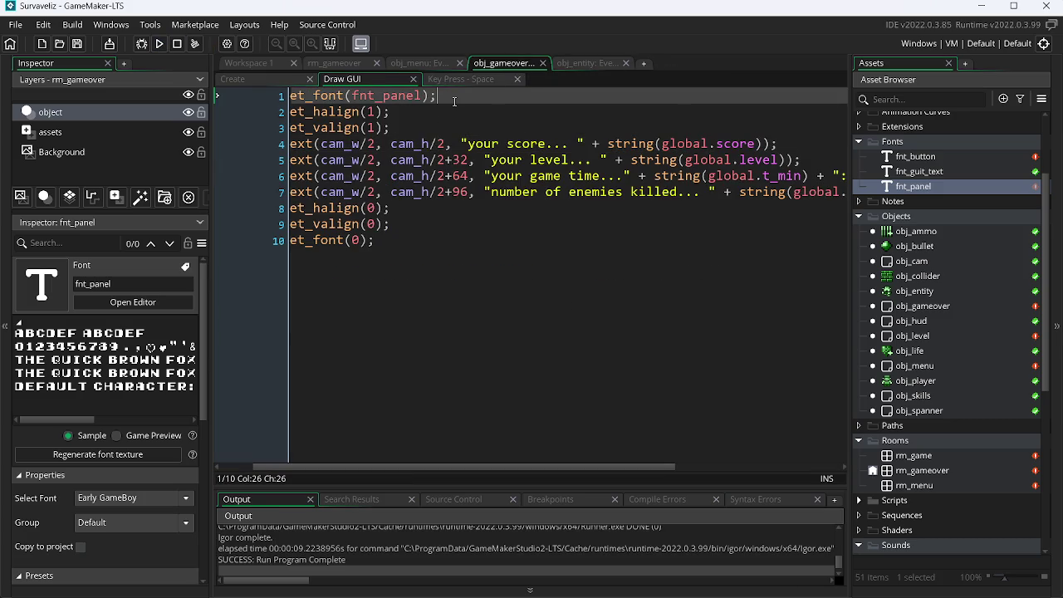
{"action": "key", "text": "Return"}
{"action": "type", "text": "draw"}
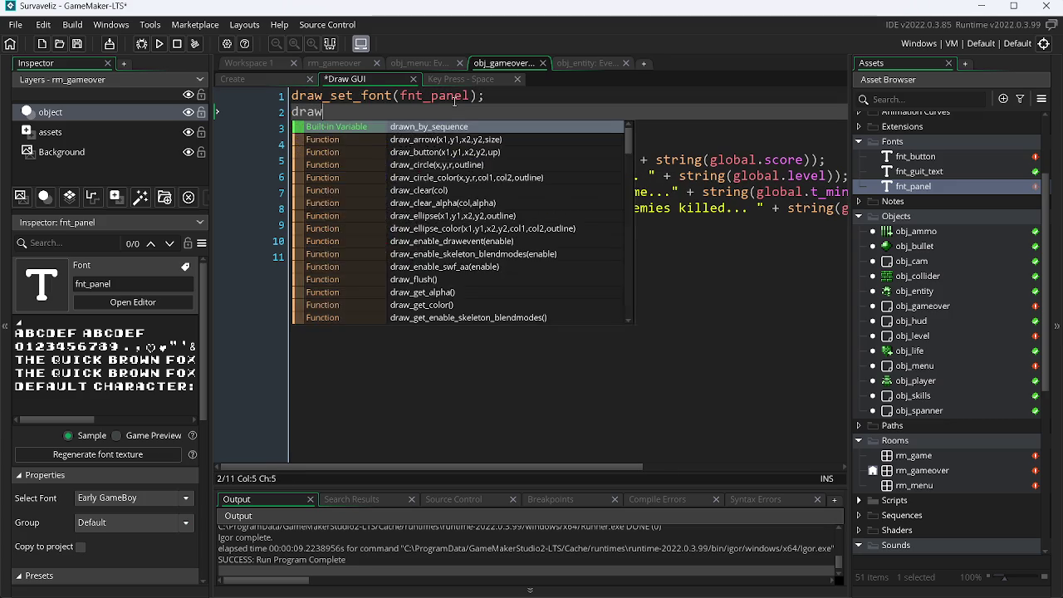
{"action": "type", "text": "_set"}
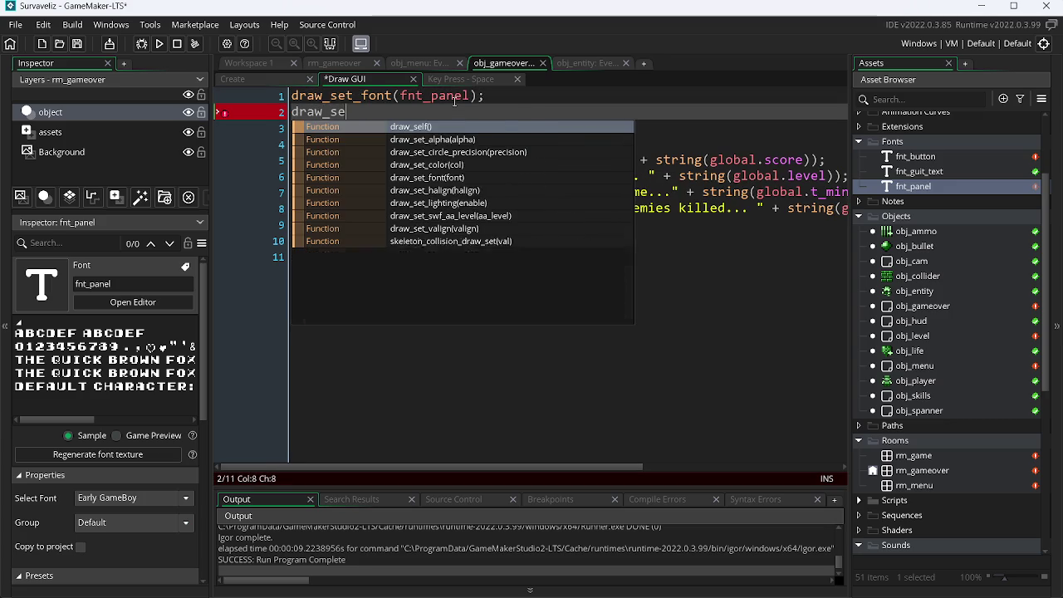
{"action": "key", "text": "Down"}
{"action": "key", "text": "Down"}
{"action": "key", "text": "Return"}
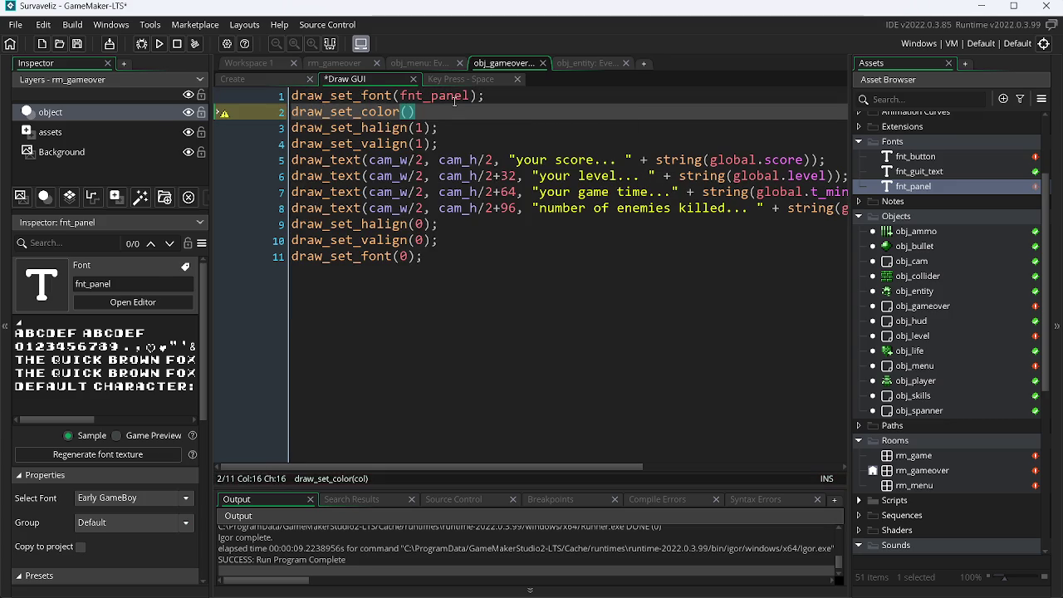
Set the stats colour to #005500, the dark green taken from the game art.
{"action": "key", "text": "alt+Tab"}
{"action": "key", "text": "alt+Tab"}
{"action": "key", "text": "alt+Tab"}
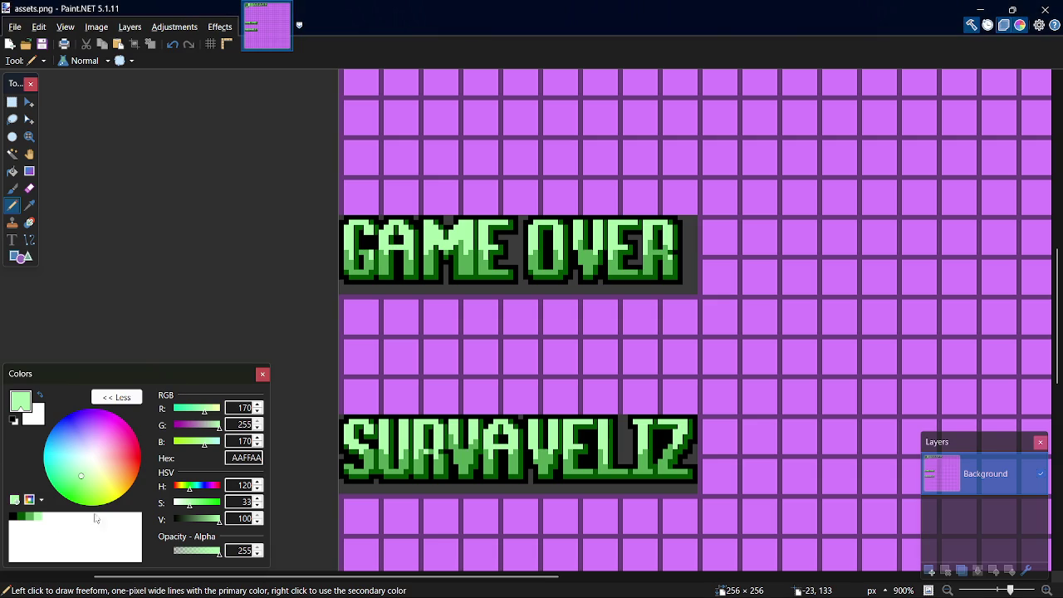
{"action": "left_click", "coordinate": [20, 517]}
{"action": "double_click", "coordinate": [236, 458]}
{"action": "key", "text": "ctrl+c"}
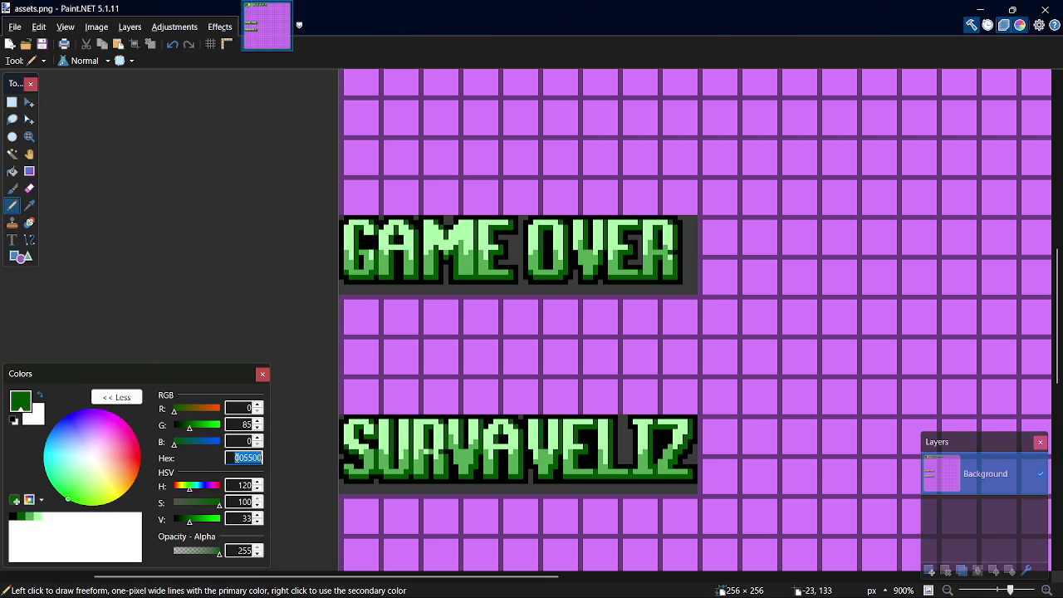
{"action": "key", "text": "alt+Tab"}
{"action": "type", "text": "#"}
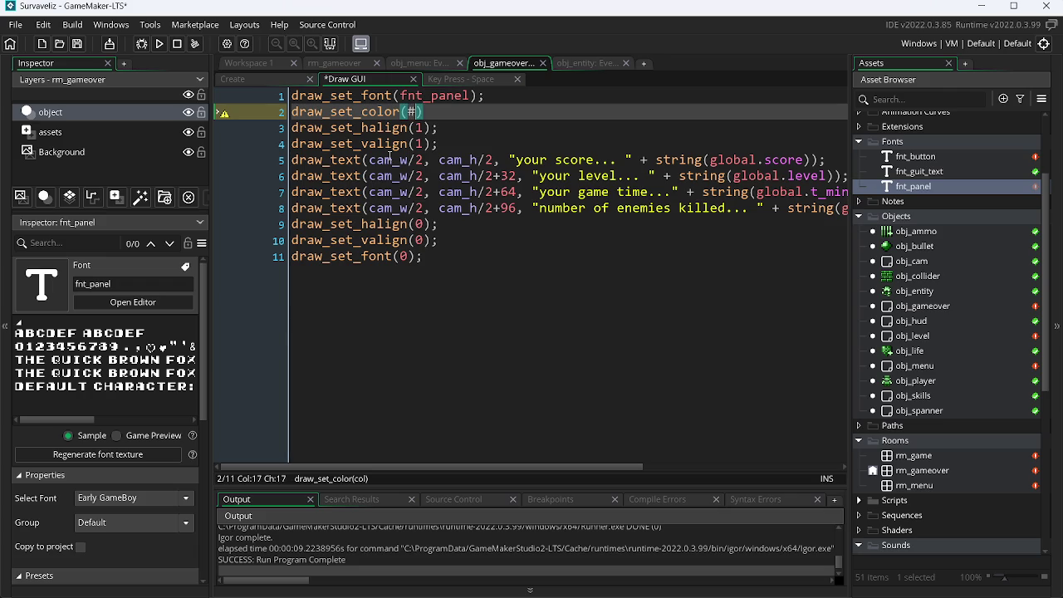
{"action": "key", "text": "ctrl+v"}
{"action": "left_click", "coordinate": [498, 107]}
{"action": "type", "text": ";"}
Reset the colour to c_white after the alignment resets, then playtest the game-over screen.
{"action": "left_click_drag", "start_coordinate": [488, 113], "coordinate": [291, 113]}
{"action": "key", "text": "ctrl+c"}
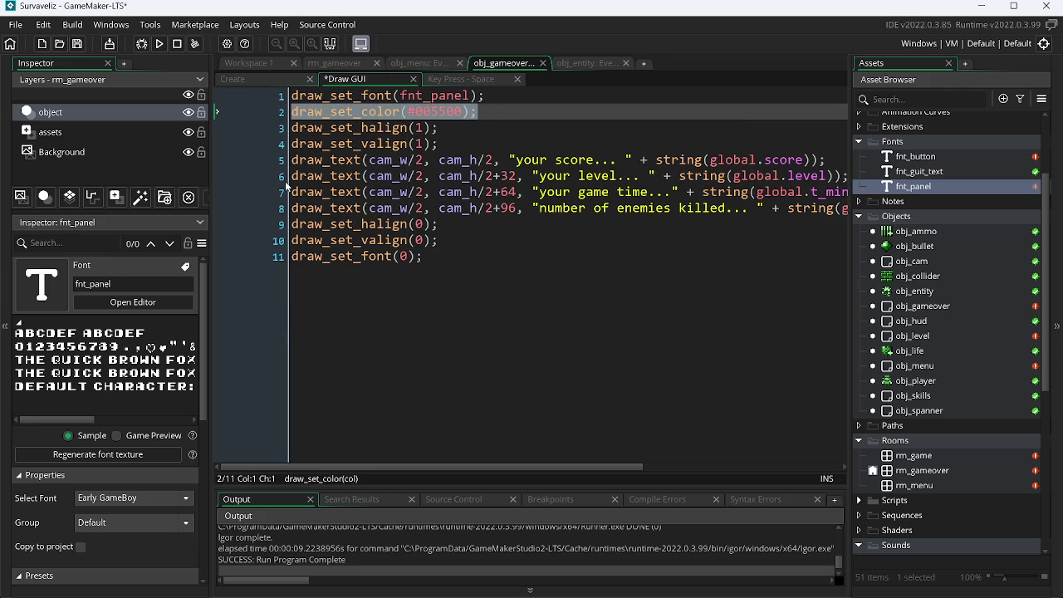
{"action": "left_click", "coordinate": [464, 240]}
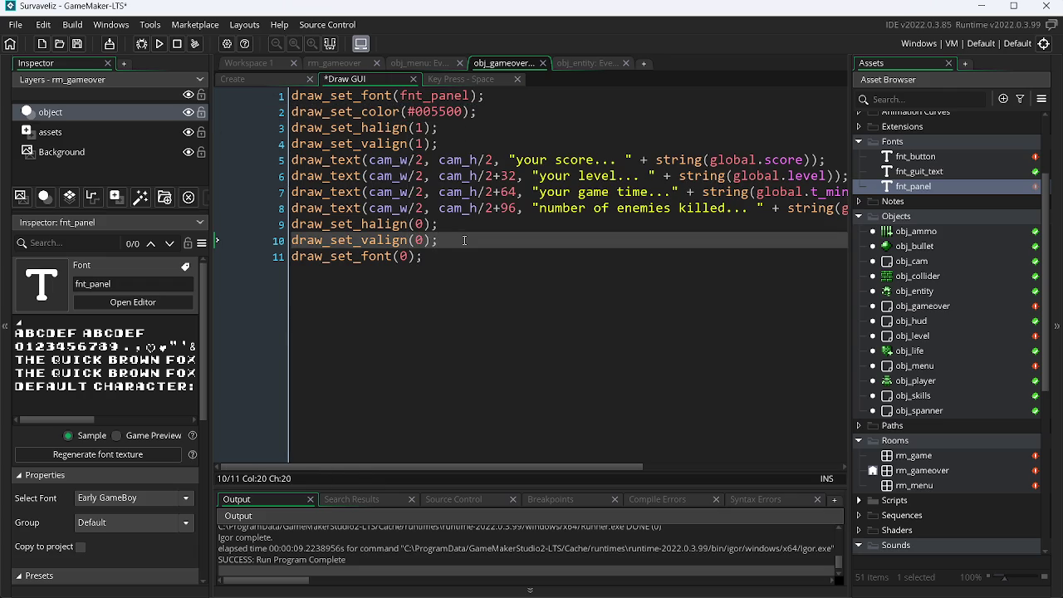
{"action": "key", "text": "Up"}
{"action": "key", "text": "Down"}
{"action": "key", "text": "Return"}
{"action": "key", "text": "ctrl+v"}
{"action": "key", "text": "Left"}
{"action": "key", "text": "Left"}
{"action": "key", "text": "BackSpace"}
{"action": "key", "text": "BackSpace"}
{"action": "key", "text": "BackSpace"}
{"action": "key", "text": "BackSpace"}
{"action": "key", "text": "BackSpace"}
{"action": "key", "text": "BackSpace"}
{"action": "type", "text": "c_white"}
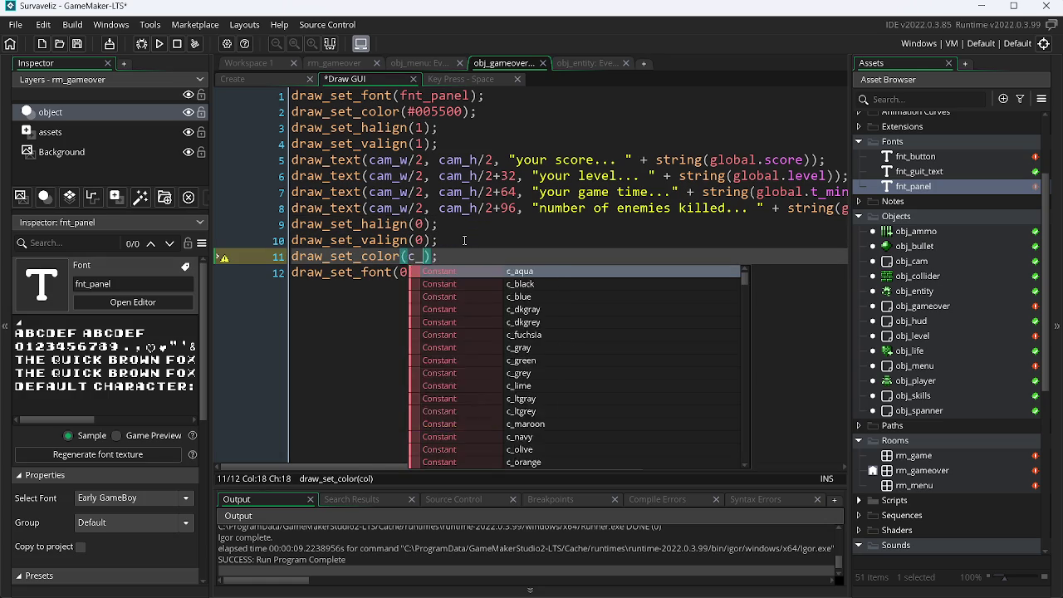
{"action": "key", "text": "F5"}
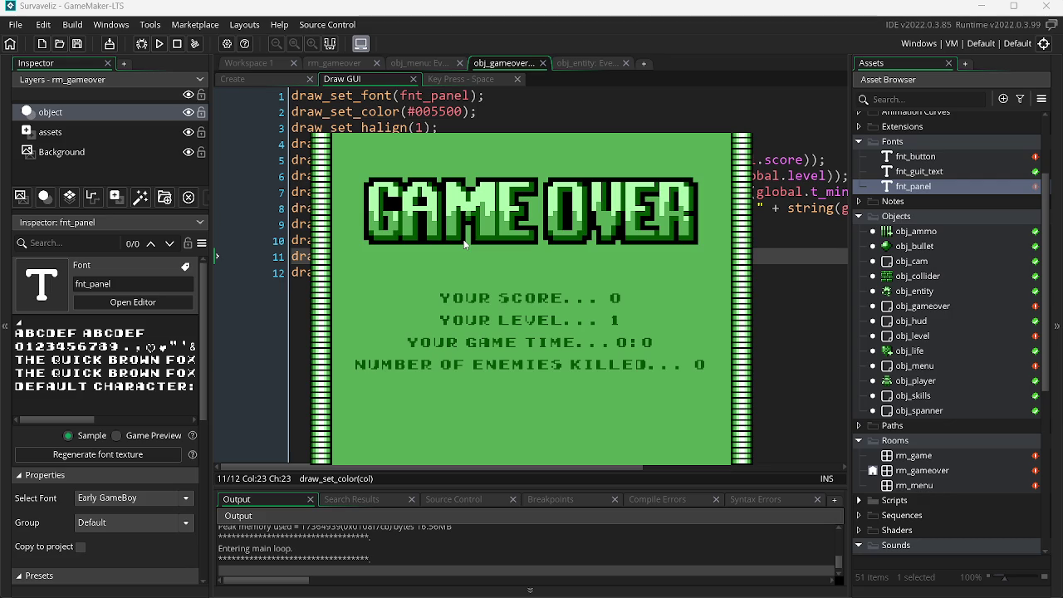
{"action": "key", "text": "Escape"}
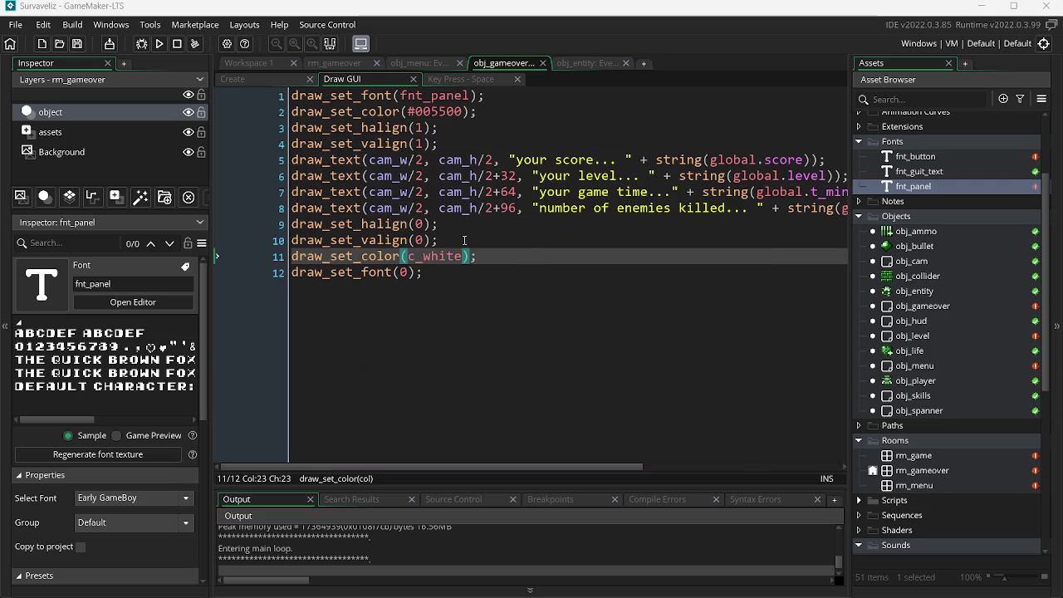
{"action": "key", "text": "alt+Tab"}
Paint the grey pixels inside the E of OVER black with the pencil and save assets.png.
{"action": "scroll", "coordinate": [583, 224], "scroll_direction": "up", "scroll_amount": 5}
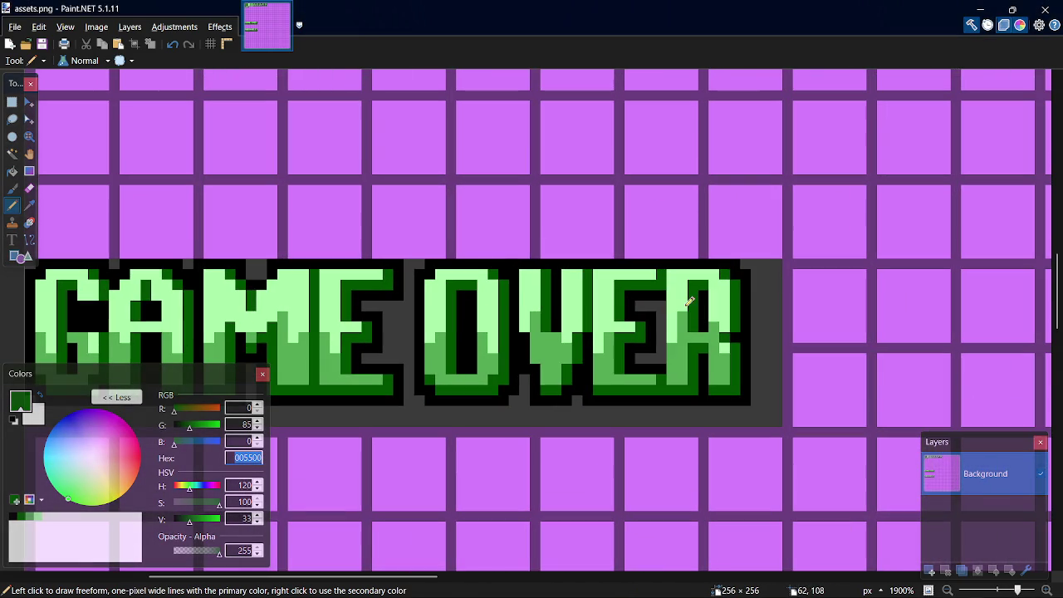
{"action": "left_click", "coordinate": [632, 345], "text": "ctrl"}
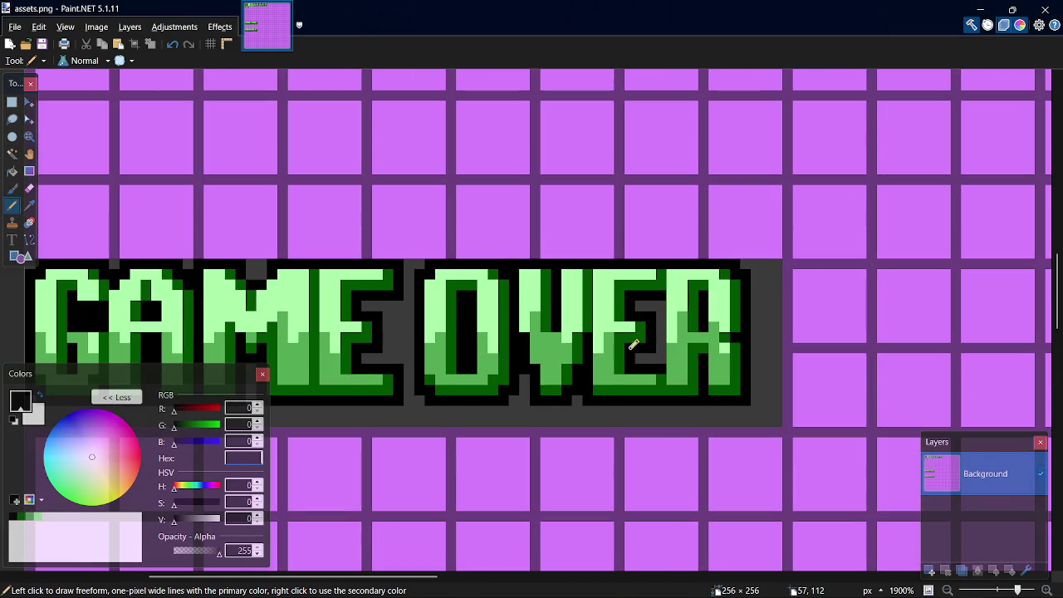
{"action": "left_click", "coordinate": [652, 340]}
{"action": "key", "text": "k"}
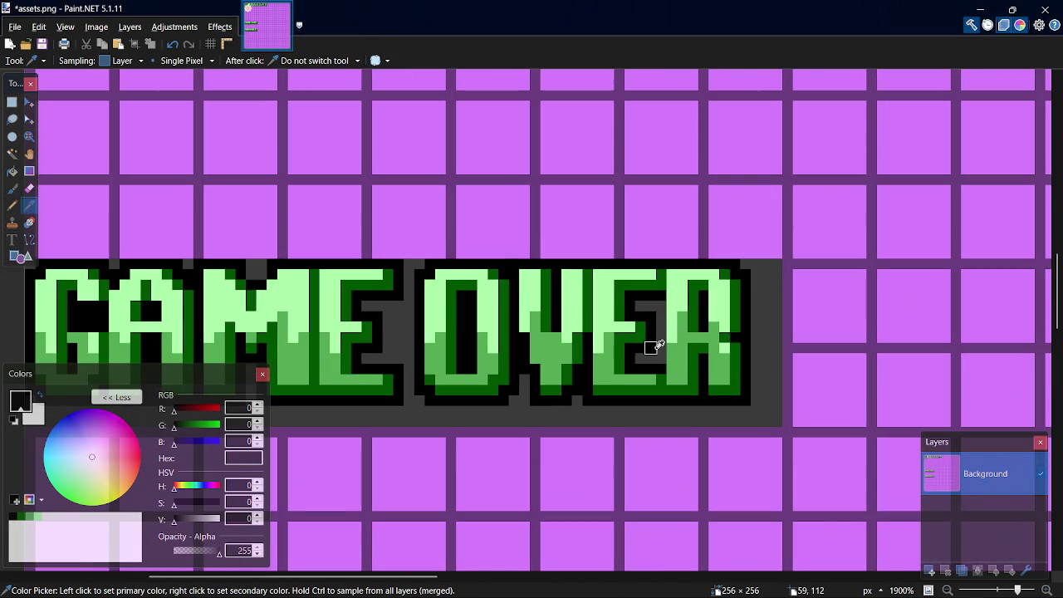
{"action": "key", "text": "p"}
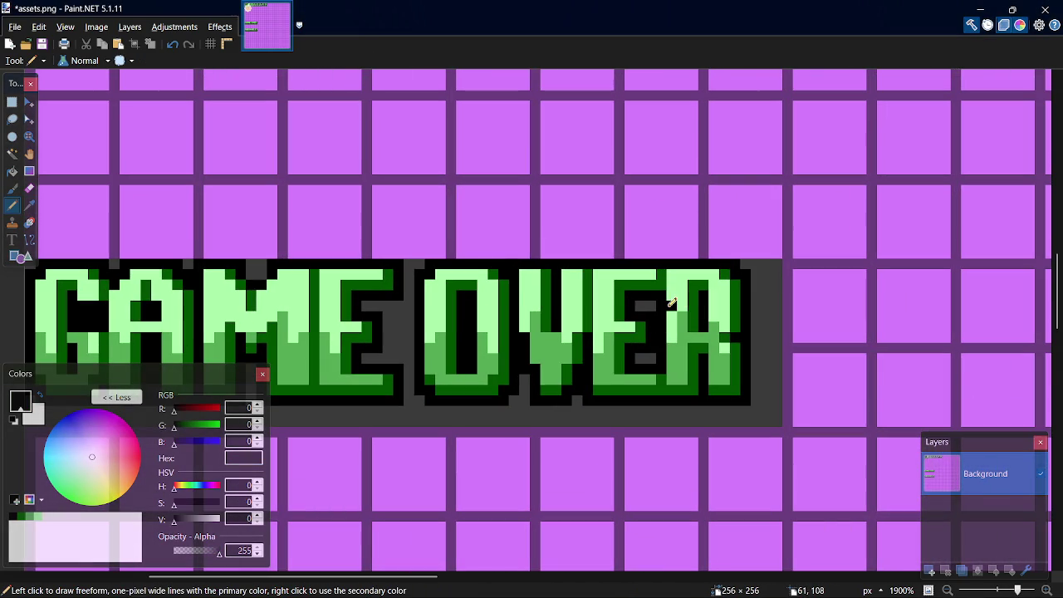
{"action": "left_click_drag", "start_coordinate": [668, 300], "coordinate": [663, 354]}
{"action": "left_click", "coordinate": [646, 307]}
{"action": "left_click", "coordinate": [647, 359]}
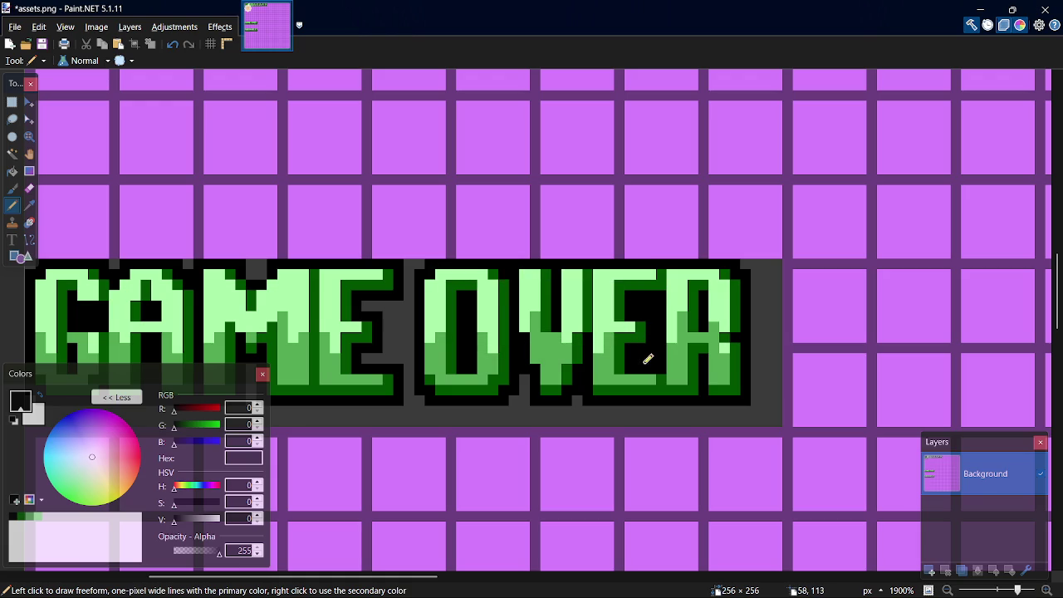
{"action": "key", "text": "ctrl+s"}
{"action": "left_click", "coordinate": [15, 27]}
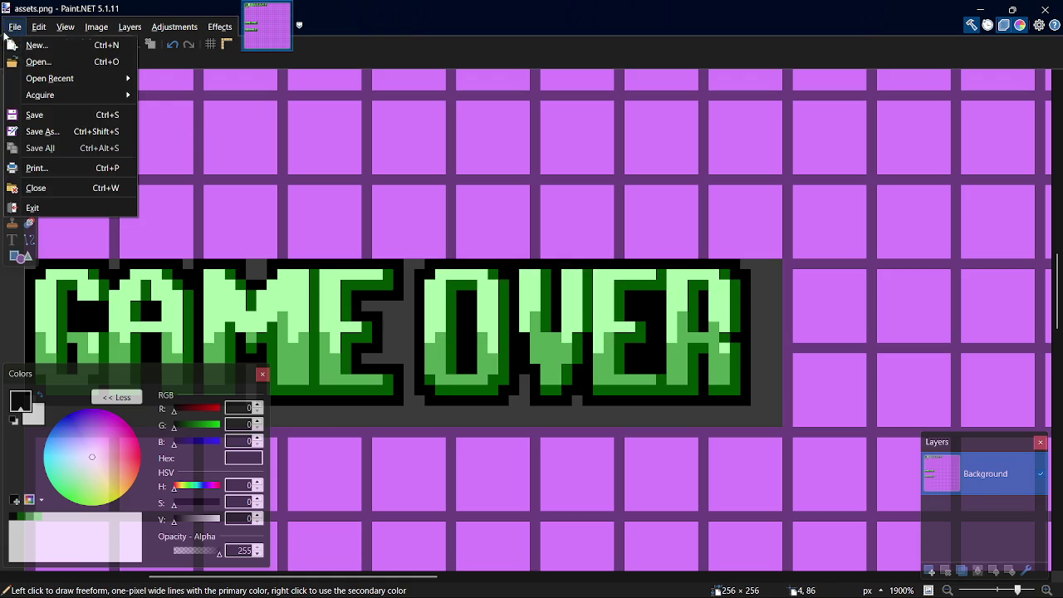
{"action": "key", "text": "Escape"}
{"action": "key", "text": "alt+Tab"}
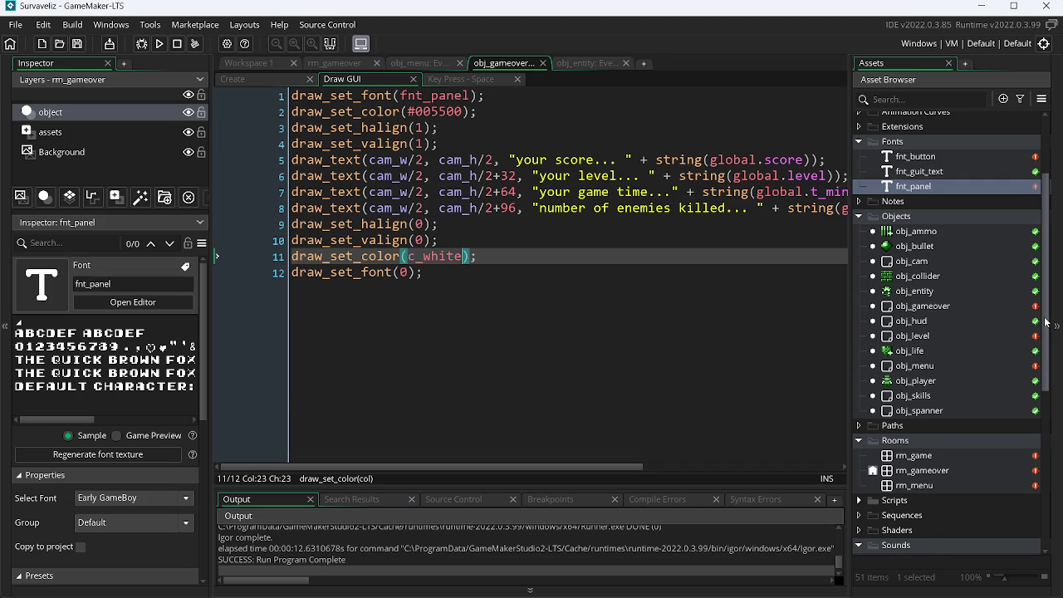
Open spr_gameover and import assets.png as its image for pixel editing.
{"action": "left_click_drag", "start_coordinate": [1046, 318], "coordinate": [1046, 476]}
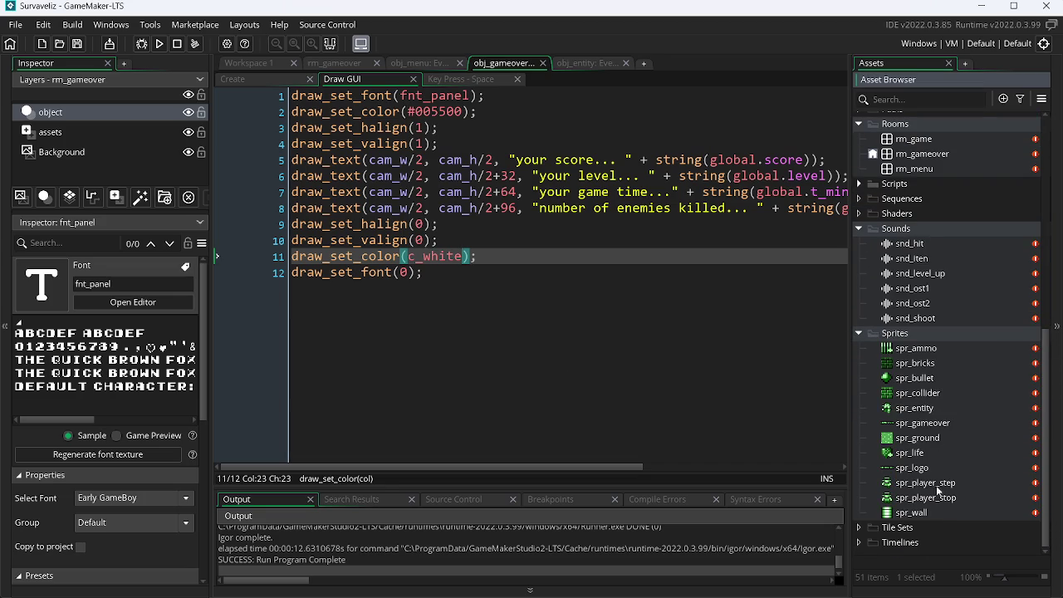
{"action": "left_click", "coordinate": [933, 425]}
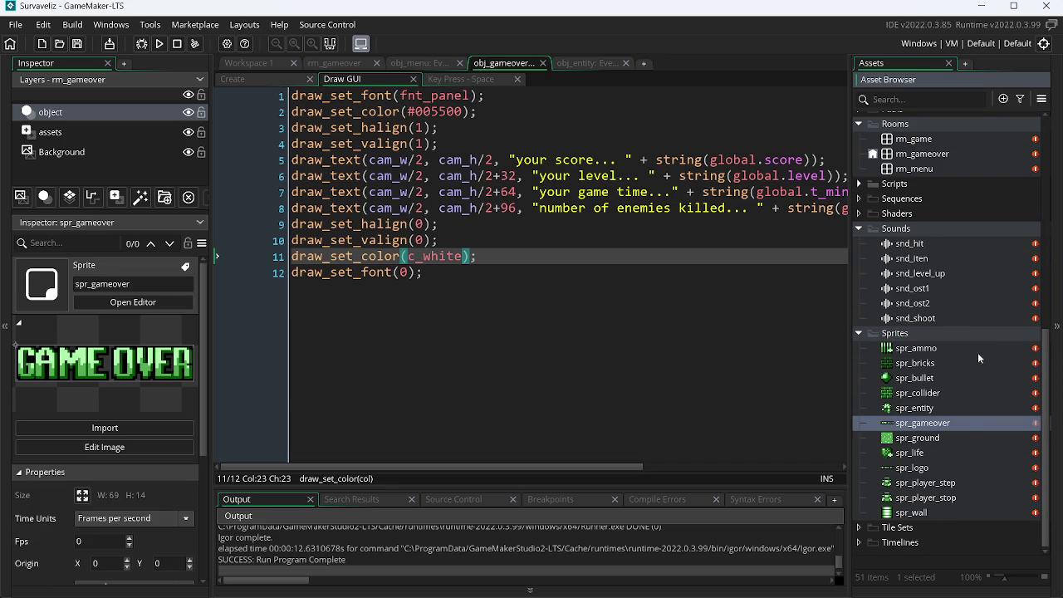
{"action": "double_click", "coordinate": [964, 421]}
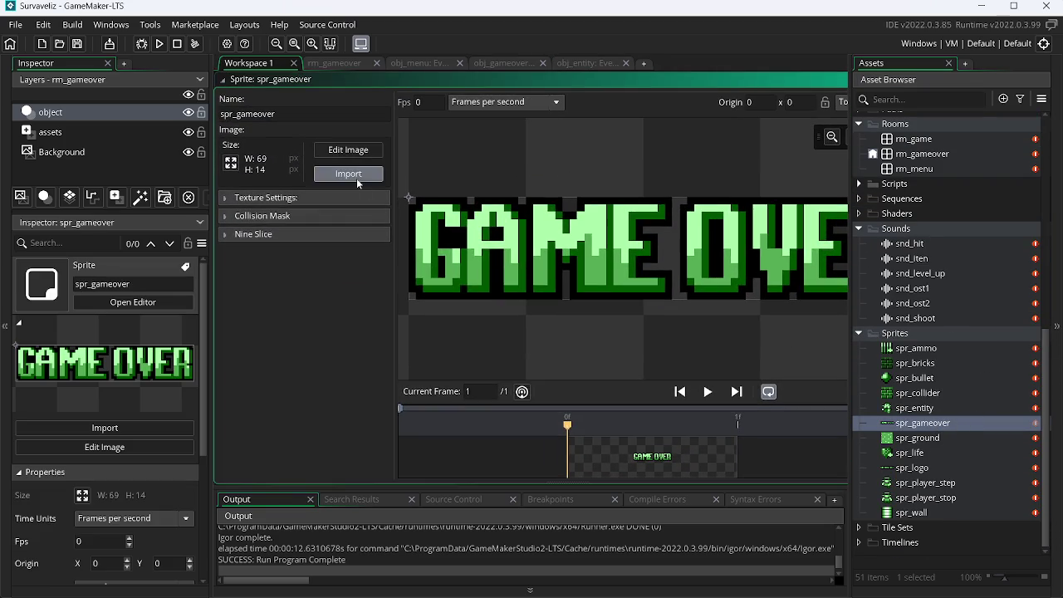
{"action": "left_click", "coordinate": [356, 178]}
{"action": "scroll", "coordinate": [658, 264], "scroll_direction": "down", "scroll_amount": 5}
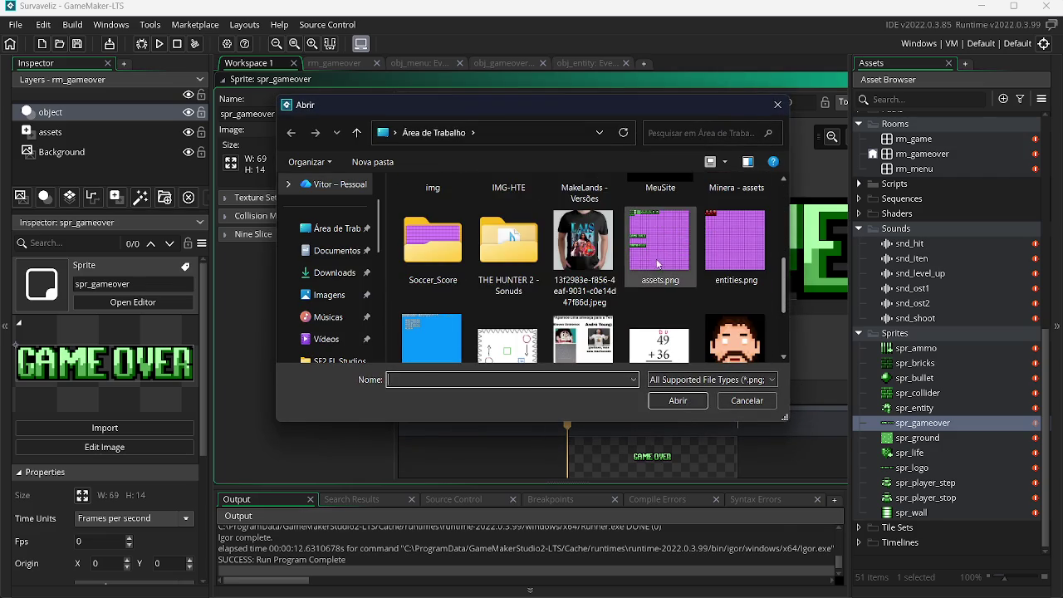
{"action": "double_click", "coordinate": [658, 264]}
{"action": "left_click", "coordinate": [347, 150]}
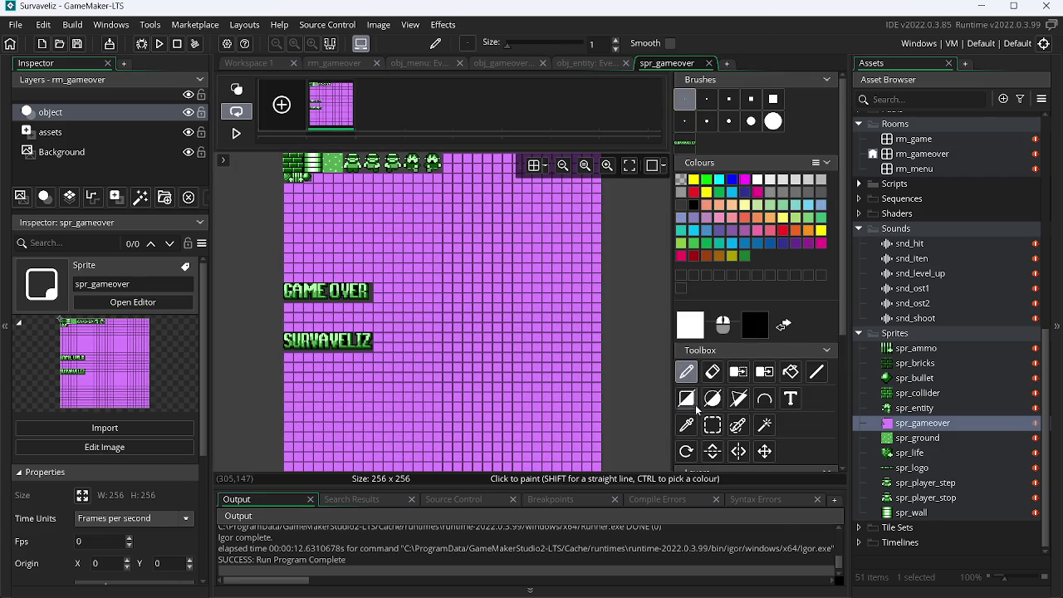
Erase everything around the GAME OVER lettering and auto-trim the sprite to 73×19.
{"action": "left_click", "coordinate": [713, 425]}
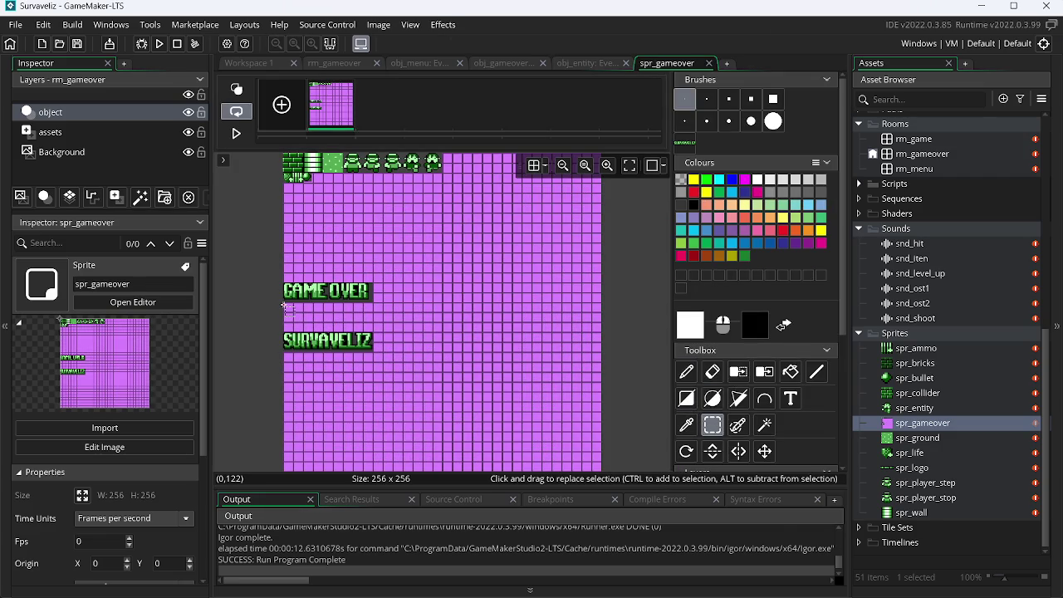
{"action": "mouse_move", "coordinate": [288, 307]}
{"action": "left_mouse_down"}
{"action": "mouse_move", "coordinate": [316, 332]}
{"action": "mouse_move", "coordinate": [648, 448]}
{"action": "mouse_move", "coordinate": [664, 499]}
{"action": "mouse_move", "coordinate": [773, 522]}
{"action": "left_mouse_up"}
{"action": "key", "text": "Delete"}
{"action": "mouse_move", "coordinate": [649, 355]}
{"action": "left_mouse_down"}
{"action": "mouse_move", "coordinate": [473, 193]}
{"action": "mouse_move", "coordinate": [404, 153]}
{"action": "mouse_move", "coordinate": [374, 113]}
{"action": "left_mouse_up"}
{"action": "key", "text": "Delete"}
{"action": "left_click_drag", "start_coordinate": [524, 284], "coordinate": [260, 145]}
{"action": "mouse_move", "coordinate": [343, 241]}
{"action": "left_mouse_down"}
{"action": "mouse_move", "coordinate": [354, 252]}
{"action": "mouse_move", "coordinate": [274, 284]}
{"action": "mouse_move", "coordinate": [216, 154]}
{"action": "left_mouse_up"}
{"action": "key", "text": "Delete"}
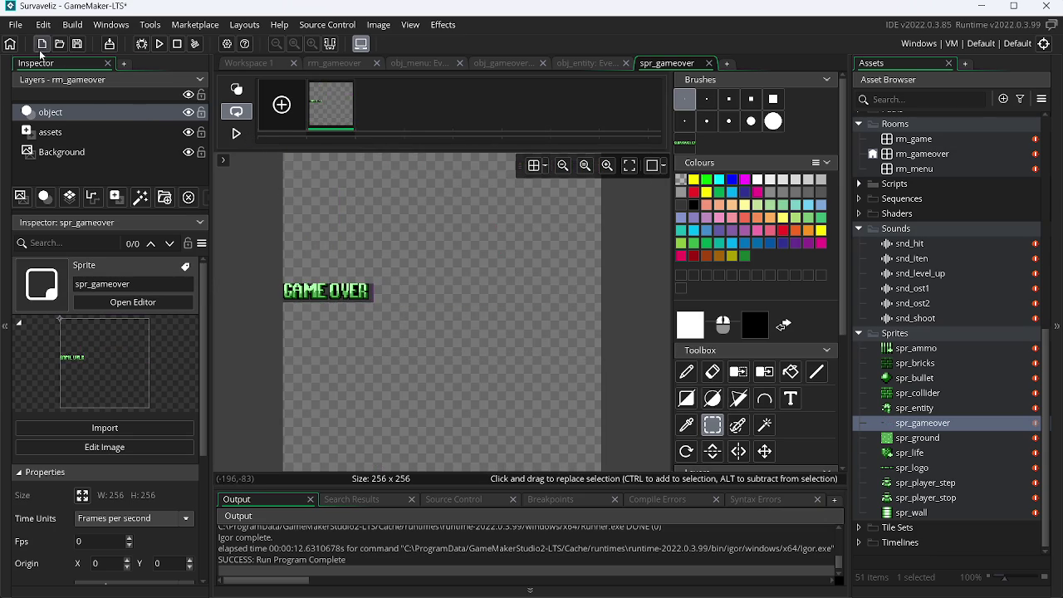
{"action": "key", "text": "ctrl+z"}
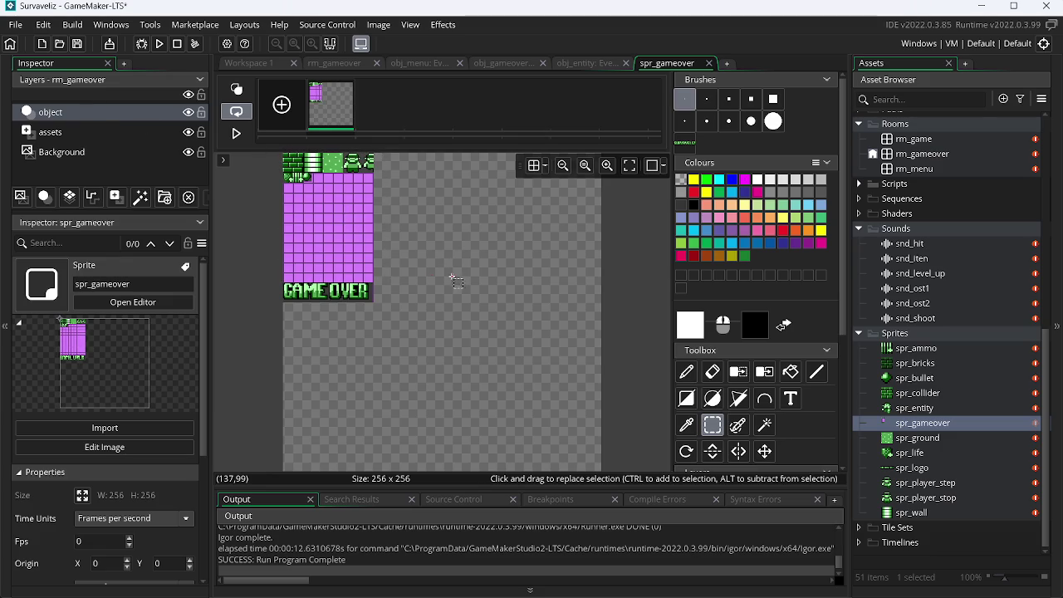
{"action": "mouse_move", "coordinate": [385, 278]}
{"action": "left_mouse_down"}
{"action": "mouse_move", "coordinate": [249, 158]}
{"action": "mouse_move", "coordinate": [216, 154]}
{"action": "left_mouse_up"}
{"action": "key", "text": "Delete"}
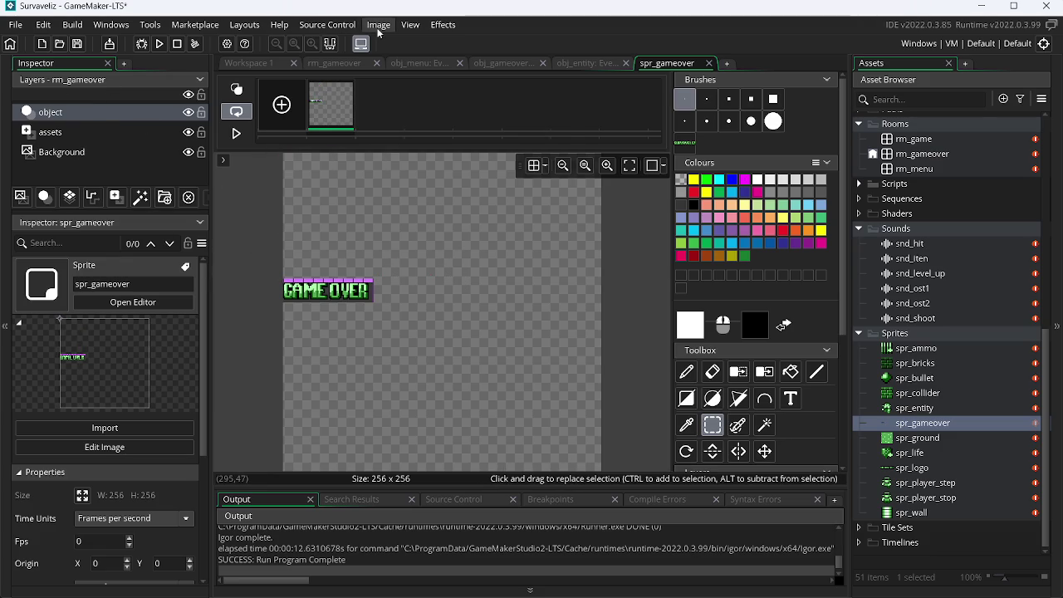
{"action": "left_click", "coordinate": [379, 24]}
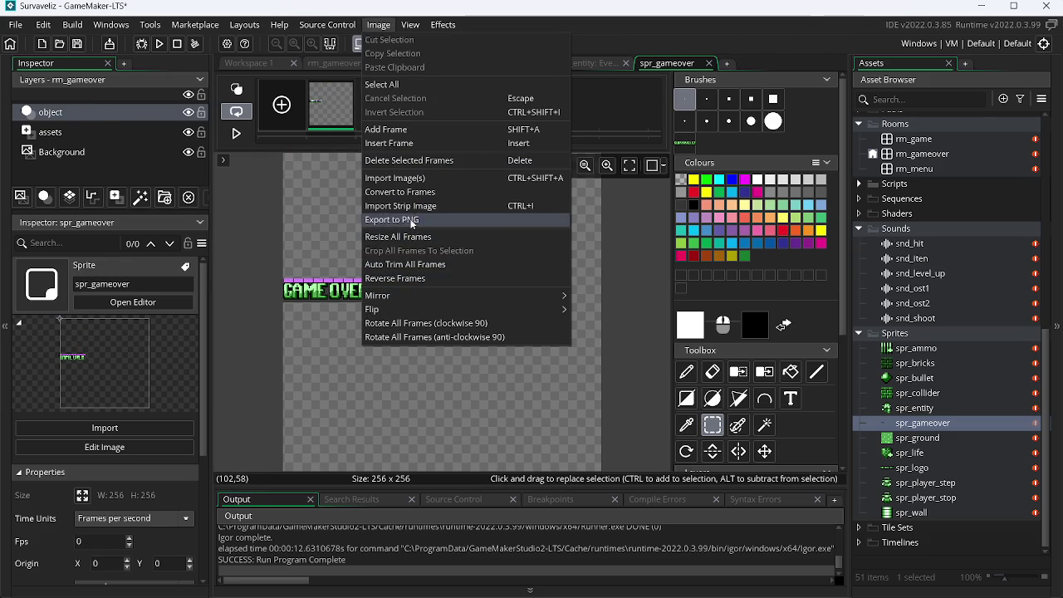
{"action": "left_click", "coordinate": [402, 264]}
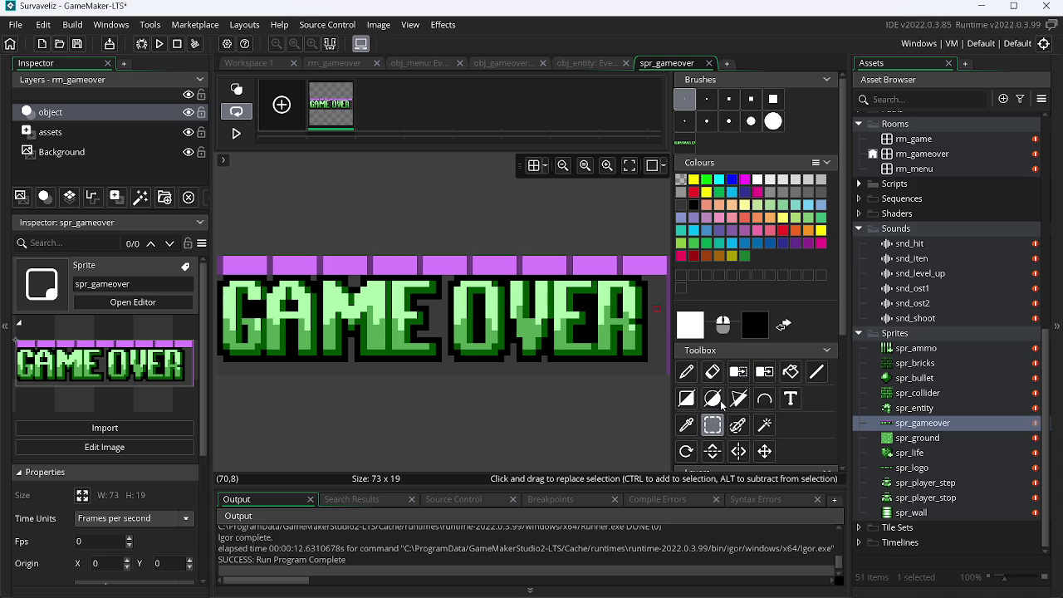
Make the purple row and dark background of the GAME OVER sprite transparent.
{"action": "left_click", "coordinate": [738, 371]}
{"action": "left_click", "coordinate": [621, 268]}
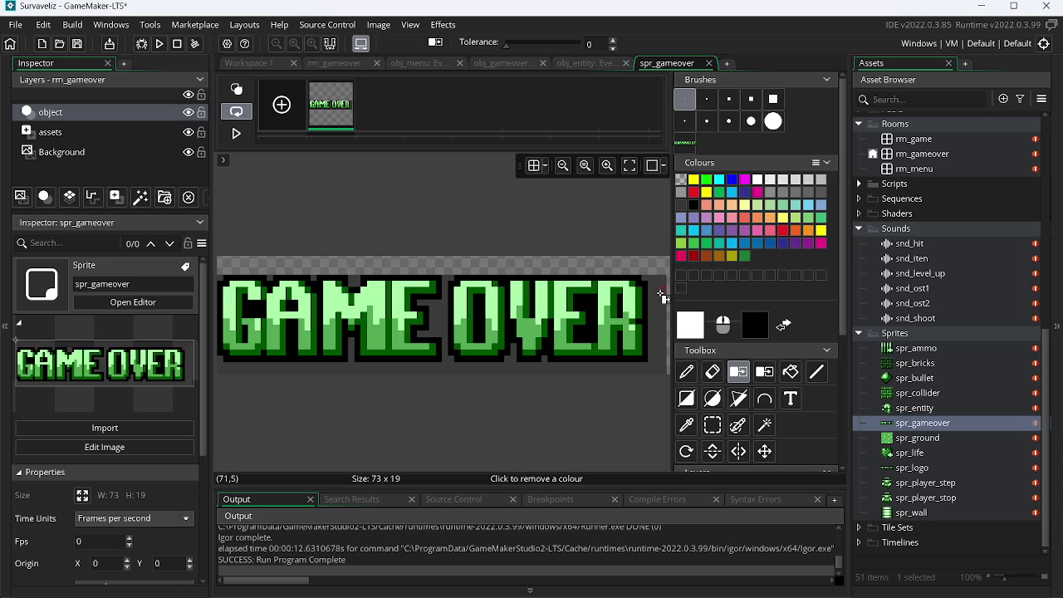
{"action": "left_click", "coordinate": [662, 297]}
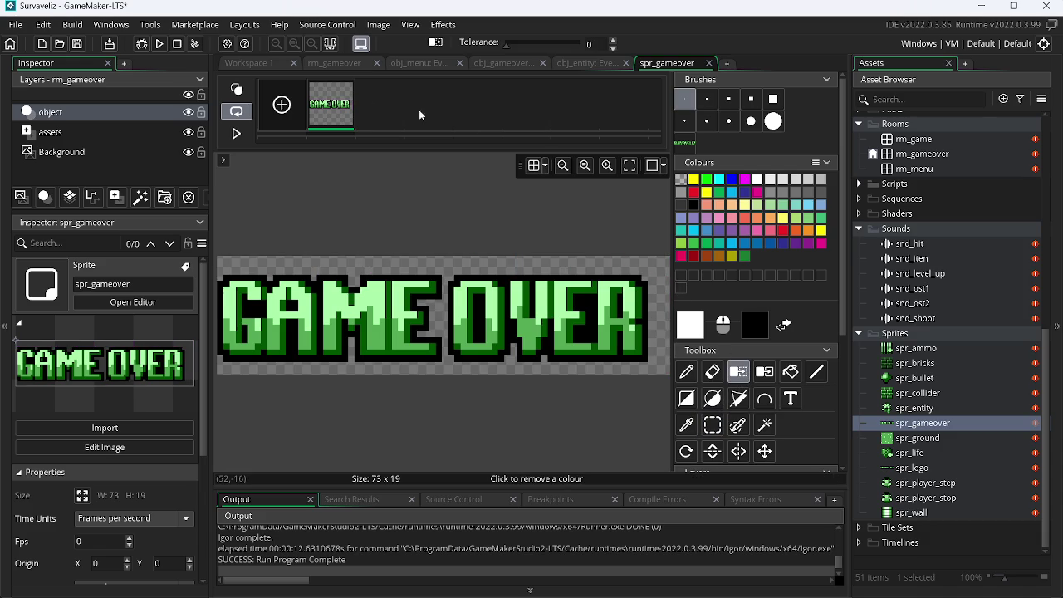
Auto-trim the sprite to 69×14 and test-run the game.
{"action": "left_click", "coordinate": [385, 25]}
{"action": "left_click", "coordinate": [407, 279]}
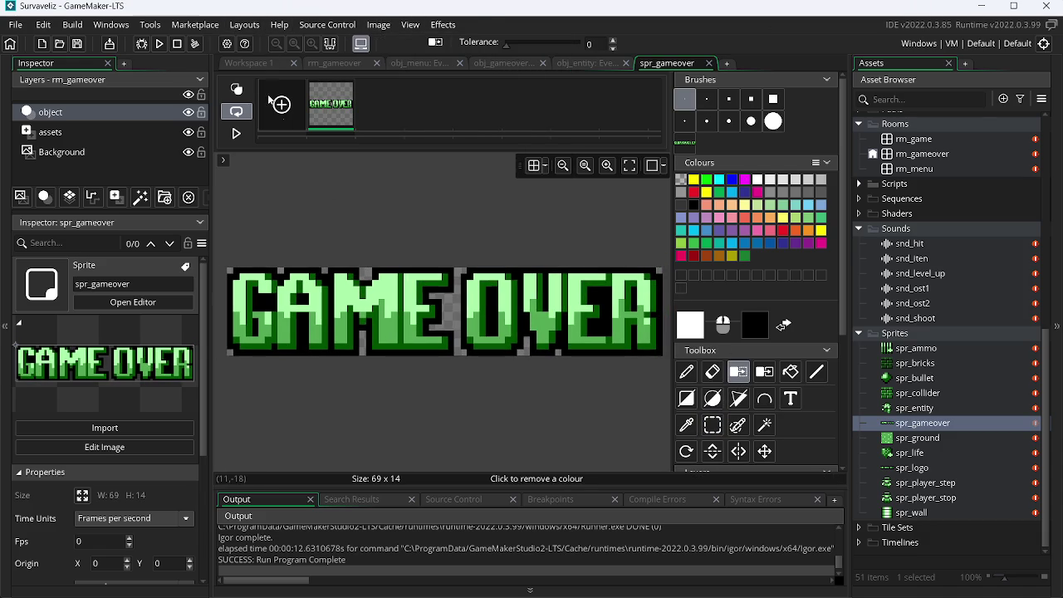
{"action": "left_click", "coordinate": [158, 43]}
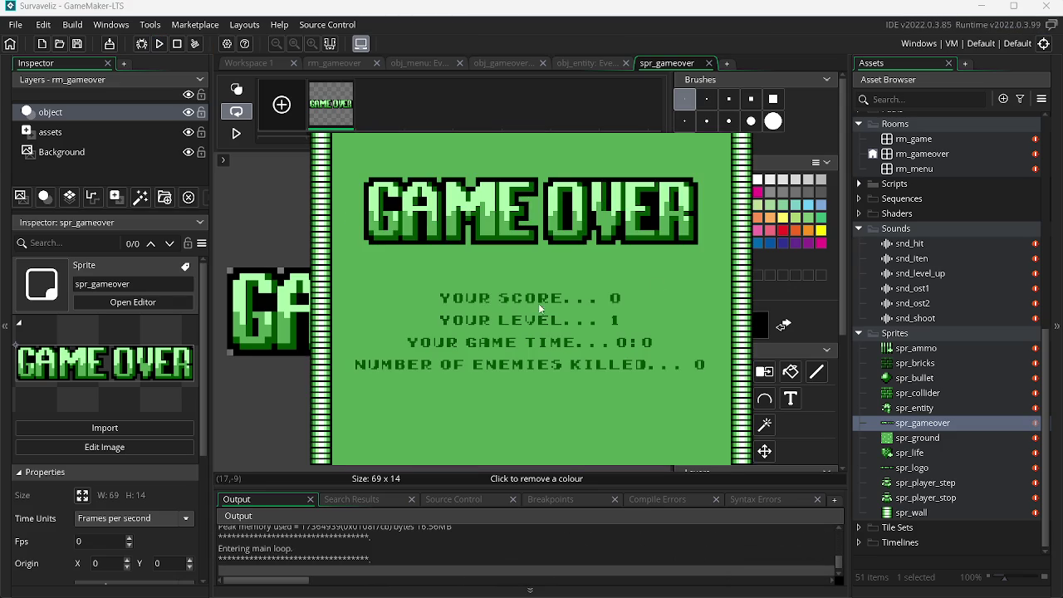
{"action": "key", "text": "Escape"}
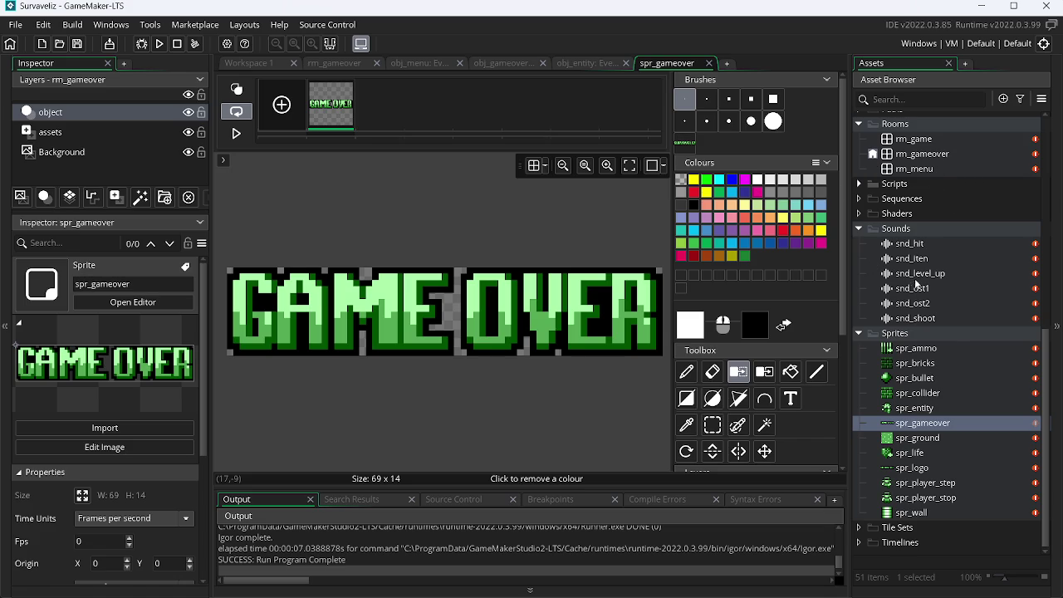
Duplicate line 8 of obj_gameover's Draw GUI code into a new line 9.
{"action": "left_click", "coordinate": [587, 64]}
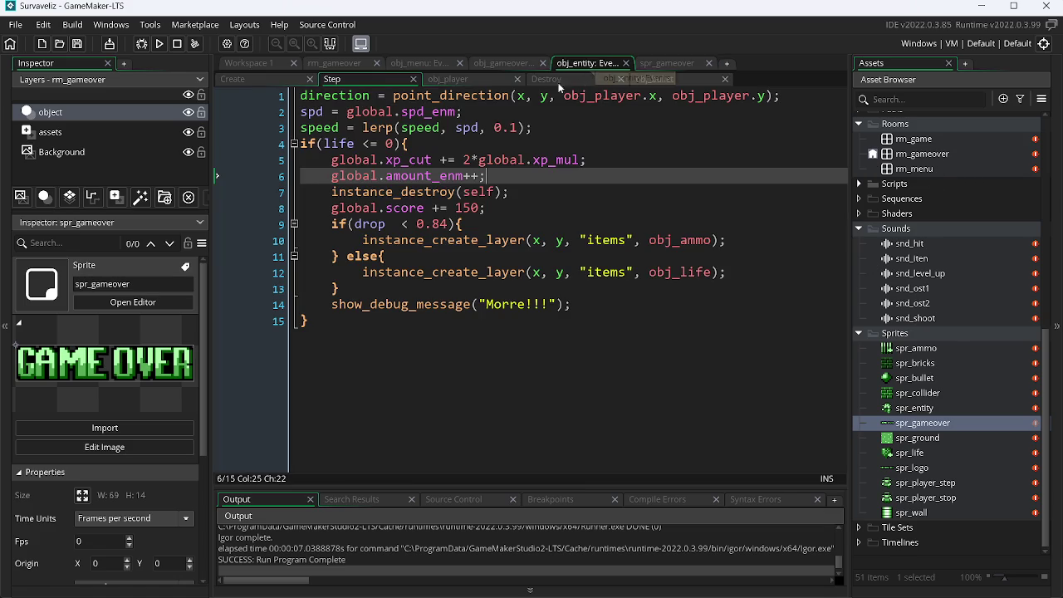
{"action": "left_click", "coordinate": [477, 63]}
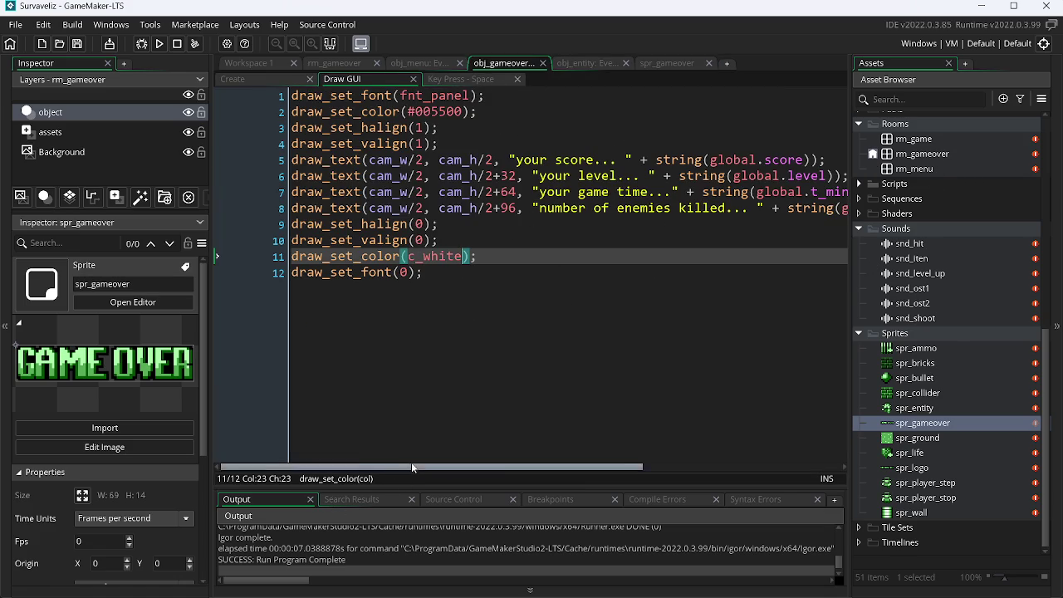
{"action": "left_click_drag", "start_coordinate": [412, 466], "coordinate": [609, 466]}
{"action": "left_click", "coordinate": [727, 209]}
{"action": "key", "text": "ctrl+d"}
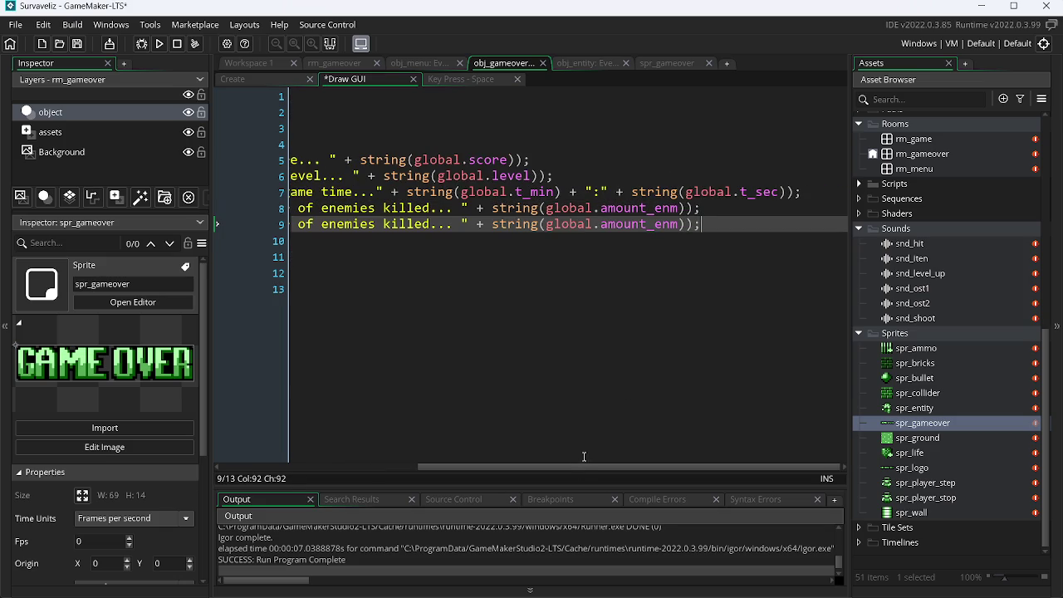
{"action": "left_click_drag", "start_coordinate": [573, 466], "coordinate": [373, 467]}
Check the 176 and 216 text offsets used in obj_menu's Draw GUI code.
{"action": "left_click", "coordinate": [421, 66]}
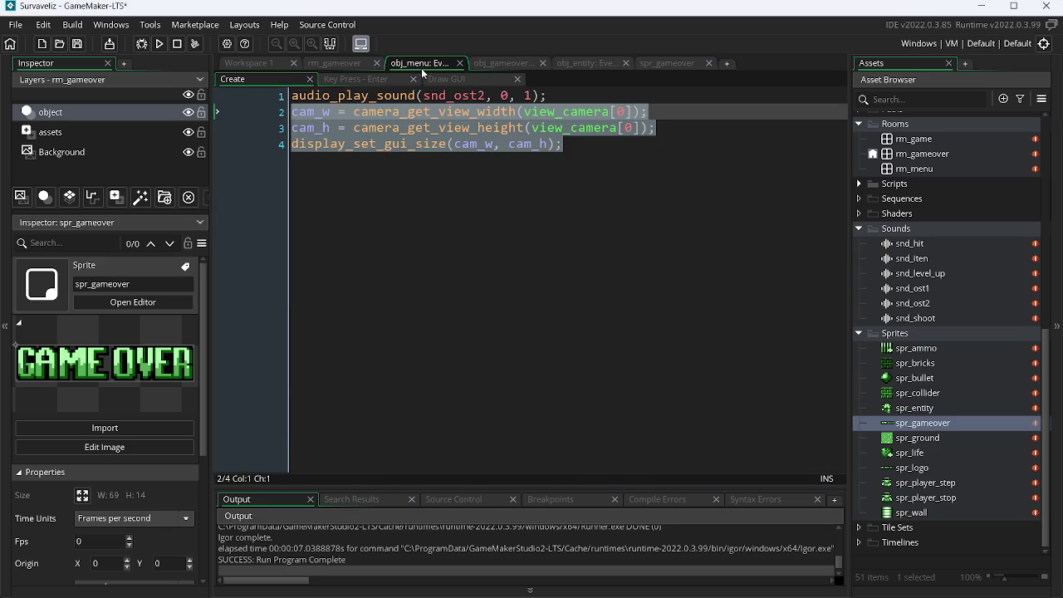
{"action": "left_click", "coordinate": [466, 76]}
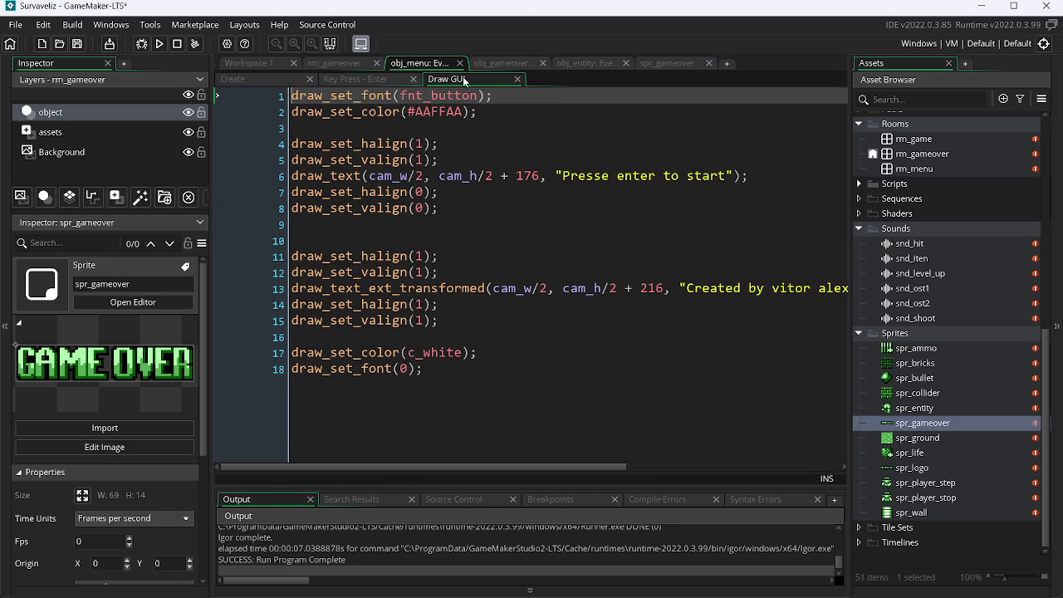
{"action": "double_click", "coordinate": [650, 289]}
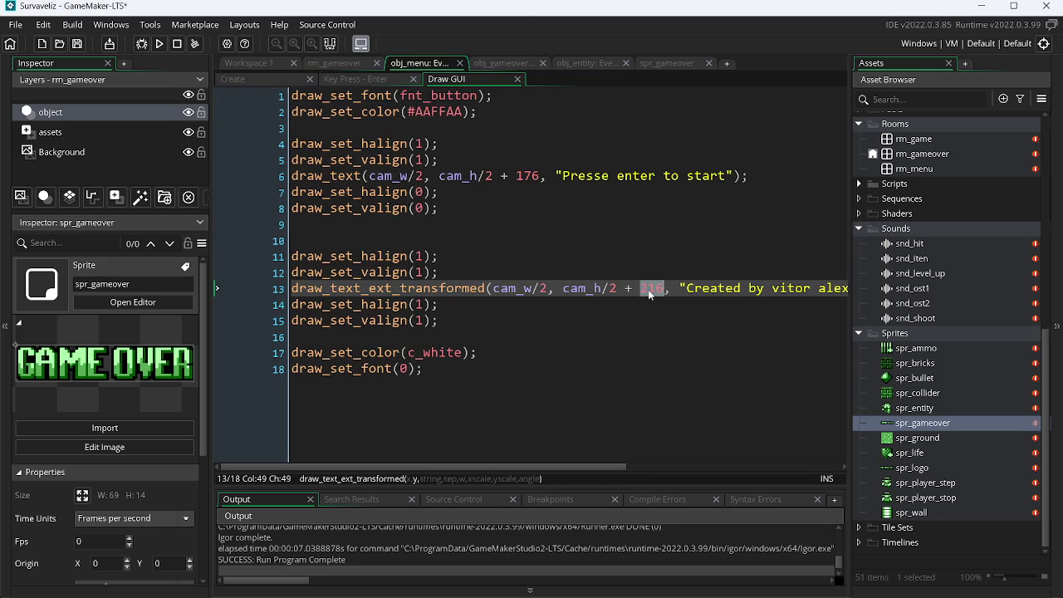
{"action": "left_click", "coordinate": [532, 166]}
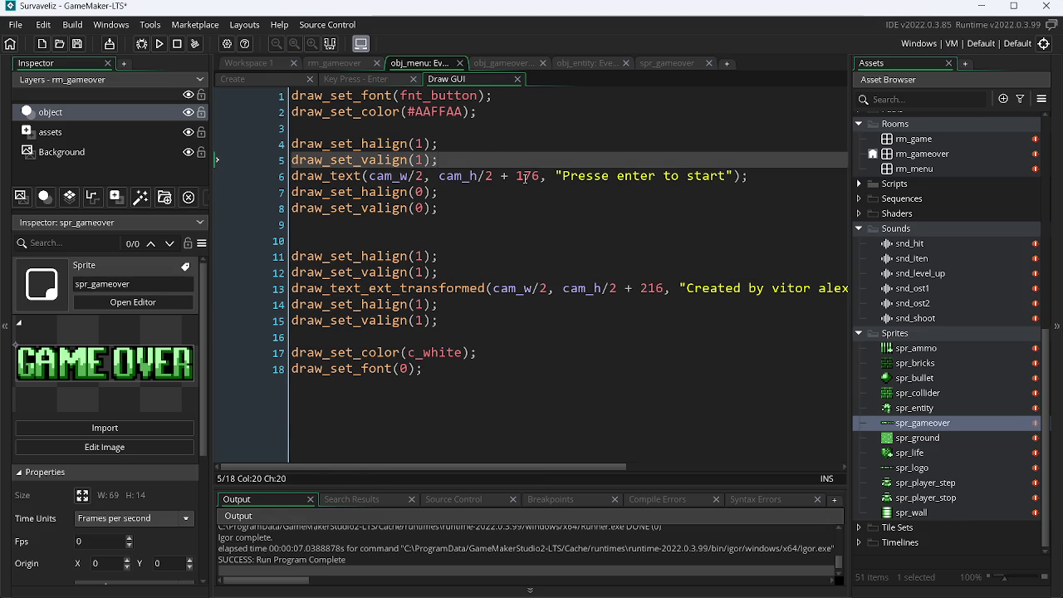
{"action": "double_click", "coordinate": [524, 176]}
{"action": "key", "text": "ctrl+c"}
{"action": "left_click", "coordinate": [686, 58]}
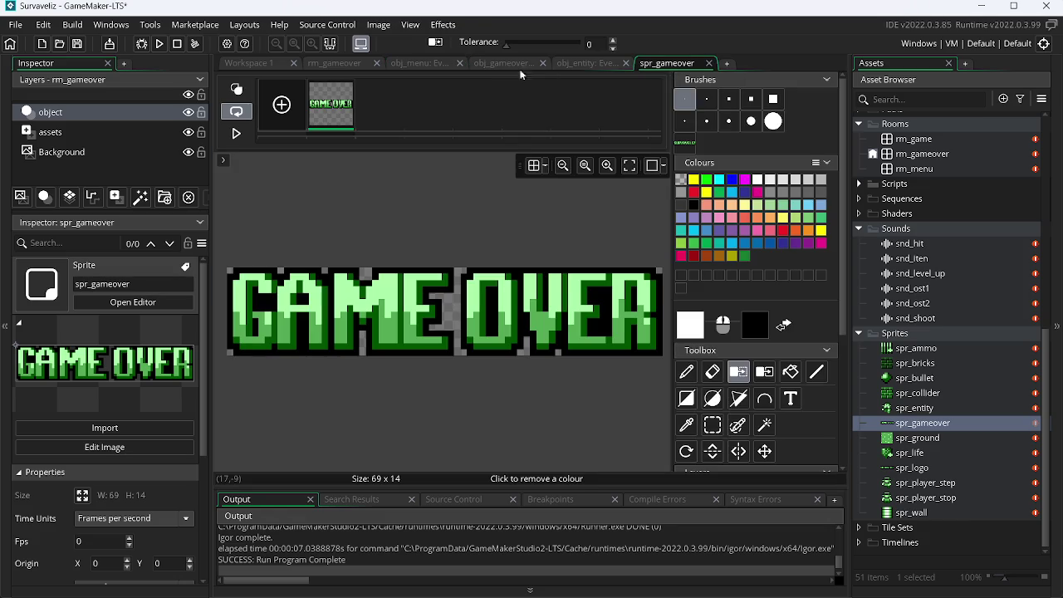
{"action": "left_click", "coordinate": [709, 63]}
{"action": "left_click", "coordinate": [509, 66]}
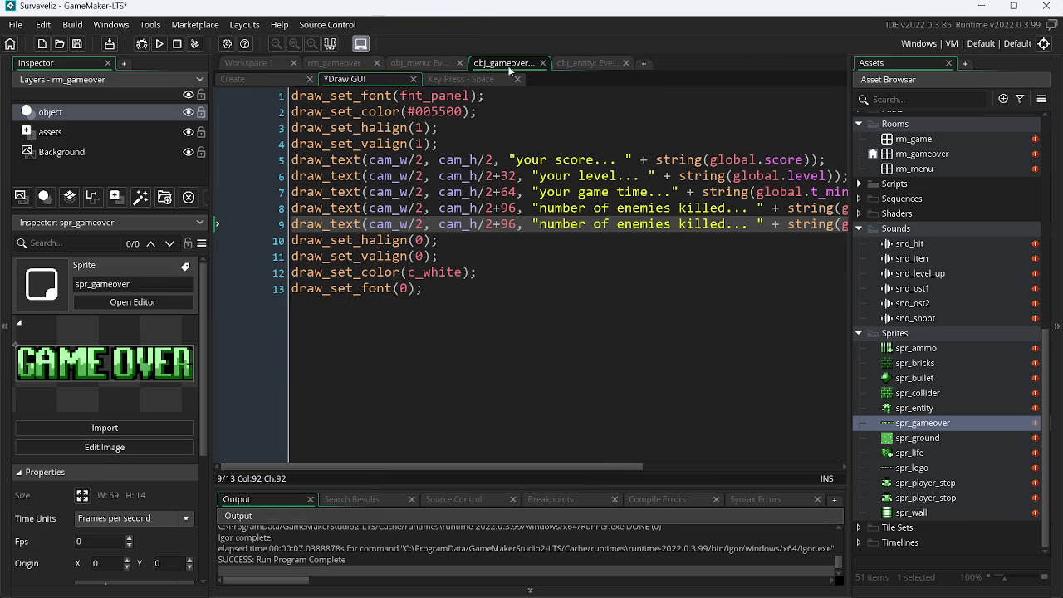
Change line 9's offset from 96 to 176, save, and test-run the game.
{"action": "double_click", "coordinate": [510, 224]}
{"action": "key", "text": "ctrl+v"}
{"action": "key", "text": "ctrl+s"}
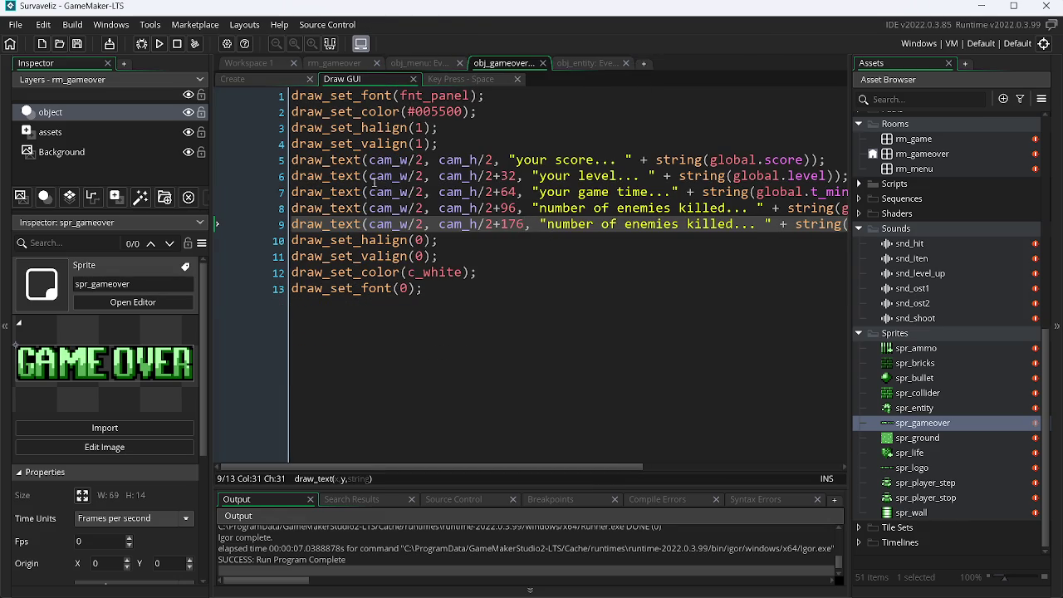
{"action": "left_click", "coordinate": [159, 44]}
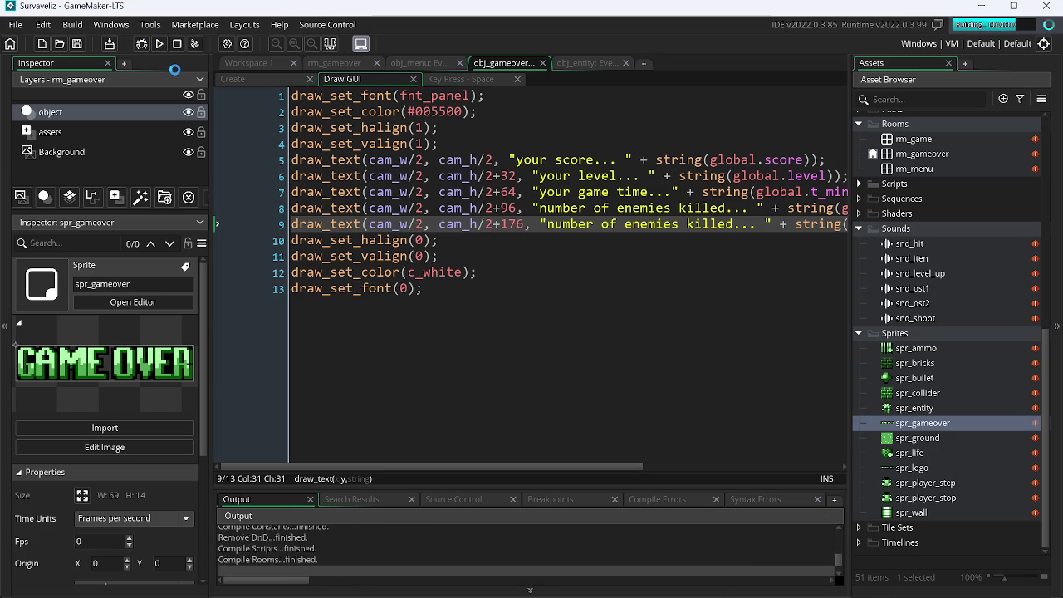
{"action": "key", "text": "Escape"}
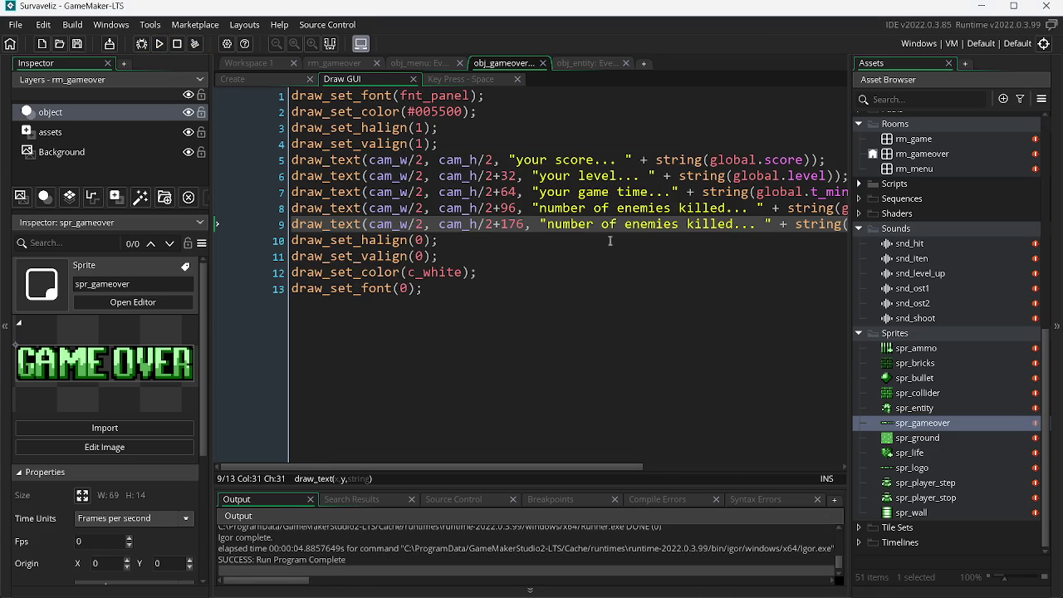
Delete + string(global.amount_enm) from line 9 and clear the translator's input box.
{"action": "left_click_drag", "start_coordinate": [499, 464], "coordinate": [699, 469]}
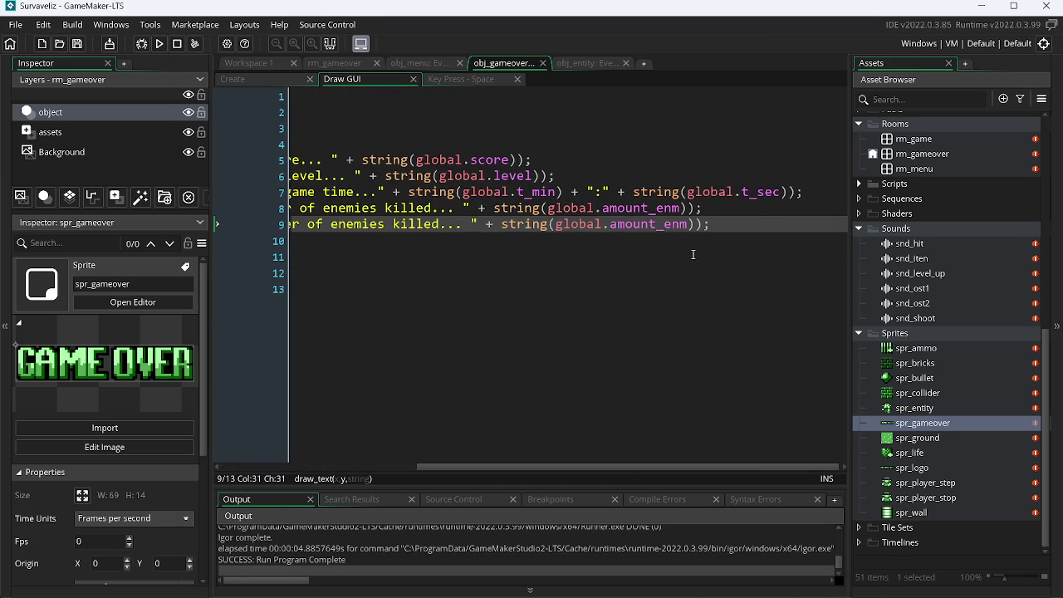
{"action": "left_click_drag", "start_coordinate": [696, 225], "coordinate": [488, 228]}
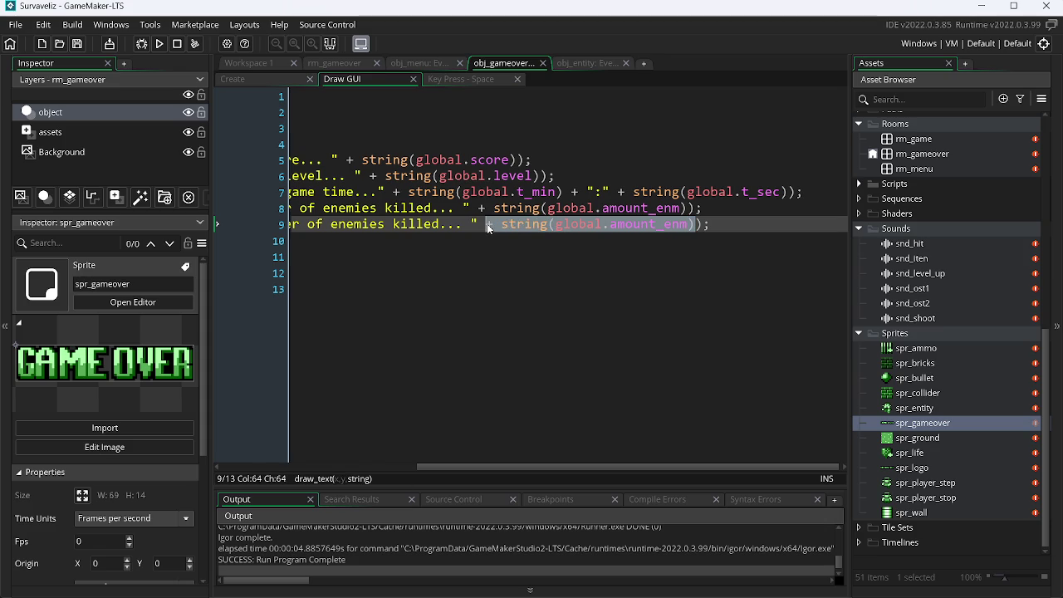
{"action": "key", "text": "Delete"}
{"action": "key", "text": "alt+Tab"}
{"action": "key", "text": "alt+Tab"}
{"action": "key", "text": "alt+Tab"}
{"action": "left_click", "coordinate": [346, 253]}
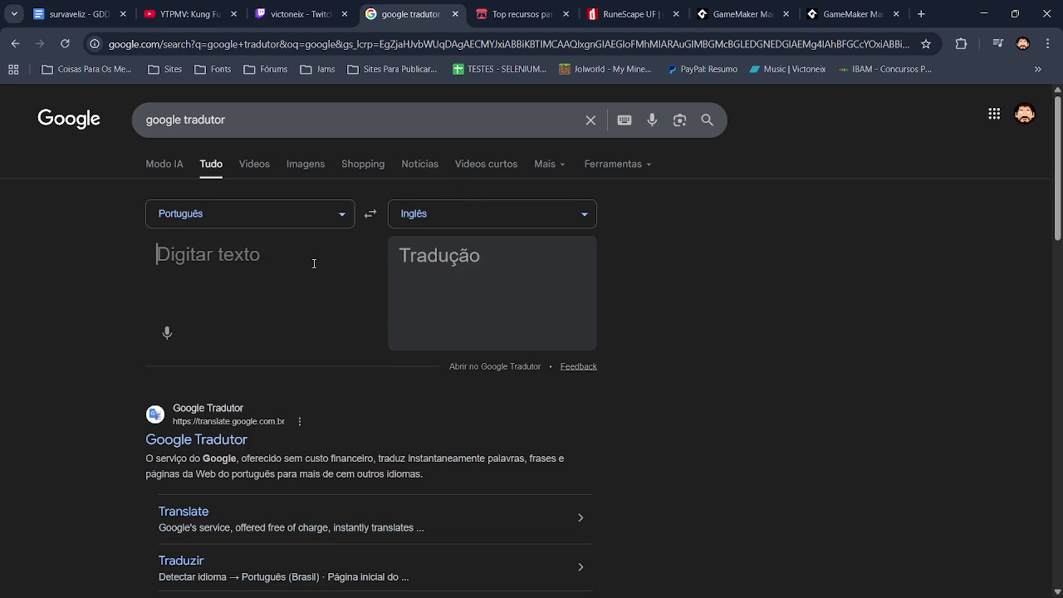
Translate 'pressione espaço para voltar ao menu' to get 'Press space to return to the menu.'.
{"action": "type", "text": "prec"}
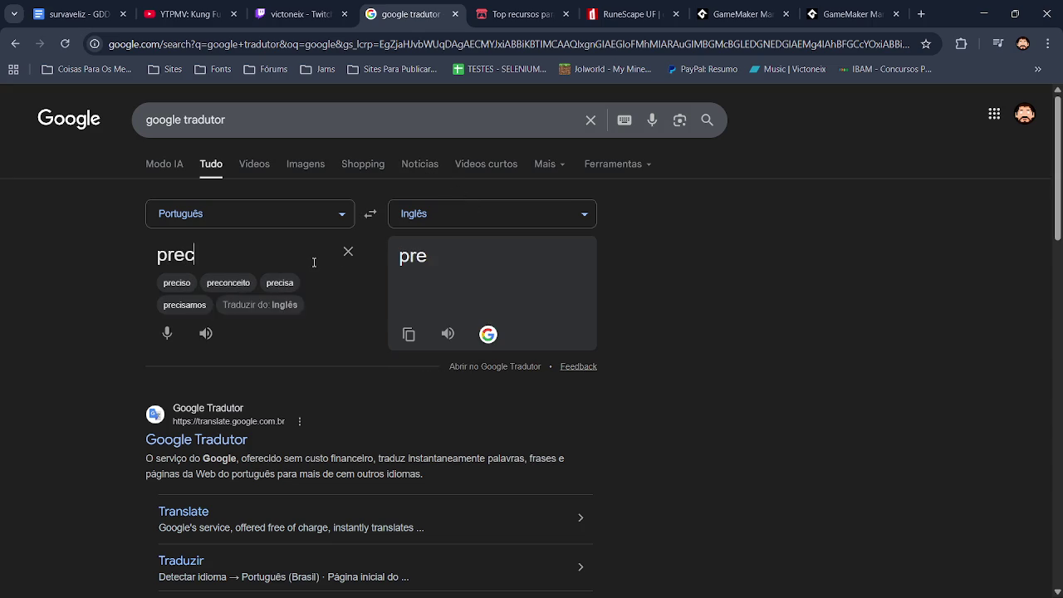
{"action": "type", "text": "iona "}
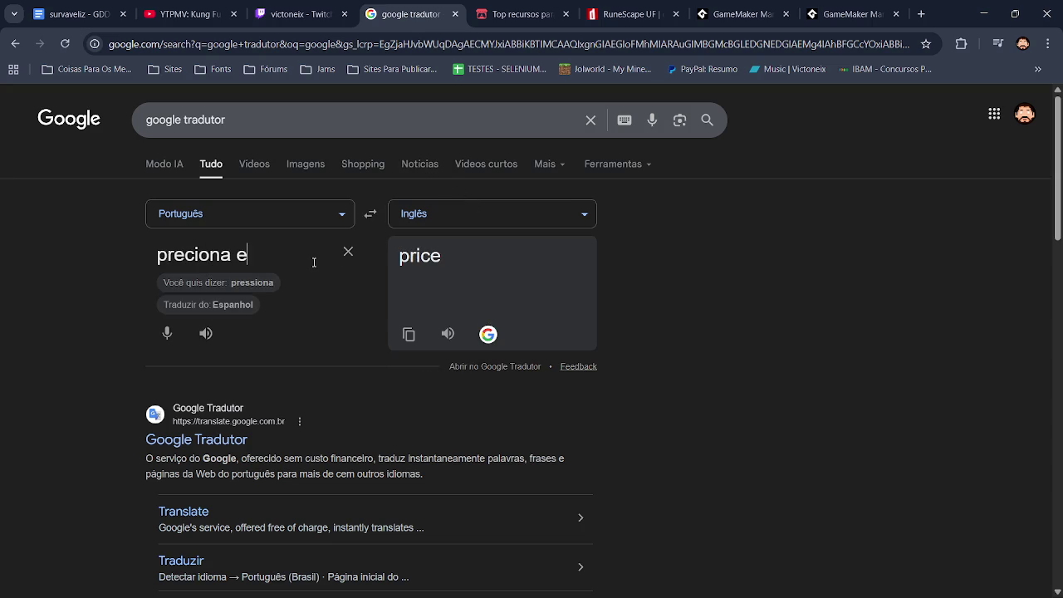
{"action": "type", "text": "espaço para voltar"}
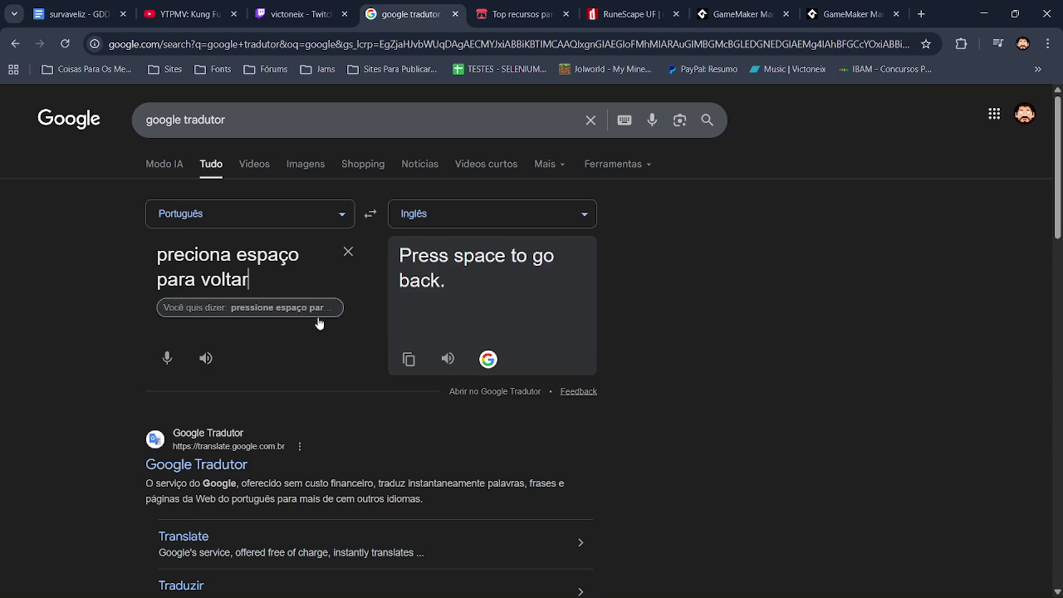
{"action": "left_click", "coordinate": [317, 308]}
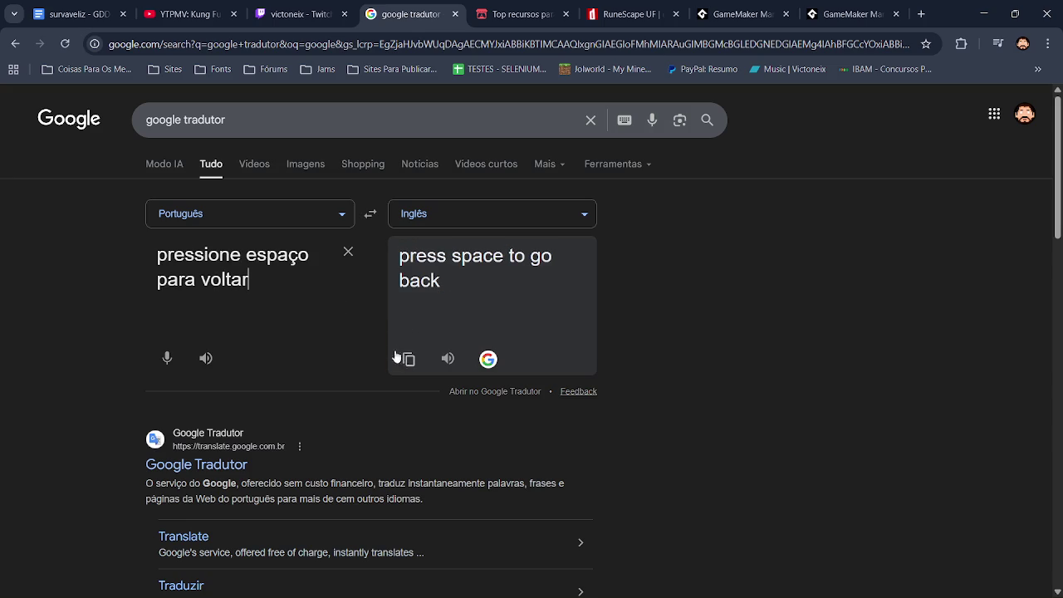
{"action": "type", "text": " ao menu"}
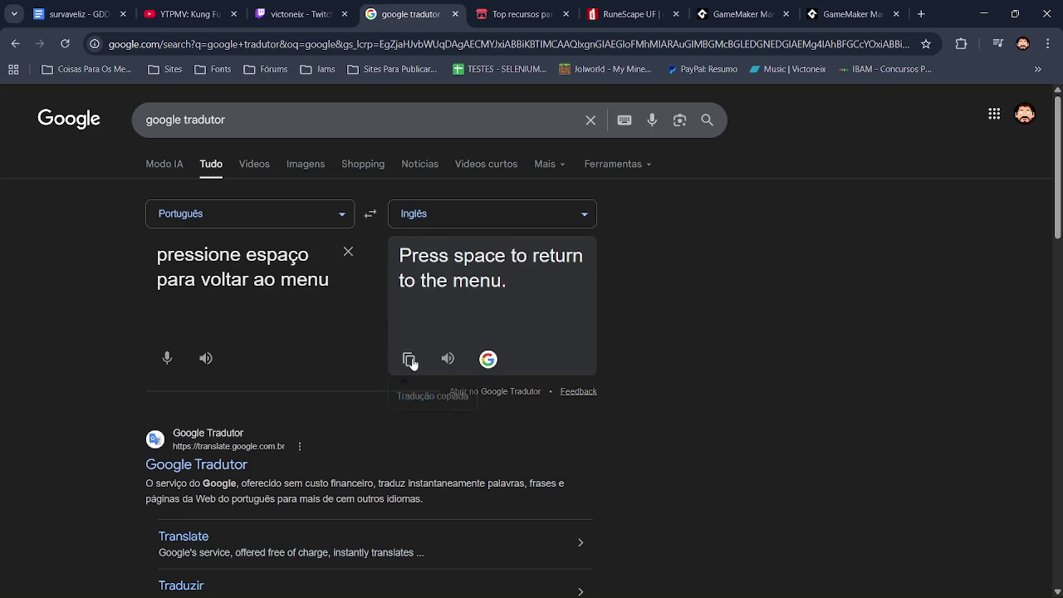
{"action": "key", "text": "alt+Tab"}
{"action": "key", "text": "alt+Tab"}
{"action": "key", "text": "Tab"}
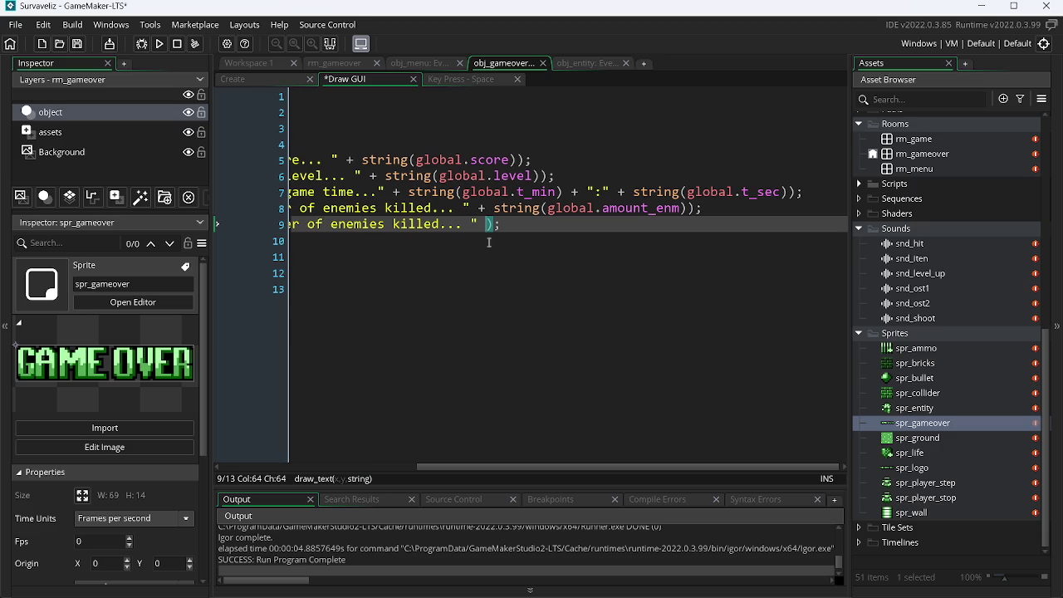
Replace line 9's text with "Press space to return to the menu", without period or extra spaces.
{"action": "mouse_move", "coordinate": [465, 225]}
{"action": "left_mouse_down"}
{"action": "mouse_move", "coordinate": [324, 240]}
{"action": "mouse_move", "coordinate": [548, 229]}
{"action": "mouse_move", "coordinate": [543, 239]}
{"action": "left_mouse_up"}
{"action": "type", "text": "Press space to return to the menu."}
{"action": "key", "text": "BackSpace"}
{"action": "key", "text": "Right"}
{"action": "key", "text": "BackSpace"}
{"action": "key", "text": "Right"}
{"action": "key", "text": "Delete"}
Test-run the game to check the prompt, then open the Key Press - Space event.
{"action": "left_click", "coordinate": [141, 44]}
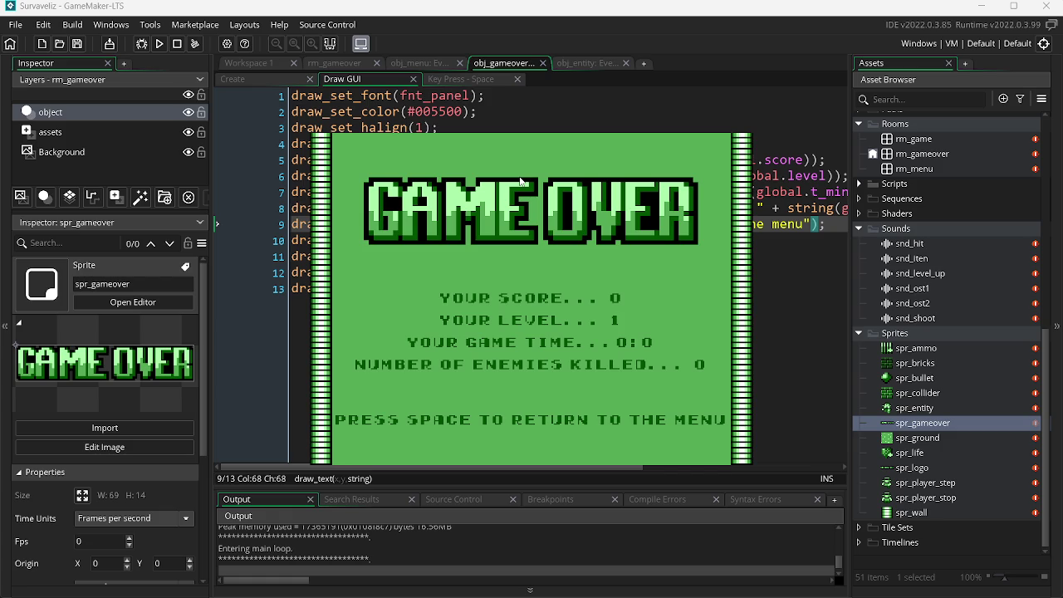
{"action": "key", "text": "Escape"}
{"action": "left_click", "coordinate": [468, 81]}
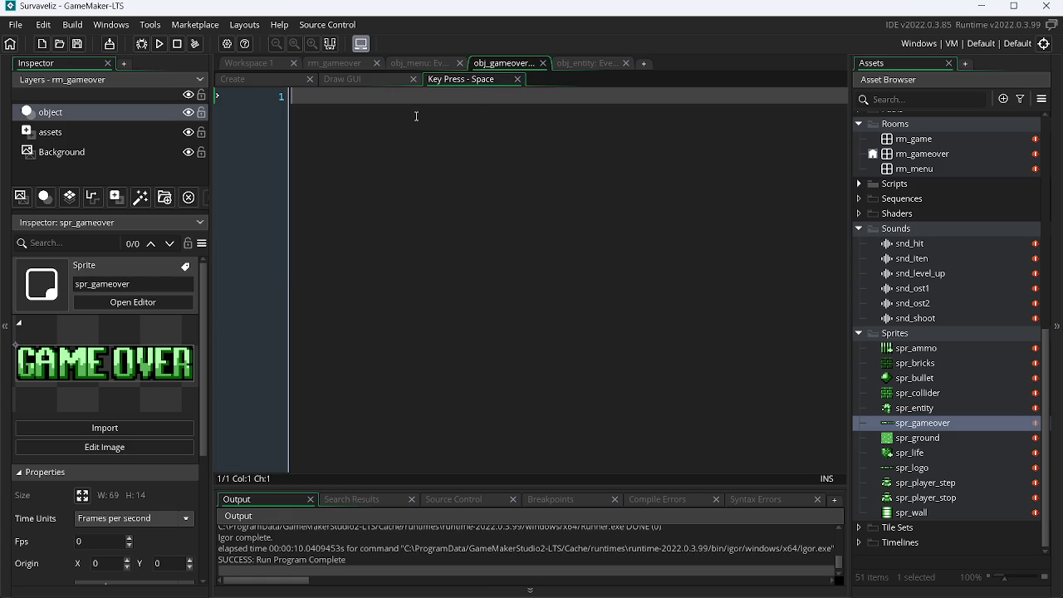
Write room_goto(rm_menu); in obj_gameover's Key Press - Space event.
{"action": "type", "text": "room_g"}
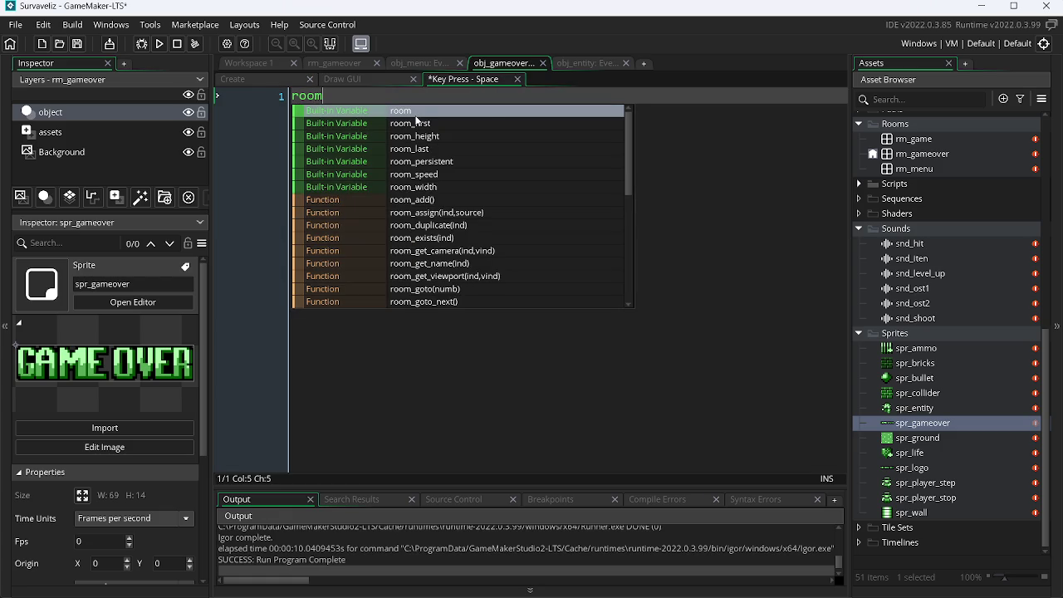
{"action": "key", "text": "Down"}
{"action": "key", "text": "Down"}
{"action": "key", "text": "Down"}
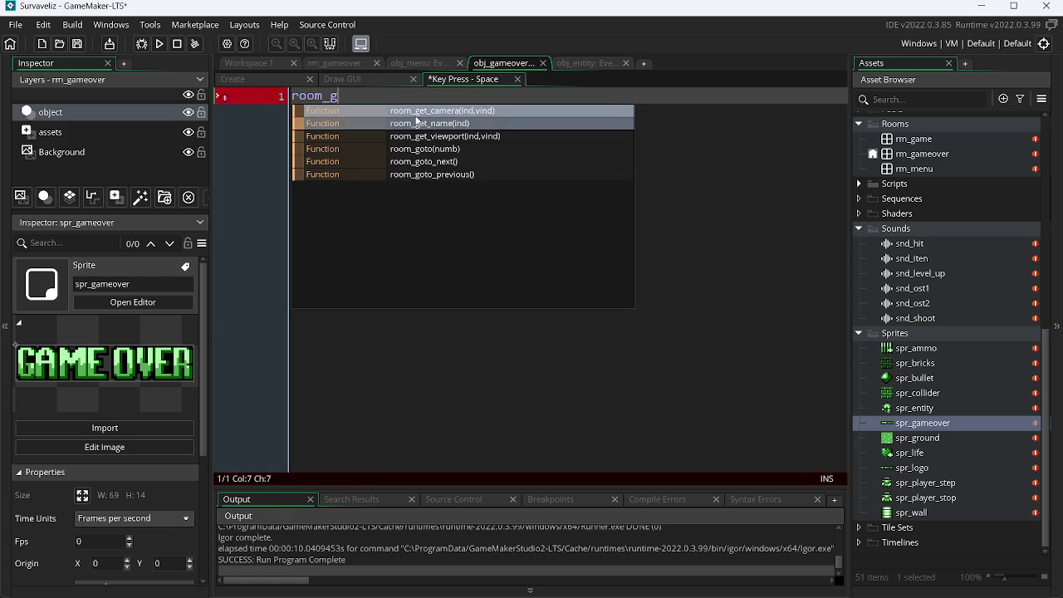
{"action": "key", "text": "Return"}
{"action": "type", "text": "rm_"}
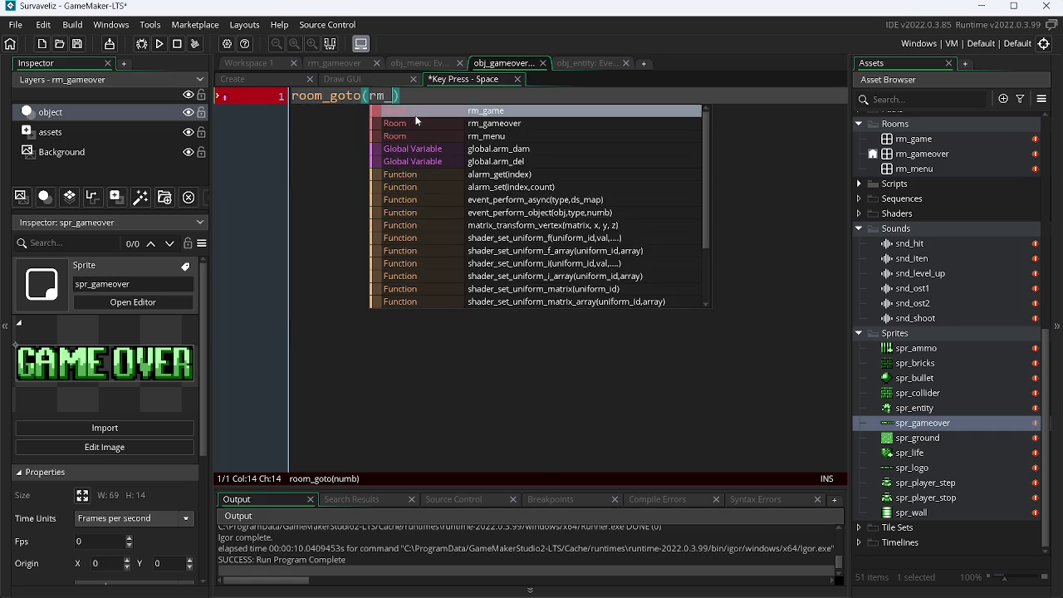
{"action": "type", "text": "m"}
{"action": "key", "text": "Return"}
{"action": "key", "text": "End"}
{"action": "type", "text": ";"}
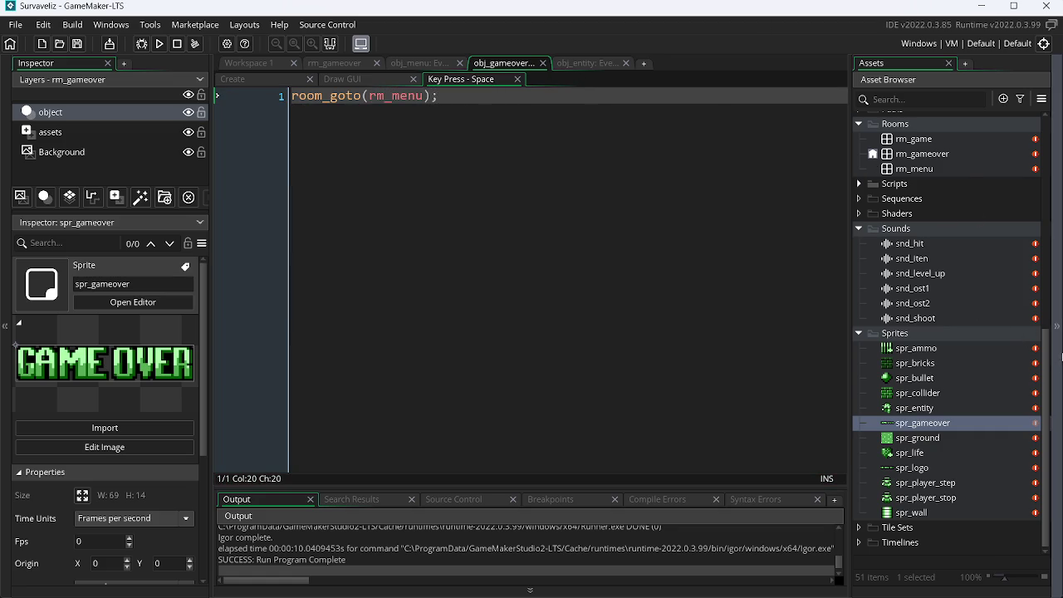
{"action": "left_click_drag", "start_coordinate": [1044, 343], "coordinate": [1057, 239]}
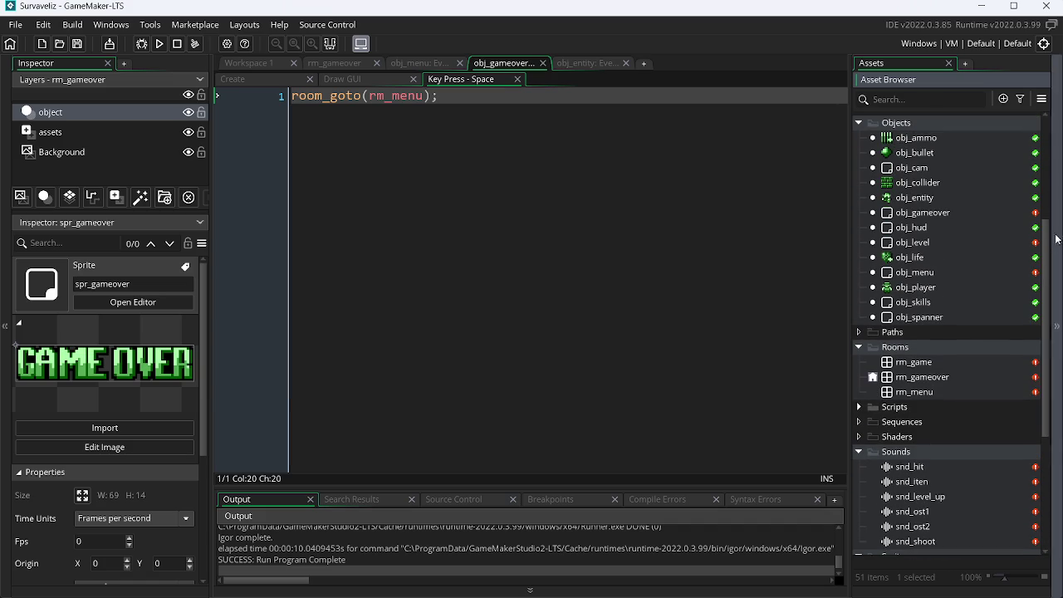
Open all of obj_level's events.
{"action": "left_click", "coordinate": [931, 240]}
{"action": "right_click", "coordinate": [931, 241]}
{"action": "left_click", "coordinate": [836, 278]}
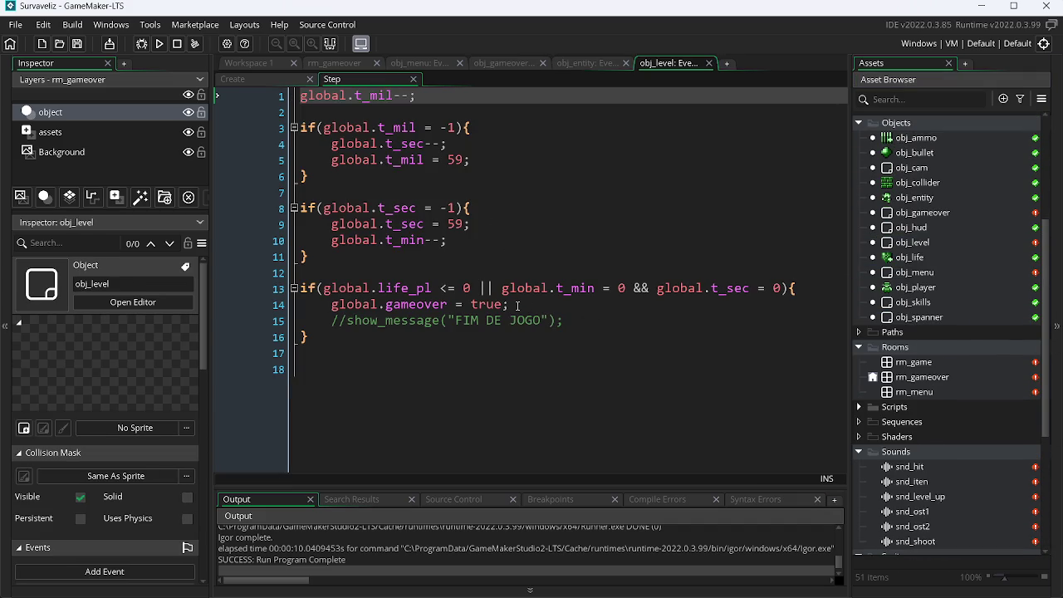
Replace line 14's gameover flag with room_goto(rm_gameover); and save the Step event.
{"action": "left_click_drag", "start_coordinate": [516, 303], "coordinate": [328, 311]}
{"action": "type", "text": "r"}
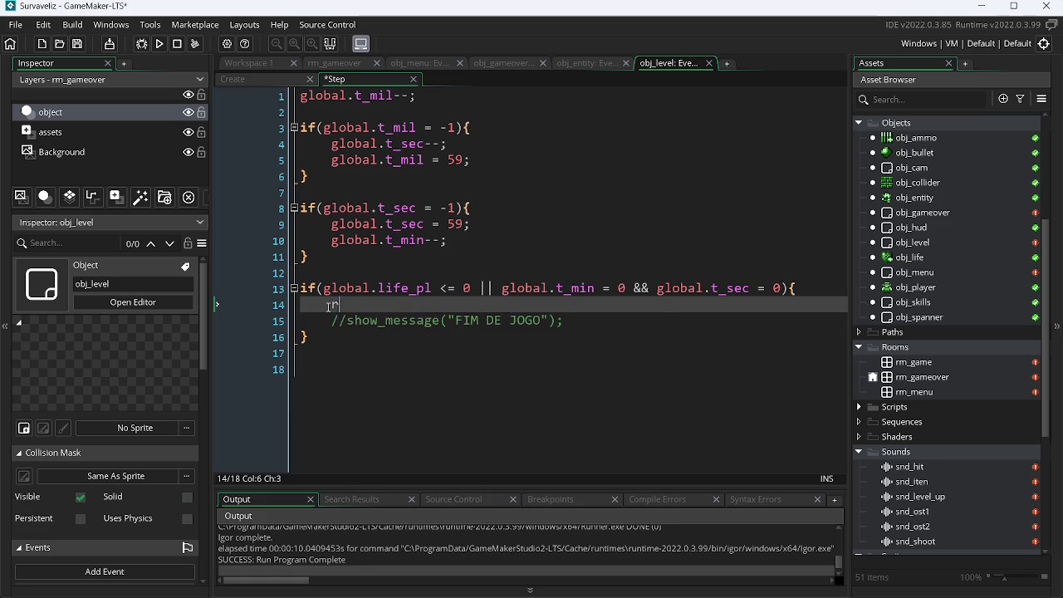
{"action": "type", "text": "oom_"}
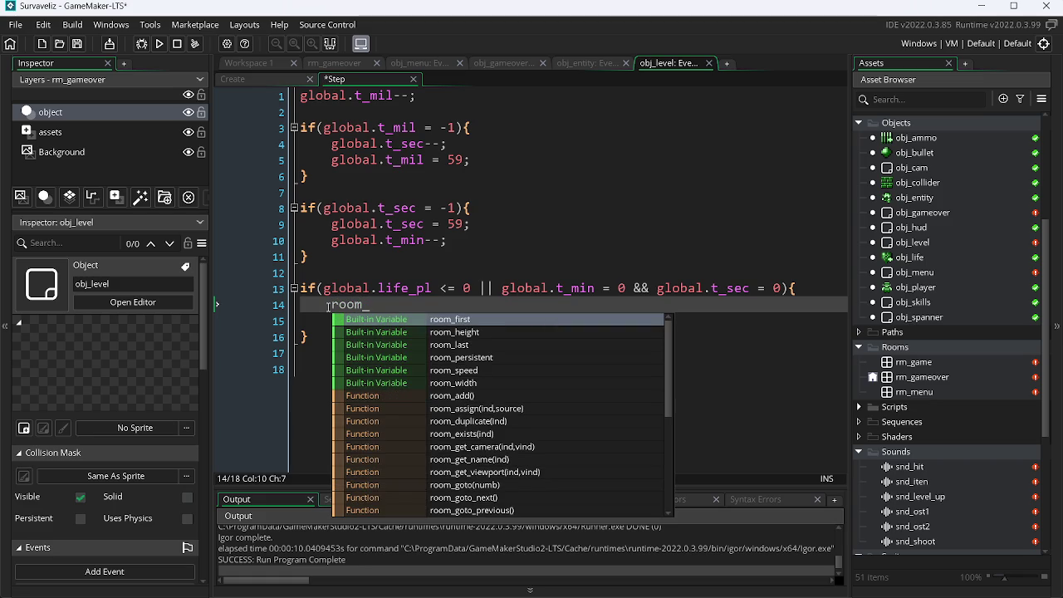
{"action": "key", "text": "Down"}
{"action": "key", "text": "Down"}
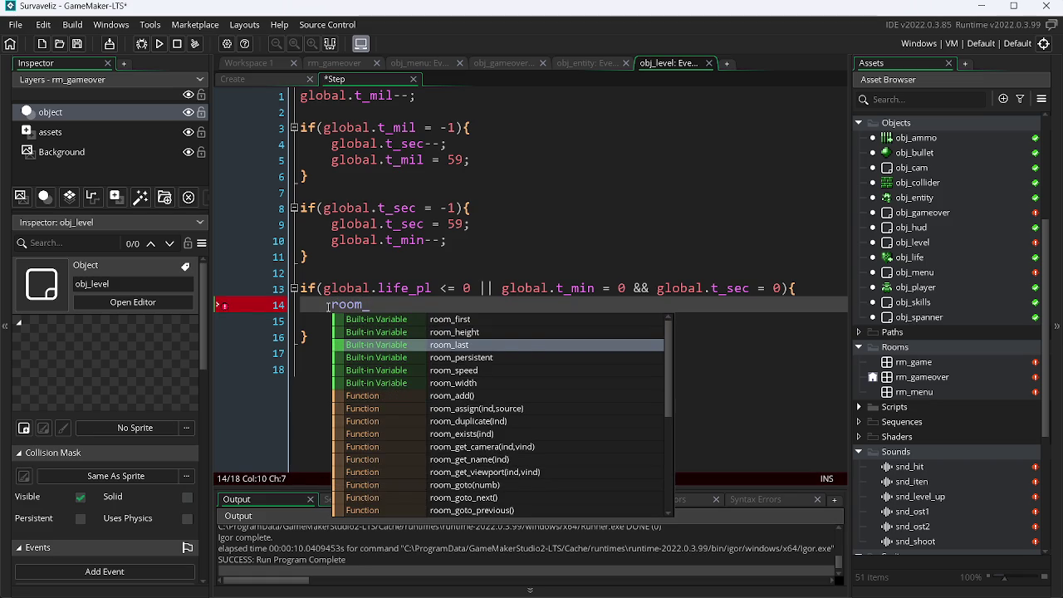
{"action": "type", "text": "g"}
{"action": "key", "text": "Down"}
{"action": "key", "text": "Down"}
{"action": "key", "text": "Down"}
{"action": "key", "text": "Return"}
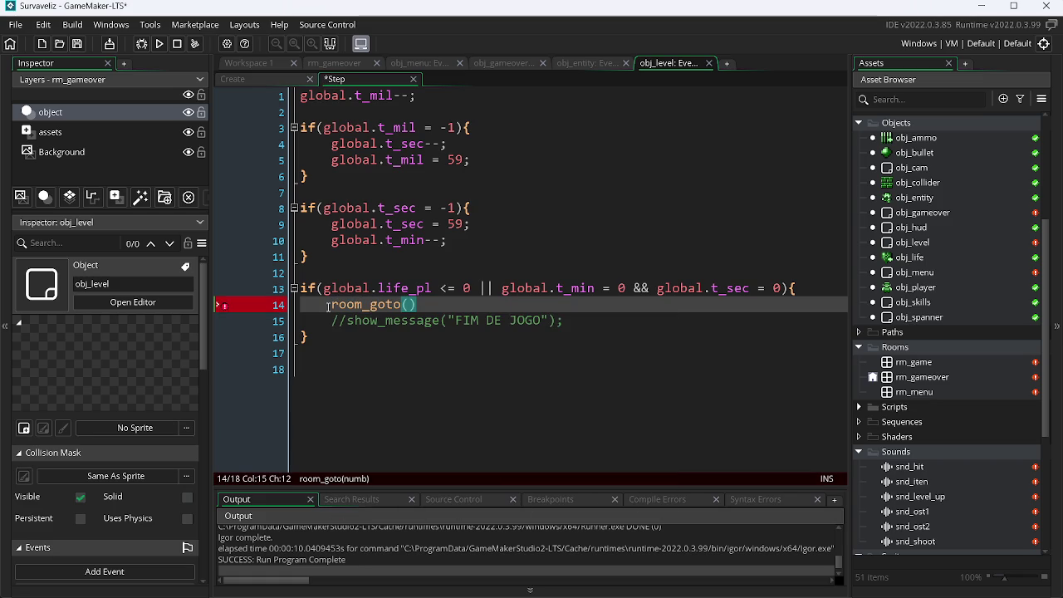
{"action": "type", "text": "rm_g"}
{"action": "key", "text": "Down"}
{"action": "key", "text": "Return"}
{"action": "type", "text": ");"}
{"action": "key", "text": "ctrl+s"}
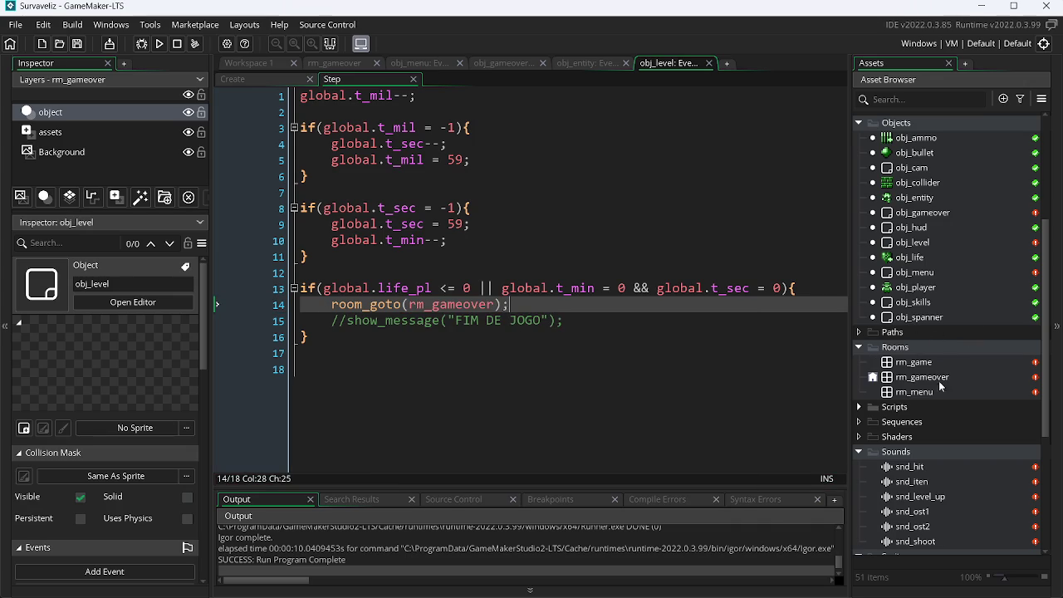
Reorder the rooms to rm_menu, rm_game, rm_gameover and run the game.
{"action": "left_click", "coordinate": [871, 378]}
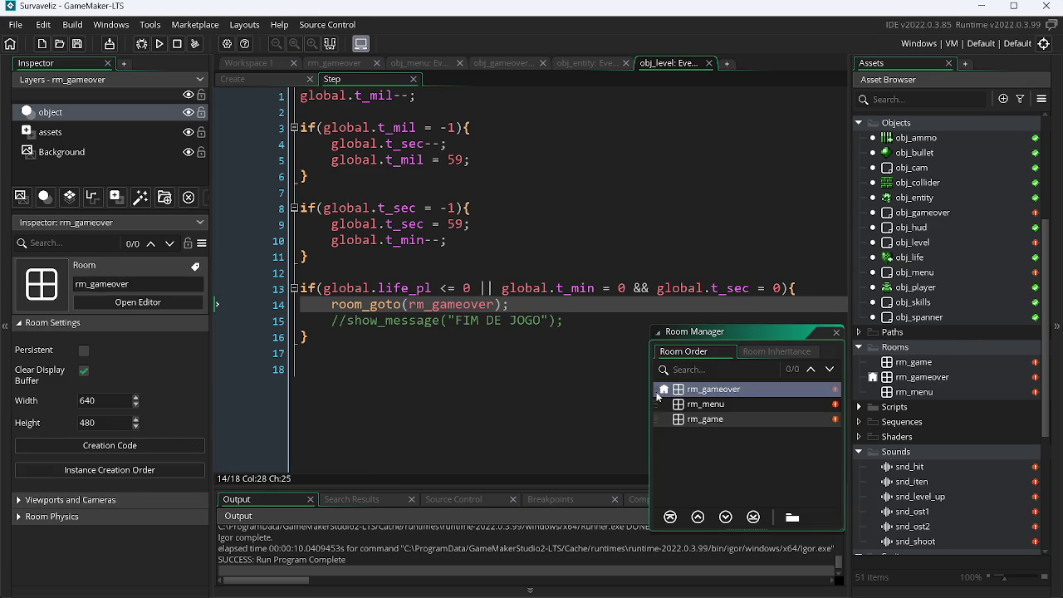
{"action": "left_click", "coordinate": [673, 405]}
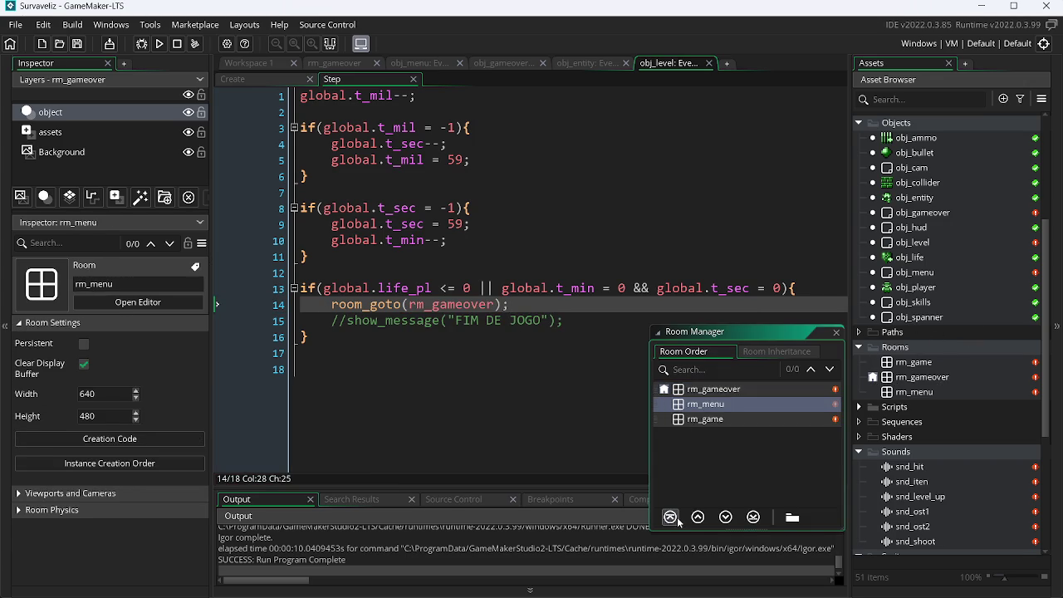
{"action": "left_click", "coordinate": [697, 518]}
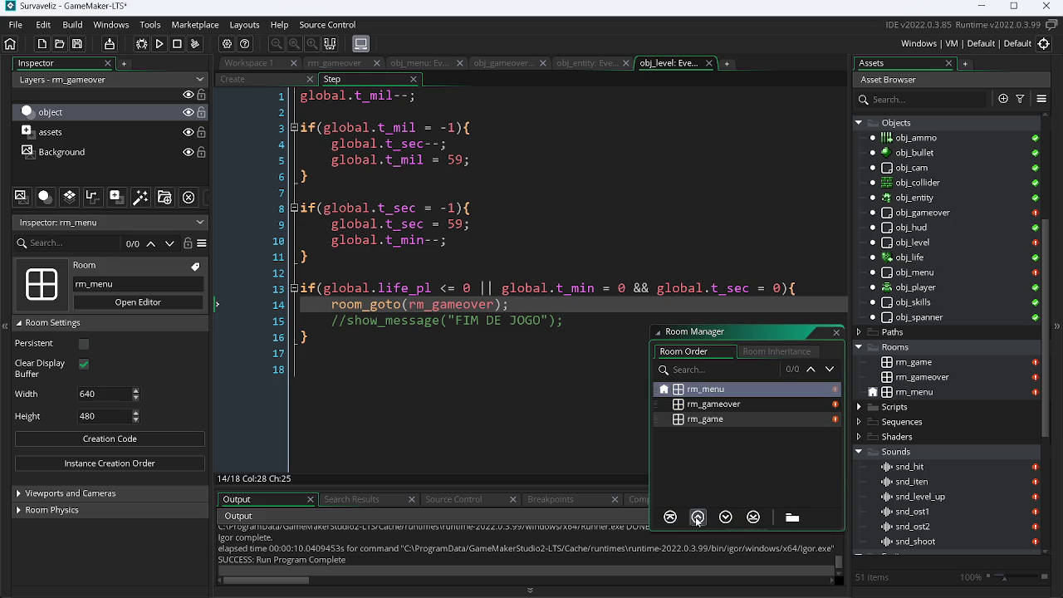
{"action": "left_click", "coordinate": [730, 421]}
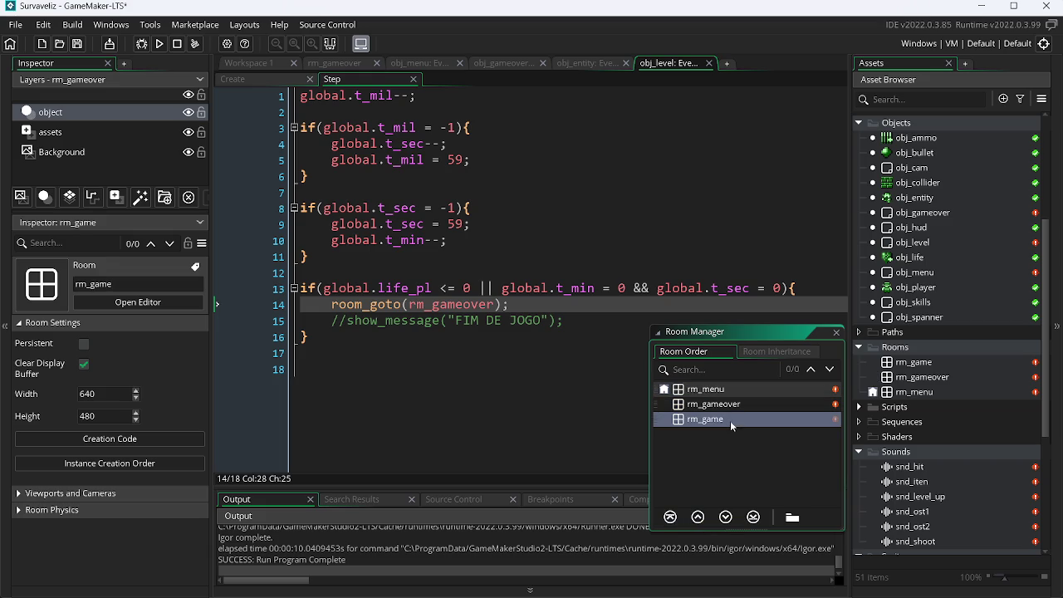
{"action": "left_click", "coordinate": [697, 516]}
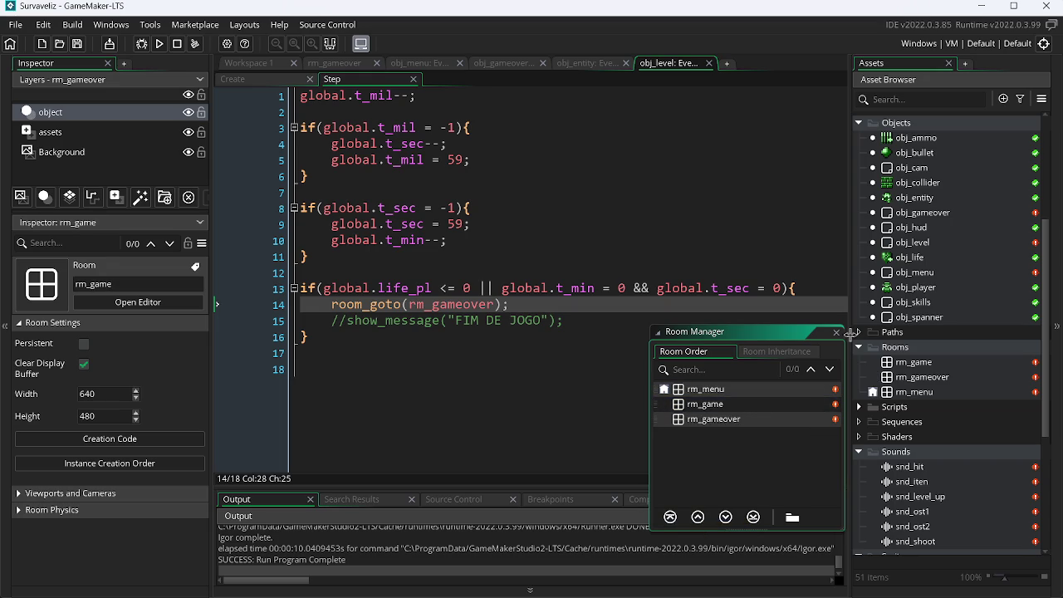
{"action": "left_click", "coordinate": [158, 44]}
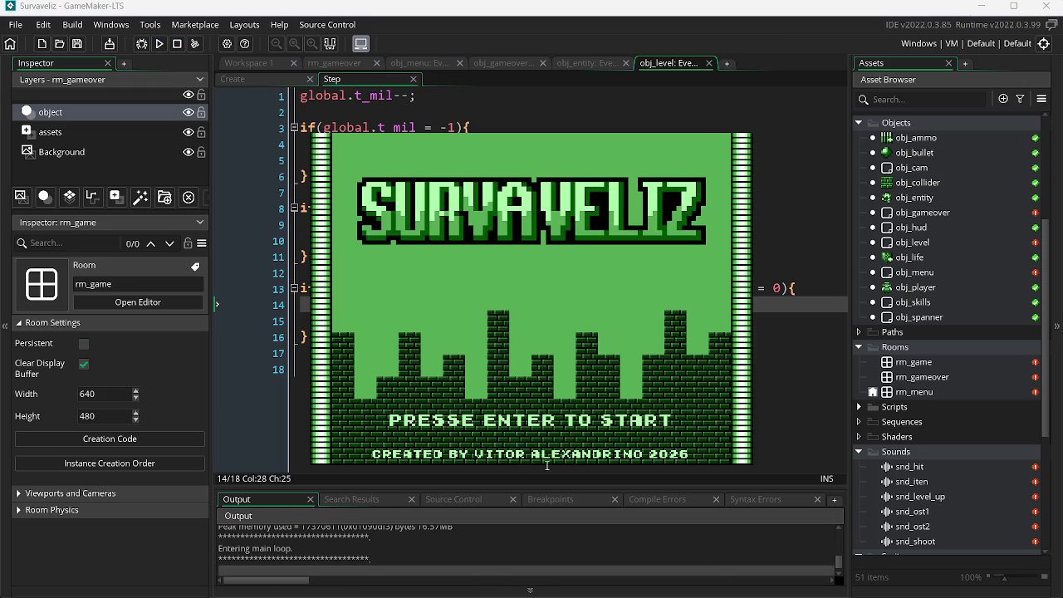
Start play from the title screen and move around shooting the first enemies.
{"action": "key", "text": "Return"}
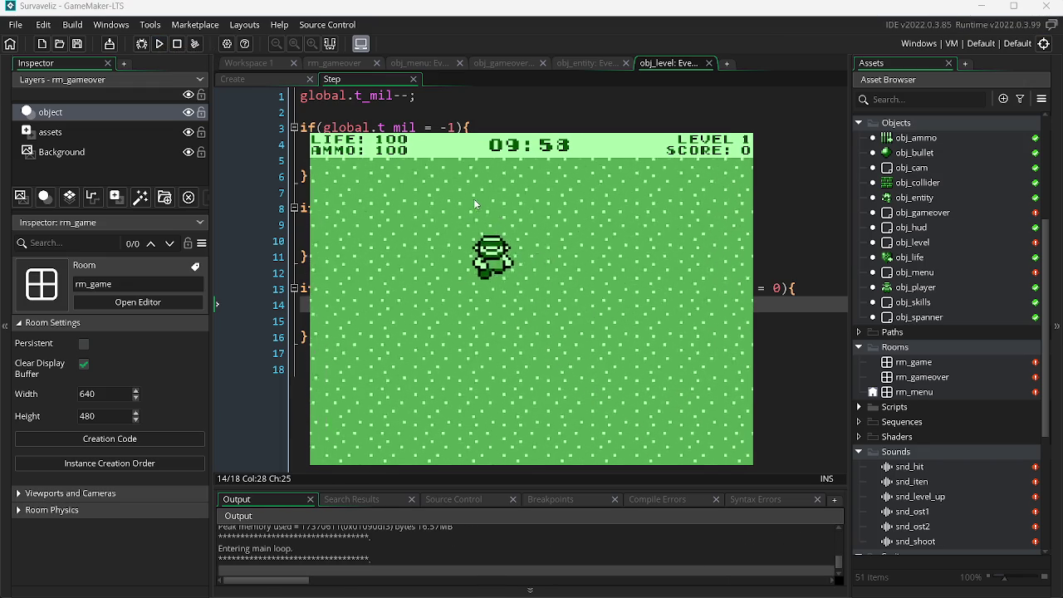
{"action": "key", "text": "Up"}
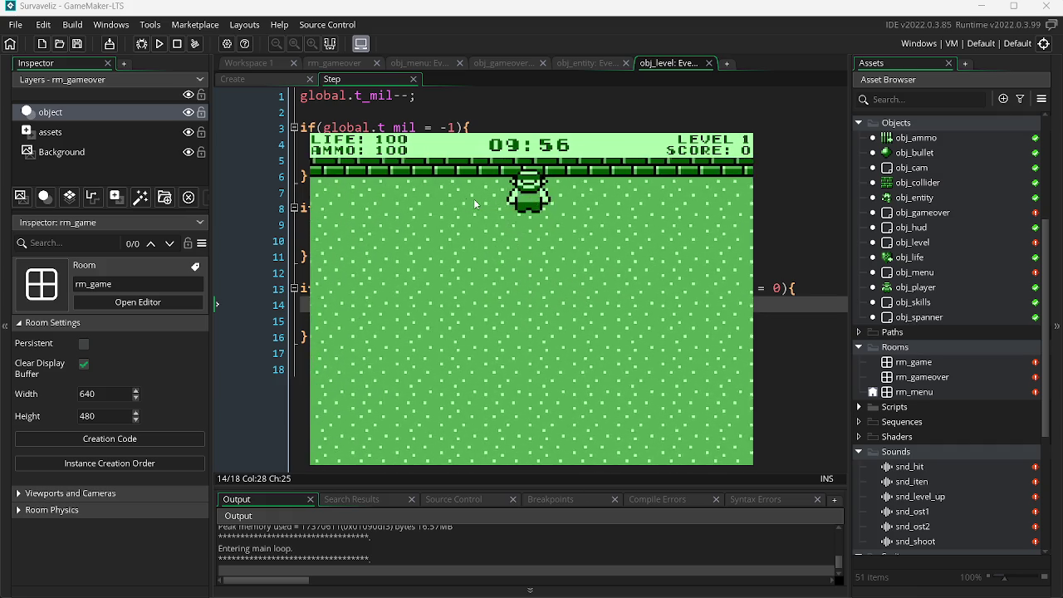
{"action": "key", "text": "Left"}
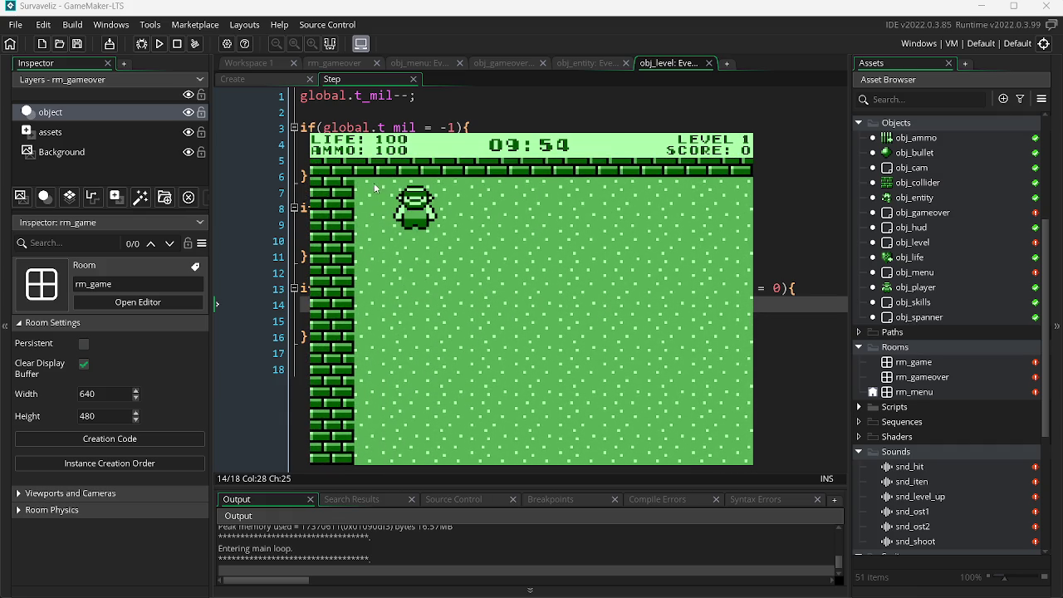
{"action": "key", "text": "Down"}
{"action": "key", "text": "Right"}
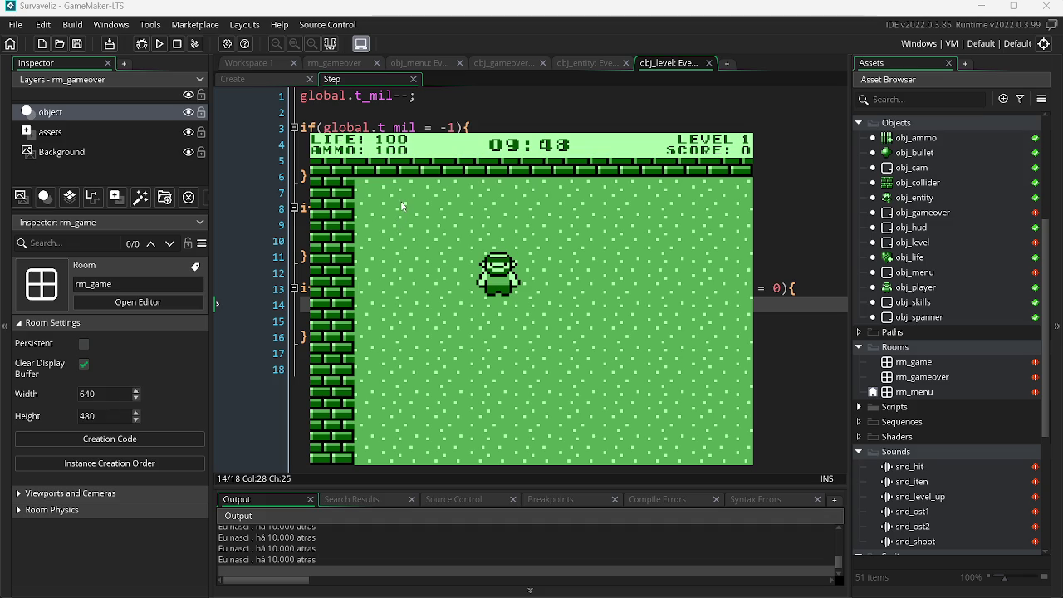
{"action": "key", "text": "d"}
{"action": "left_click", "coordinate": [389, 226]}
{"action": "left_click", "coordinate": [392, 234]}
{"action": "left_click", "coordinate": [398, 249]}
{"action": "left_click", "coordinate": [405, 261]}
{"action": "key", "text": "w"}
{"action": "key", "text": "a"}
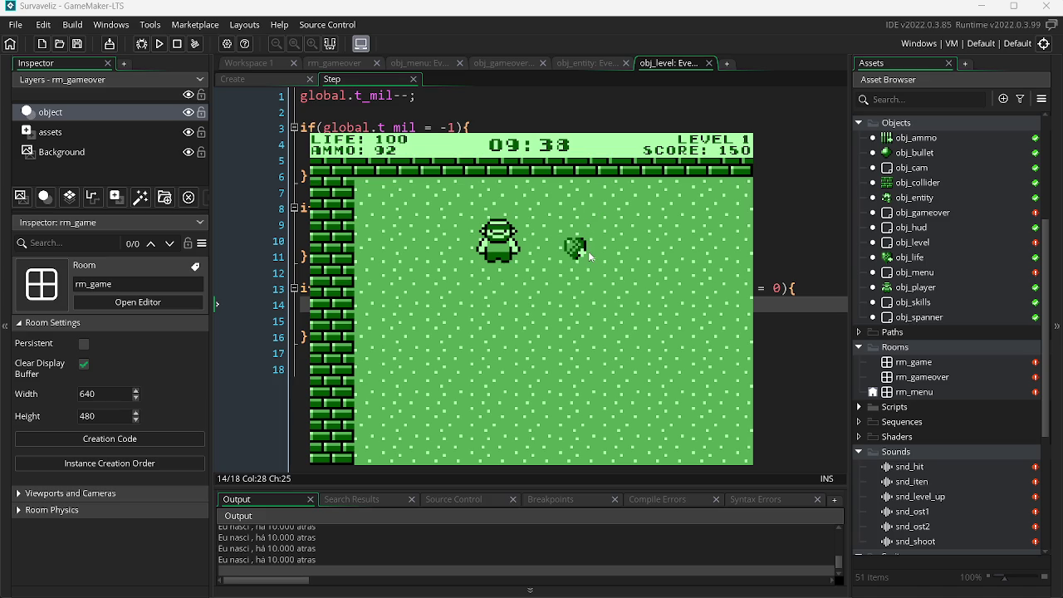
{"action": "key", "text": "d"}
{"action": "key", "text": "s"}
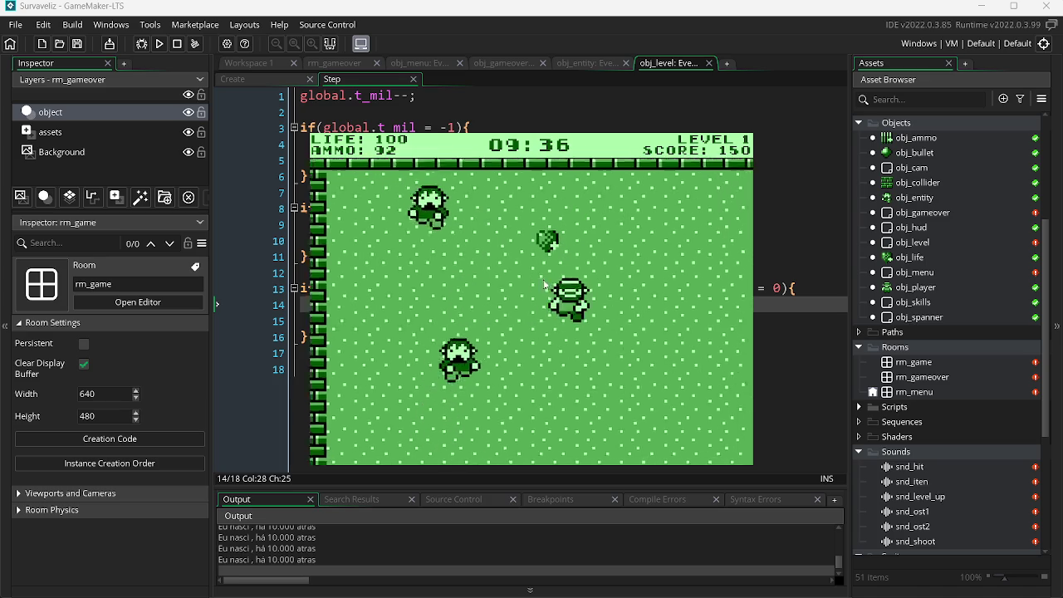
{"action": "left_click", "coordinate": [415, 313]}
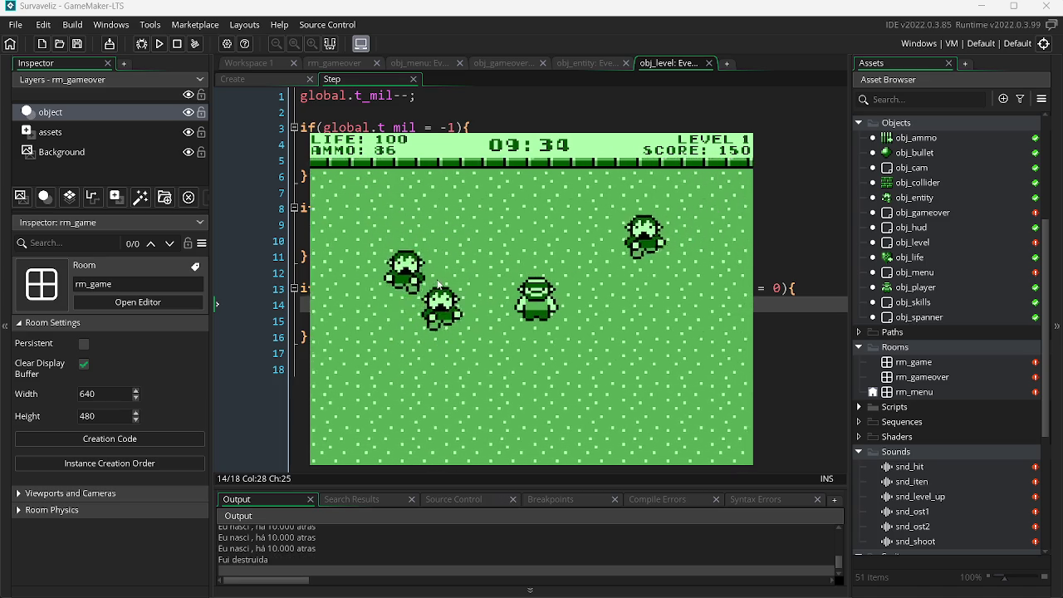
{"action": "left_click", "coordinate": [556, 229]}
Keep dodging and shooting approaching enemies, raising the score to 750.
{"action": "key", "text": "a"}
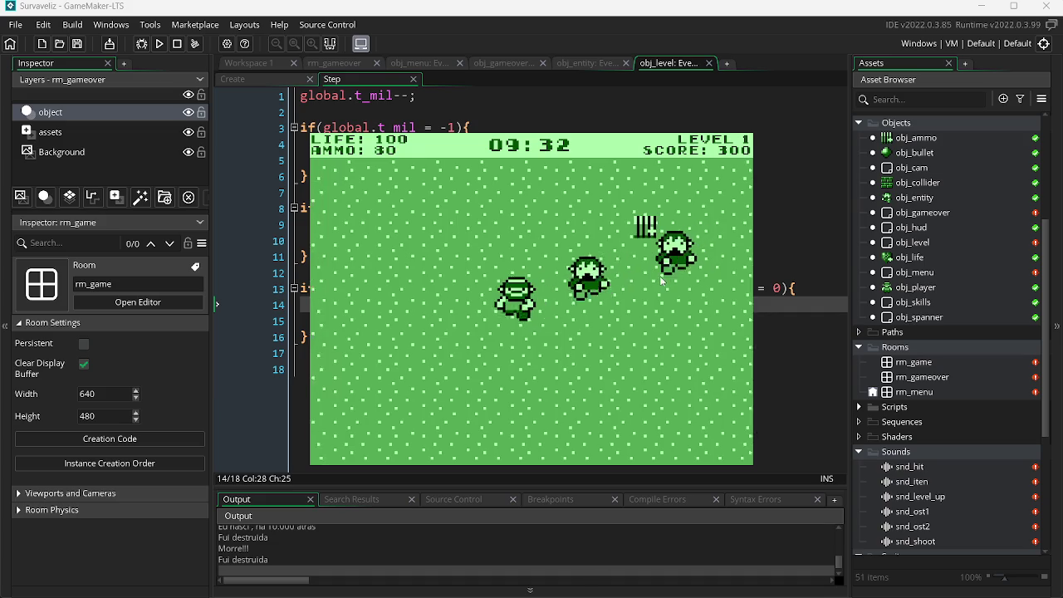
{"action": "left_click", "coordinate": [678, 271]}
{"action": "left_click", "coordinate": [678, 271]}
{"action": "left_click", "coordinate": [677, 270]}
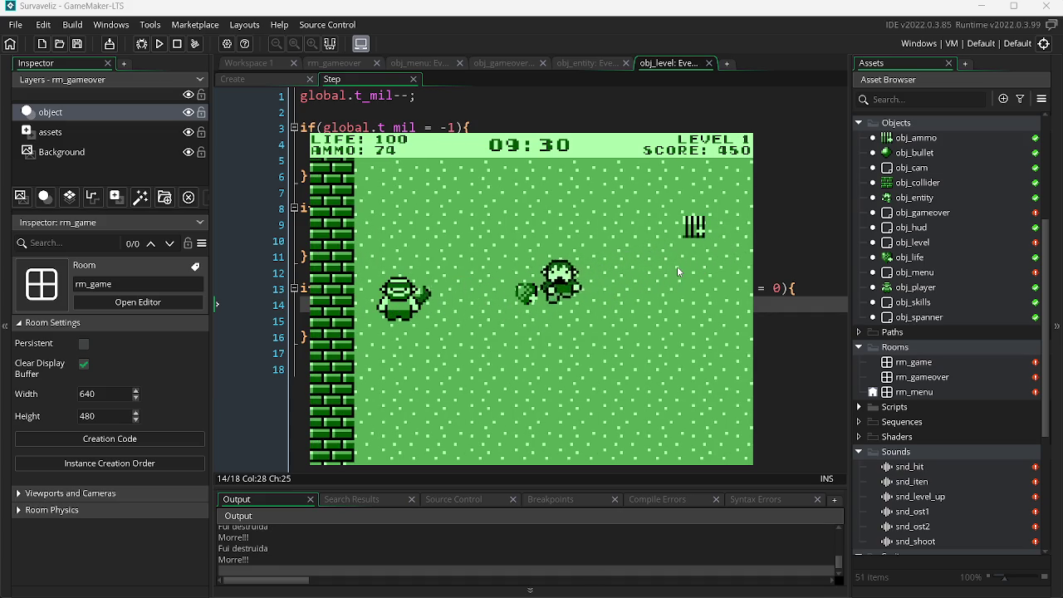
{"action": "left_click", "coordinate": [677, 266]}
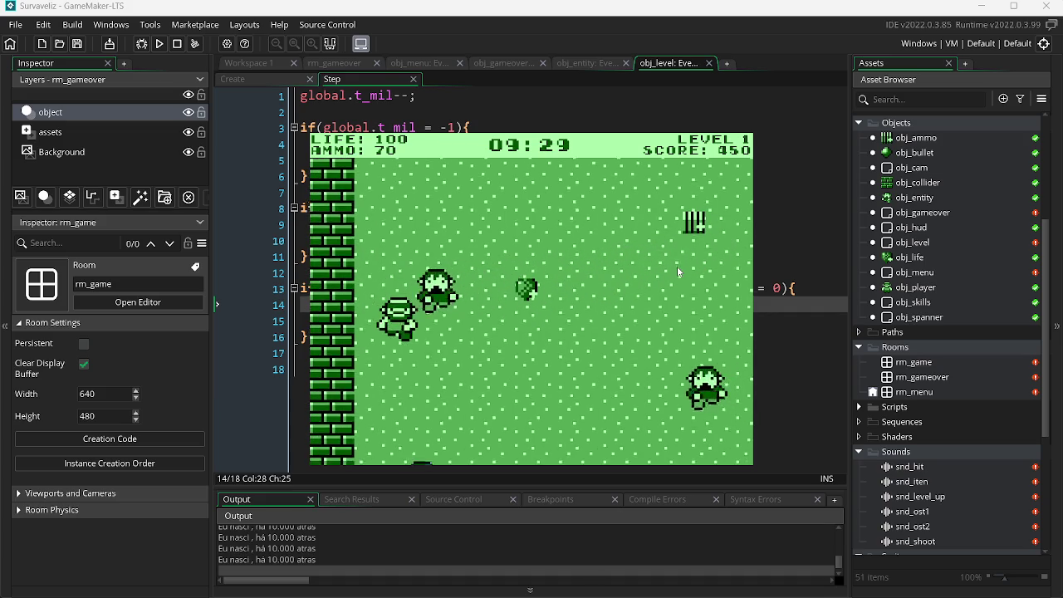
{"action": "left_click", "coordinate": [407, 257]}
{"action": "key", "text": "d"}
{"action": "key", "text": "s"}
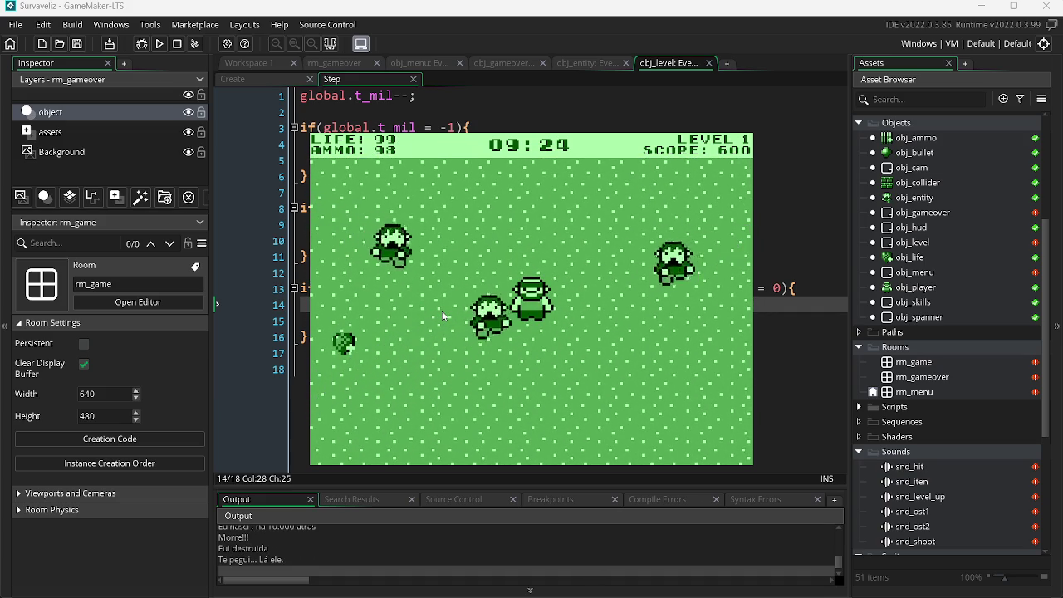
{"action": "left_click", "coordinate": [442, 311]}
{"action": "key", "text": "a"}
{"action": "key", "text": "w"}
{"action": "key", "text": "d"}
{"action": "key", "text": "s"}
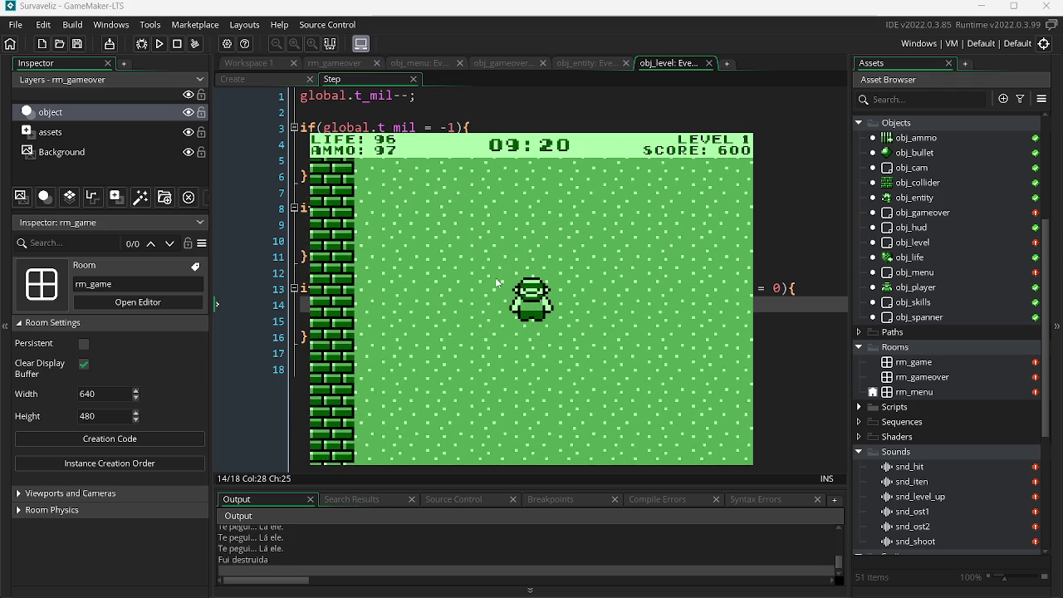
{"action": "left_click", "coordinate": [660, 357]}
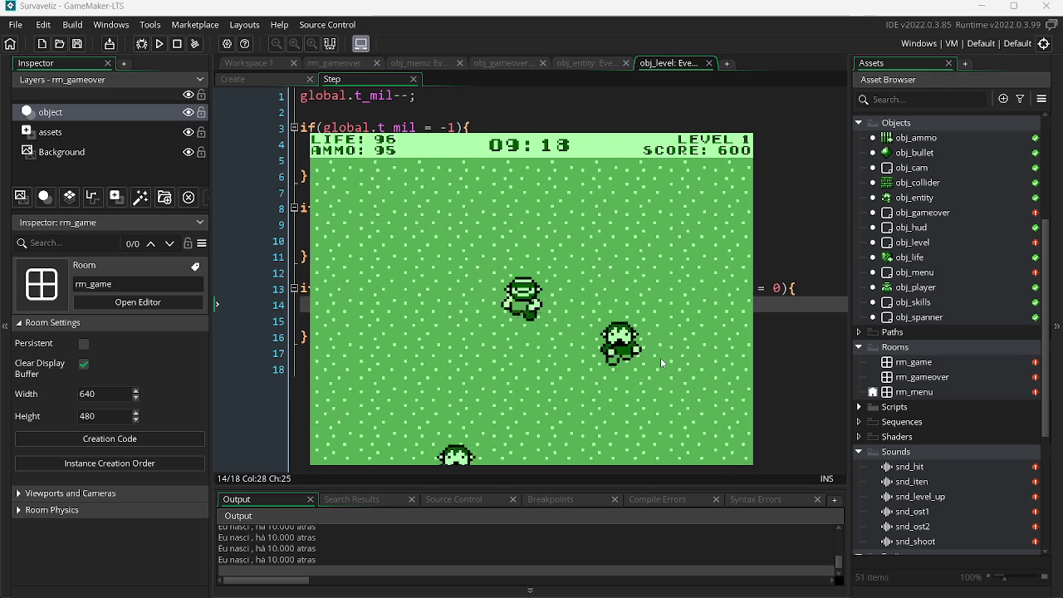
{"action": "key", "text": "a"}
{"action": "key", "text": "d"}
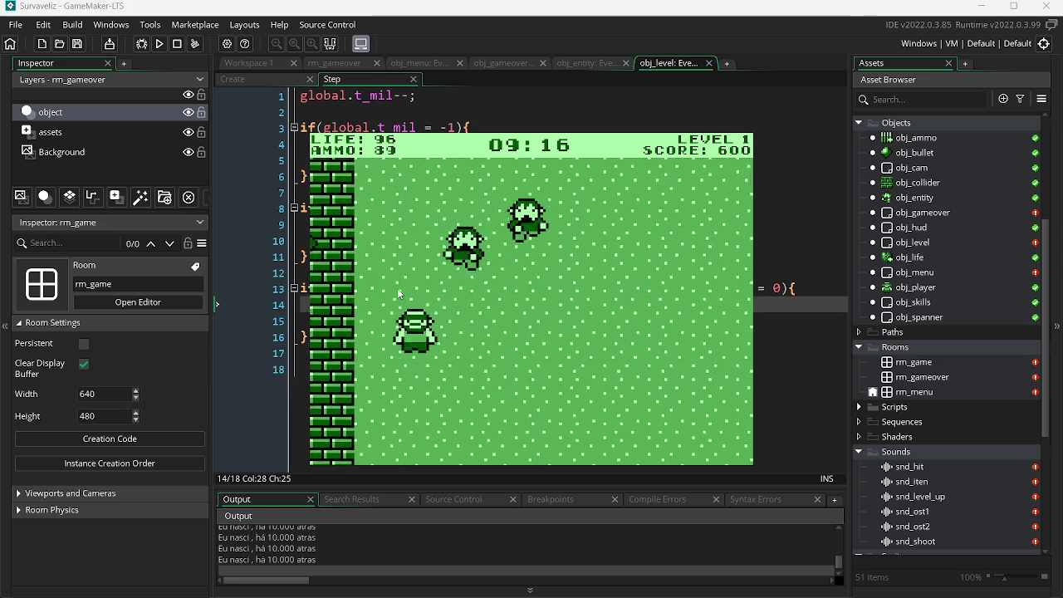
{"action": "left_click", "coordinate": [390, 264]}
Shoot the last enemies into level 2 and take a screen snip of the game window.
{"action": "left_click", "coordinate": [391, 262]}
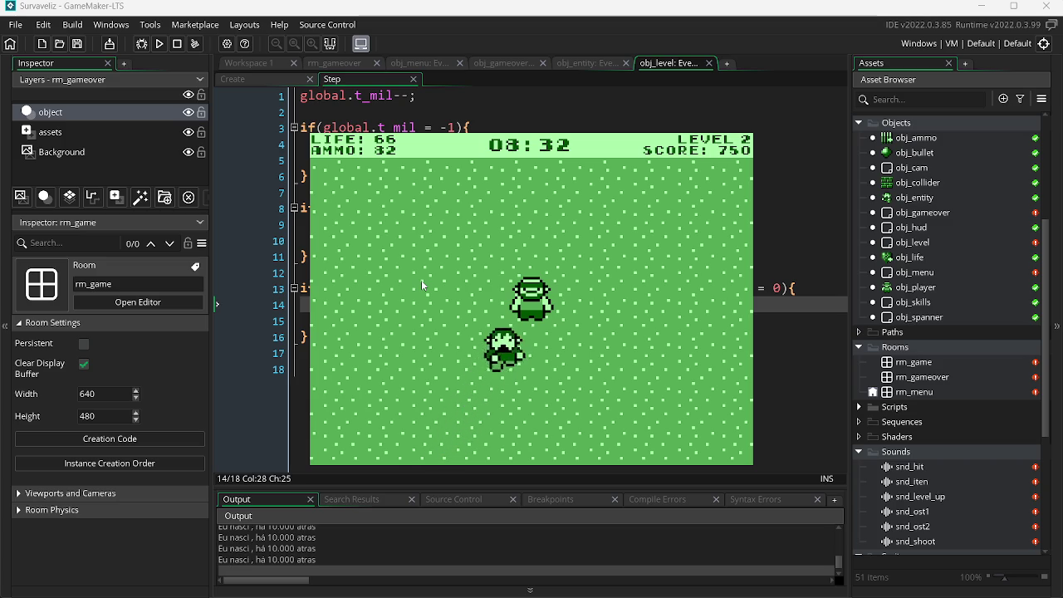
{"action": "key", "text": "super+shift+s"}
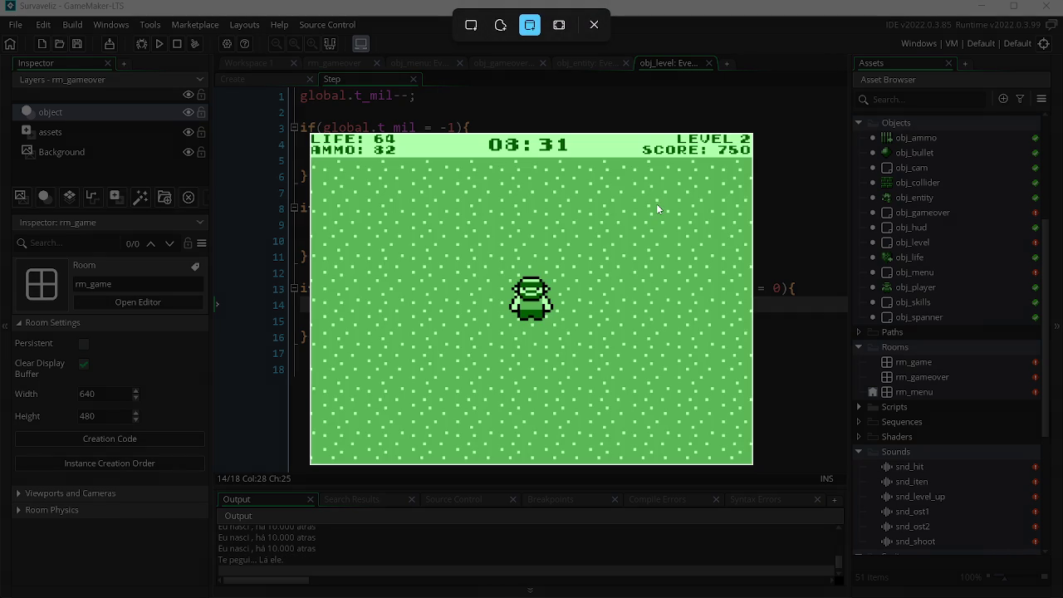
{"action": "left_click", "coordinate": [656, 201]}
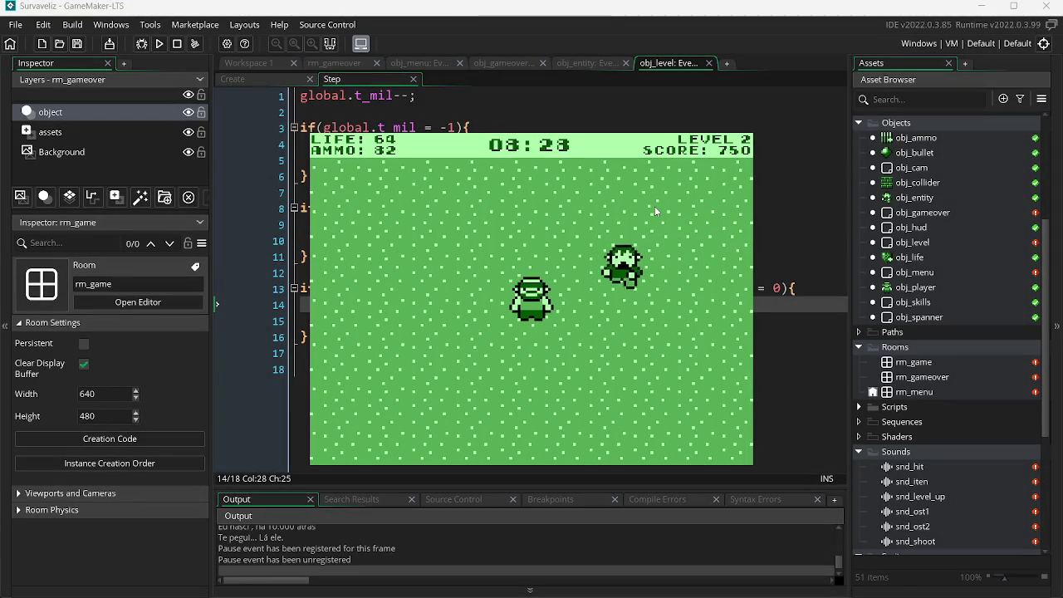
{"action": "key", "text": "super+shift+s"}
{"action": "left_click", "coordinate": [632, 240]}
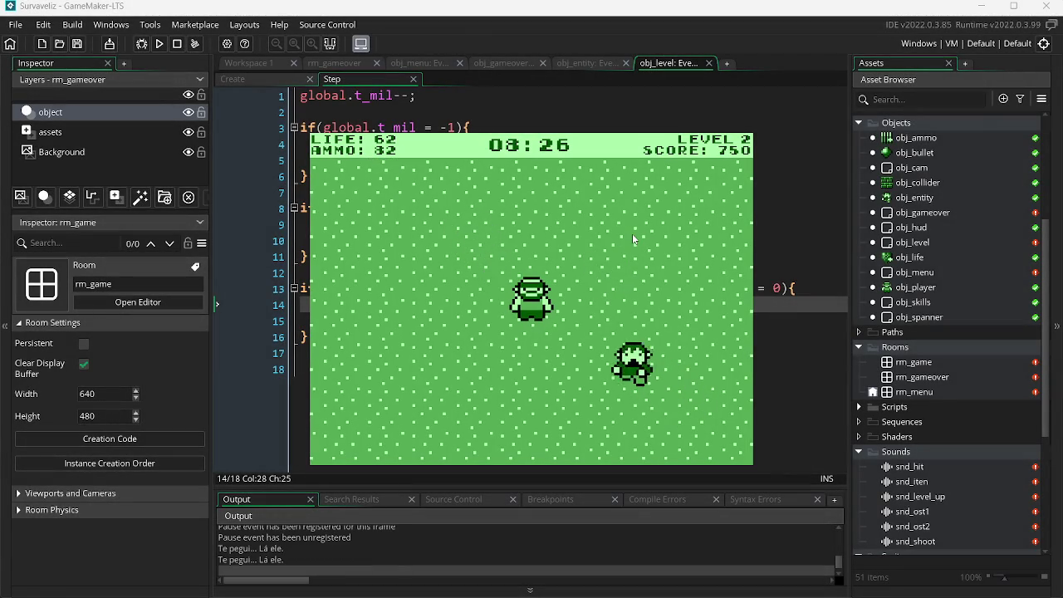